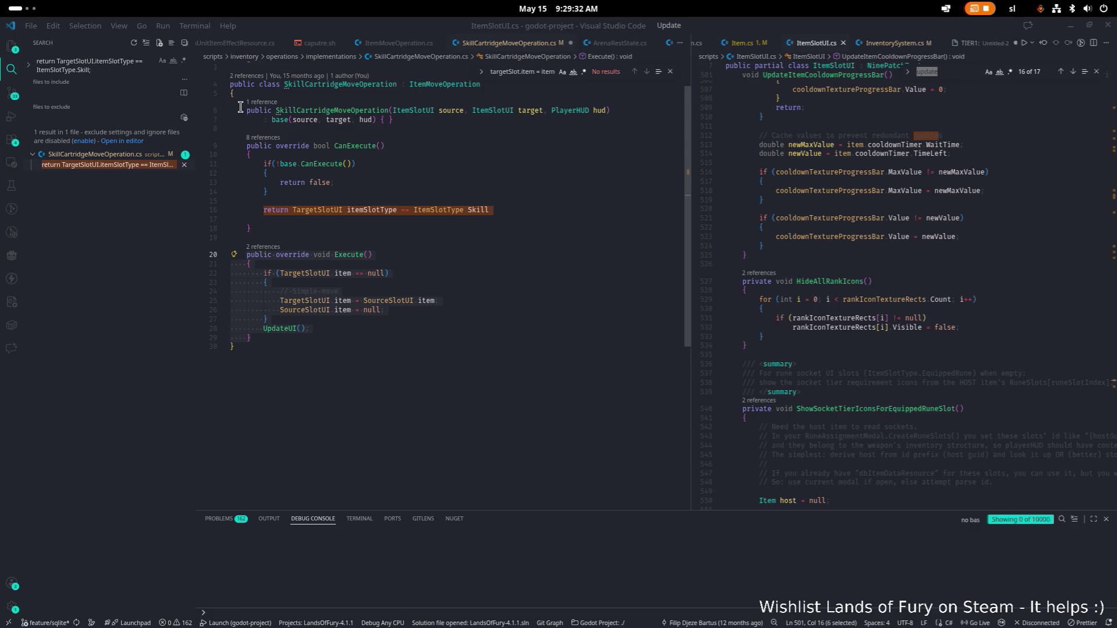
# Step: Check the ItemSlotType.Skill return line in SkillCartridgeMoveOperation.cs, then show the pending source-control changes
pyautogui.click(497, 219)
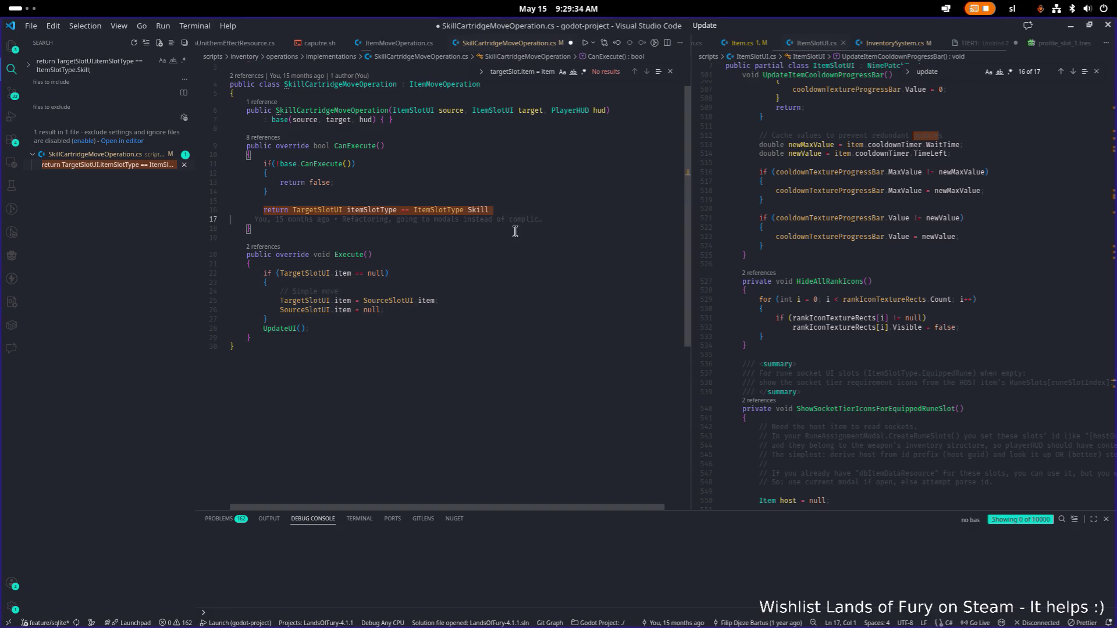
pyautogui.scroll(1, 456, 256)
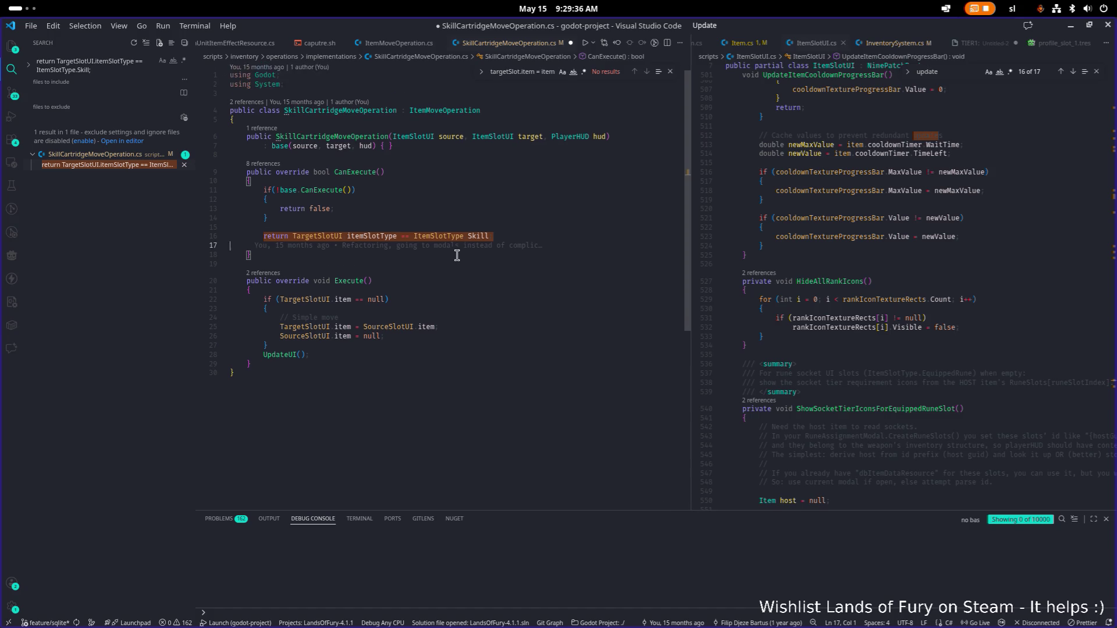
pyautogui.click(140, 170)
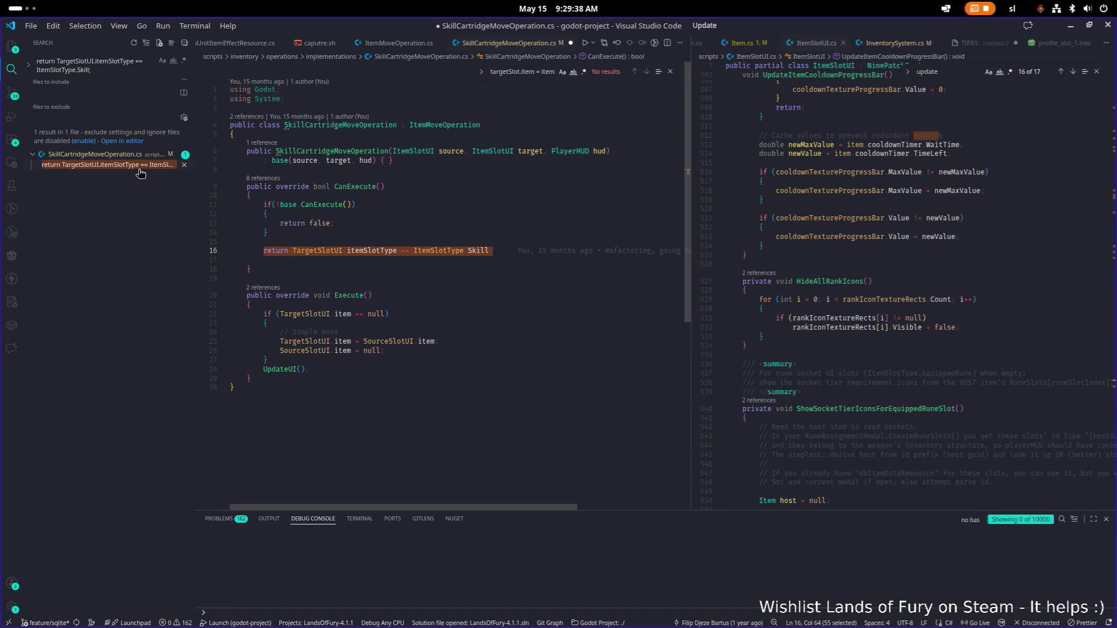
pyautogui.click(466, 233)
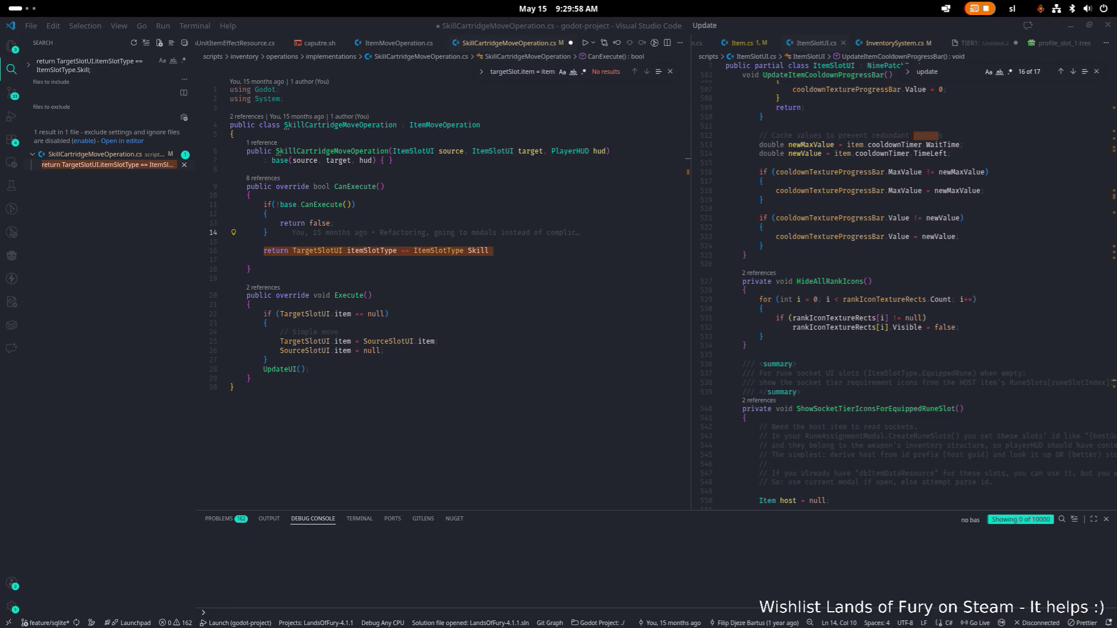
pyautogui.click(12, 94)
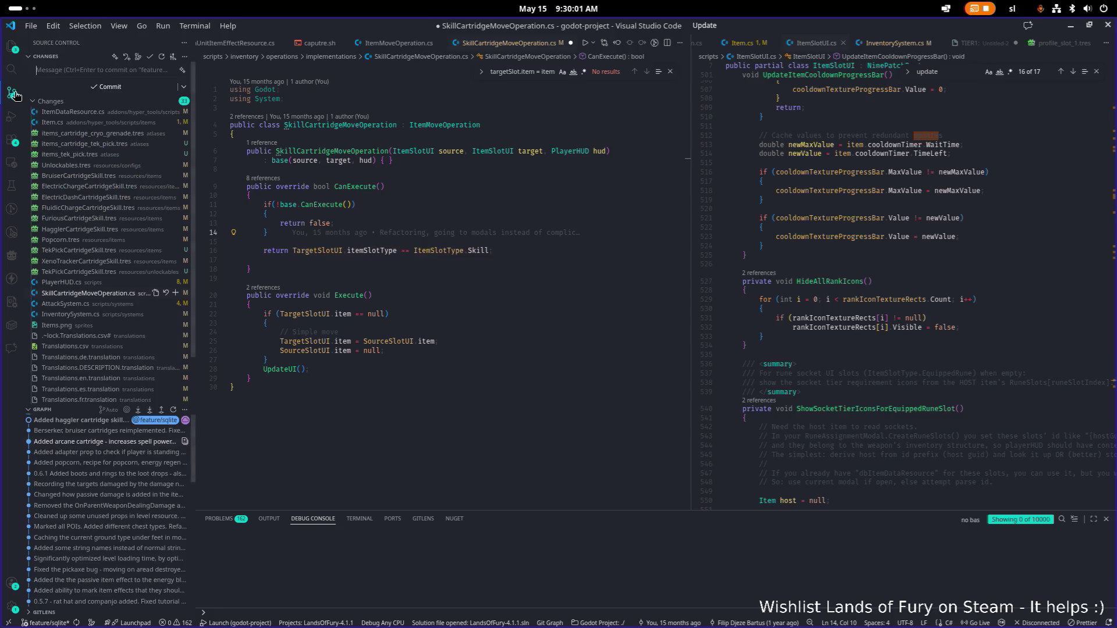
# Step: Open the SkillCartridgeMoveOperation.cs working-tree diff and widen it across the window
pyautogui.click(110, 294)
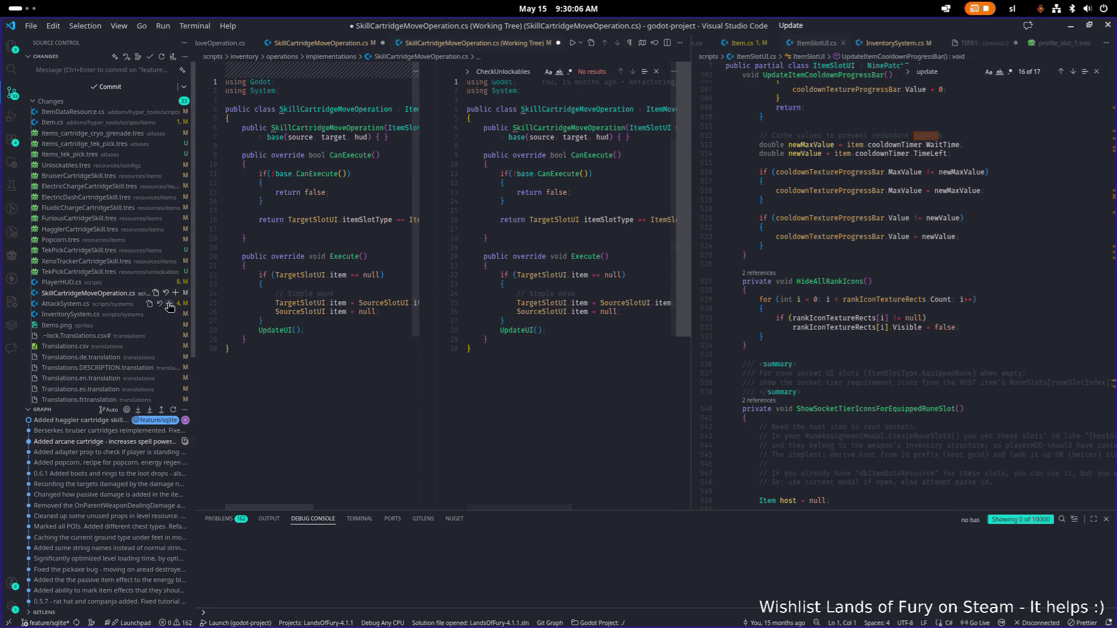
pyautogui.click(656, 71)
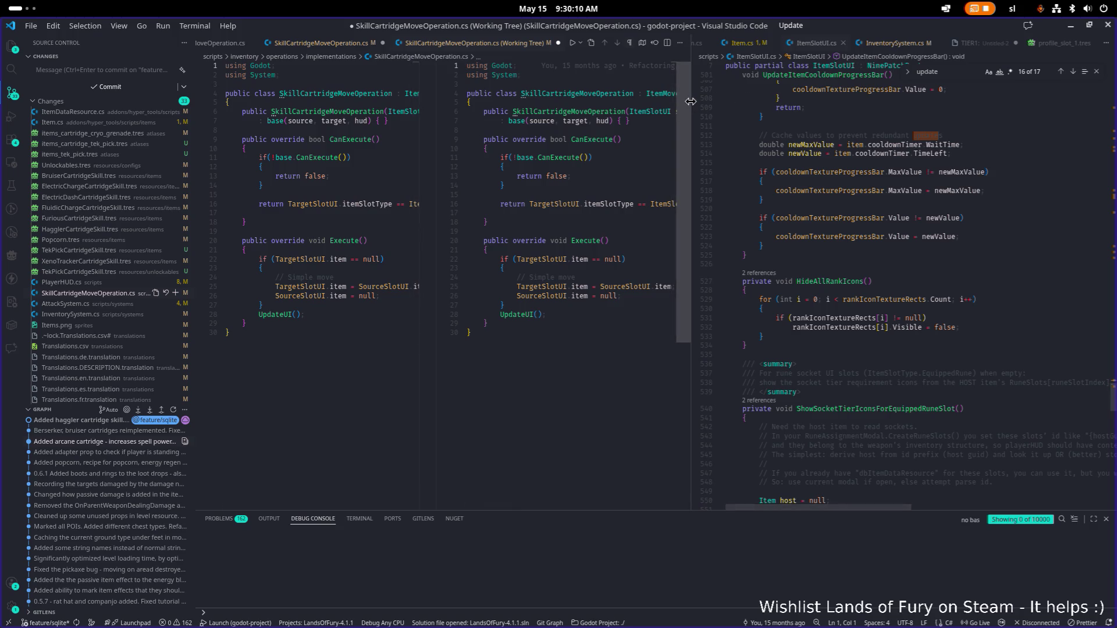
pyautogui.moveTo(691, 104); pyautogui.dragTo(939, 175)
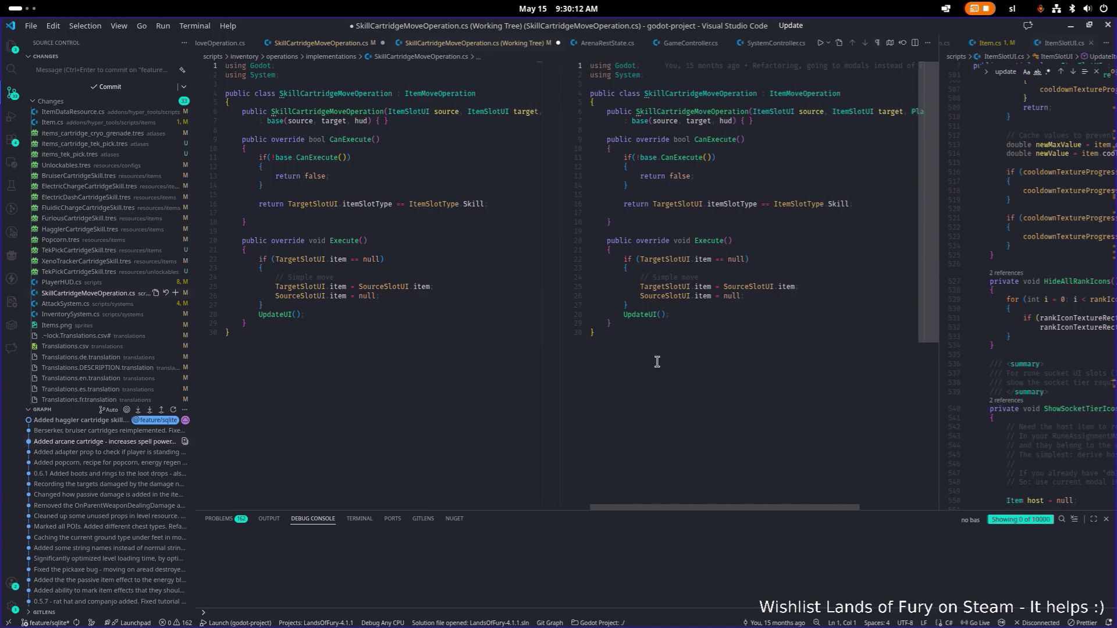
pyautogui.hscroll(3, 680, 501)
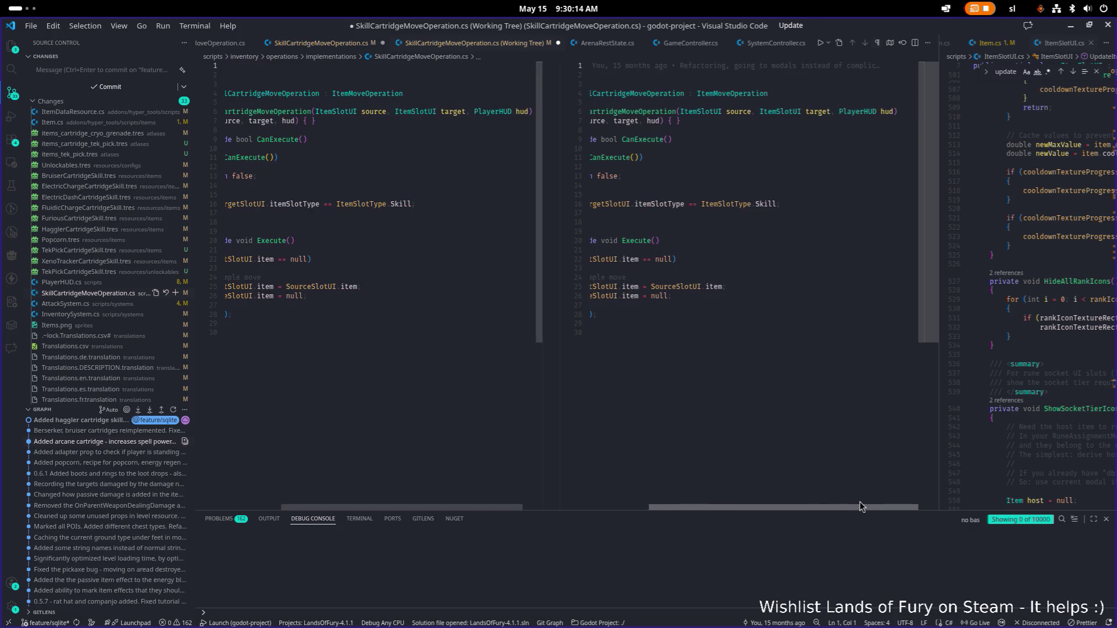
# Step: Close the diff and the edited file with Don't Save, then reopen the working-tree diff
pyautogui.click(557, 43)
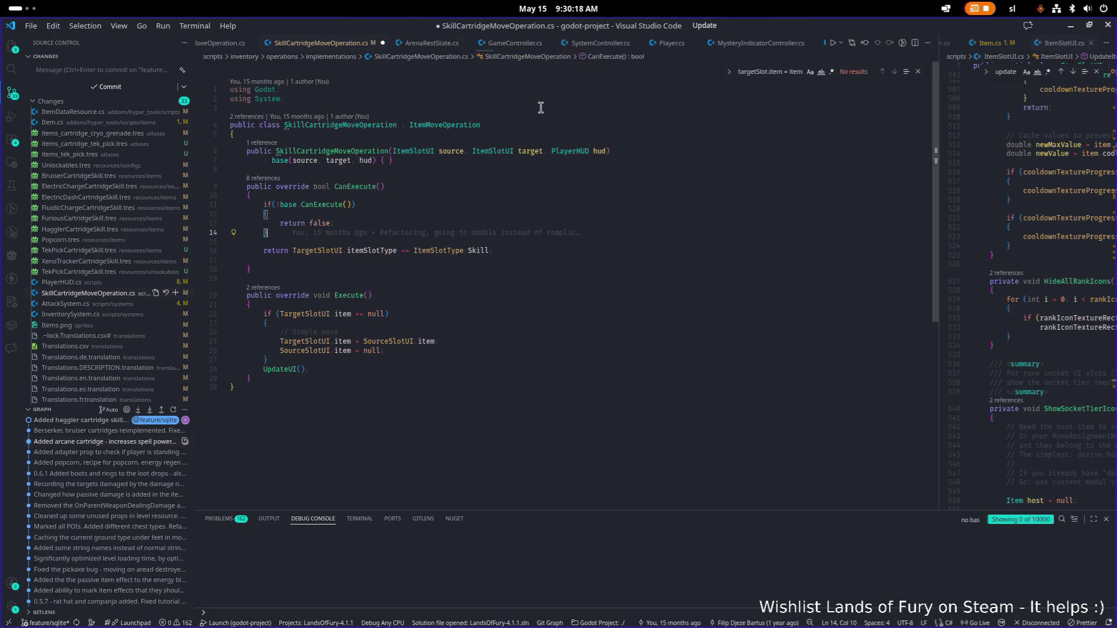
pyautogui.click(385, 44)
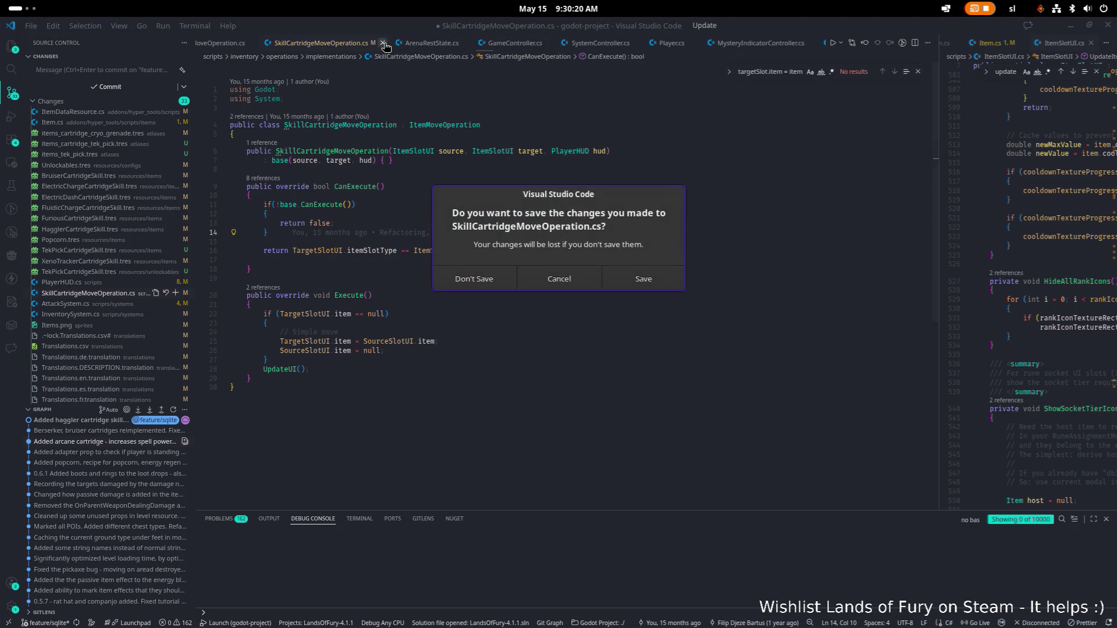
pyautogui.click(512, 276)
pyautogui.click(97, 294)
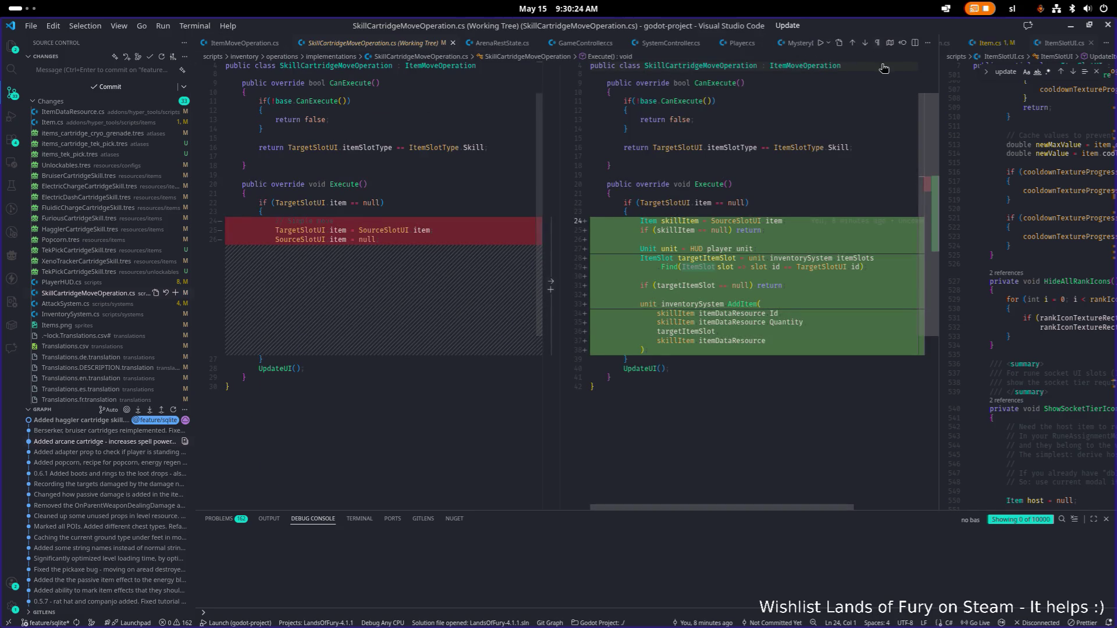
# Step: Discard the pending changes to SkillCartridgeMoveOperation.cs
pyautogui.click(166, 293)
pyautogui.click(588, 256)
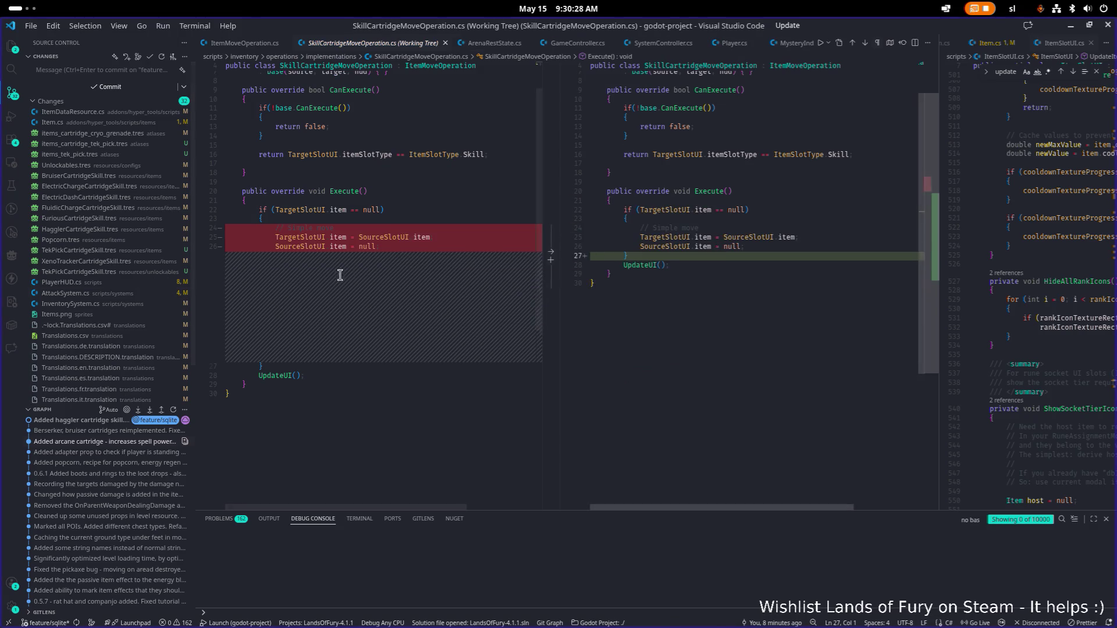
pyautogui.scroll(-5, 455, 257)
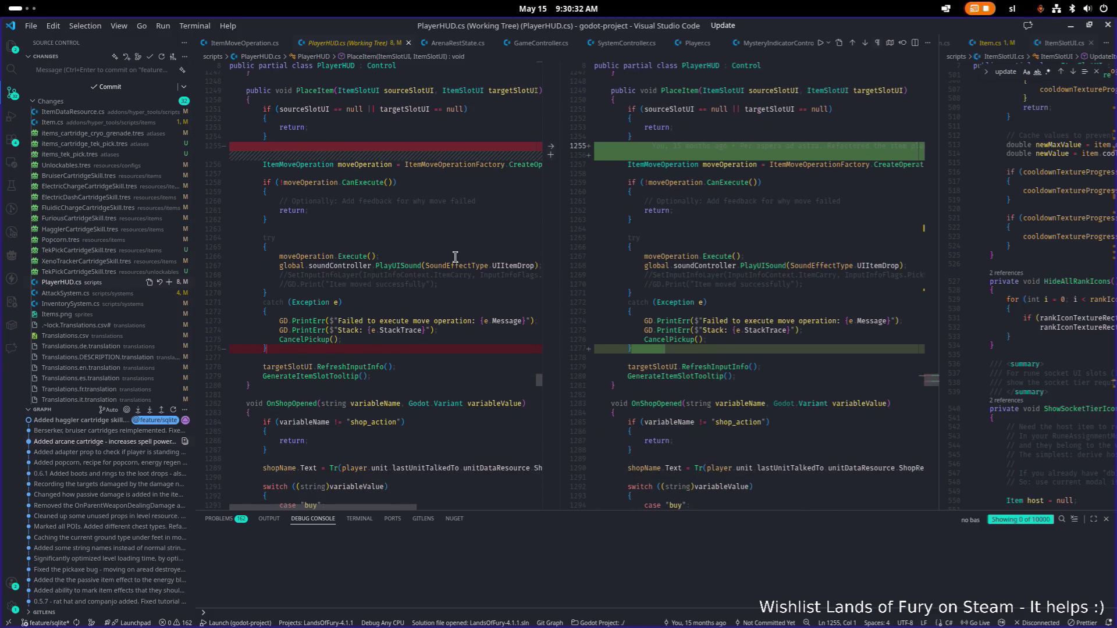
pyautogui.scroll(-8, 455, 256)
pyautogui.scroll(10, 455, 257)
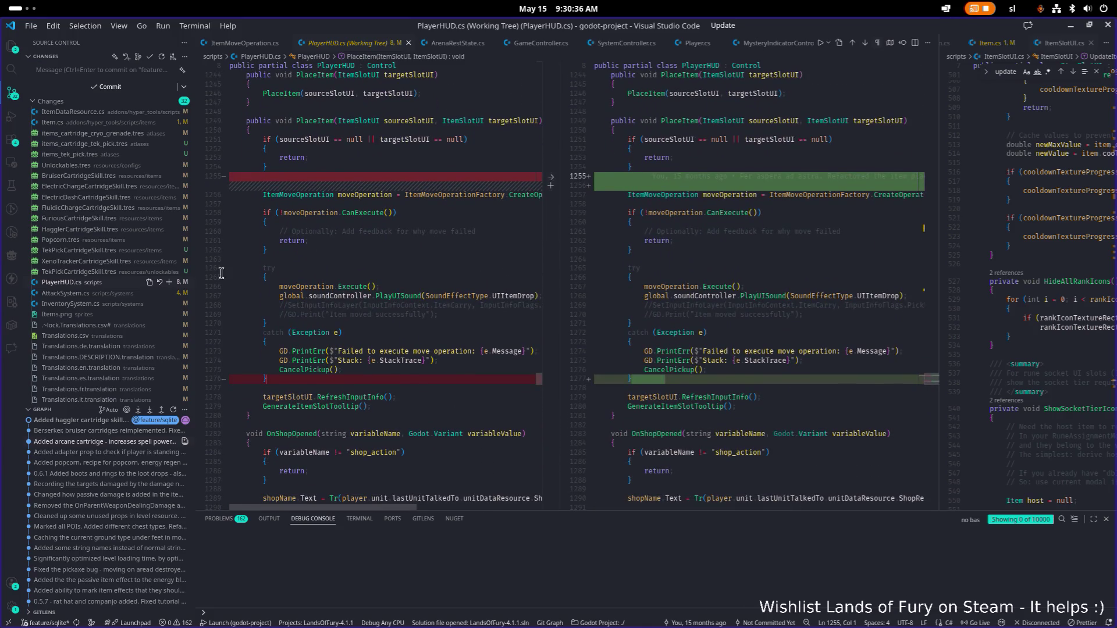
# Step: Discard PlayerHUD.cs's changes and open the AttackSystem.cs diff
pyautogui.click(159, 283)
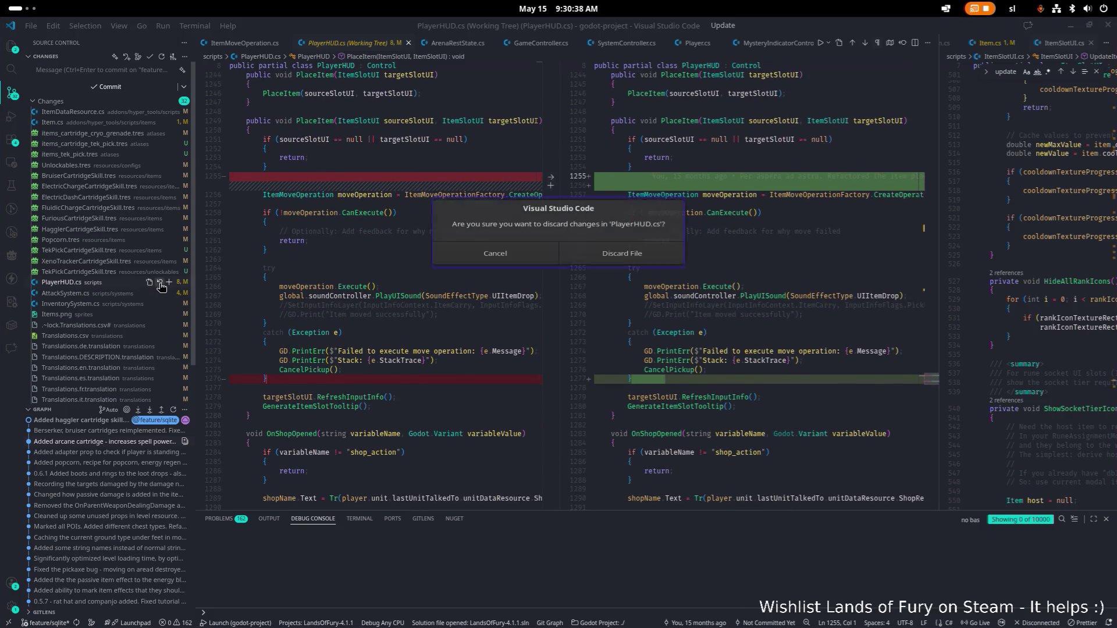
pyautogui.click(570, 261)
pyautogui.click(88, 283)
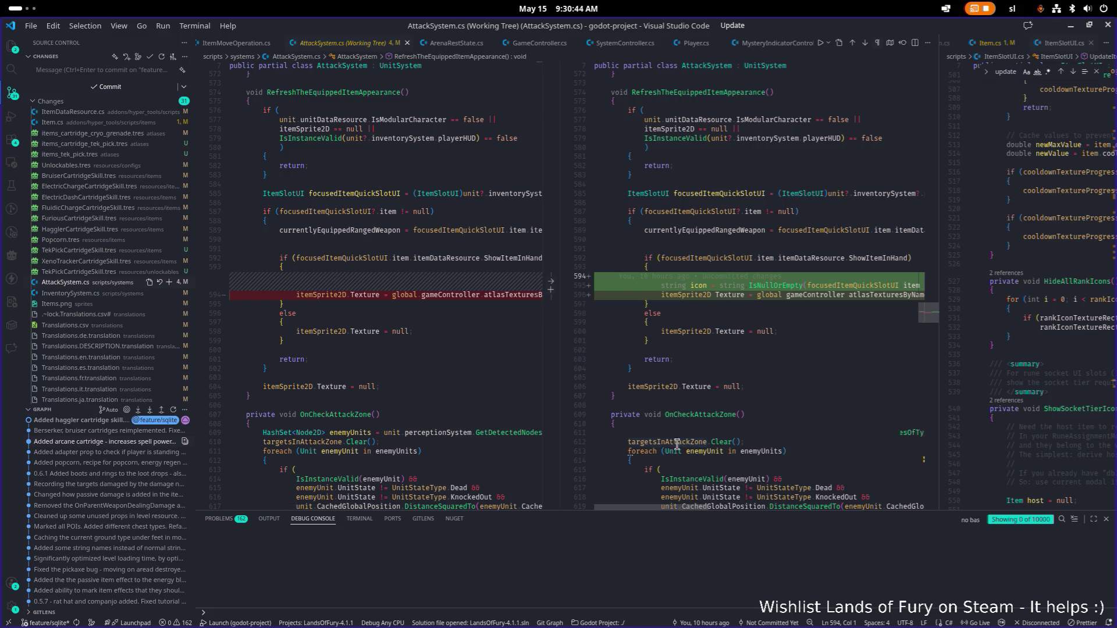
# Step: Review and discard the InventorySystem.cs changes
pyautogui.click(104, 295)
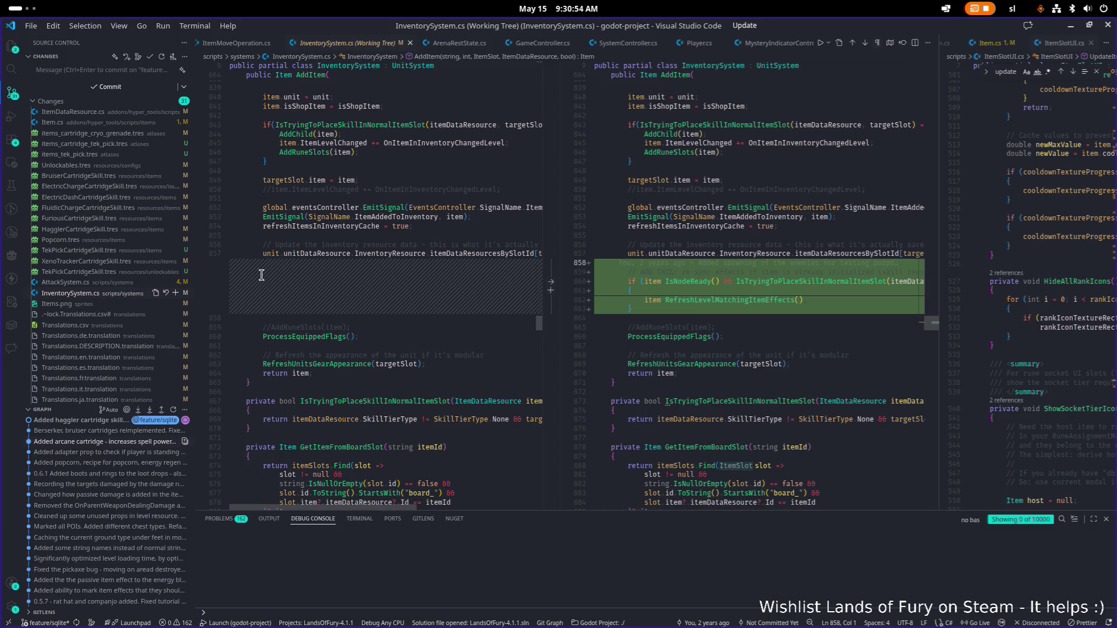
pyautogui.click(166, 297)
pyautogui.click(591, 260)
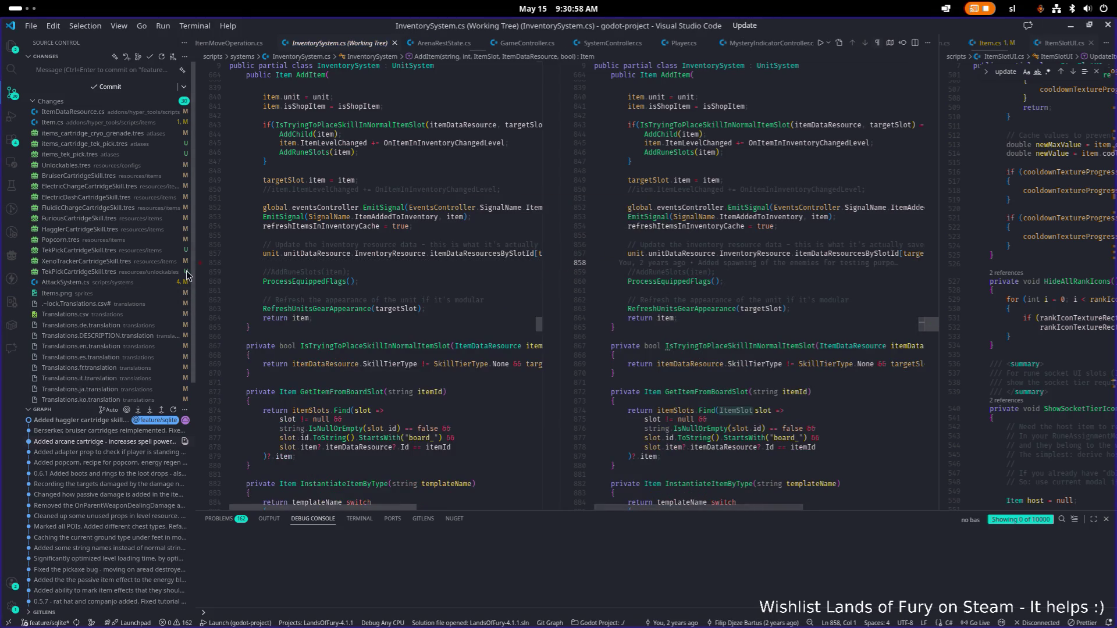
# Step: Review the AttackSystem.cs, Item.cs and ItemDataResource.cs working-tree diffs
pyautogui.click(116, 282)
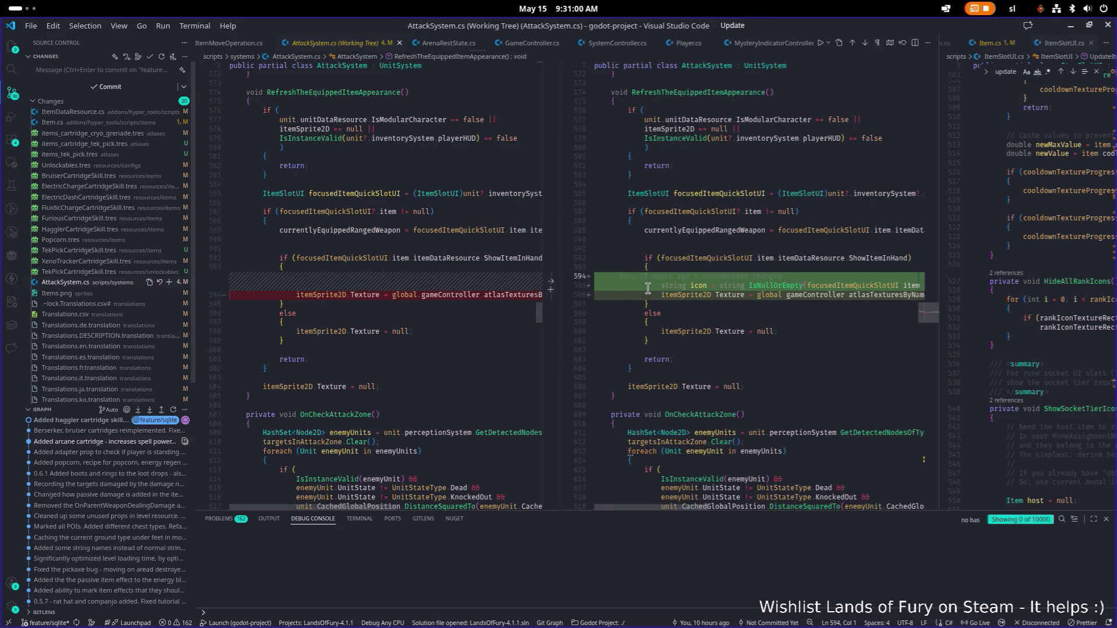
pyautogui.scroll(-1, 119, 122)
pyautogui.click(129, 115)
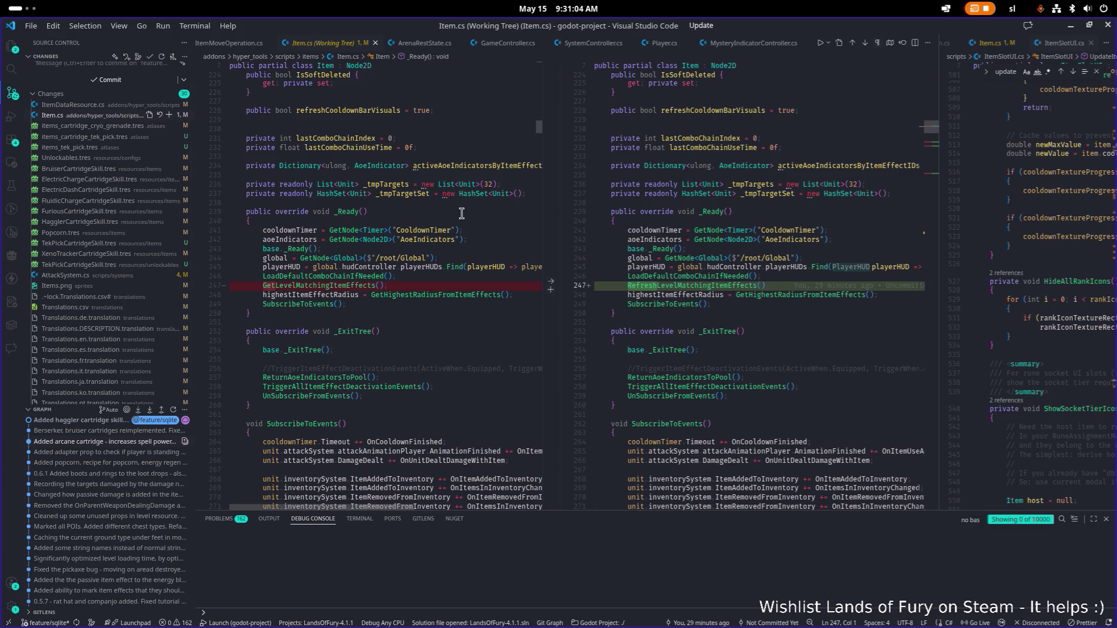
pyautogui.scroll(-9, 462, 214)
pyautogui.scroll(-5, 462, 214)
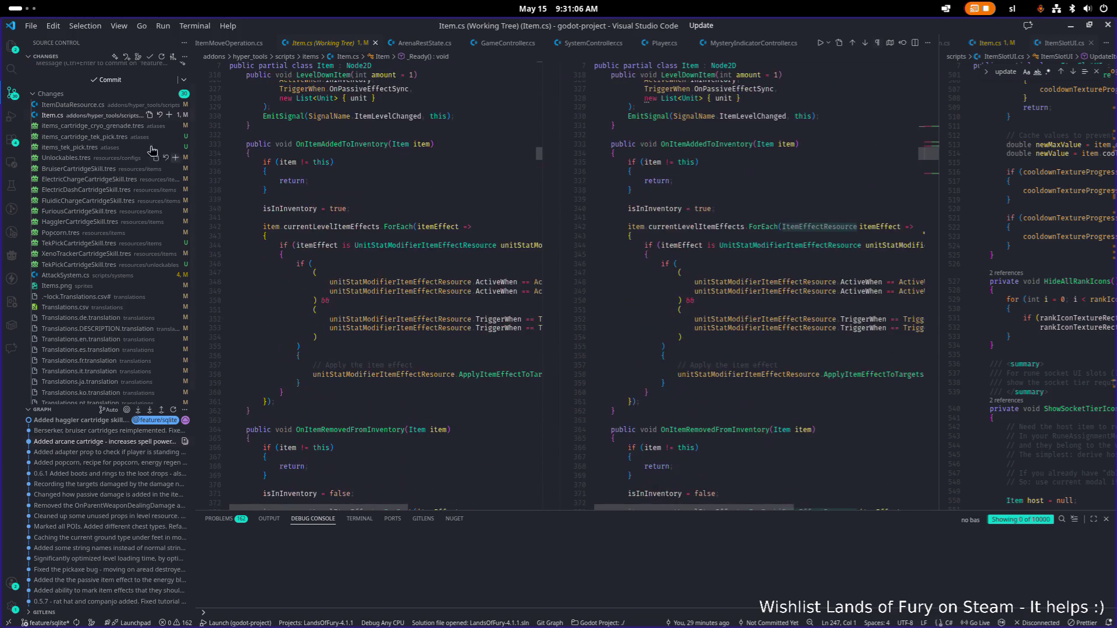
pyautogui.click(139, 105)
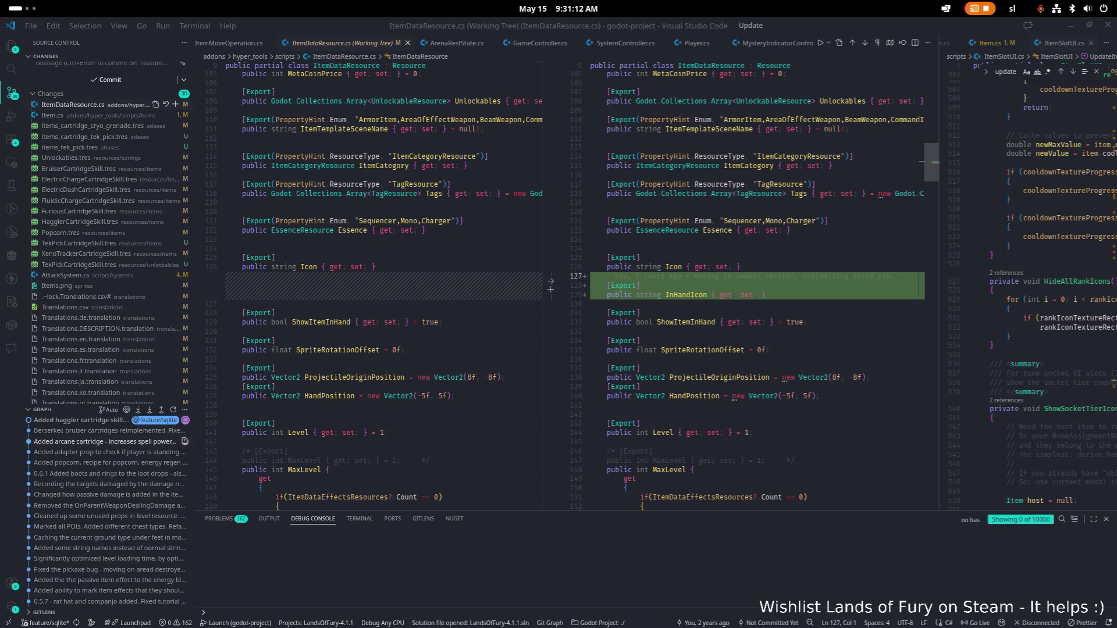
# Step: Review the ElectricDashCartridgeSkill.tres and ElectricChargeCartridgeSkill.tres diffs, then scroll into the Unlockables.tres diff
pyautogui.click(99, 189)
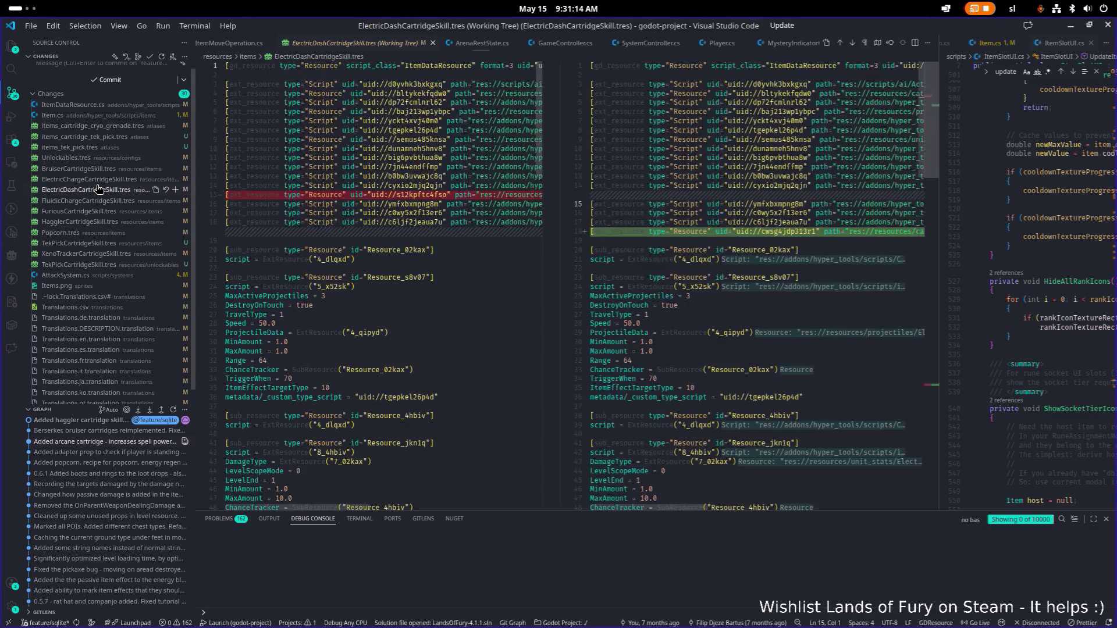
pyautogui.scroll(-15, 517, 256)
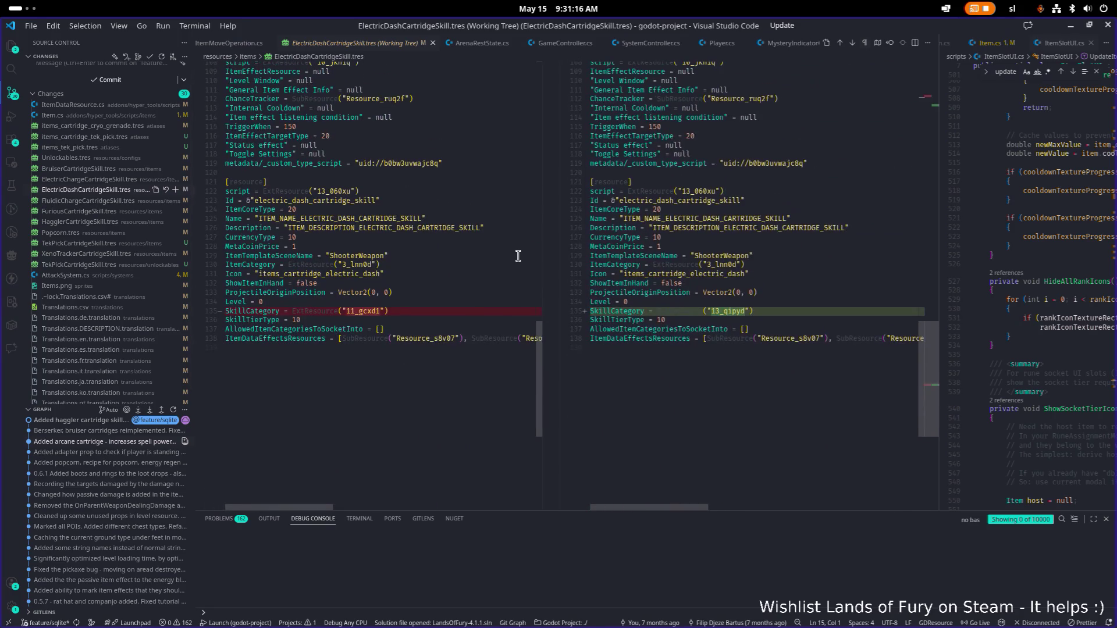
pyautogui.click(82, 179)
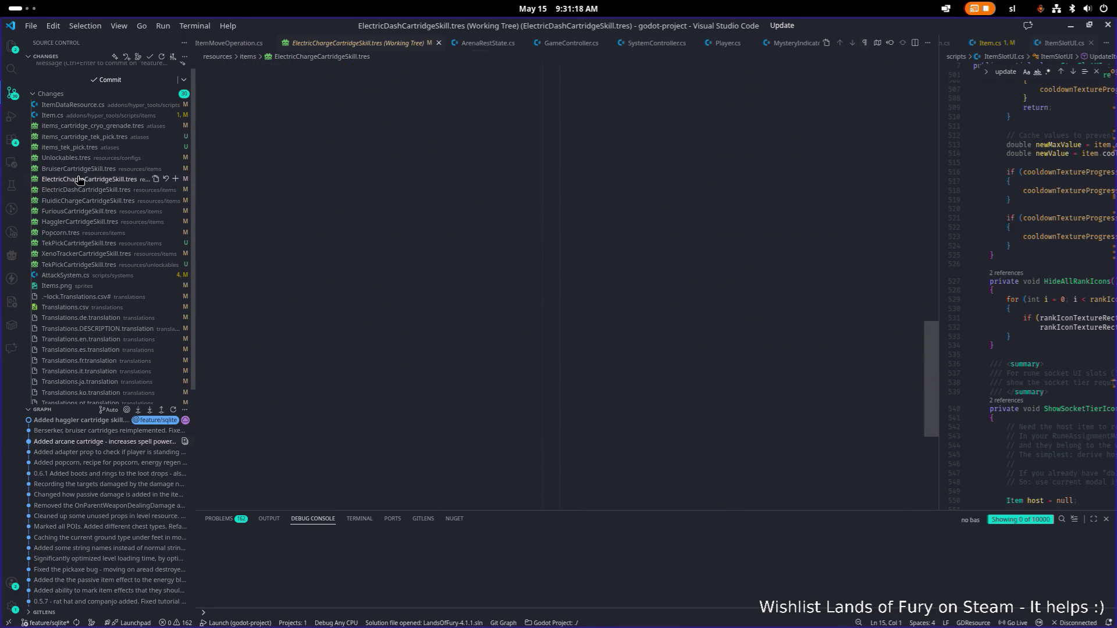
pyautogui.scroll(-3, 290, 216)
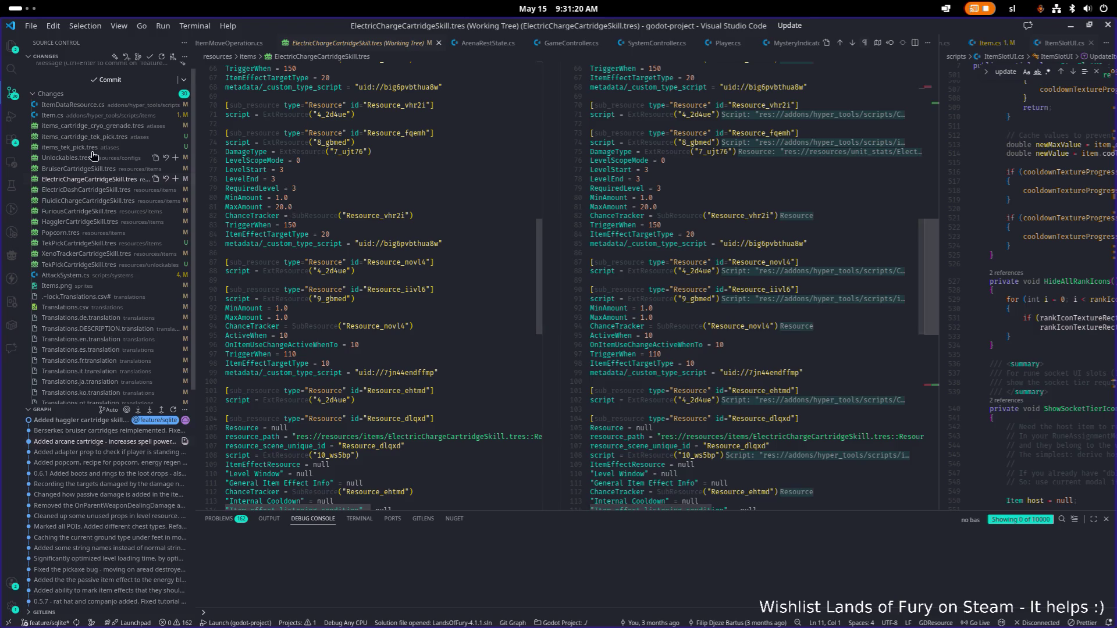
pyautogui.click(80, 158)
pyautogui.scroll(-15, 440, 228)
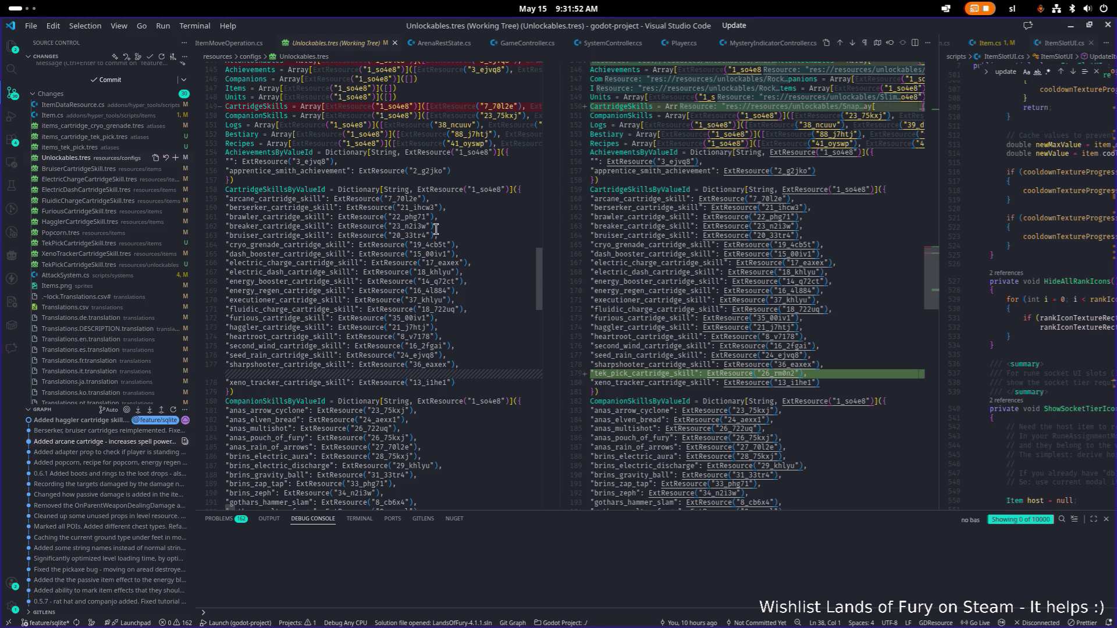
# Step: Scroll through the Unlockables.tres diff, checking line 176, then minimize VS Code to reveal Godot
pyautogui.scroll(-3, 451, 229)
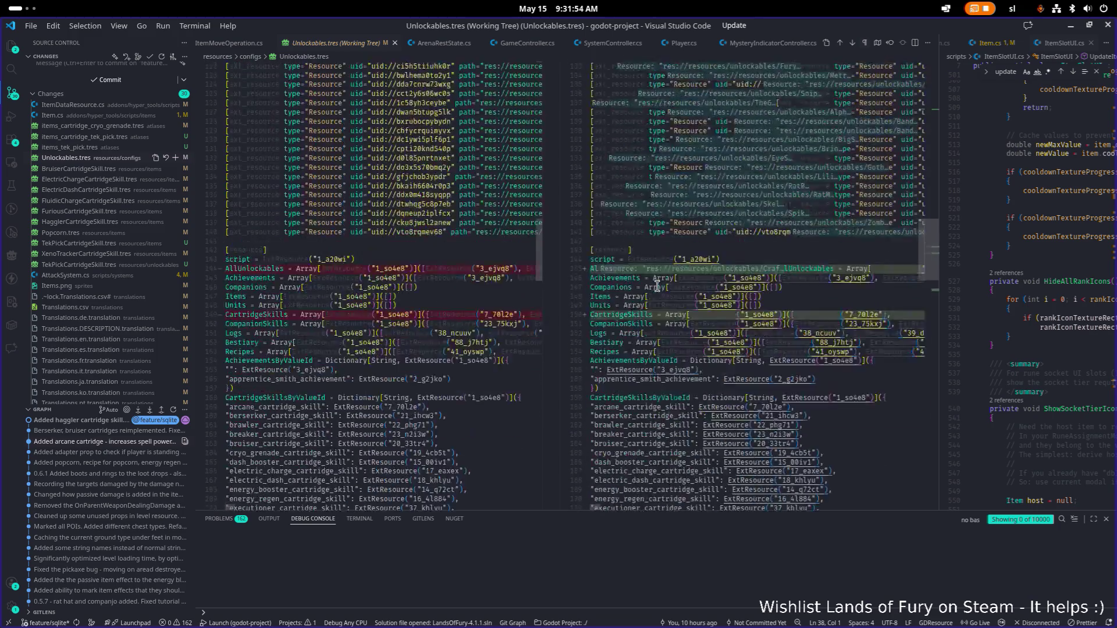
pyautogui.click(480, 263)
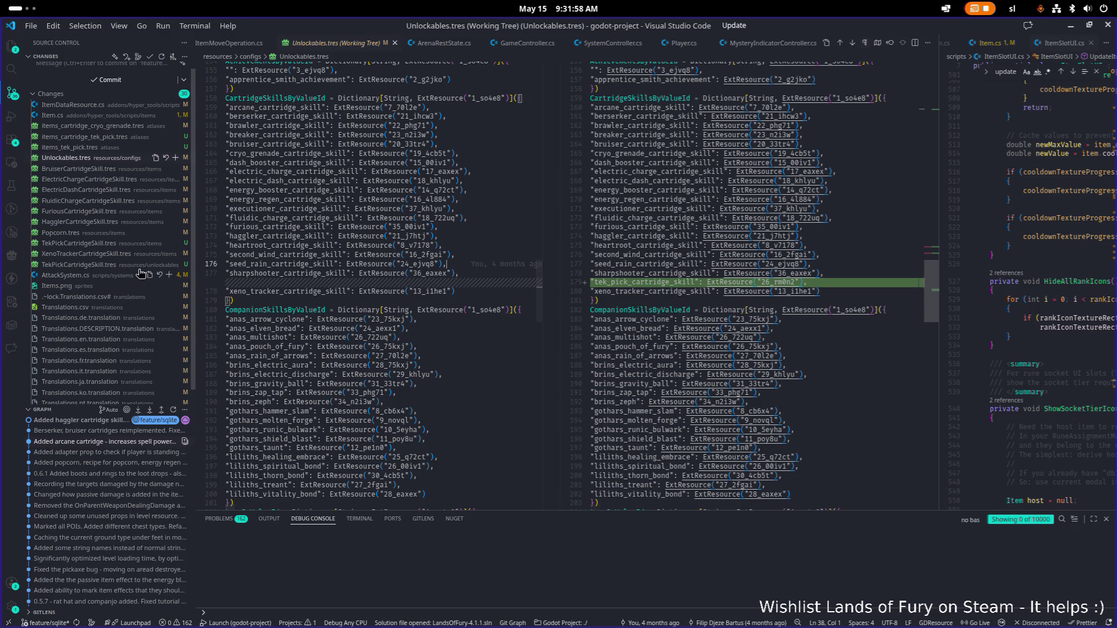
pyautogui.scroll(20, 511, 253)
pyautogui.scroll(-4, 659, 462)
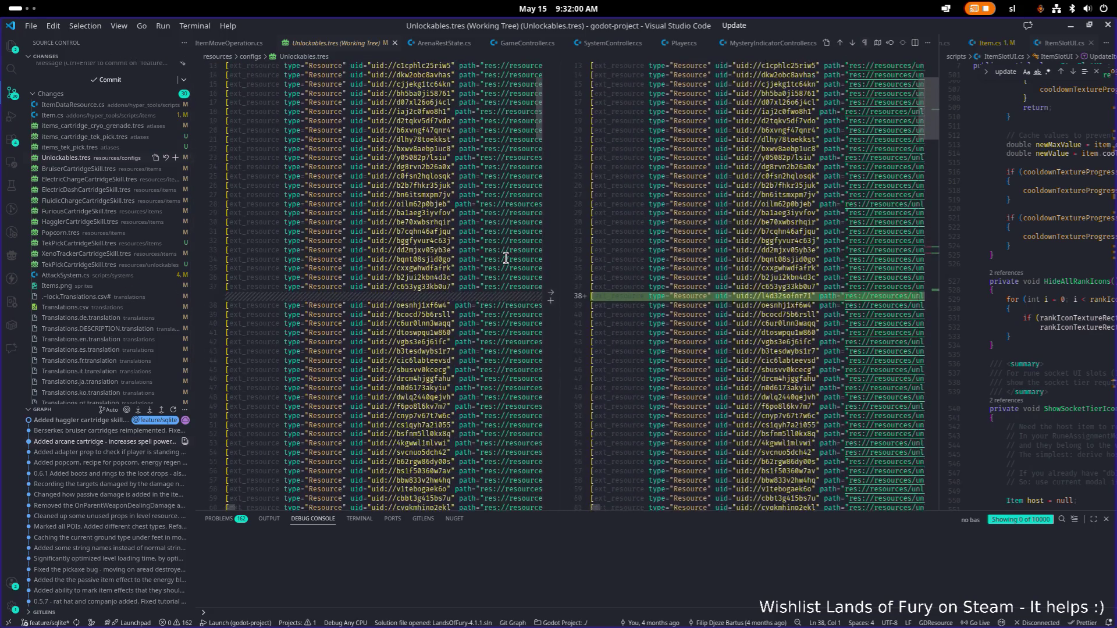
pyautogui.hscroll(15, 604, 512)
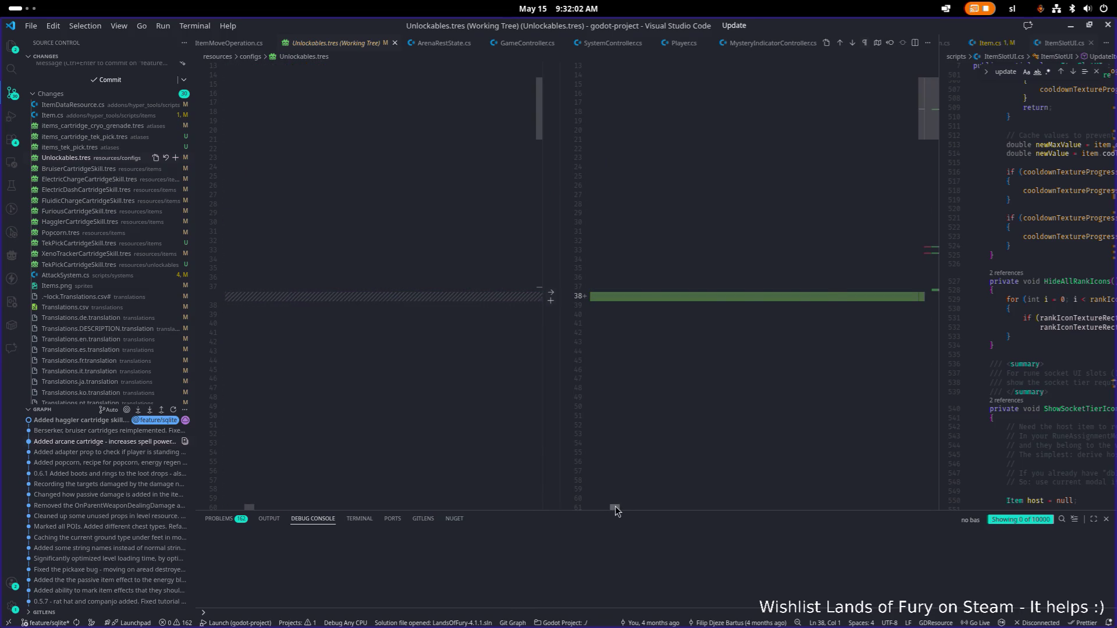
pyautogui.hscroll(-5, 604, 511)
pyautogui.hscroll(-10, 604, 511)
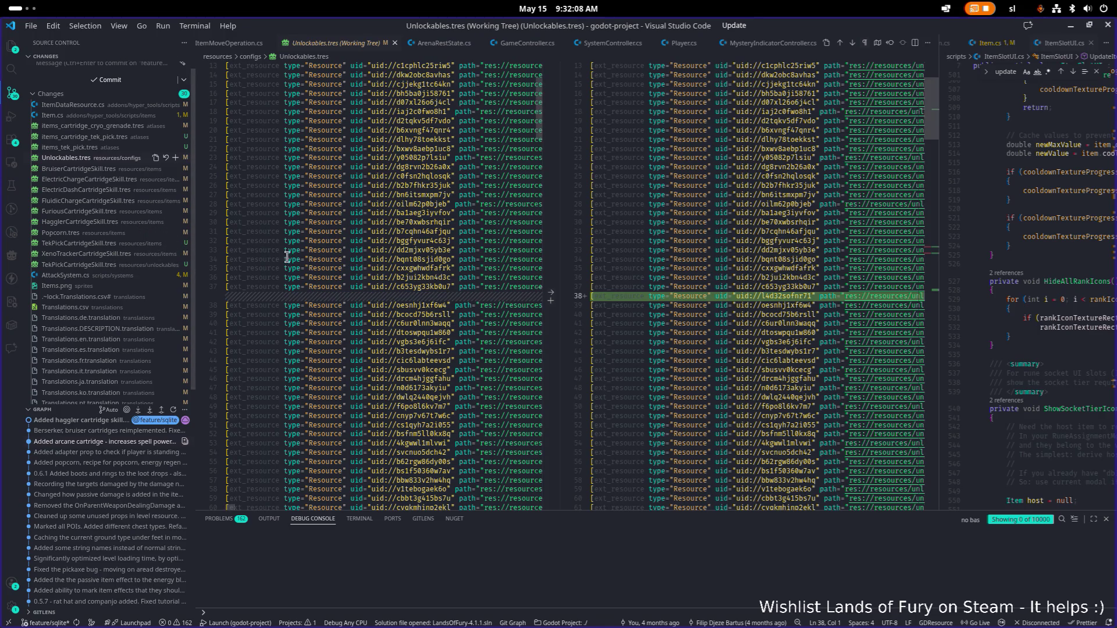
pyautogui.scroll(-3, 324, 253)
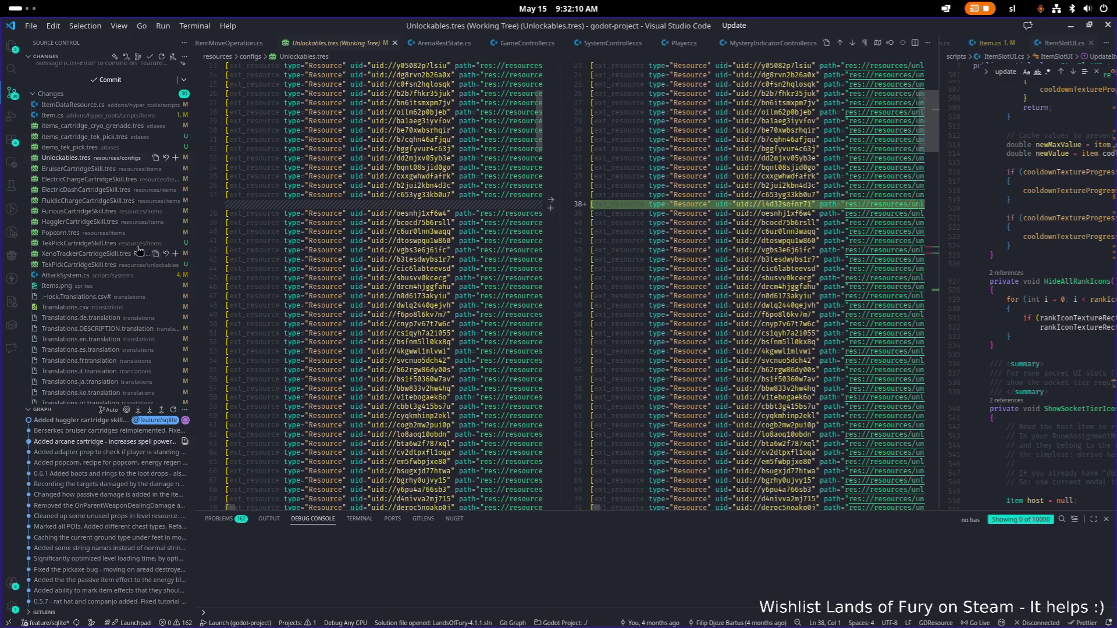
pyautogui.scroll(-1, 85, 241)
pyautogui.scroll(1, 85, 240)
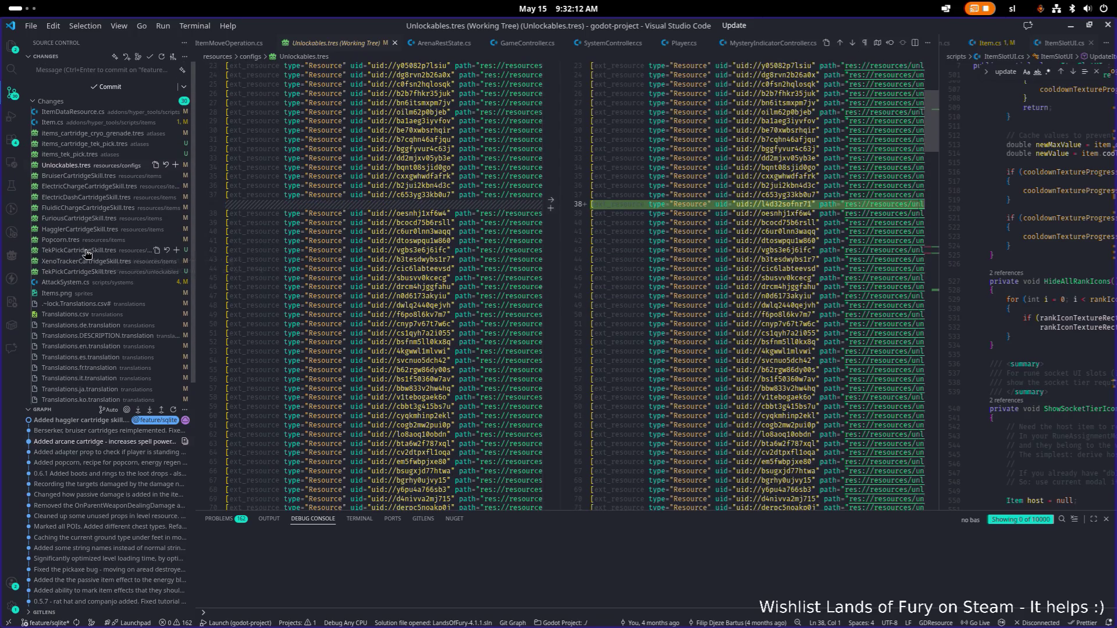
pyautogui.click(1070, 28)
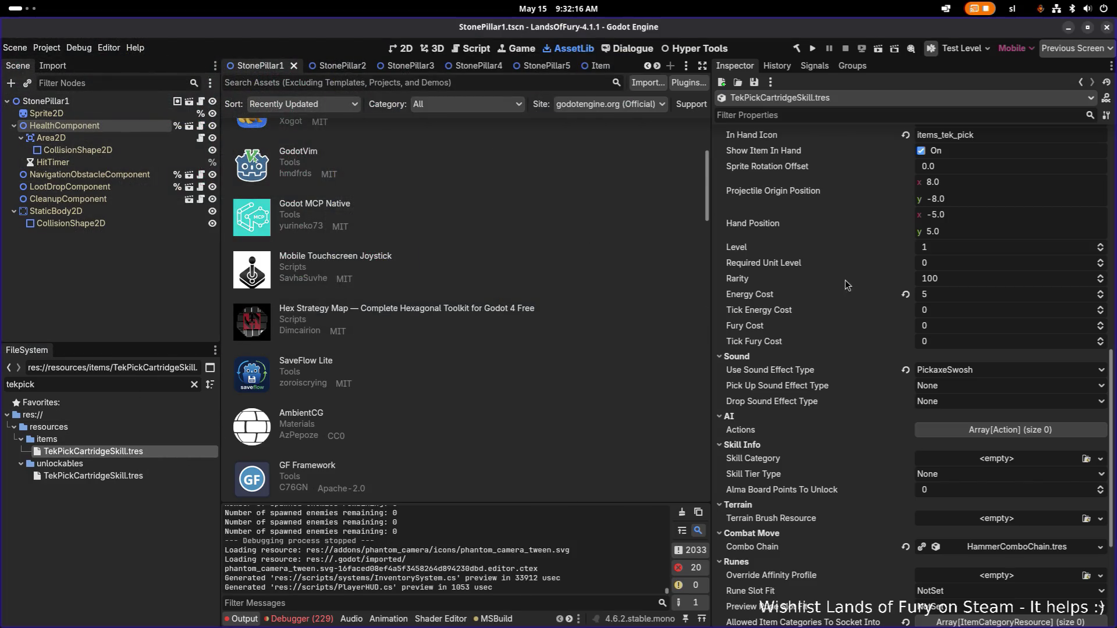
# Step: Compare the unlockables and items TekPickCartridgeSkill.tres in the Inspector, ending on the unlockable one, then switch apps
pyautogui.click(99, 480)
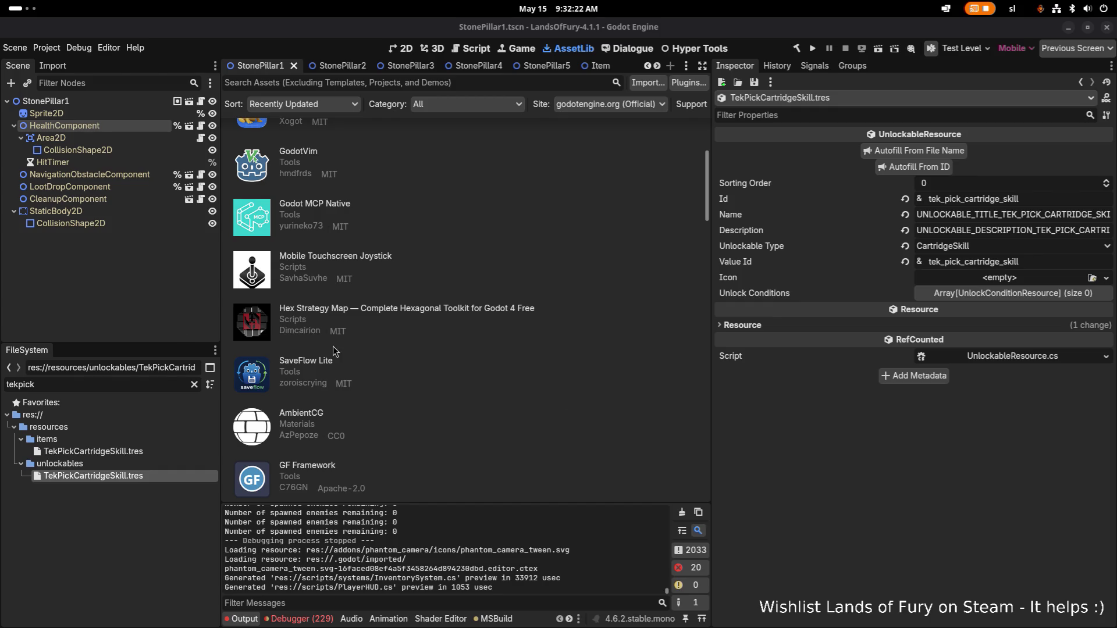
pyautogui.click(113, 454)
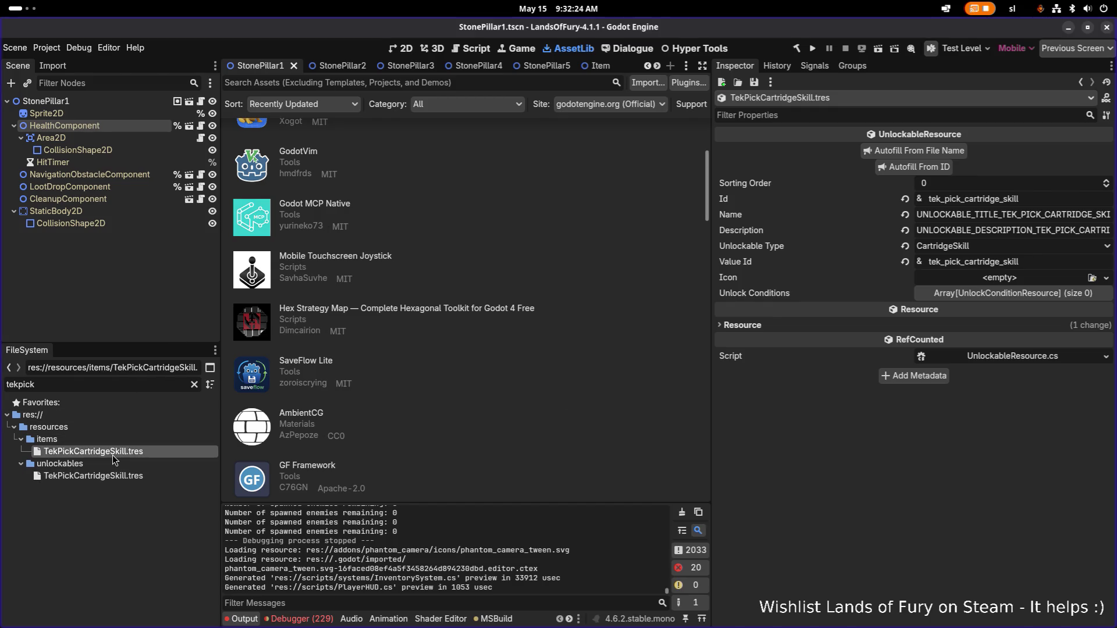
pyautogui.click(126, 481)
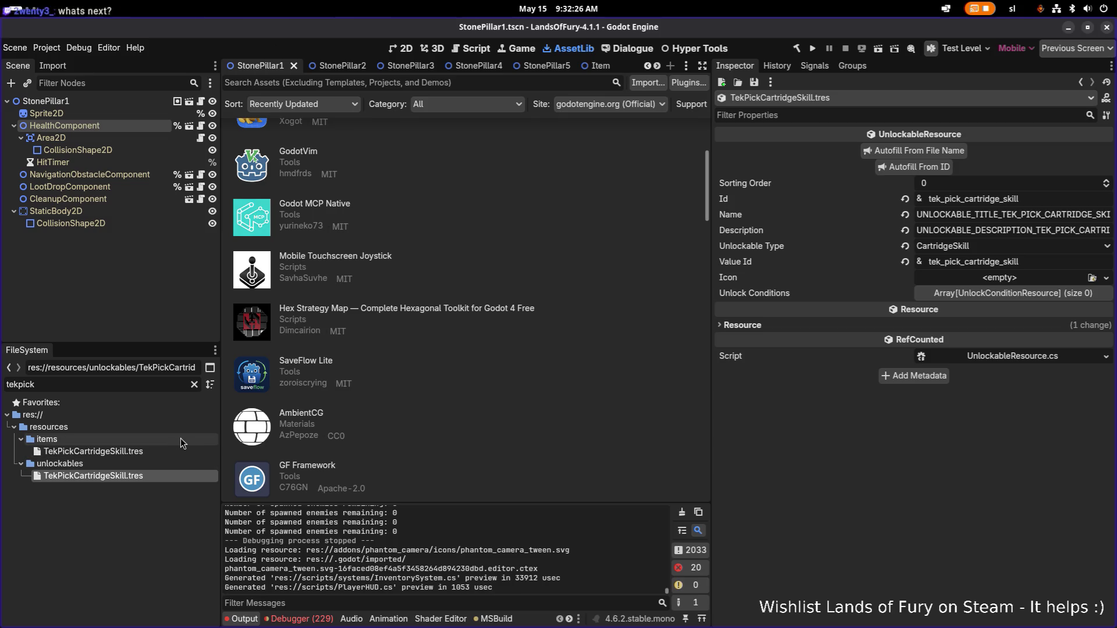
pyautogui.hotkey('alt', 'Tab')
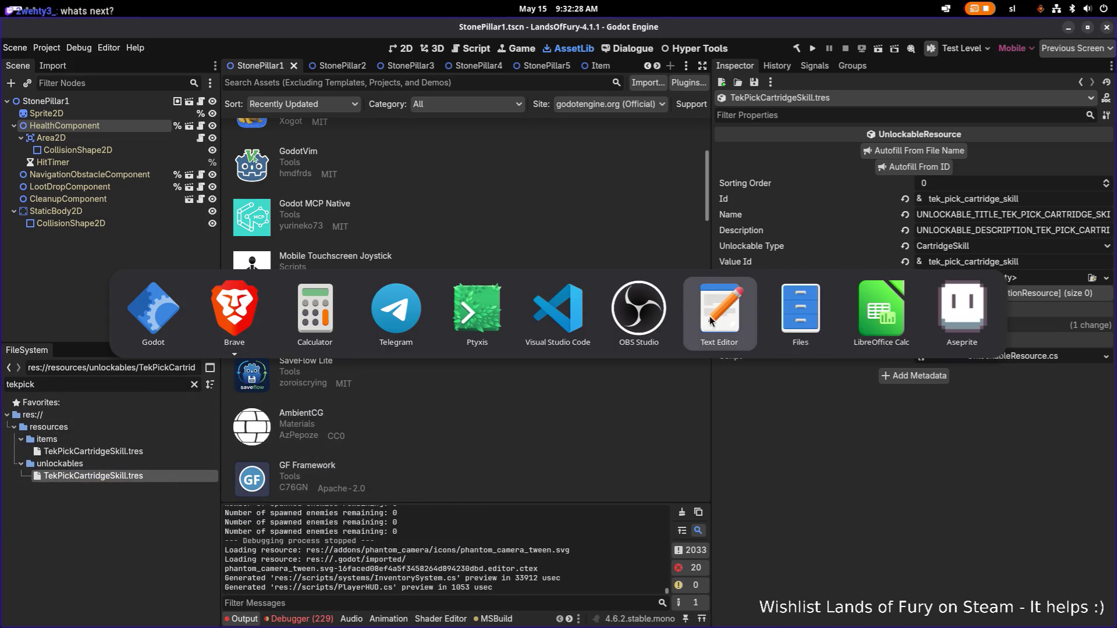
pyautogui.hotkey('alt', 'Tab')
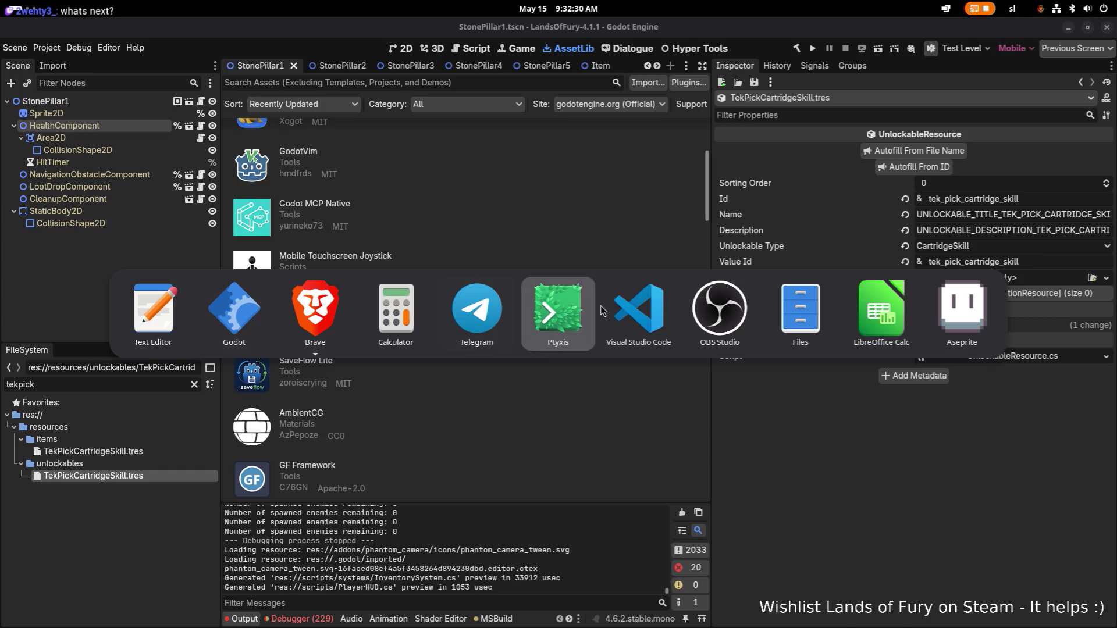
# Step: Close the Unlockables.tres diff and split the editor width evenly between the two code files
pyautogui.click(673, 284)
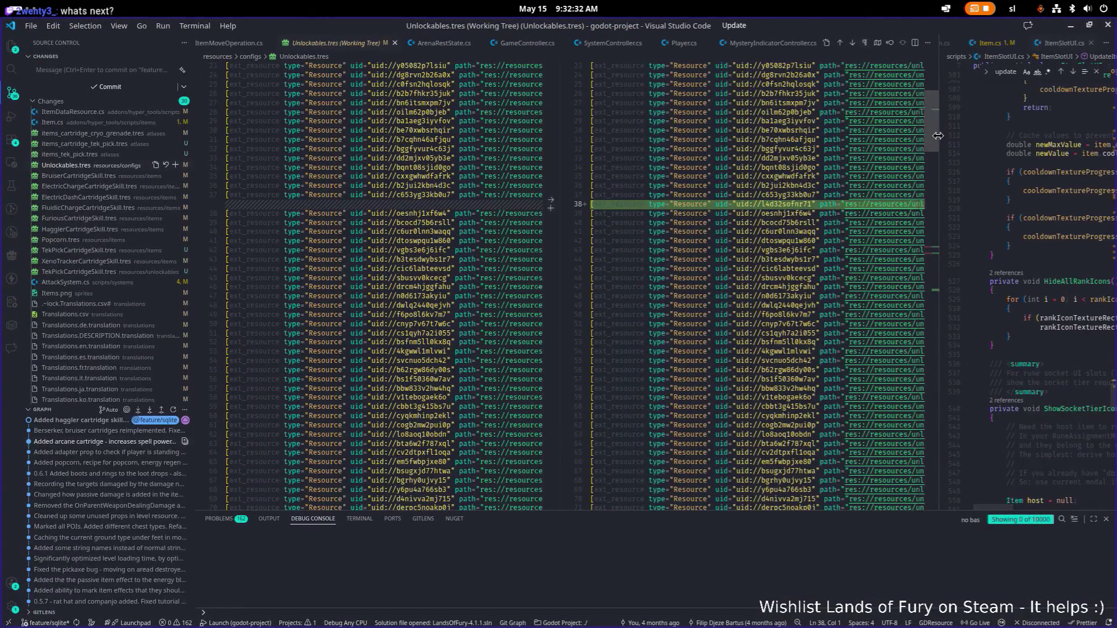
pyautogui.click(394, 43)
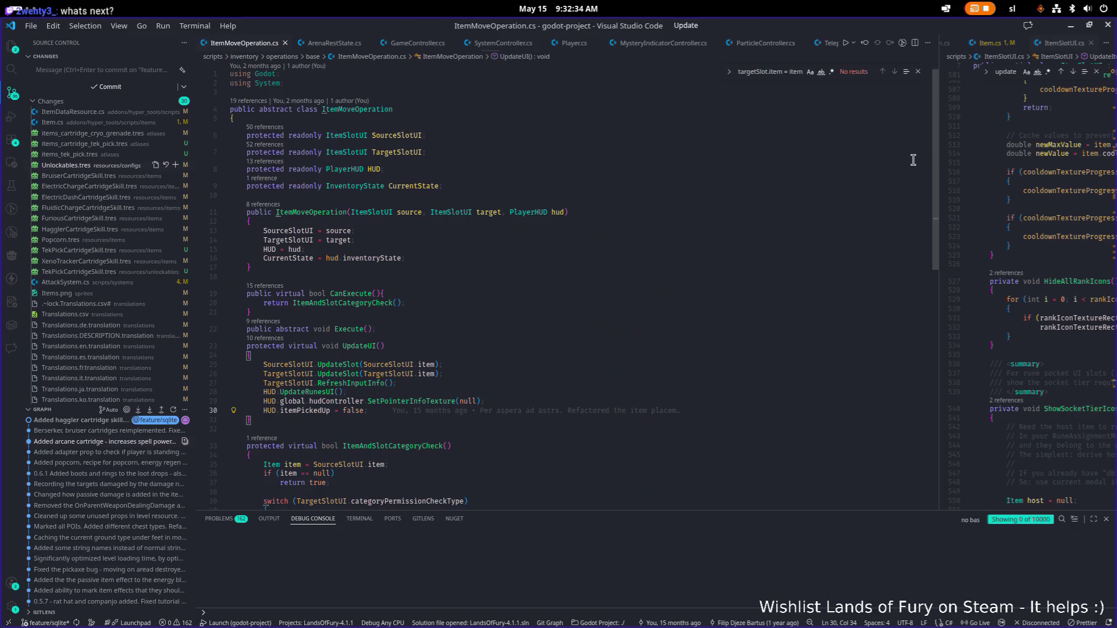
pyautogui.moveTo(939, 160); pyautogui.dragTo(625, 160)
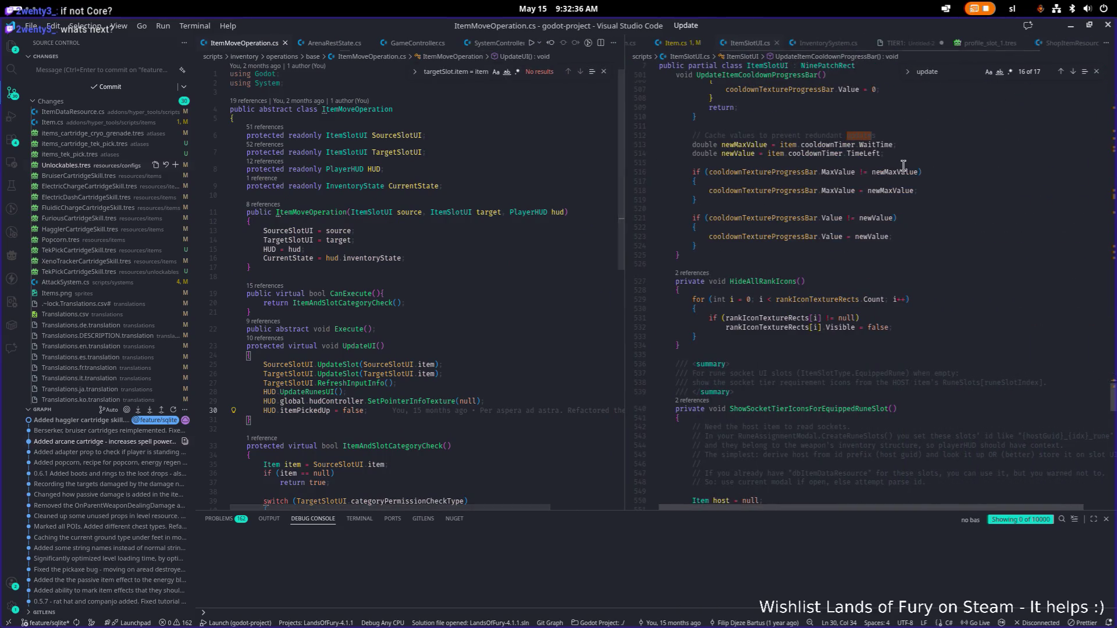
pyautogui.click(909, 42)
# Step: Show the TIER1 unlock notes and scroll down to the Tier3 perks EMP, Another One, Fire-in-a-box
pyautogui.click(921, 138)
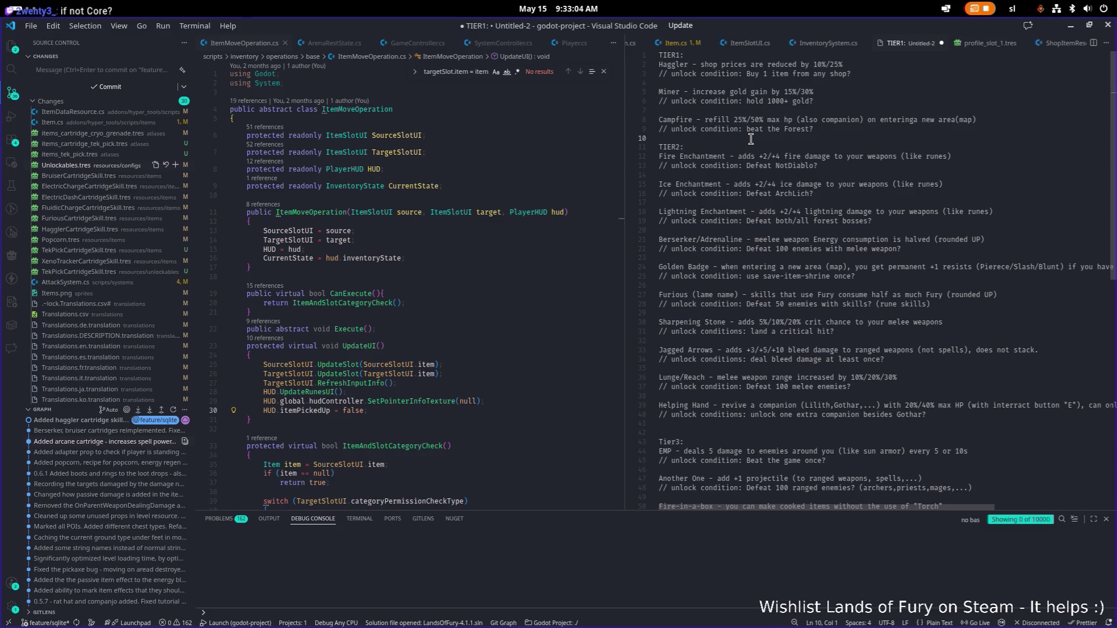
pyautogui.scroll(-1, 751, 139)
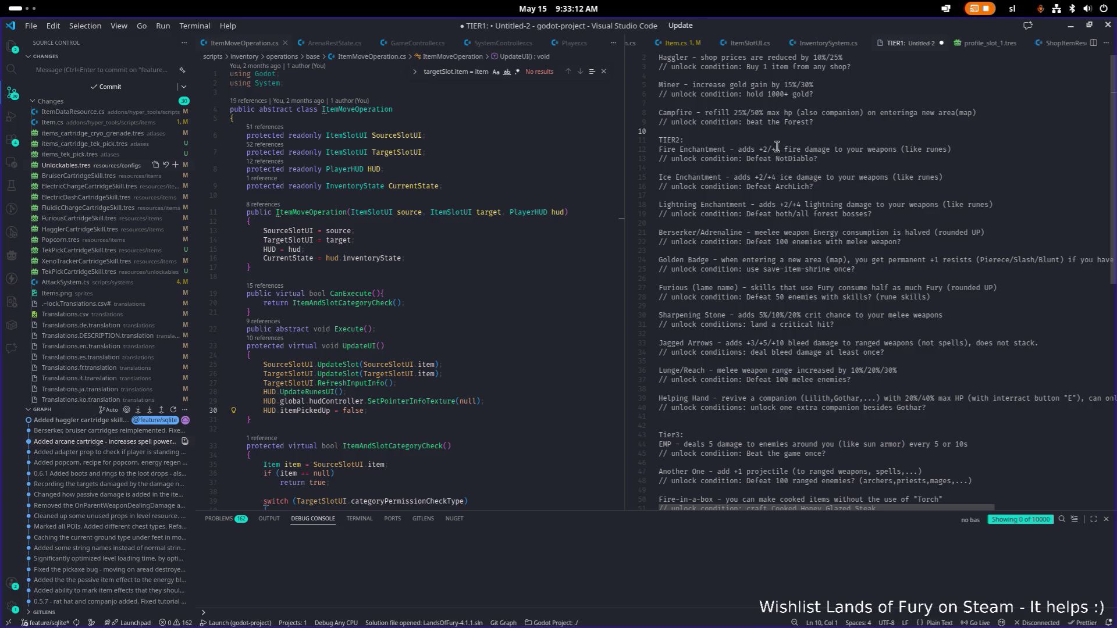
pyautogui.scroll(-1, 775, 141)
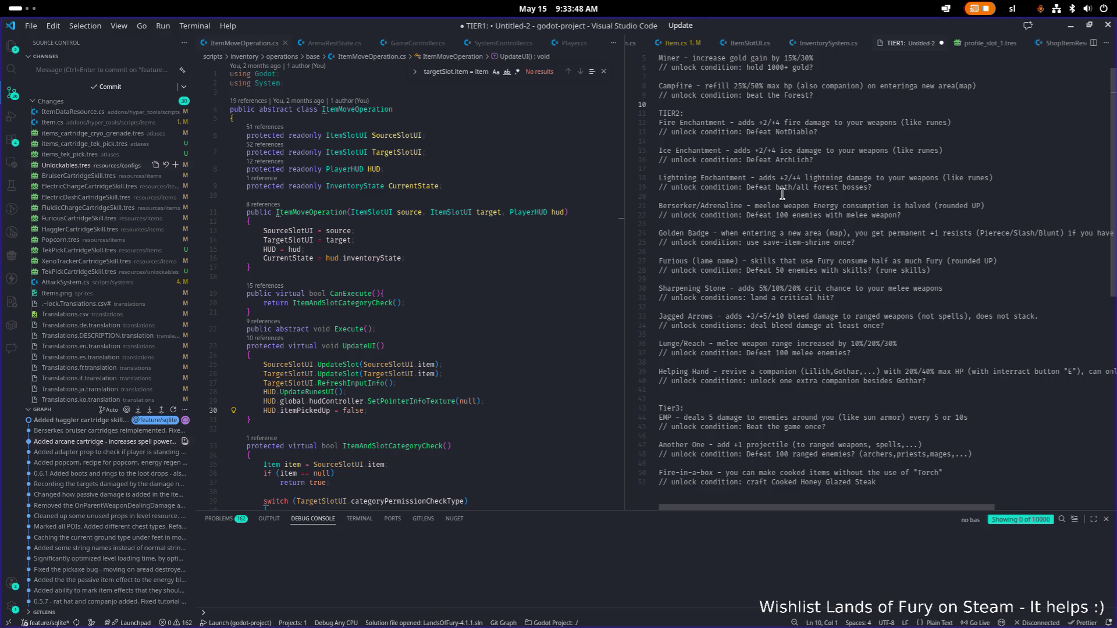
# Step: Look over the Fire, Ice and Lightning Enchantment entries and their unlock conditions in the notes
pyautogui.click(887, 188)
pyautogui.click(999, 177)
pyautogui.moveTo(999, 177)
pyautogui.mouseDown()
pyautogui.moveTo(660, 175)
pyautogui.moveTo(655, 123)
pyautogui.mouseUp()
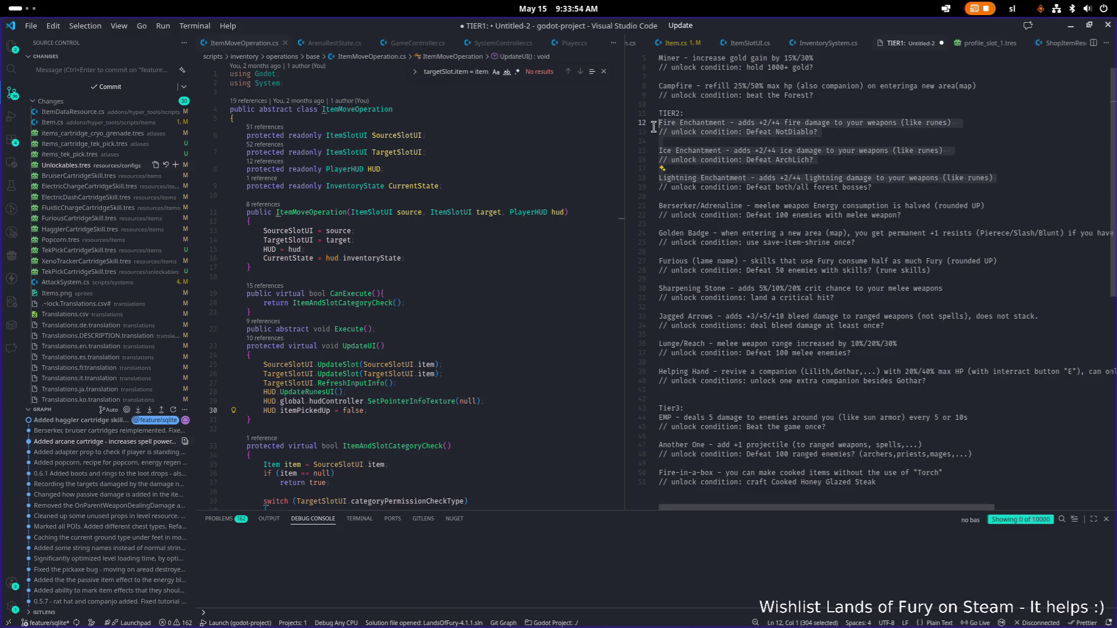
pyautogui.click(934, 132)
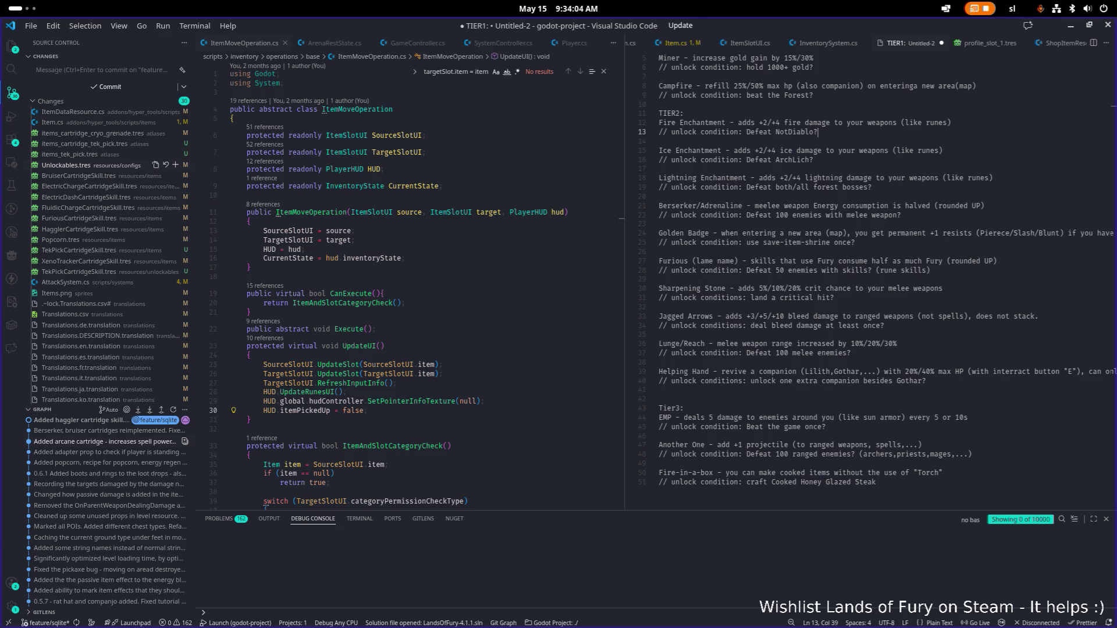
pyautogui.click(737, 206)
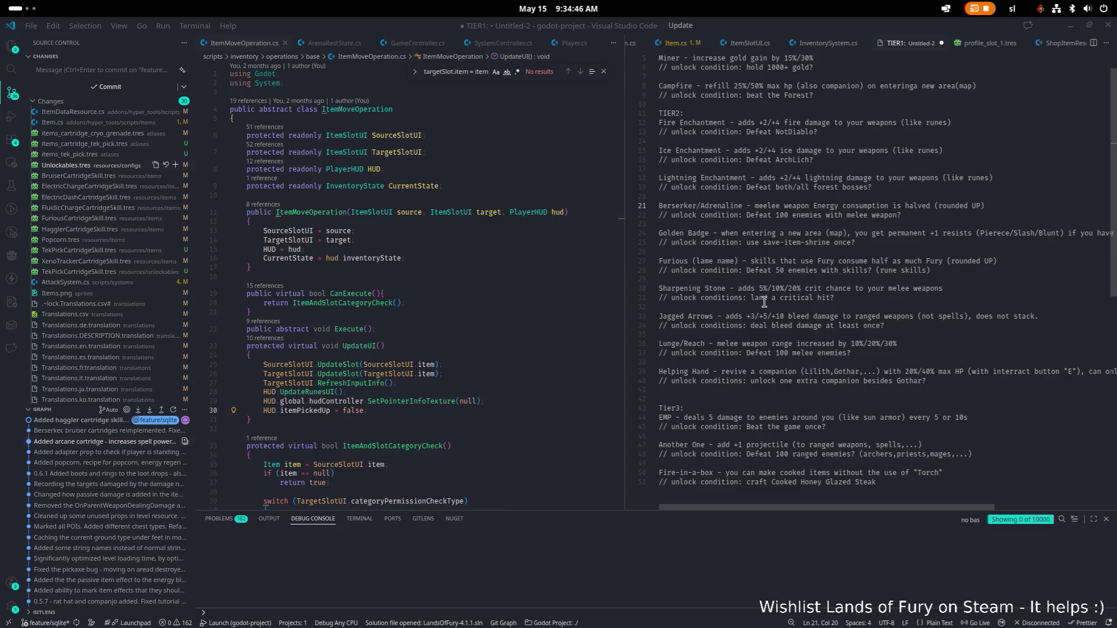
pyautogui.scroll(1, 764, 302)
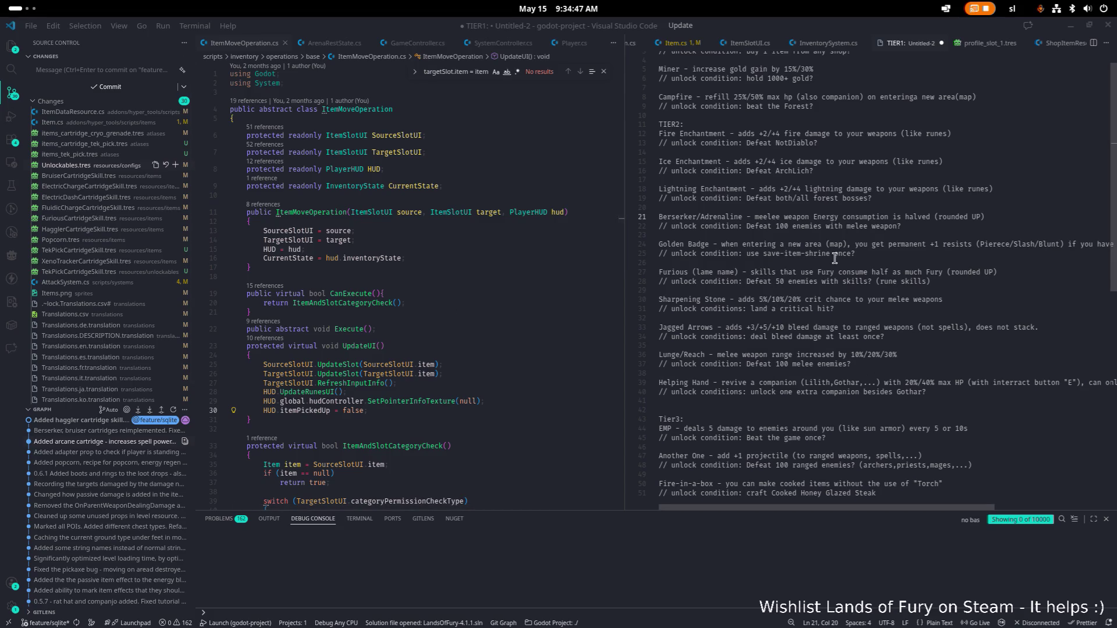
pyautogui.doubleClick(767, 189)
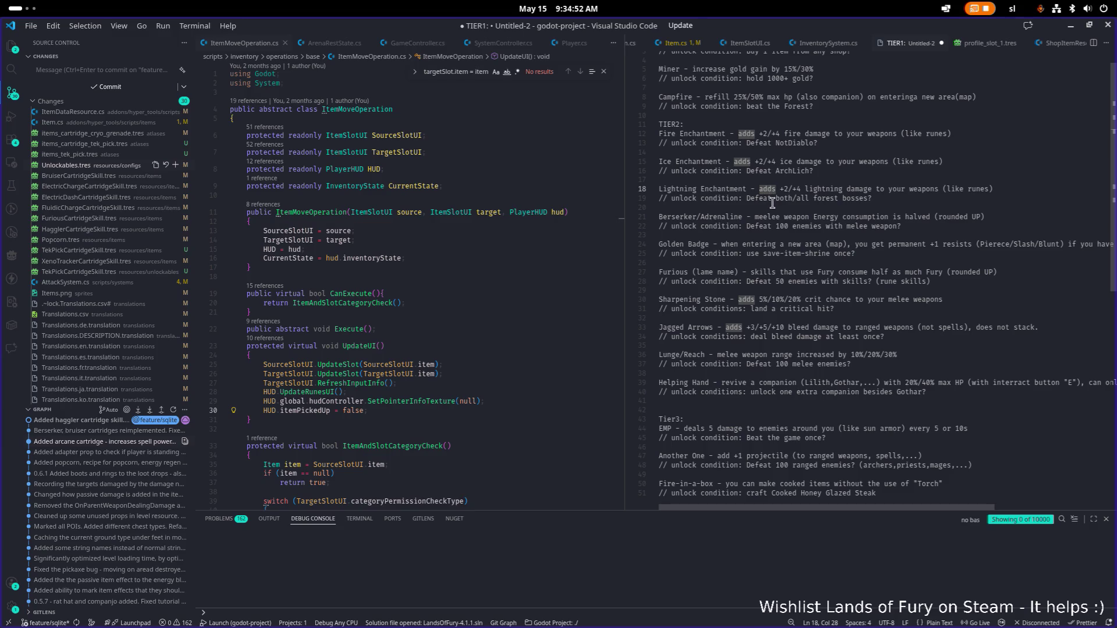
pyautogui.doubleClick(744, 190)
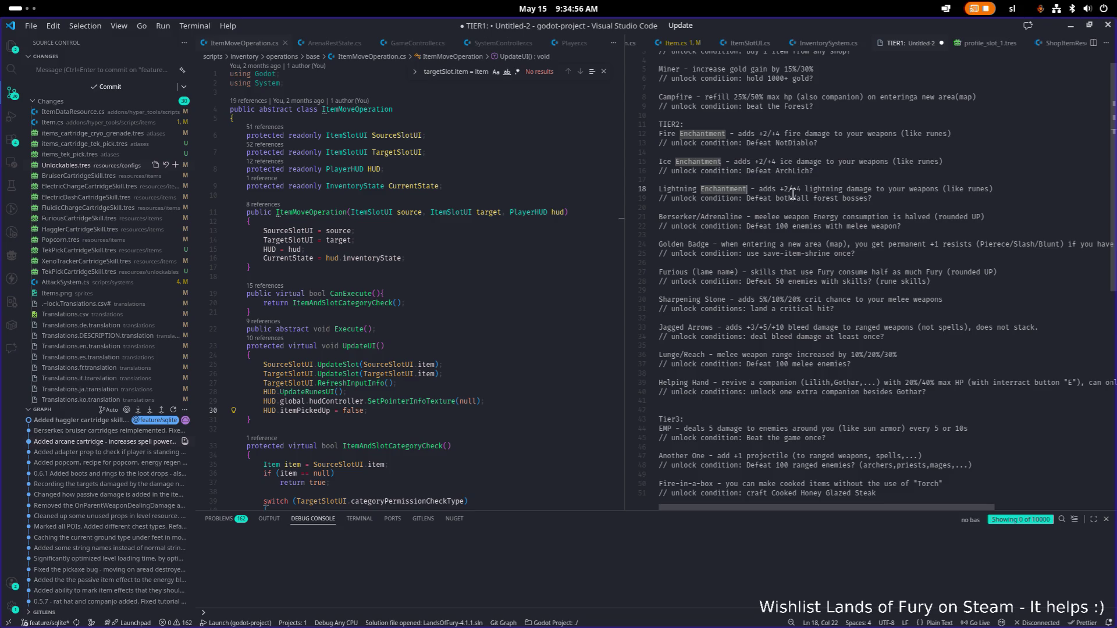
pyautogui.click(712, 135)
pyautogui.click(807, 190)
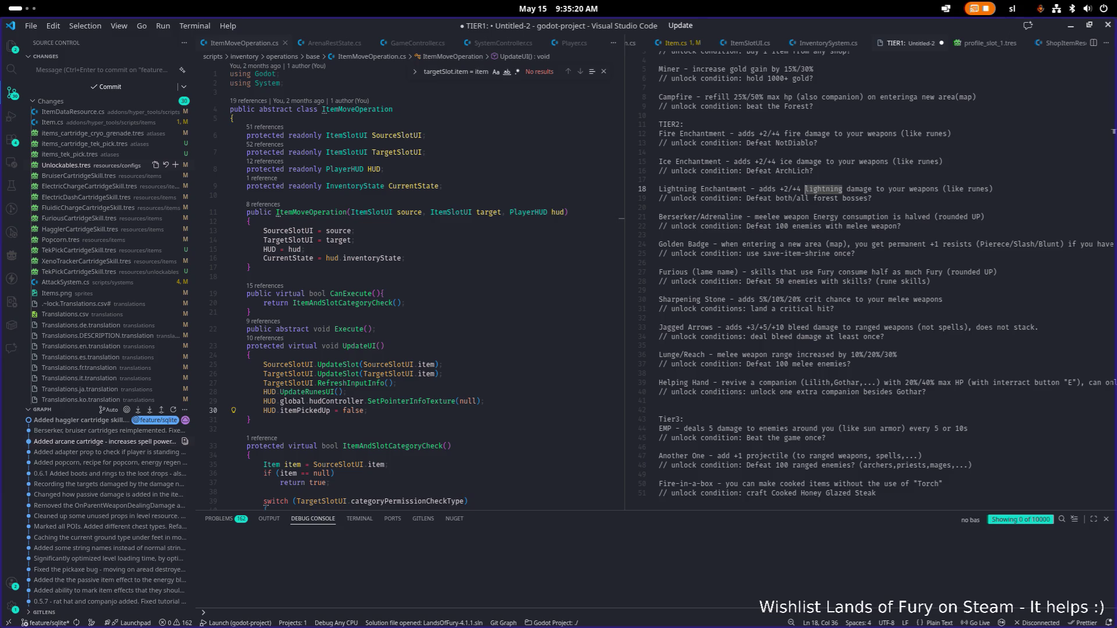
# Step: Leave Visual Studio Code and bring up the Items.png sprite sheet in Aseprite
pyautogui.hotkey('alt', 'Tab')
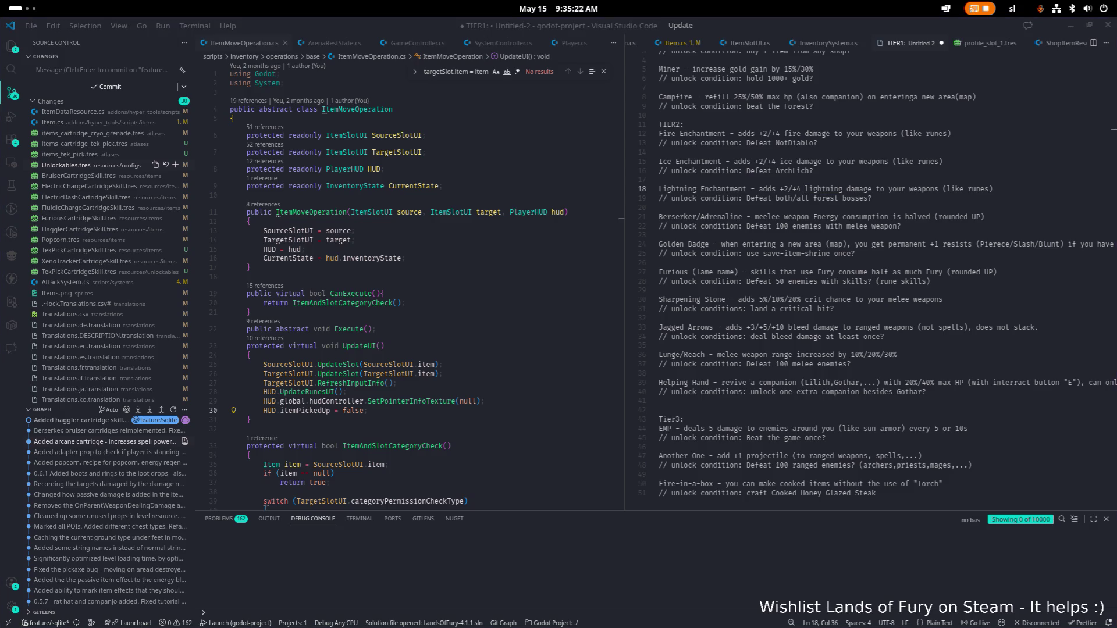
pyautogui.click(735, 262)
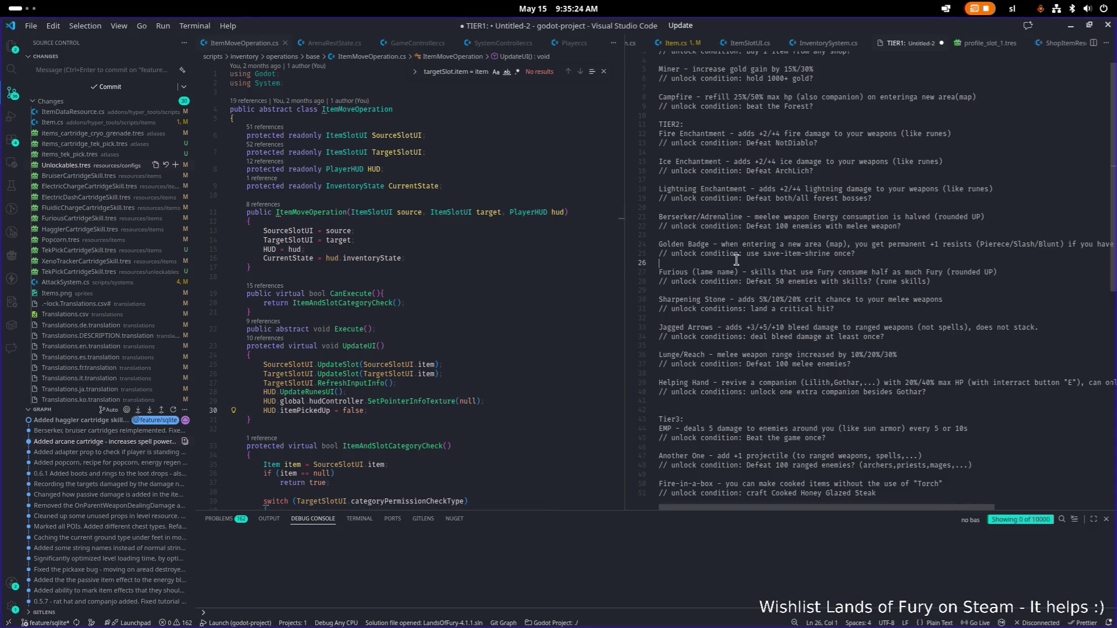
pyautogui.click(1071, 26)
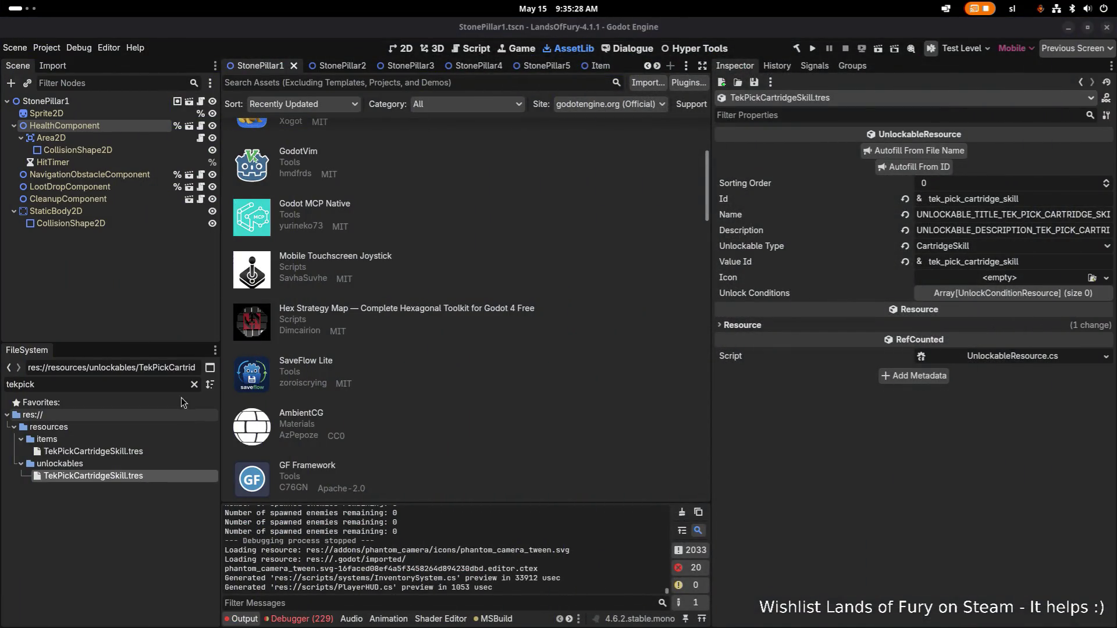
pyautogui.hotkey('alt', 'Tab')
pyautogui.hotkey('alt', 'Tab')
pyautogui.hotkey('alt', 'Tab')
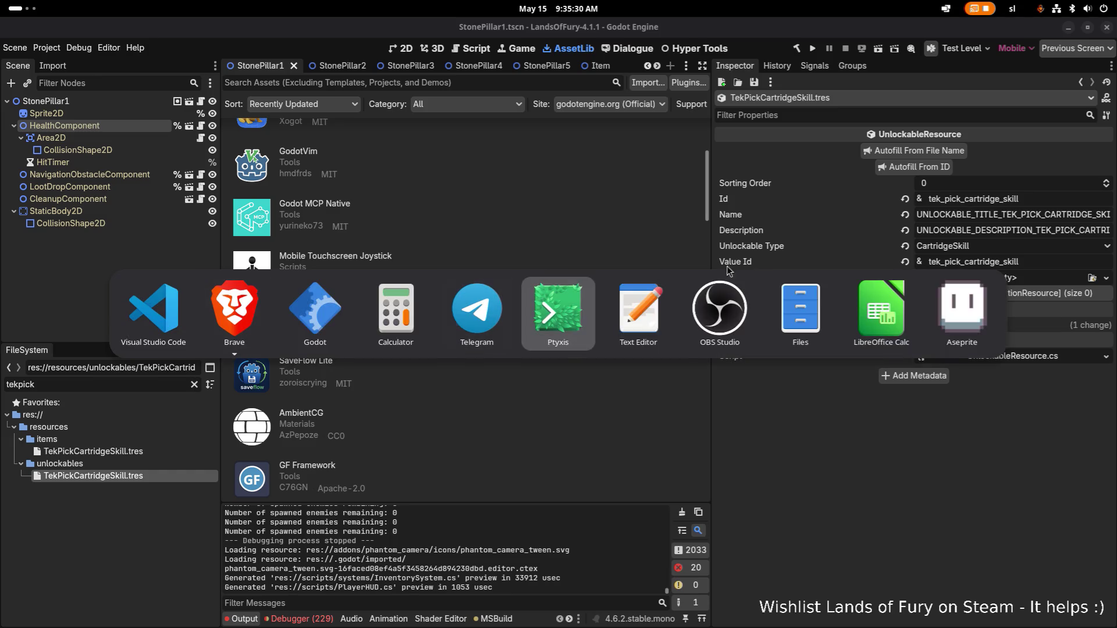
pyautogui.scroll(-4, 614, 254)
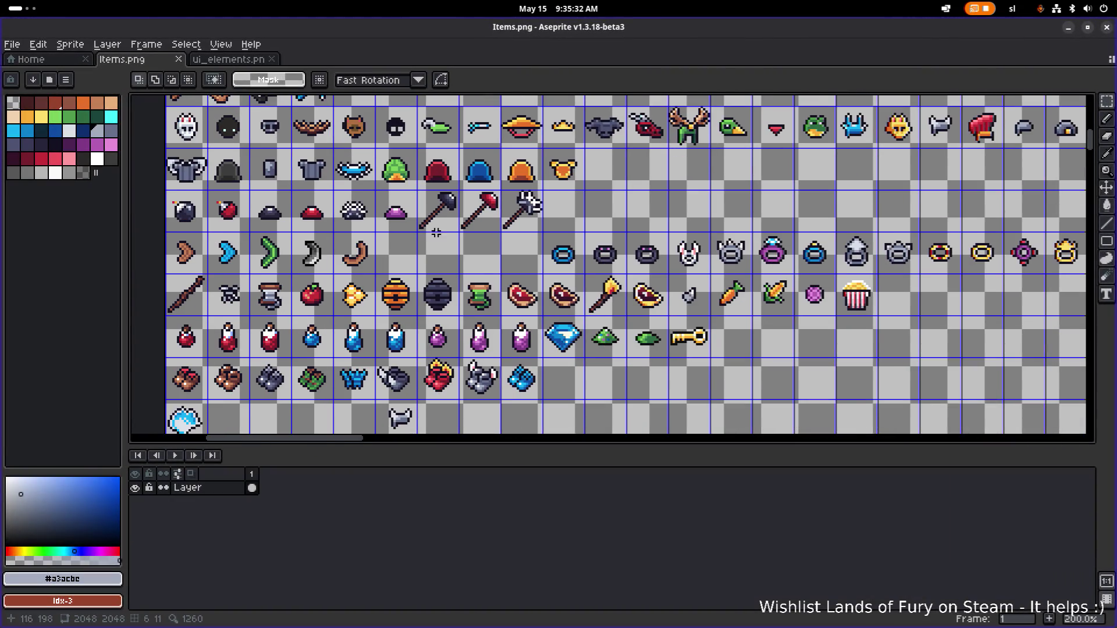
pyautogui.scroll(-3, 485, 206)
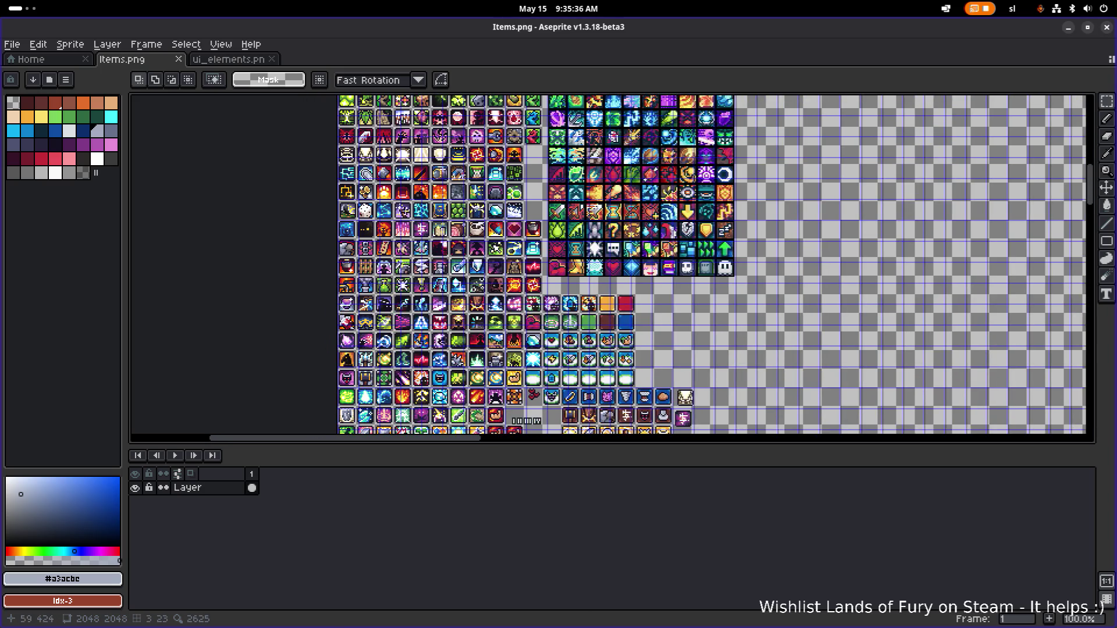
pyautogui.moveTo(407, 207); pyautogui.dragTo(480, 219)
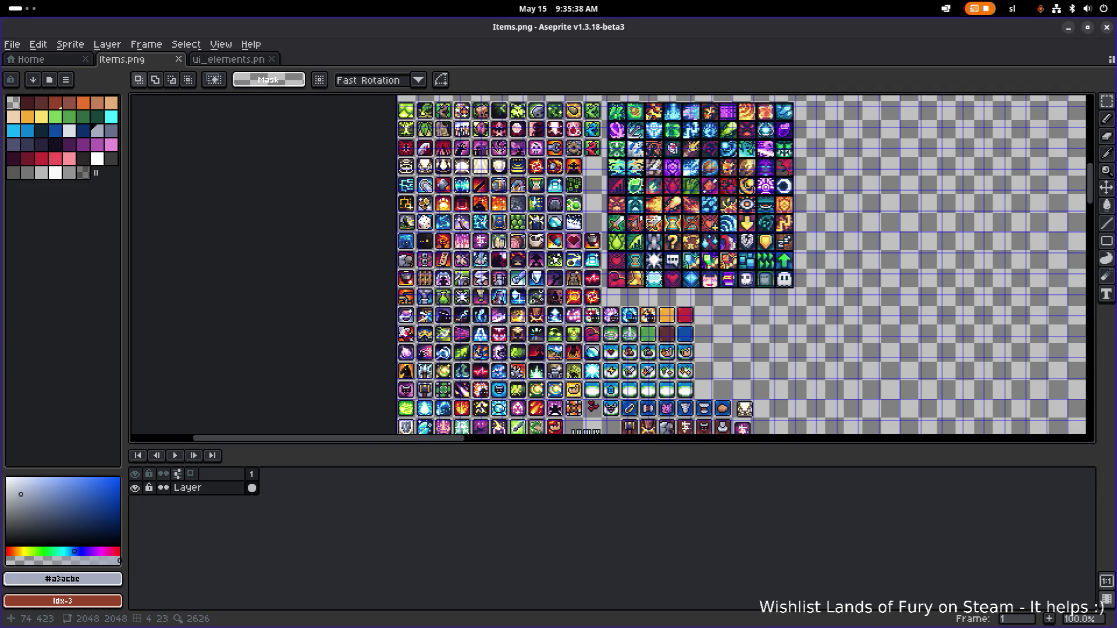
pyautogui.scroll(2, 478, 221)
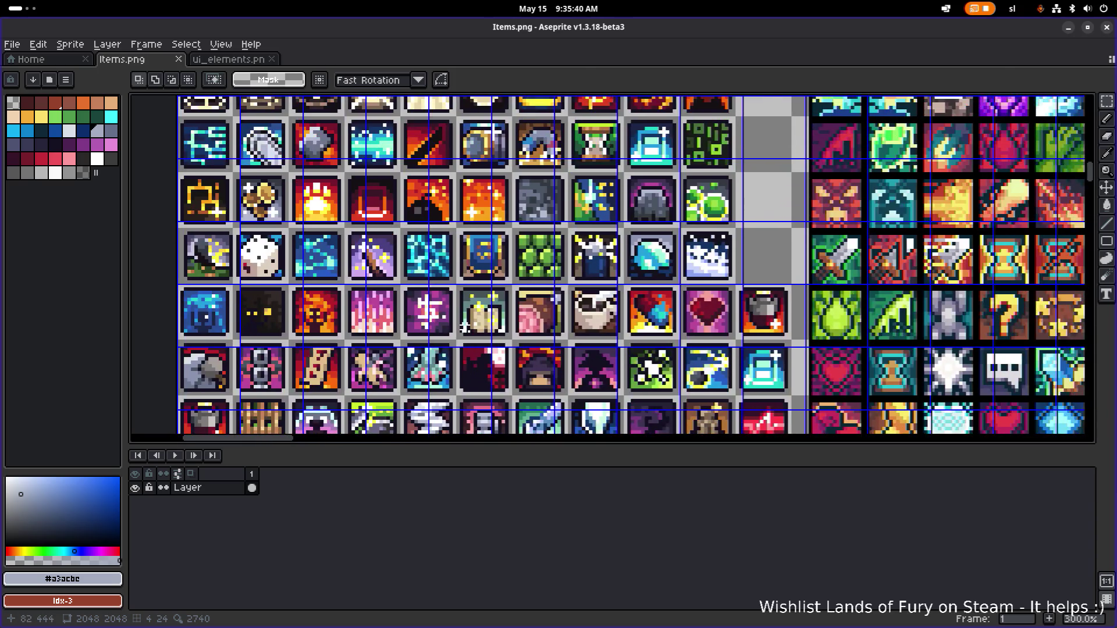
pyautogui.scroll(-1, 465, 327)
pyautogui.moveTo(447, 259)
pyautogui.mouseDown()
pyautogui.moveTo(420, 340)
pyautogui.moveTo(428, 291)
pyautogui.moveTo(457, 318)
pyautogui.moveTo(459, 244)
pyautogui.moveTo(466, 273)
pyautogui.moveTo(470, 256)
pyautogui.mouseUp()
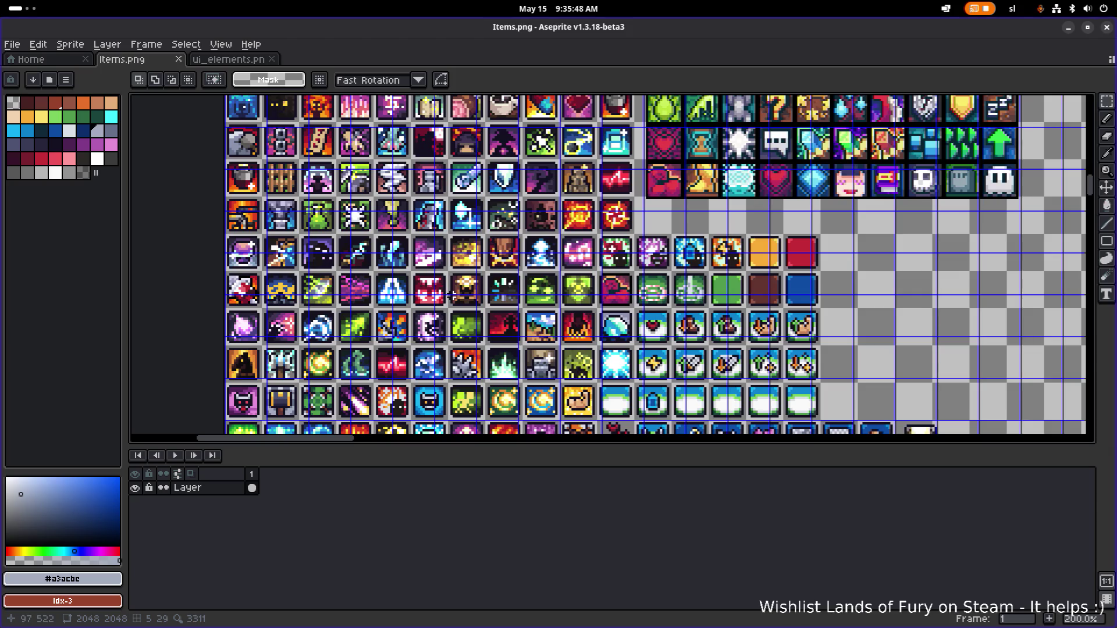
pyautogui.scroll(-3, 451, 295)
pyautogui.scroll(-1, 465, 283)
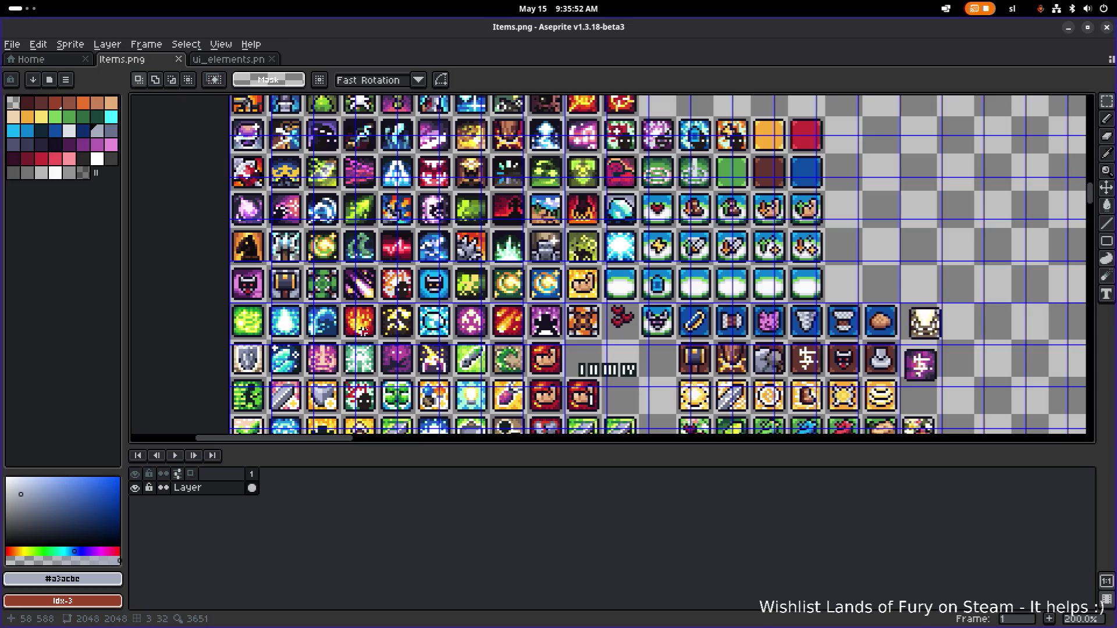
pyautogui.scroll(1, 361, 329)
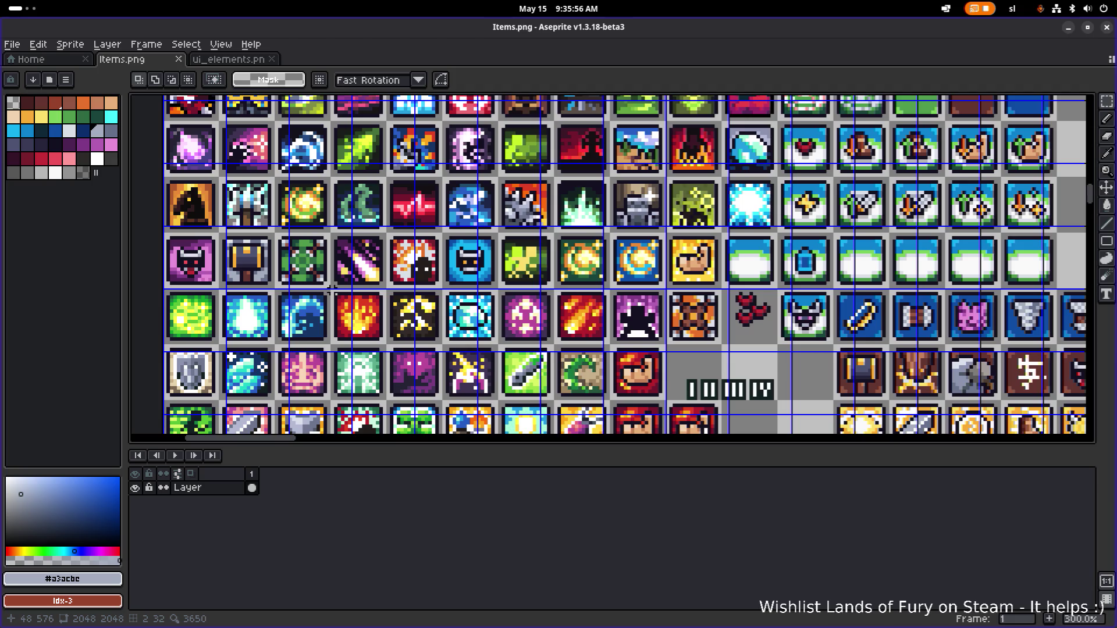
pyautogui.scroll(-2, 402, 358)
pyautogui.scroll(2, 401, 358)
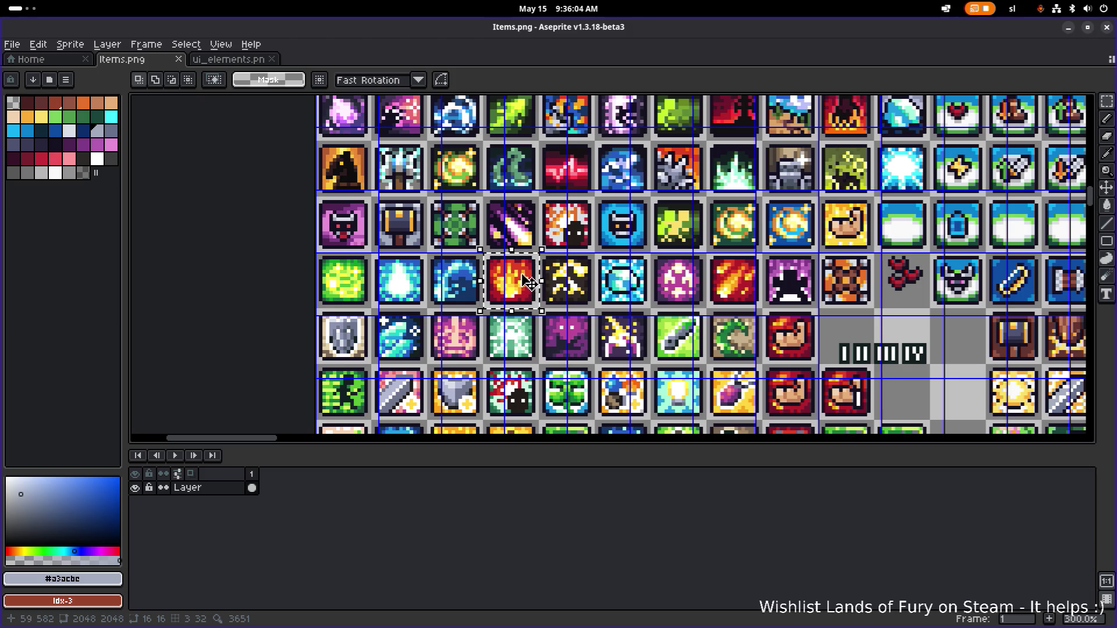
pyautogui.moveTo(510, 269)
pyautogui.mouseDown()
pyautogui.moveTo(477, 337)
pyautogui.moveTo(483, 355)
pyautogui.moveTo(427, 436)
pyautogui.mouseUp()
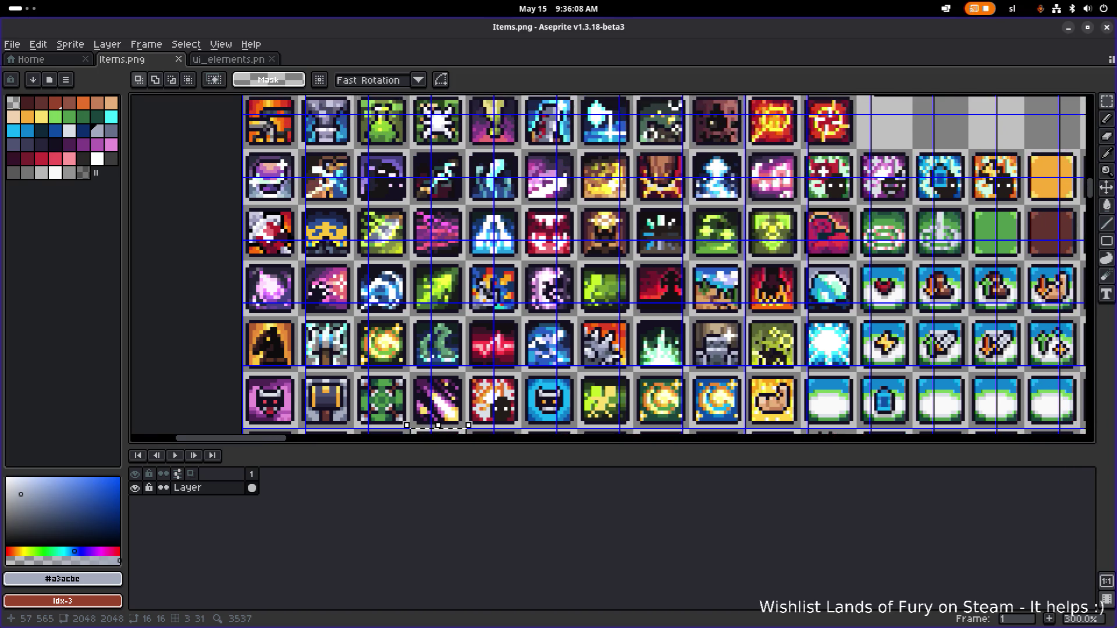
pyautogui.moveTo(442, 317); pyautogui.dragTo(400, 384)
pyautogui.scroll(2, 400, 384)
pyautogui.hscroll(1, 398, 381)
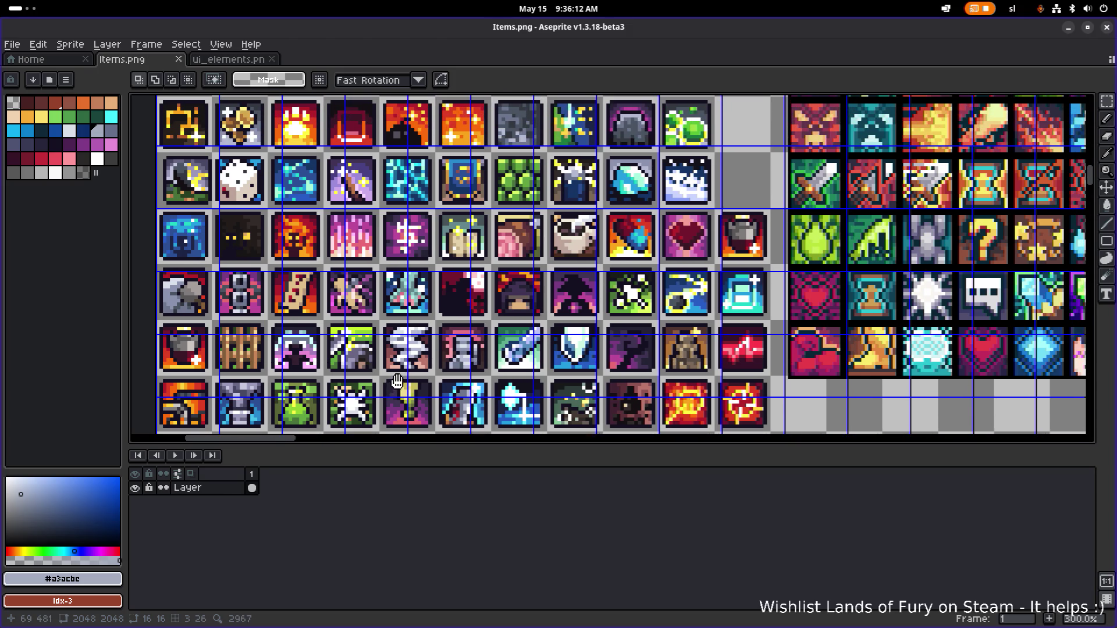
pyautogui.scroll(-5, 402, 366)
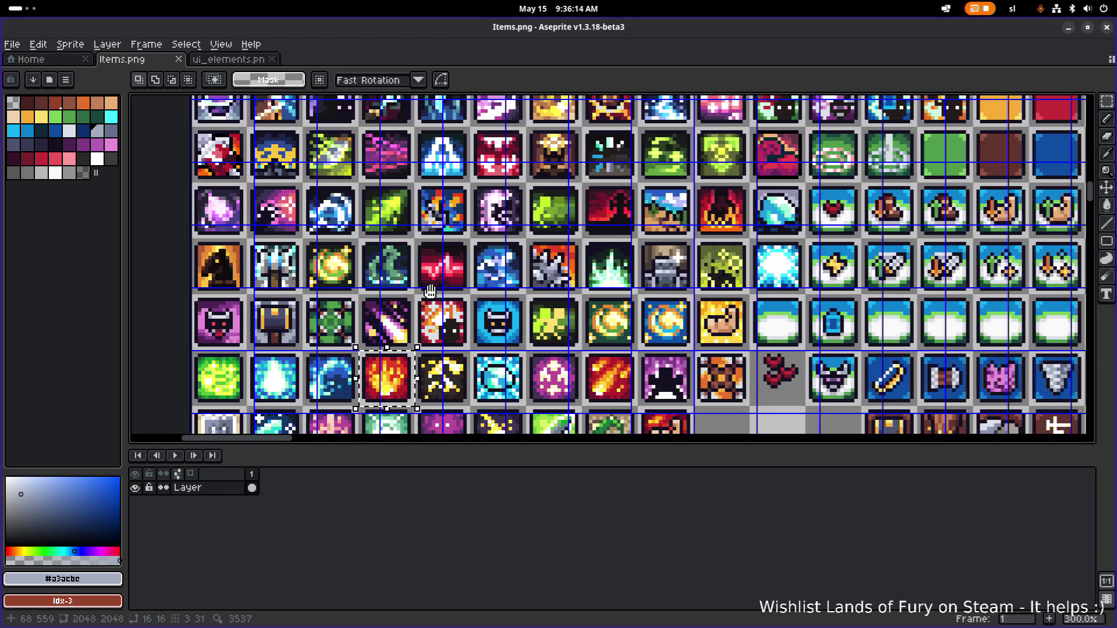
pyautogui.scroll(-3, 402, 366)
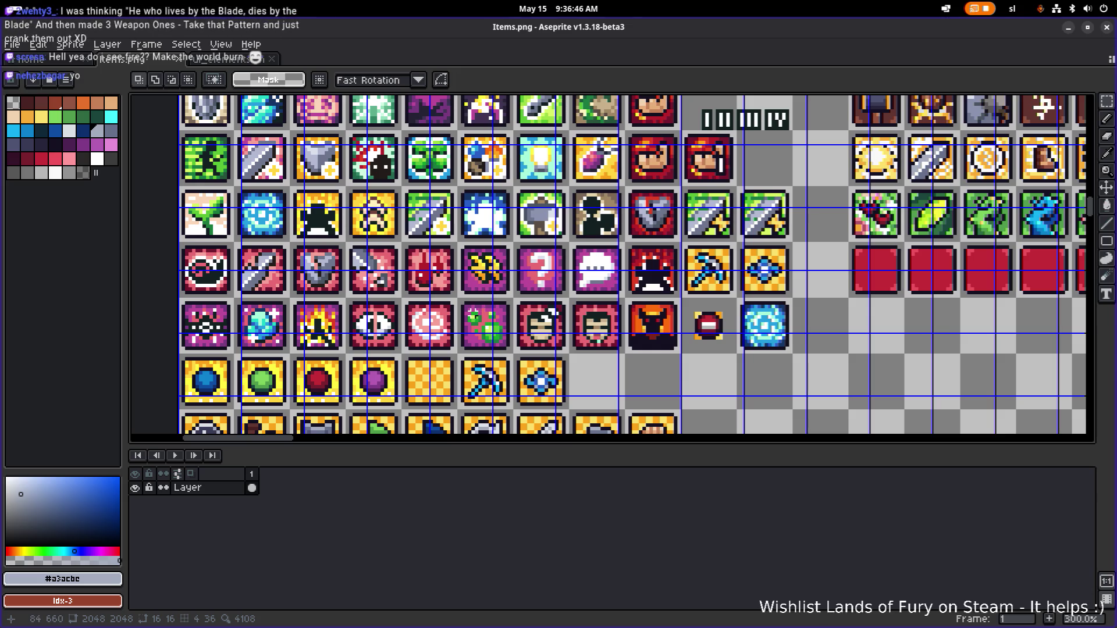
pyautogui.scroll(-2, 404, 302)
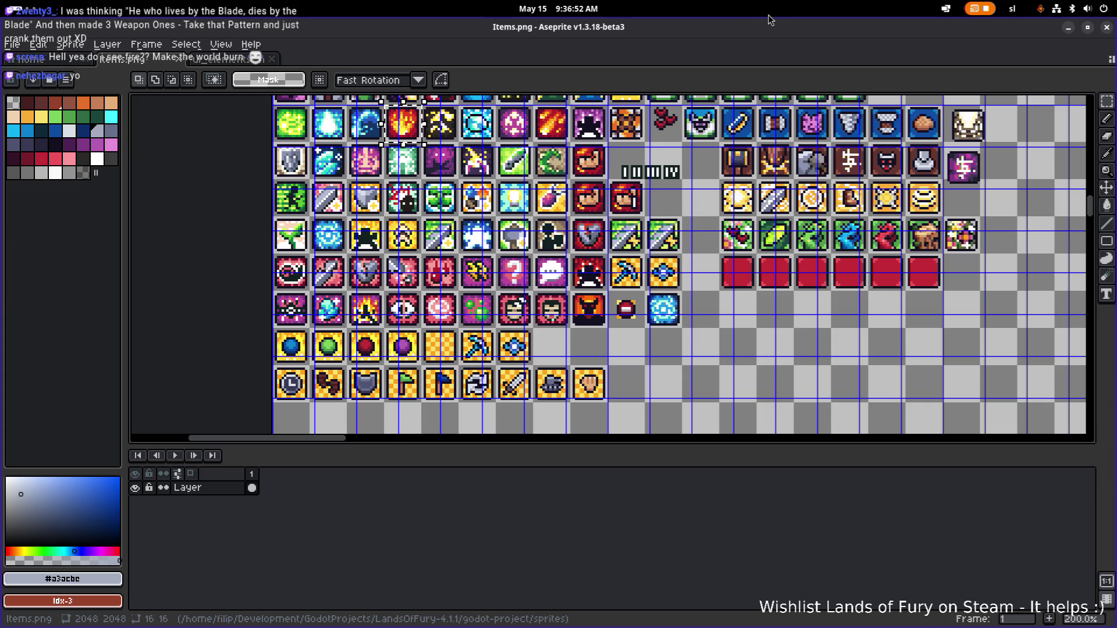
pyautogui.hotkey('alt', 'Tab')
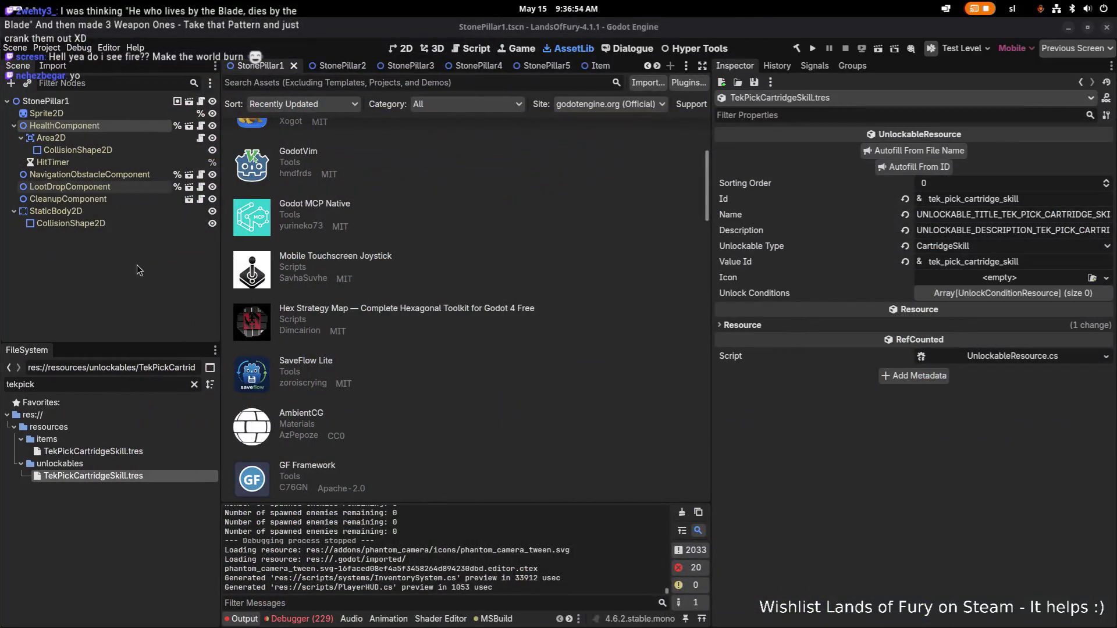
# Step: Filter the FileSystem by 'cartridgeski' and open BruiserCartridgeSkill.tres in the Inspector
pyautogui.click(137, 452)
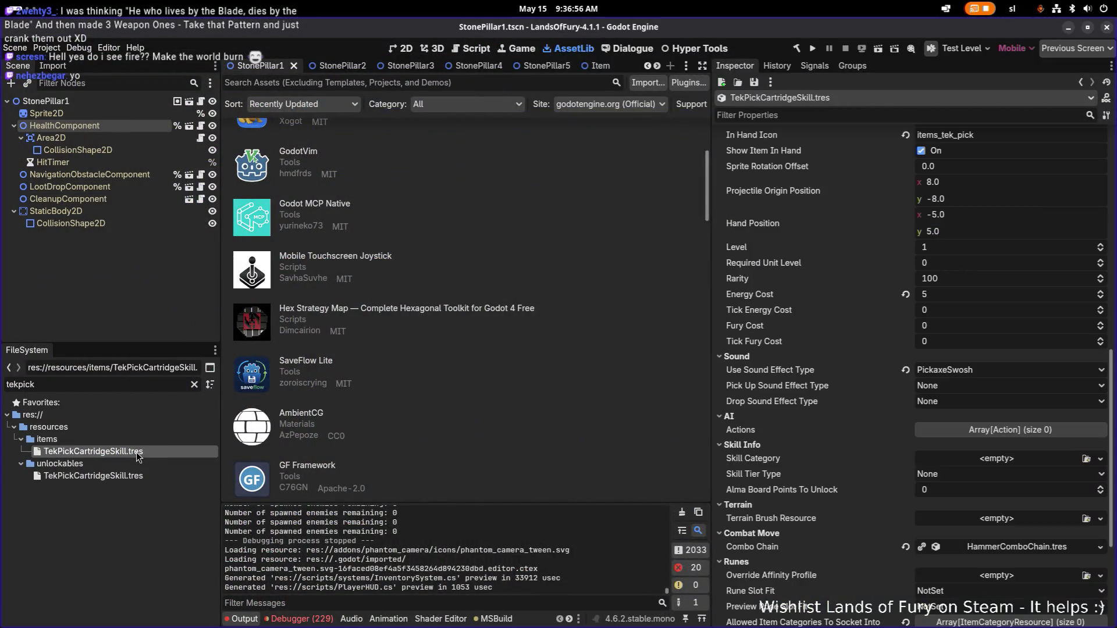
pyautogui.click(195, 384)
pyautogui.write('c')
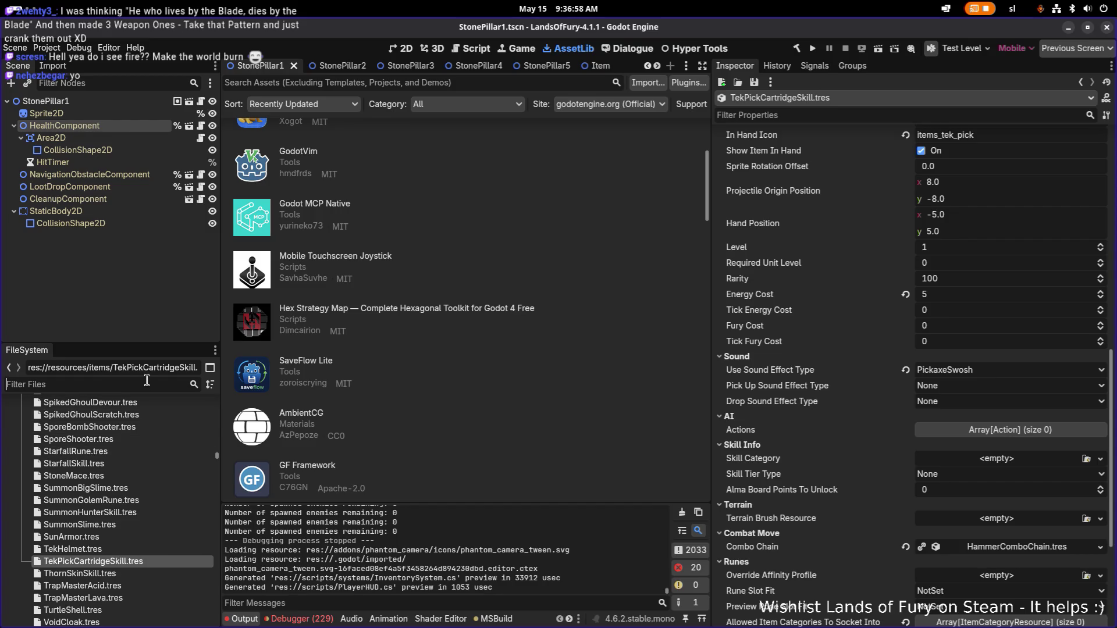
pyautogui.write('artr')
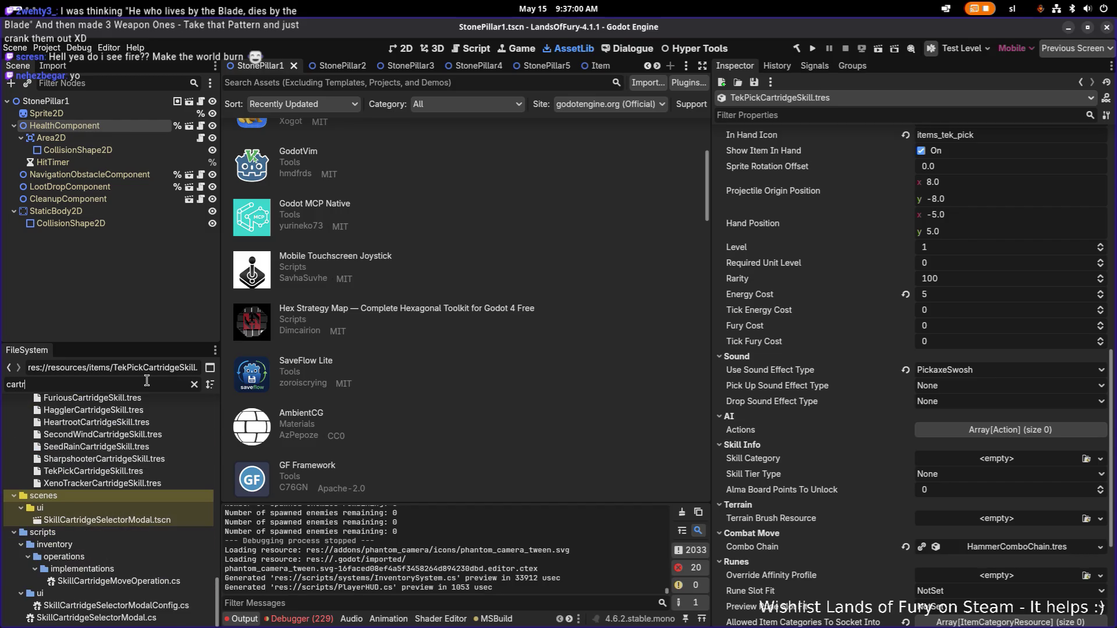
pyautogui.write('u')
pyautogui.press('BackSpace')
pyautogui.press('BackSpace')
pyautogui.press('BackSpace')
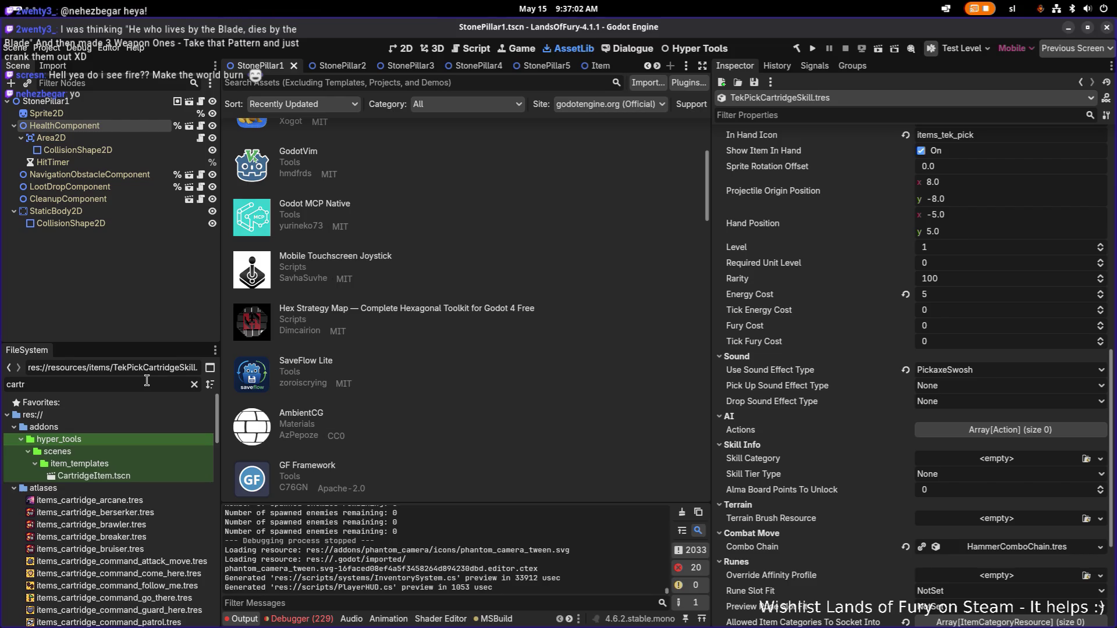
pyautogui.write('idgeski')
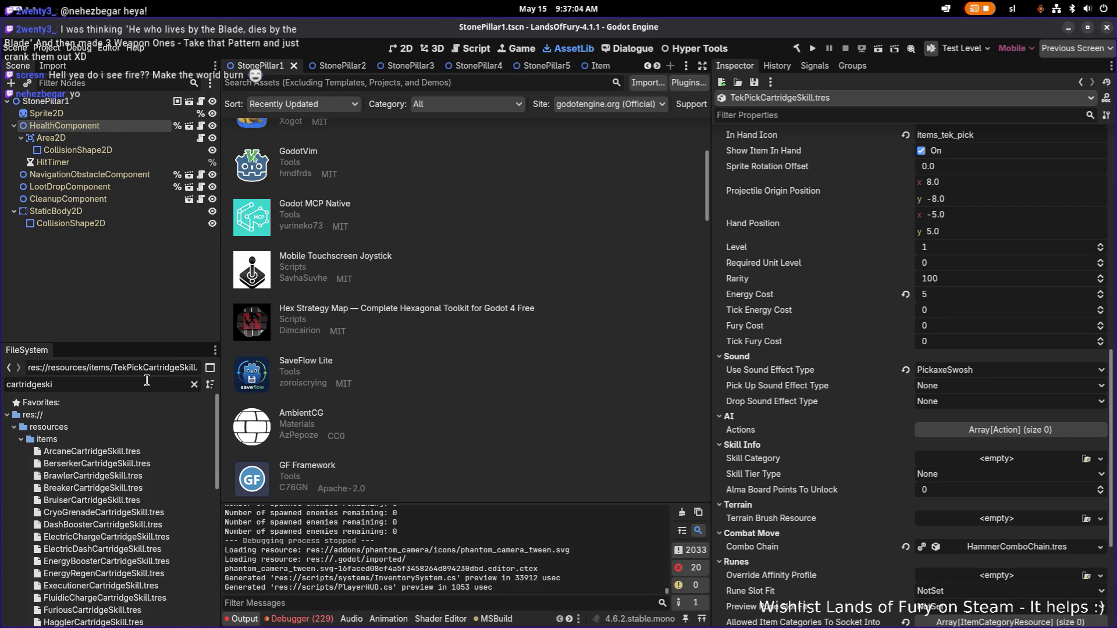
pyautogui.scroll(-1, 153, 464)
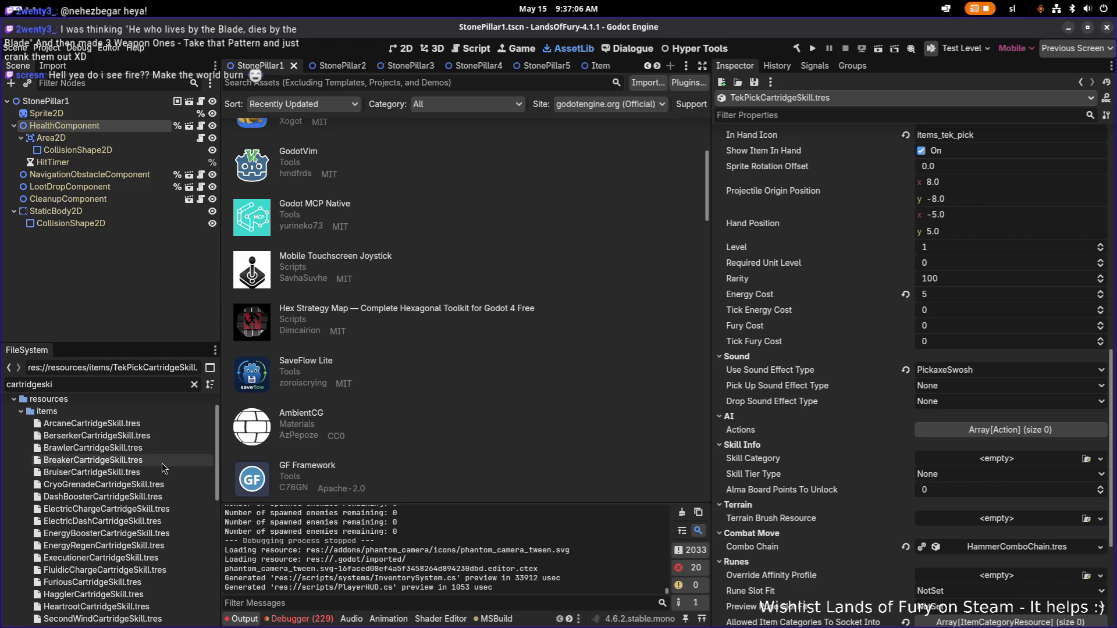
pyautogui.click(166, 425)
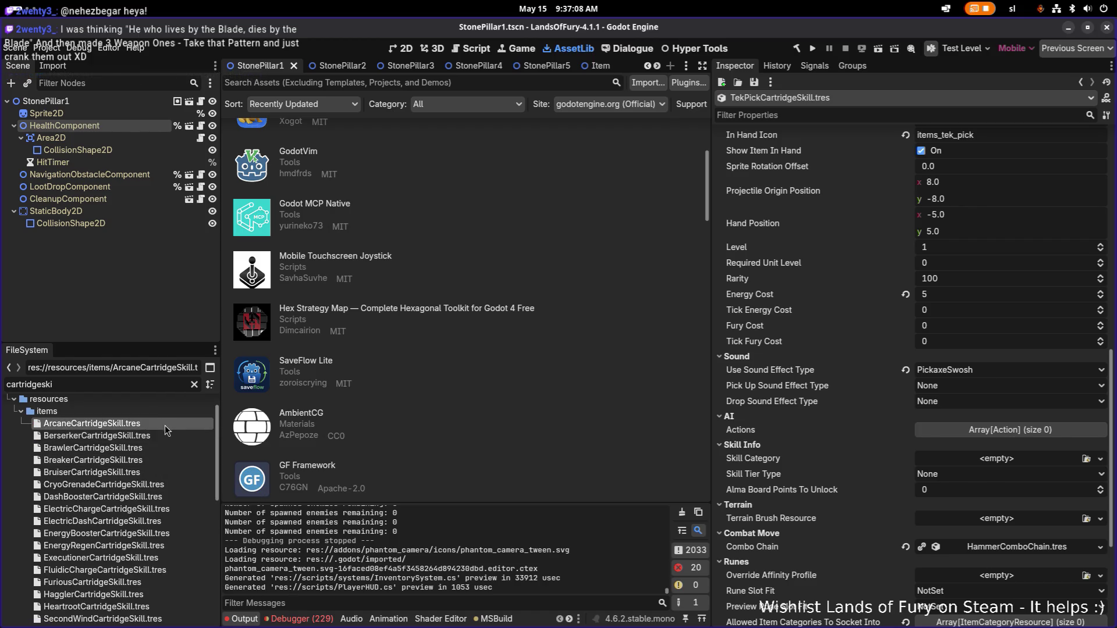
pyautogui.scroll(-1, 160, 436)
pyautogui.scroll(-1, 151, 451)
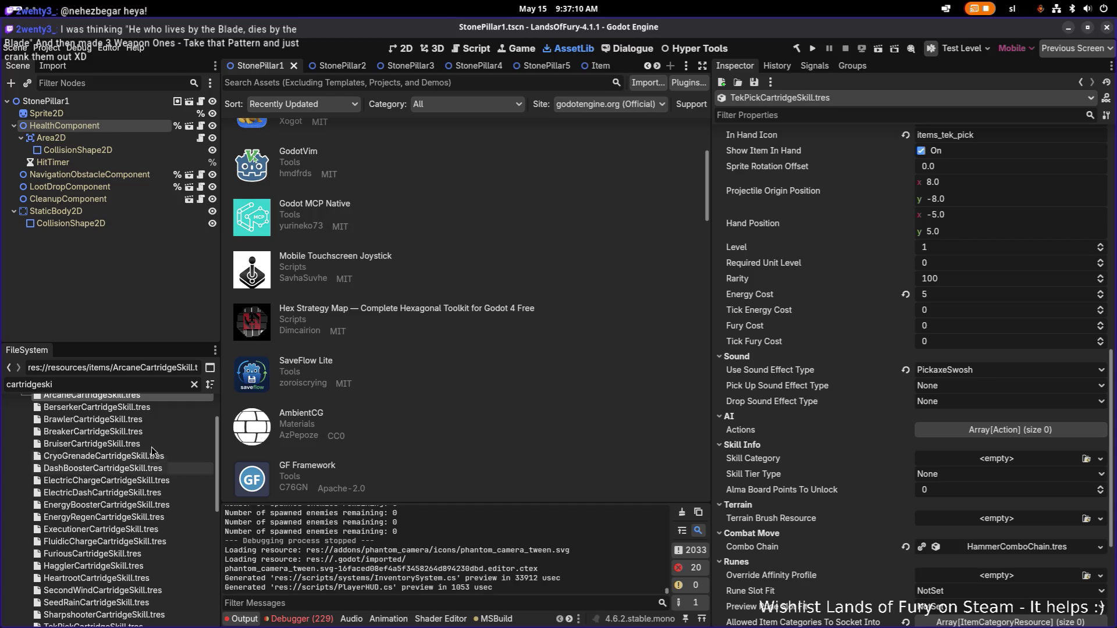
pyautogui.click(143, 444)
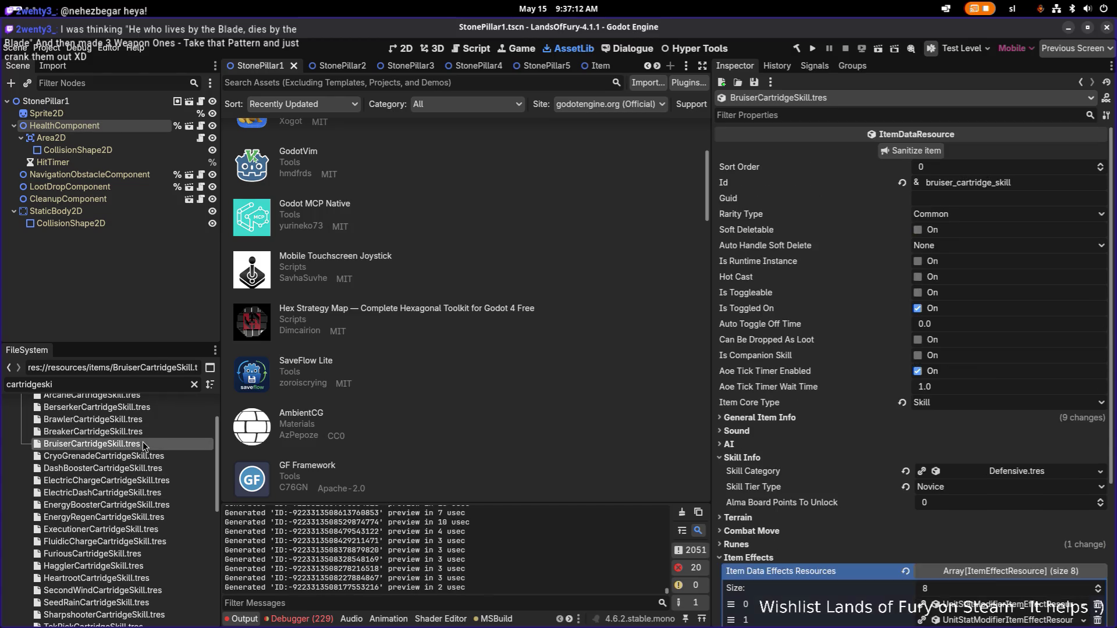
# Step: Review the first item effect's Internal Cooldown and listening condition sections, then collapse it
pyautogui.scroll(-3, 898, 462)
pyautogui.click(995, 405)
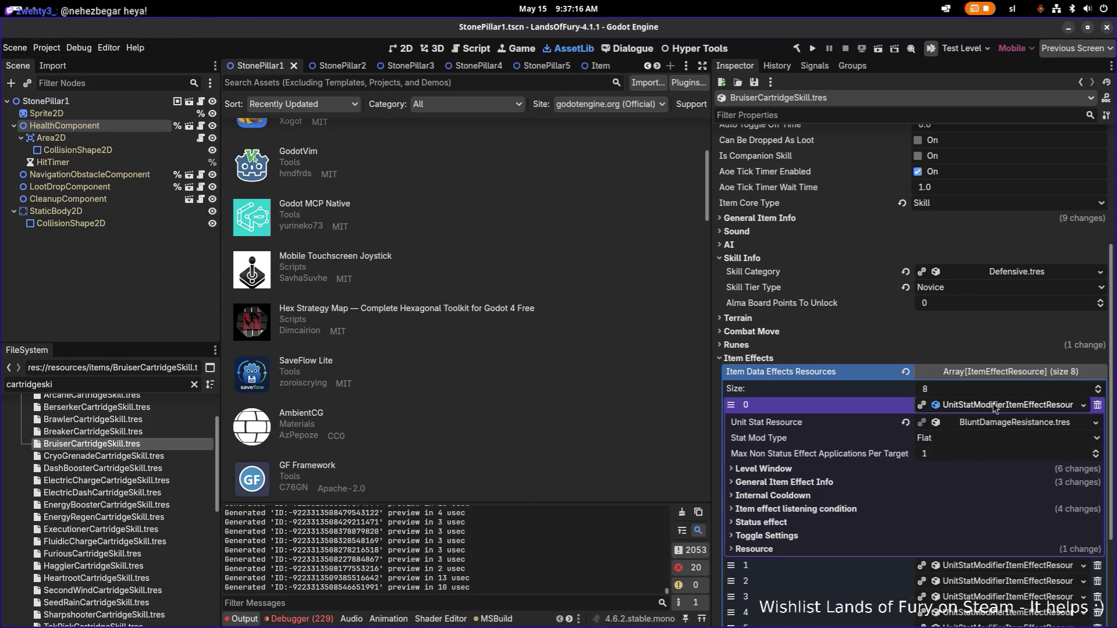
pyautogui.click(872, 497)
pyautogui.click(873, 496)
pyautogui.click(865, 510)
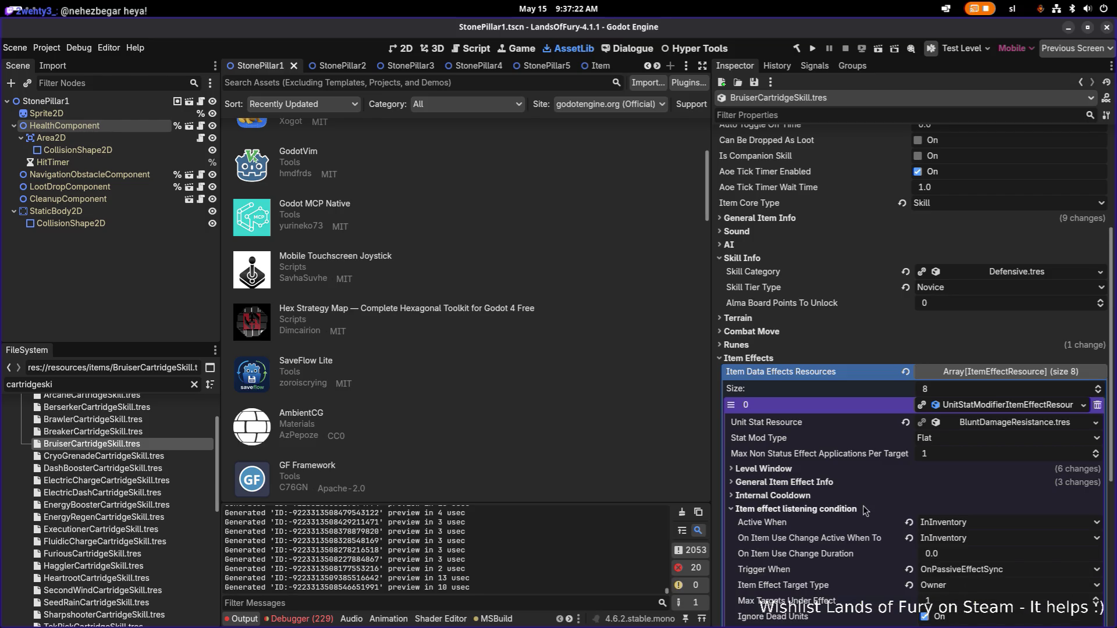
pyautogui.click(863, 510)
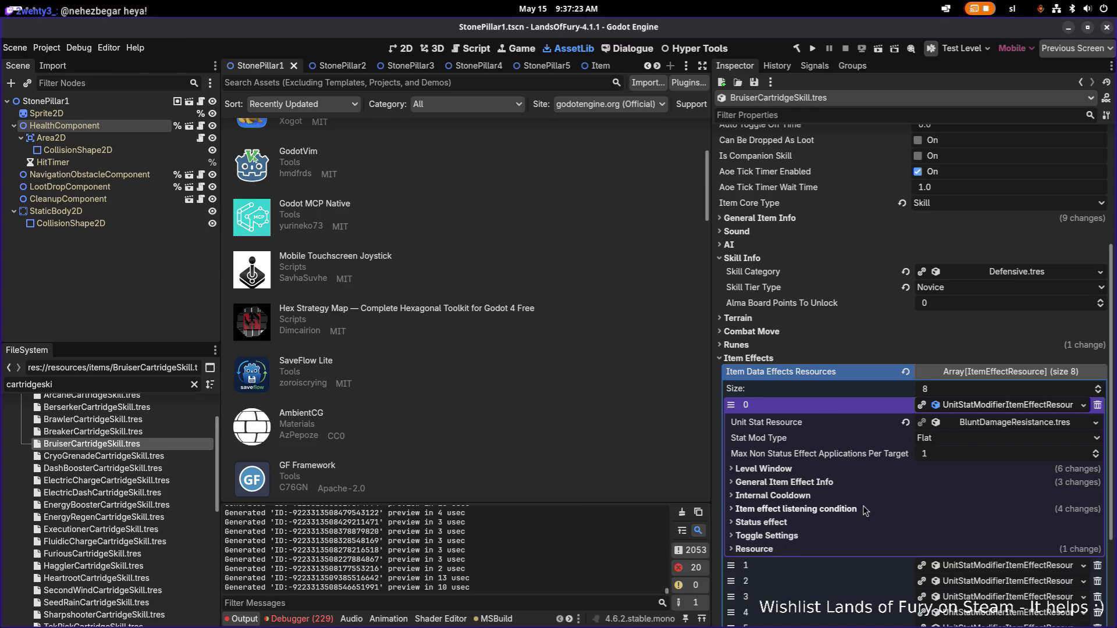
pyautogui.click(957, 408)
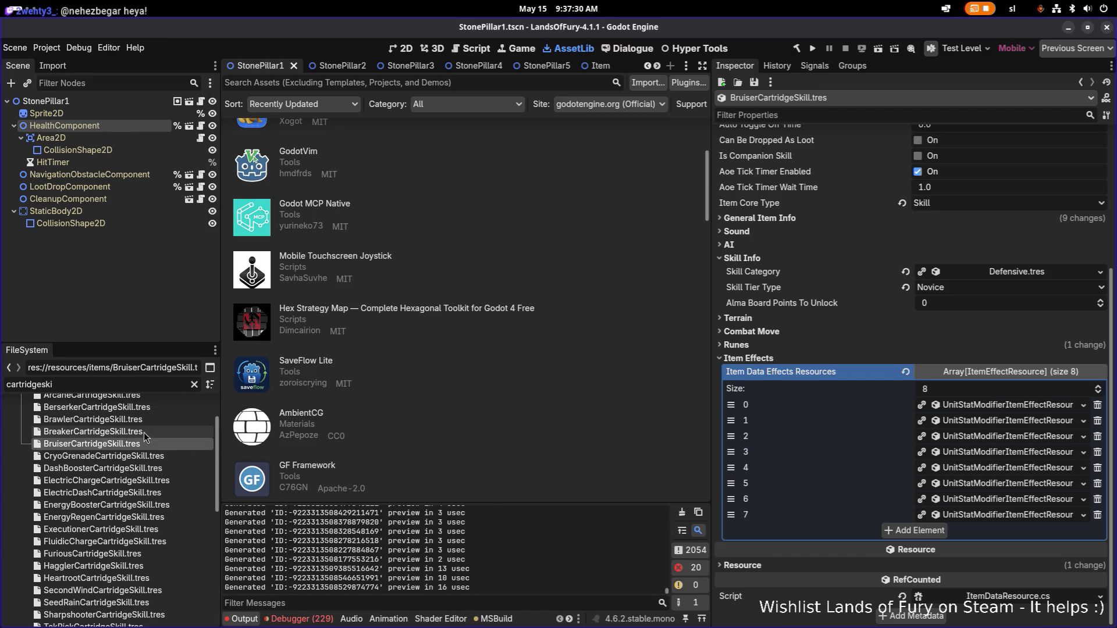
# Step: Duplicate BruiserCartridgeSkill.tres under the name FireEnchantmentCartridgeSkill.tres
pyautogui.hotkey('ctrl', 'd')
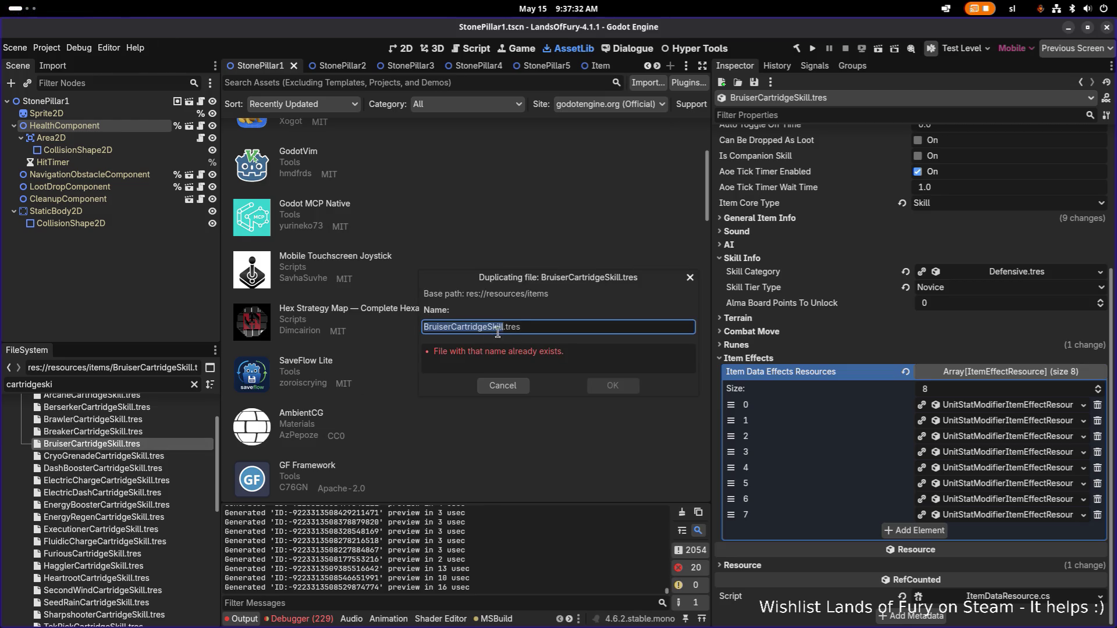
pyautogui.hotkey('alt', 'Tab')
pyautogui.hotkey('alt', 'Tab')
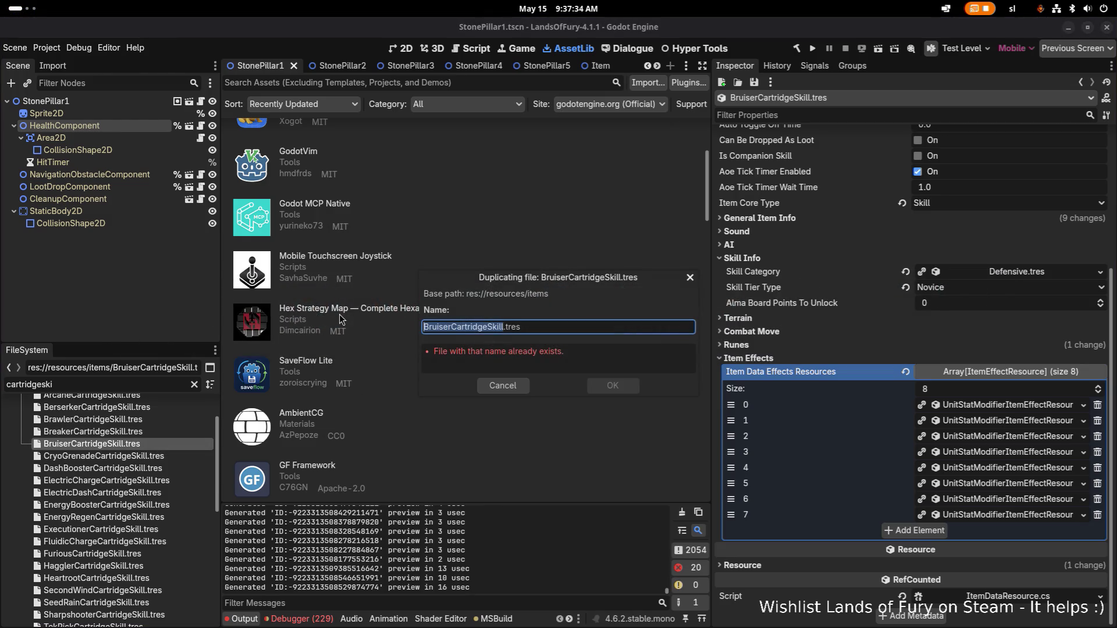
pyautogui.click(482, 322)
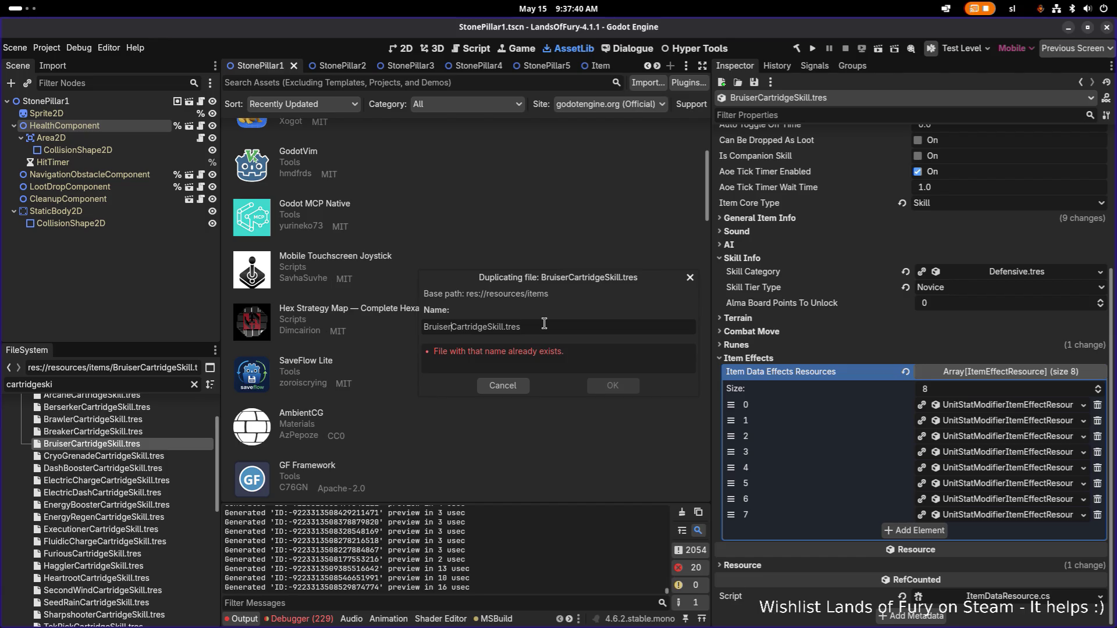
pyautogui.hotkey('shift', 'Home')
pyautogui.press('BackSpace')
pyautogui.write('FireEncha')
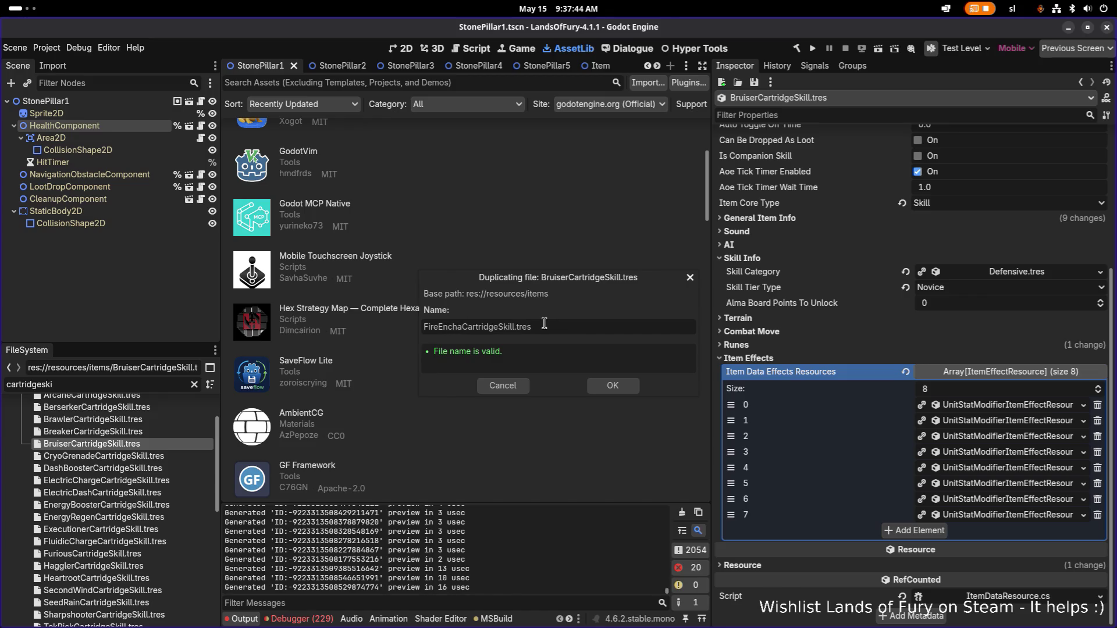
pyautogui.write('ntment')
pyautogui.press('Return')
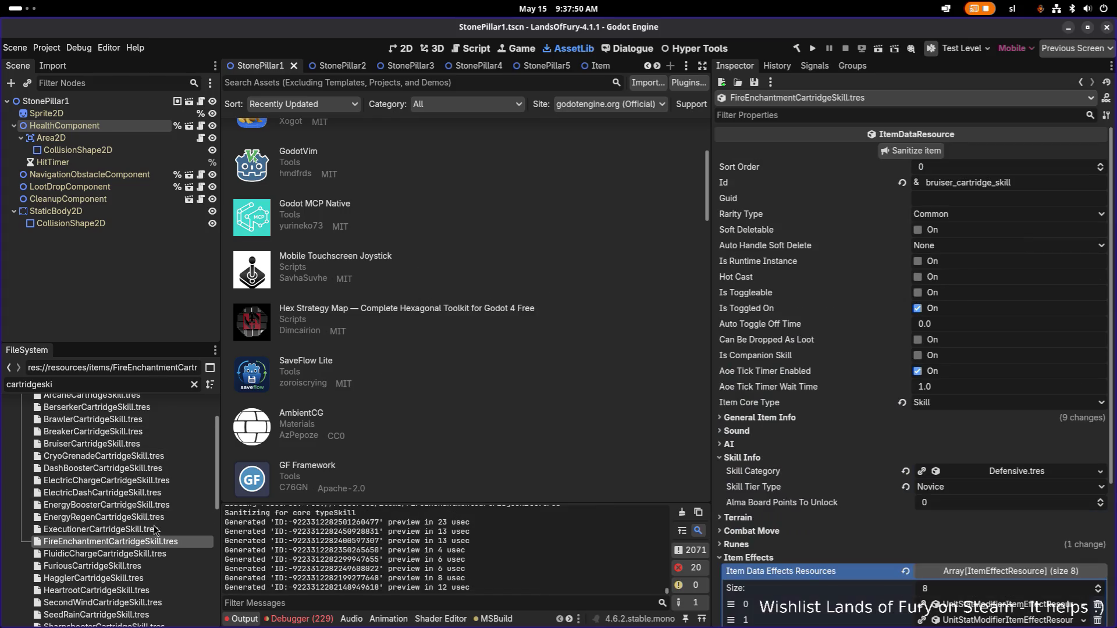
# Step: Change the Id to fire_enchantment_cartridge_skill and save
pyautogui.doubleClick(1038, 185)
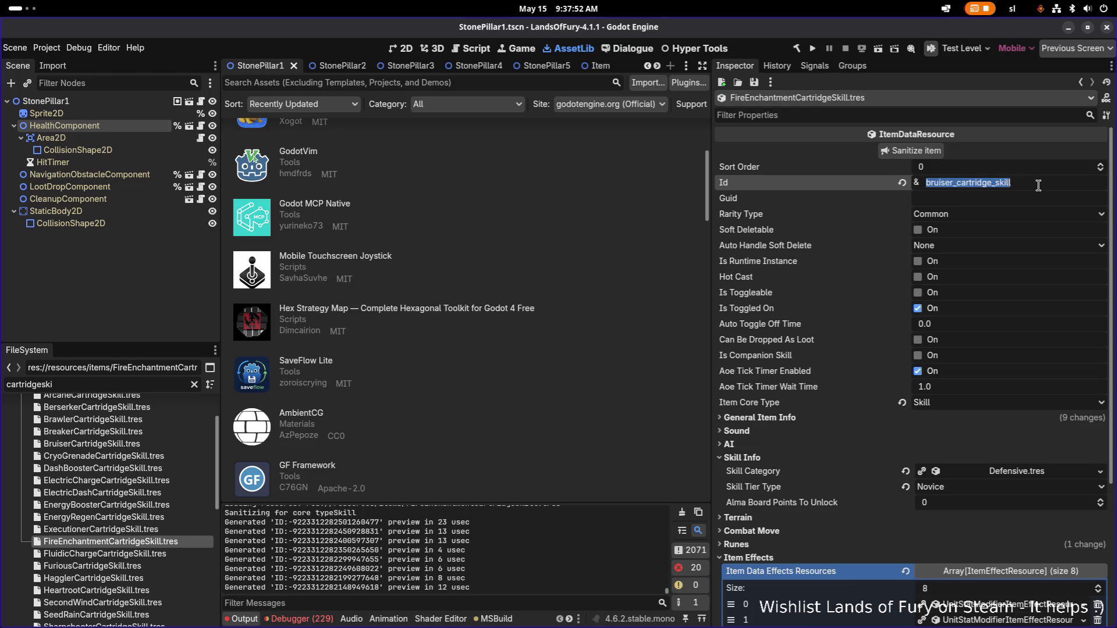
pyautogui.click(1039, 185)
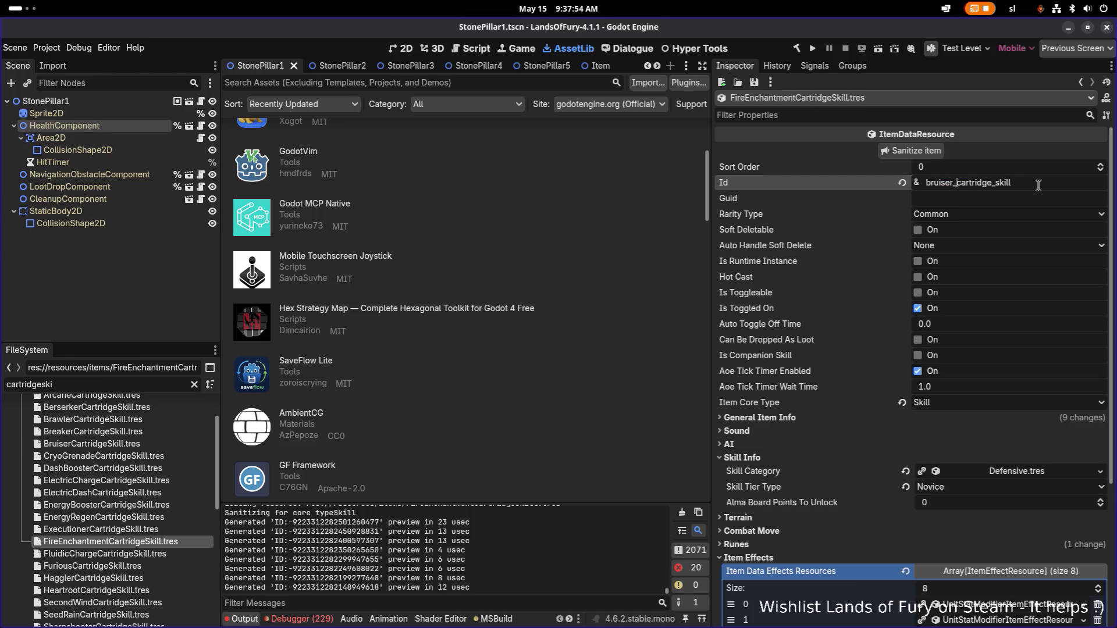
pyautogui.hotkey('shift', 'Home')
pyautogui.press('BackSpace')
pyautogui.write('fire_e')
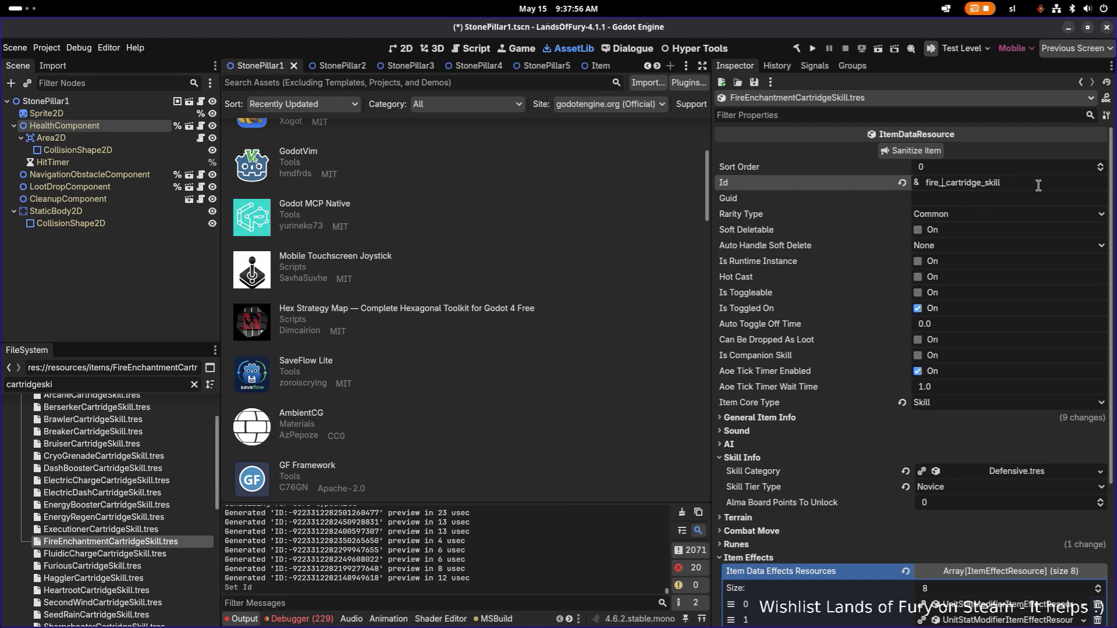
pyautogui.write('nchantem')
pyautogui.press('BackSpace')
pyautogui.write('nt')
pyautogui.press('Return')
pyautogui.hotkey('ctrl', 's')
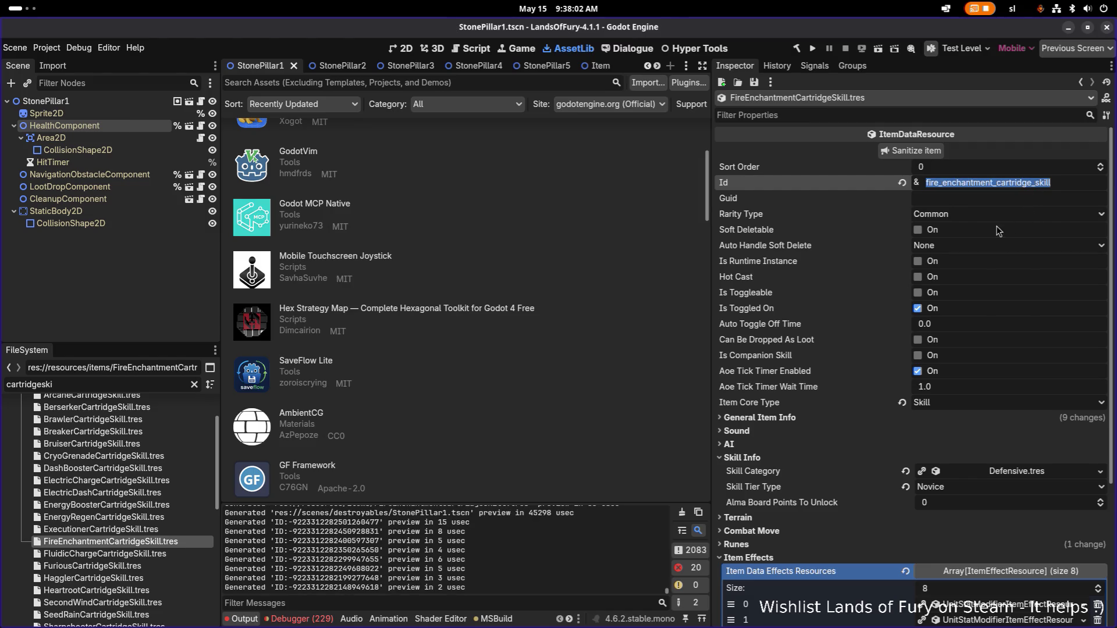
# Step: Set the Skill Tier Type to Adept
pyautogui.click(1011, 220)
pyautogui.click(1011, 220)
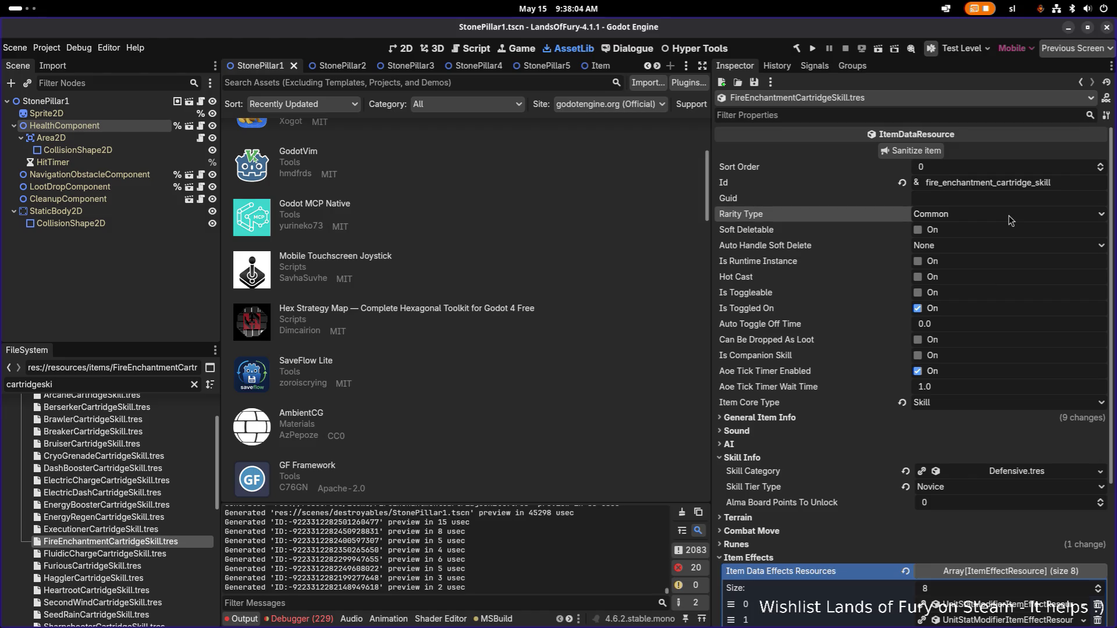
pyautogui.scroll(-5, 981, 419)
pyautogui.click(938, 302)
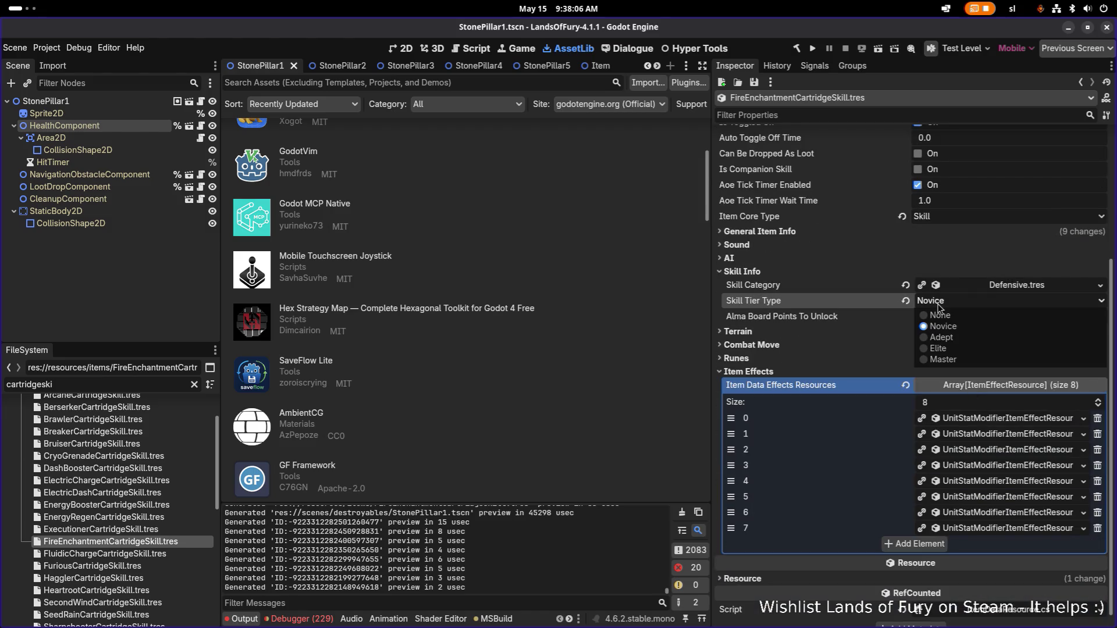
pyautogui.click(957, 338)
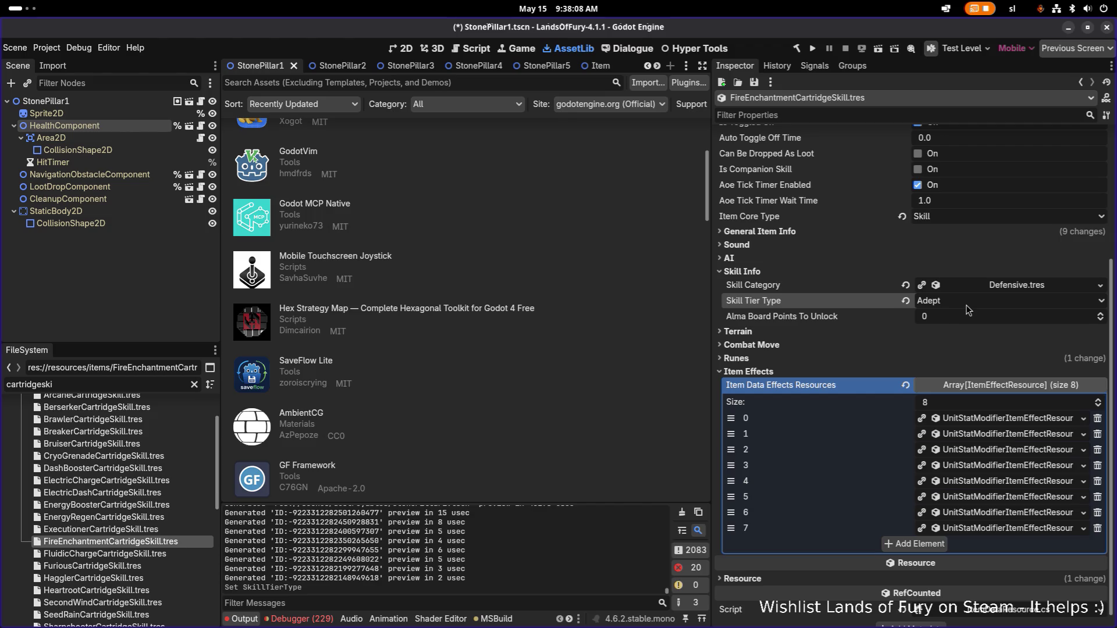
# Step: Quick-load Offensive.tres as the Skill Category and save
pyautogui.click(1100, 286)
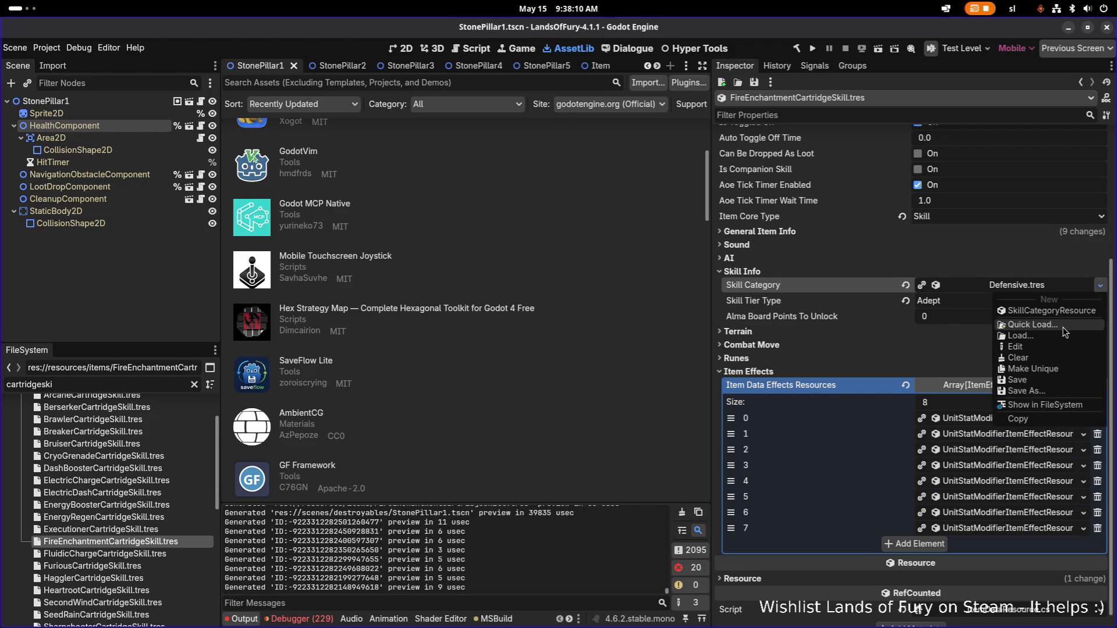
pyautogui.click(1065, 332)
pyautogui.doubleClick(479, 226)
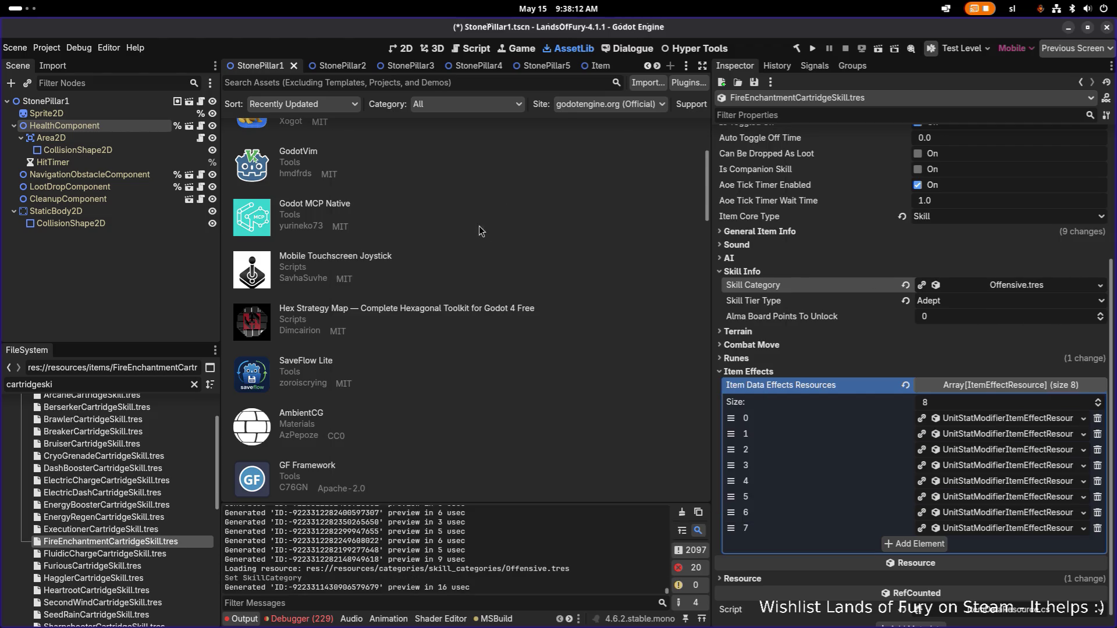
pyautogui.hotkey('ctrl', 's')
pyautogui.scroll(-1, 896, 340)
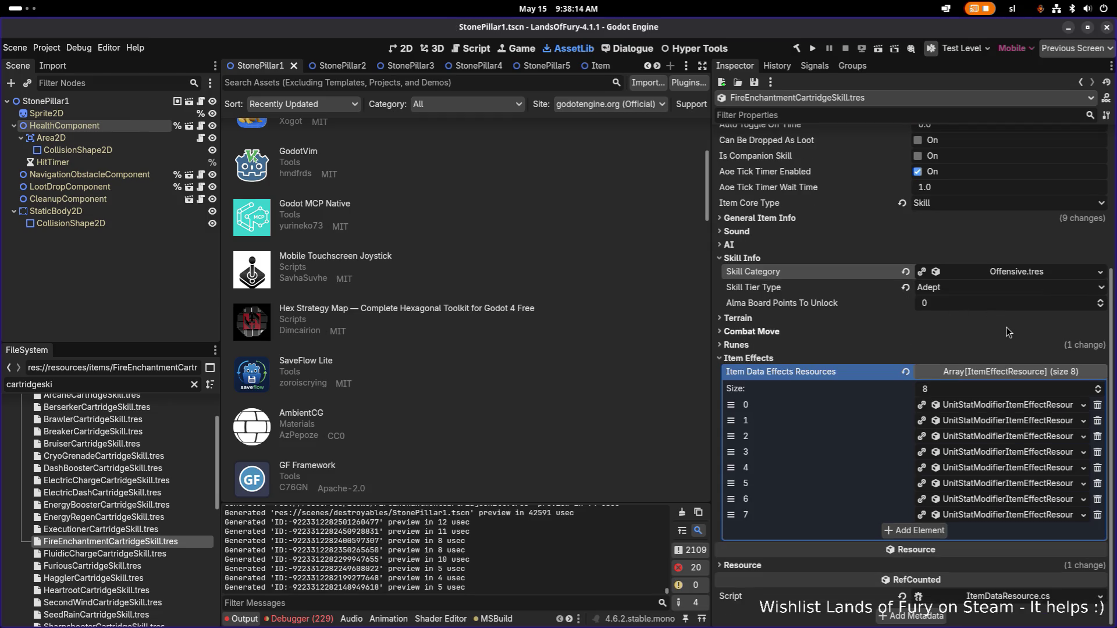
pyautogui.click(864, 342)
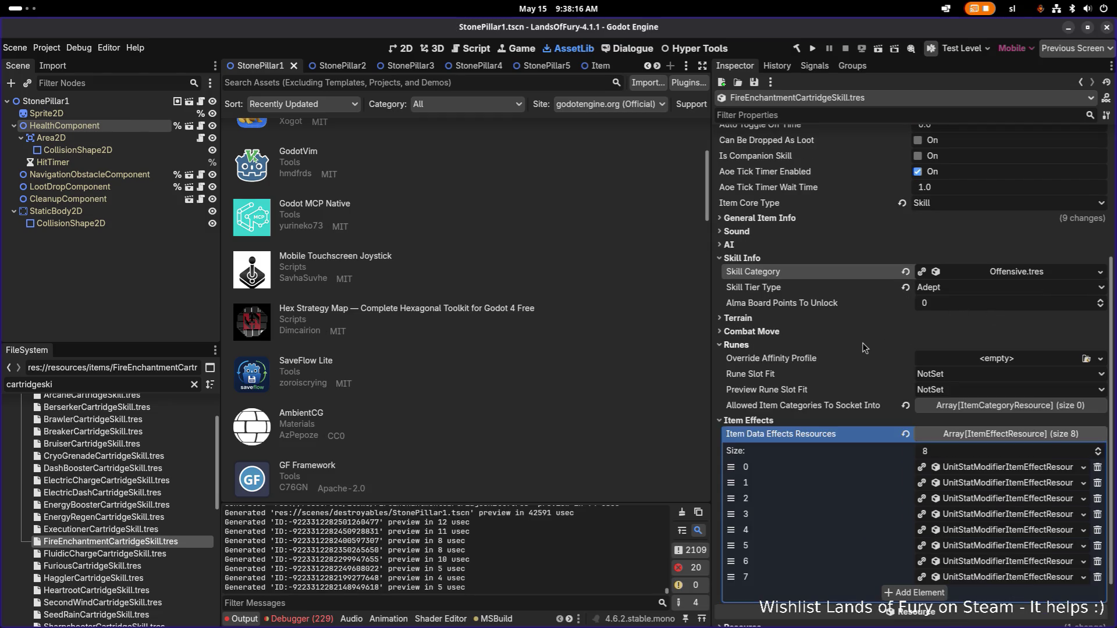
pyautogui.click(862, 344)
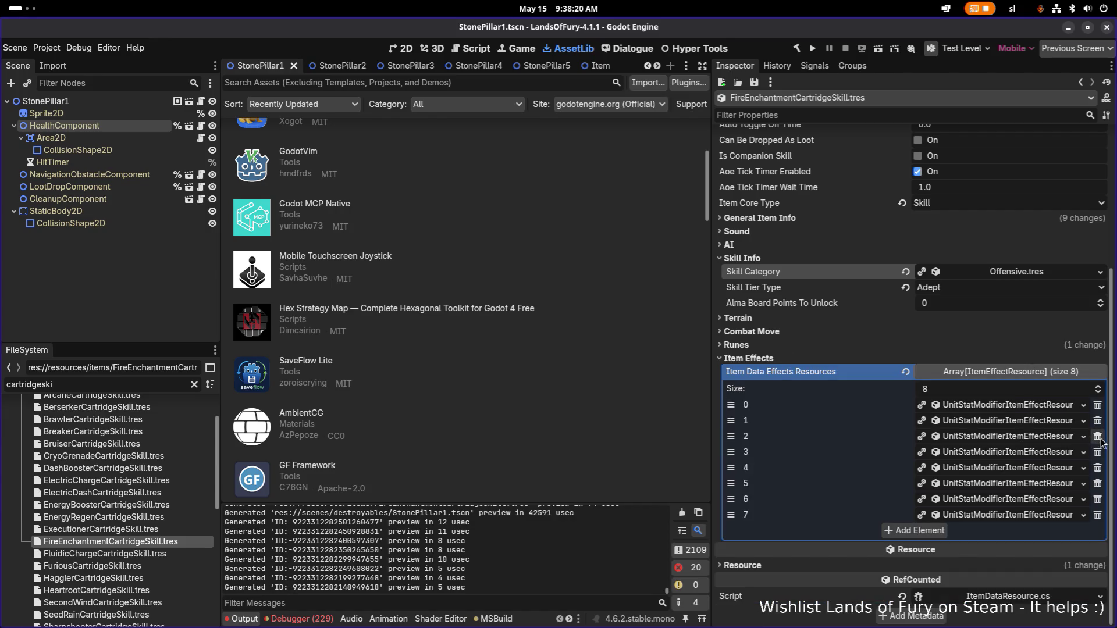
# Step: Delete the extra item effects so only two of the original eight remain
pyautogui.click(1052, 421)
pyautogui.click(1037, 422)
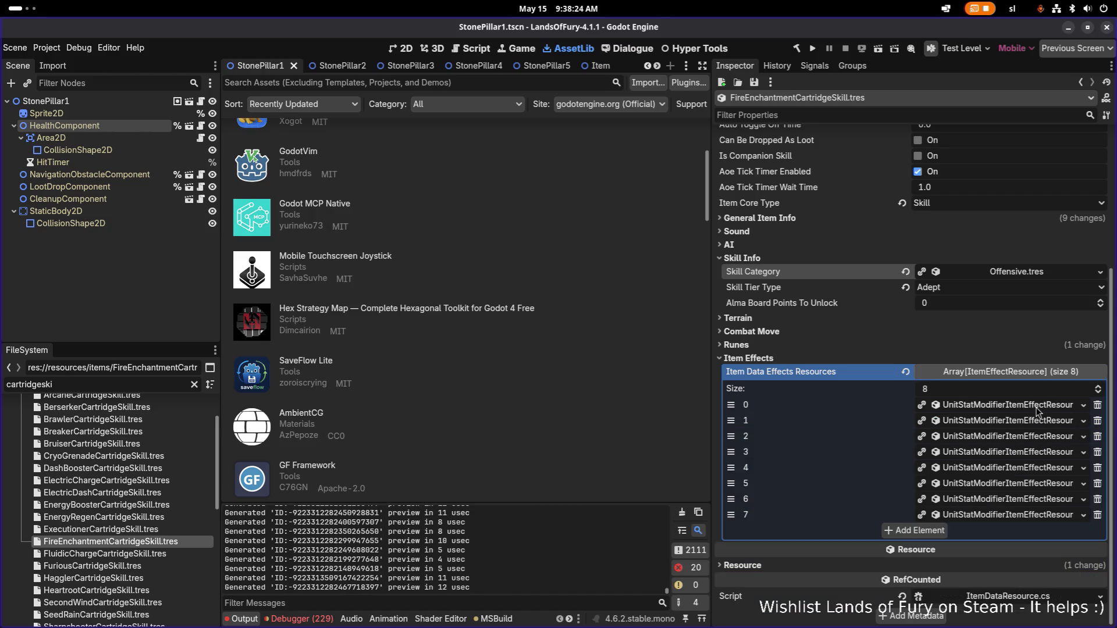
pyautogui.click(1036, 408)
pyautogui.click(1040, 407)
pyautogui.click(1035, 422)
pyautogui.click(1033, 421)
pyautogui.click(1030, 436)
pyautogui.click(1042, 421)
pyautogui.click(1098, 421)
pyautogui.click(1098, 420)
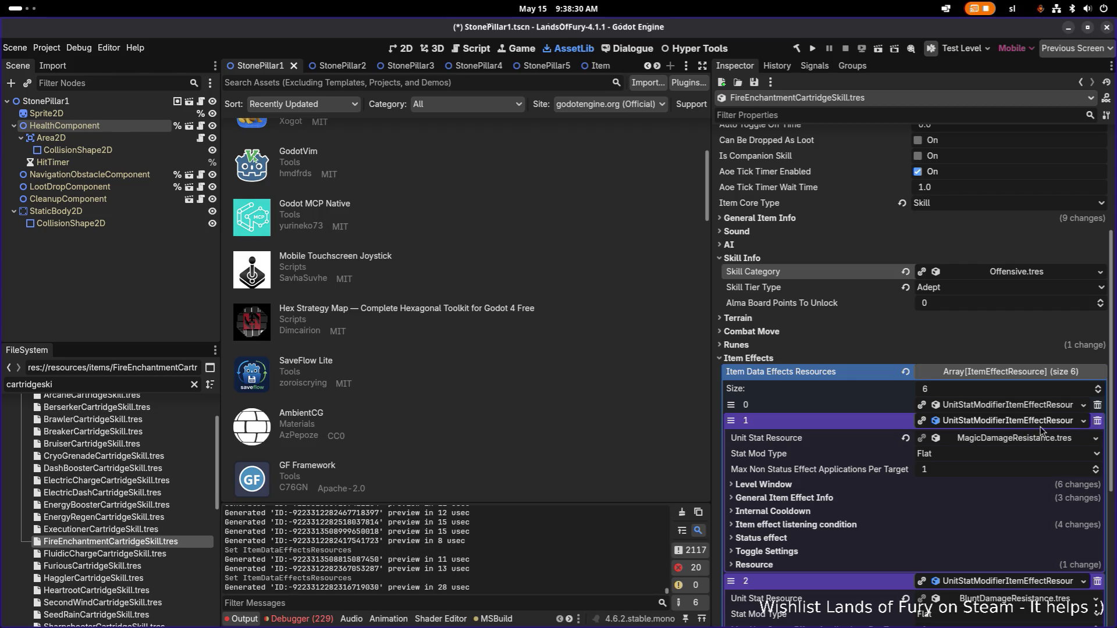
pyautogui.click(1098, 421)
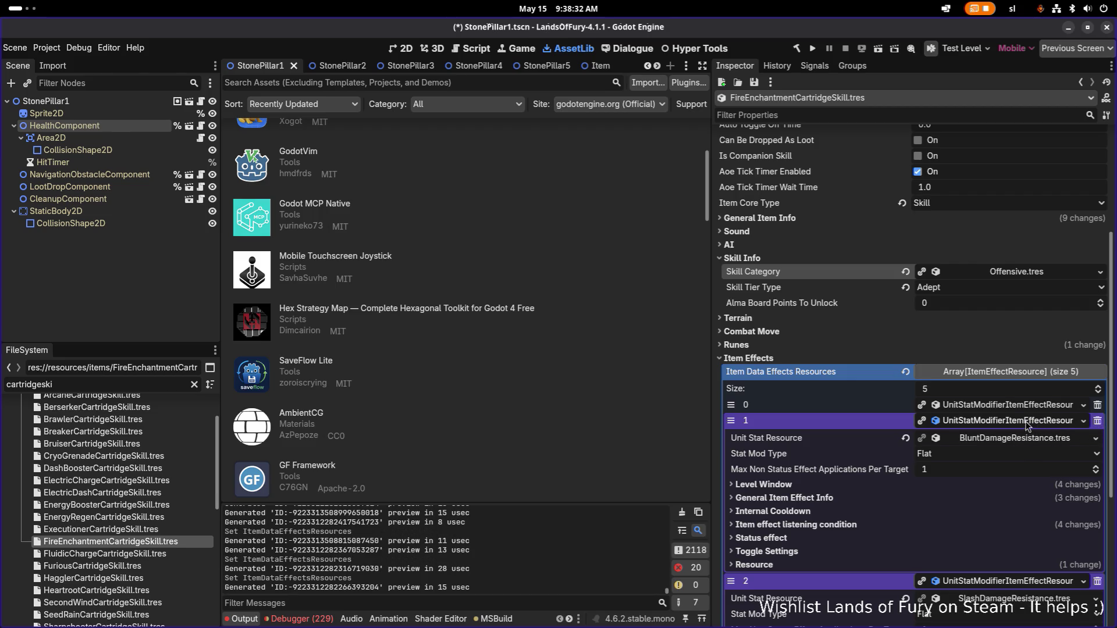
pyautogui.click(1027, 423)
pyautogui.click(1026, 434)
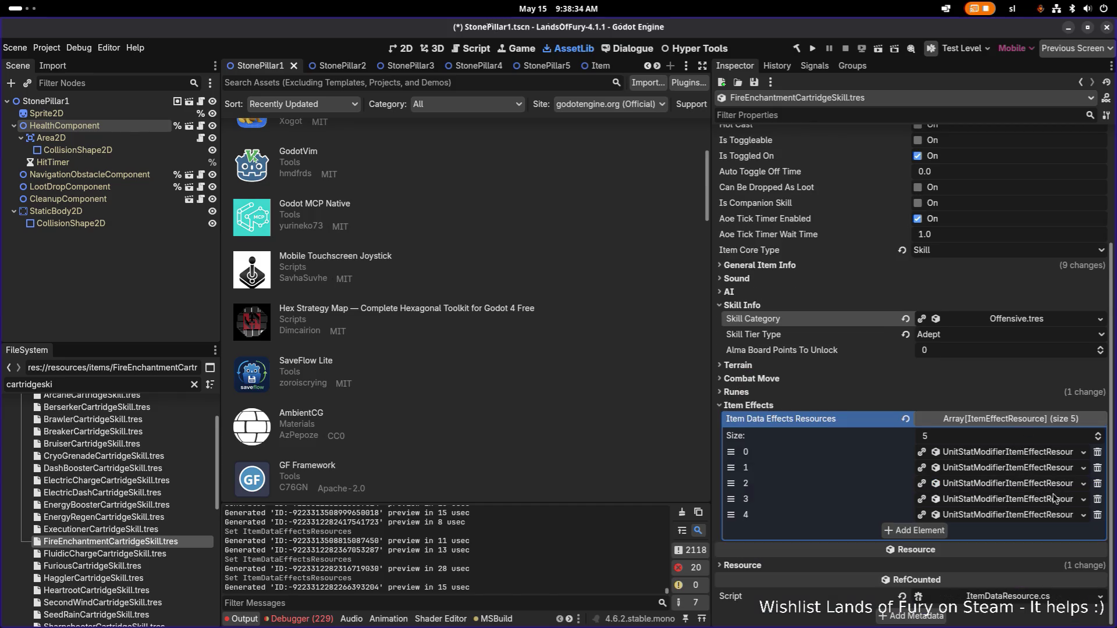
pyautogui.click(1098, 500)
pyautogui.click(1098, 514)
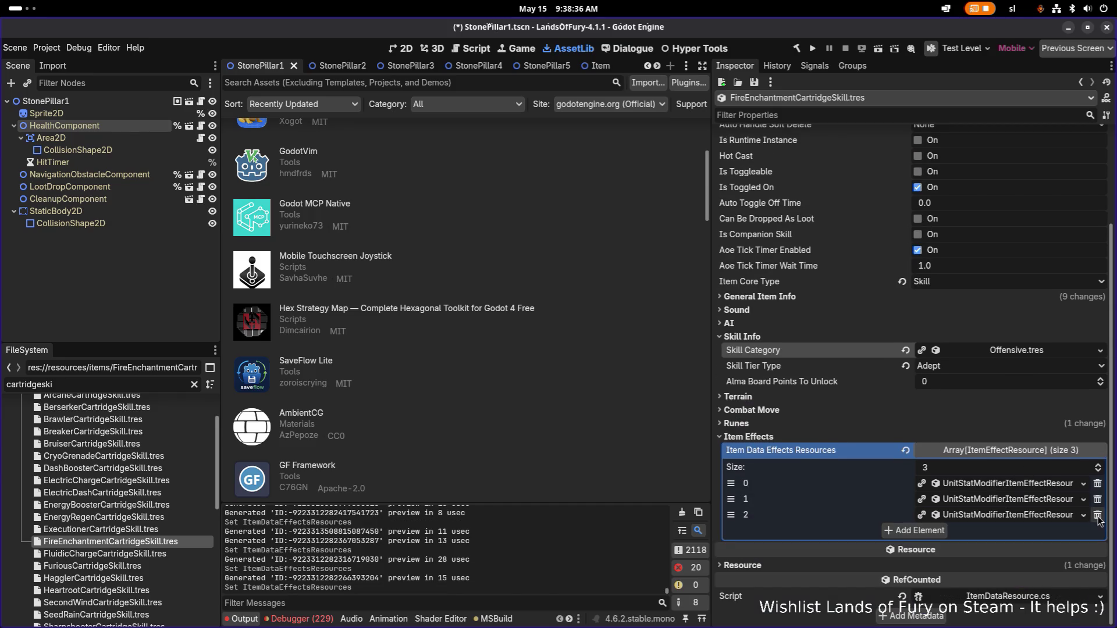
pyautogui.click(1098, 514)
# Step: Make both remaining item effects unique with Make Unique (Recursive)
pyautogui.rightClick(1016, 502)
pyautogui.click(1015, 561)
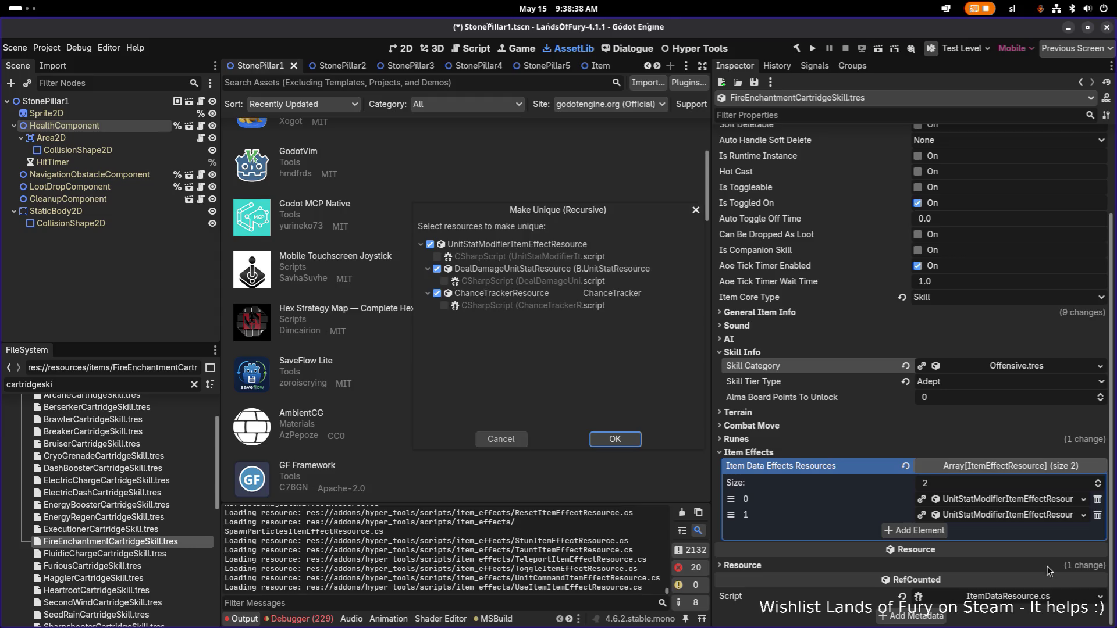
pyautogui.click(615, 439)
pyautogui.click(1054, 515)
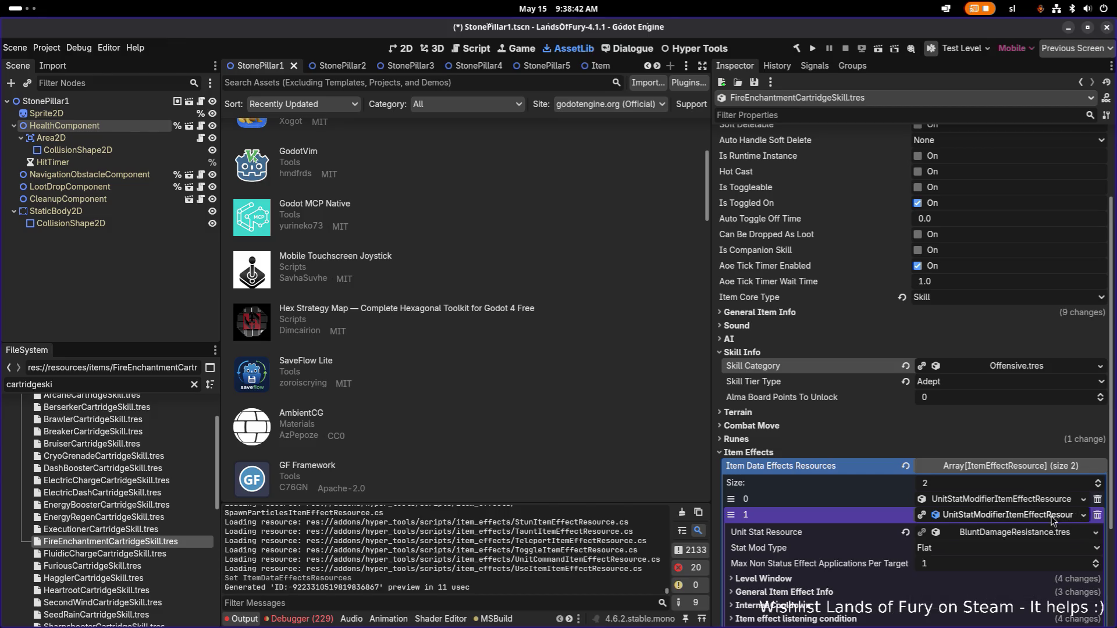
pyautogui.rightClick(1053, 515)
pyautogui.click(1048, 562)
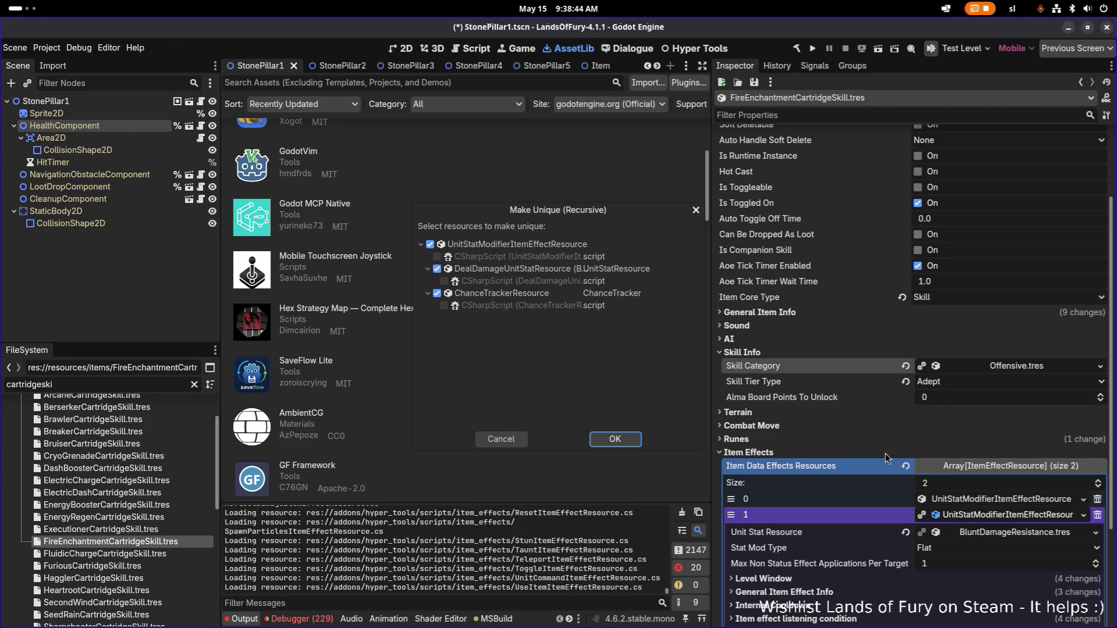
pyautogui.click(605, 437)
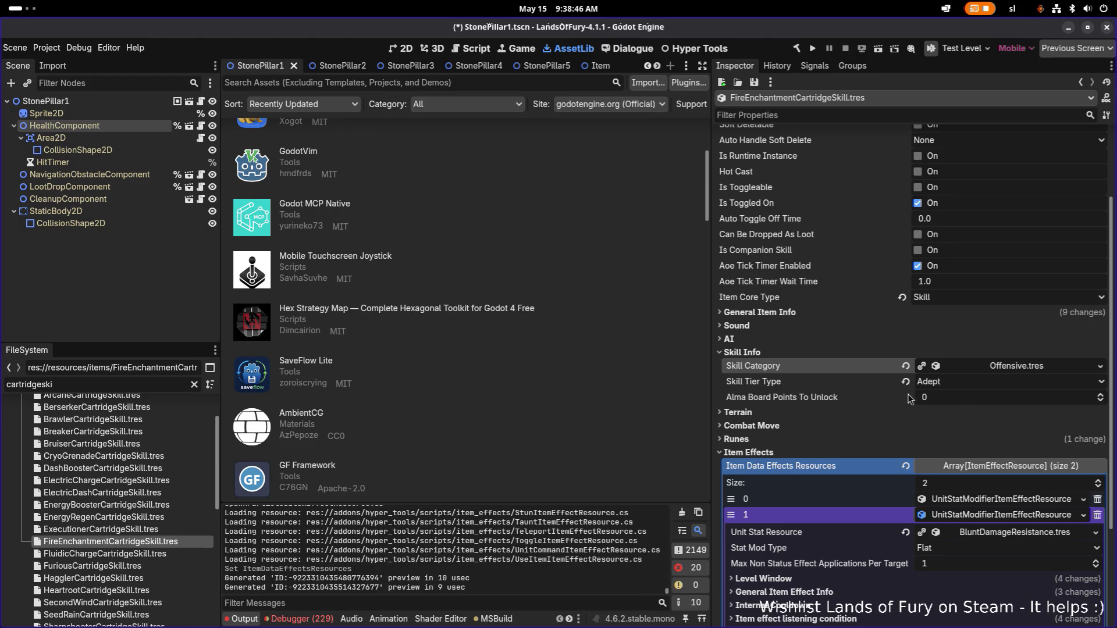
# Step: Set the first item effect's unit stat to FireDamage.tres
pyautogui.scroll(-3, 907, 394)
pyautogui.click(997, 357)
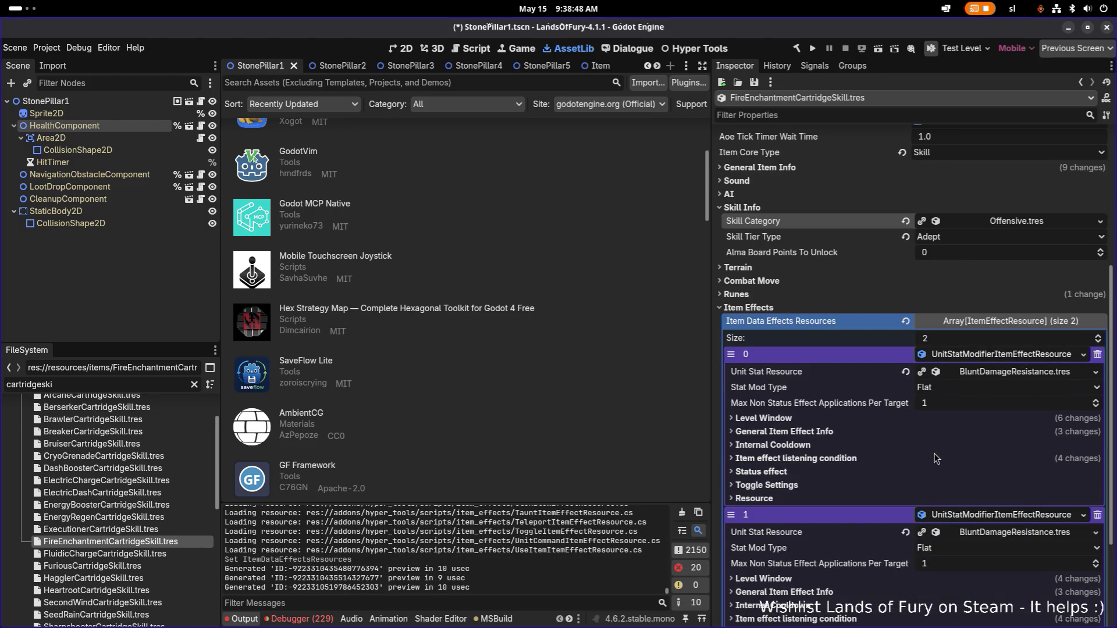
pyautogui.scroll(-2, 826, 382)
pyautogui.click(832, 371)
pyautogui.scroll(-2, 1001, 453)
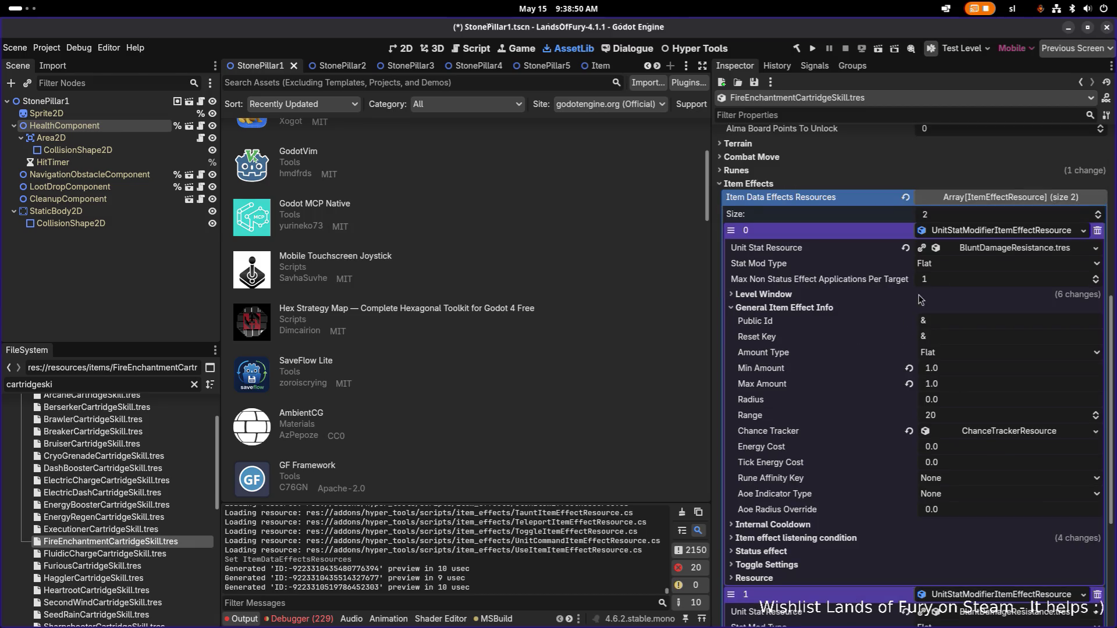
pyautogui.click(1096, 248)
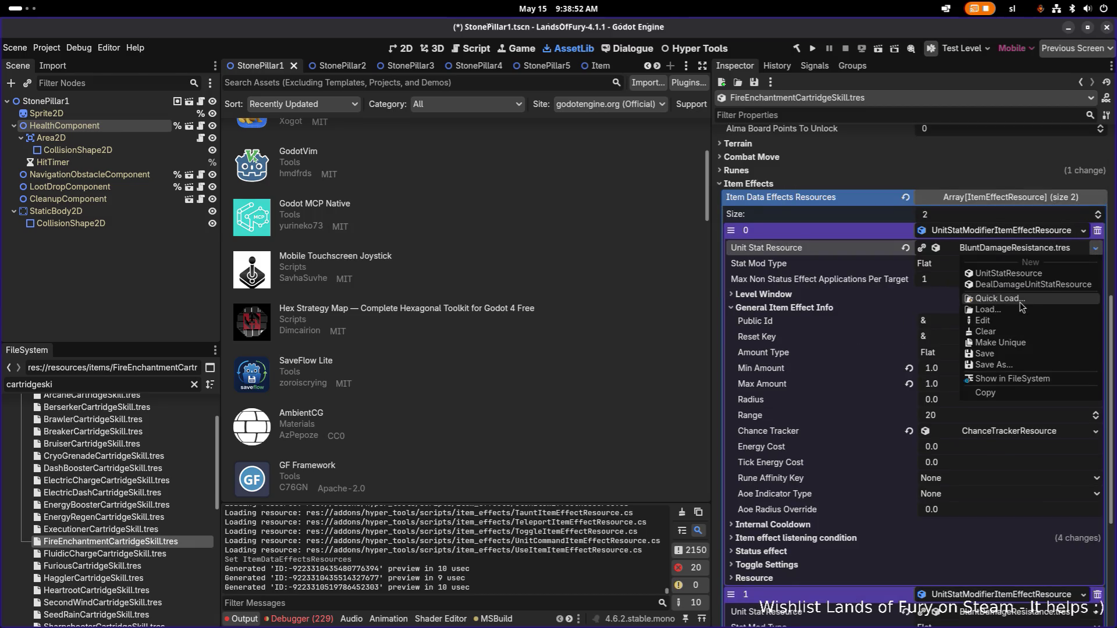
pyautogui.click(1021, 299)
pyautogui.write('firm')
pyautogui.press('Return')
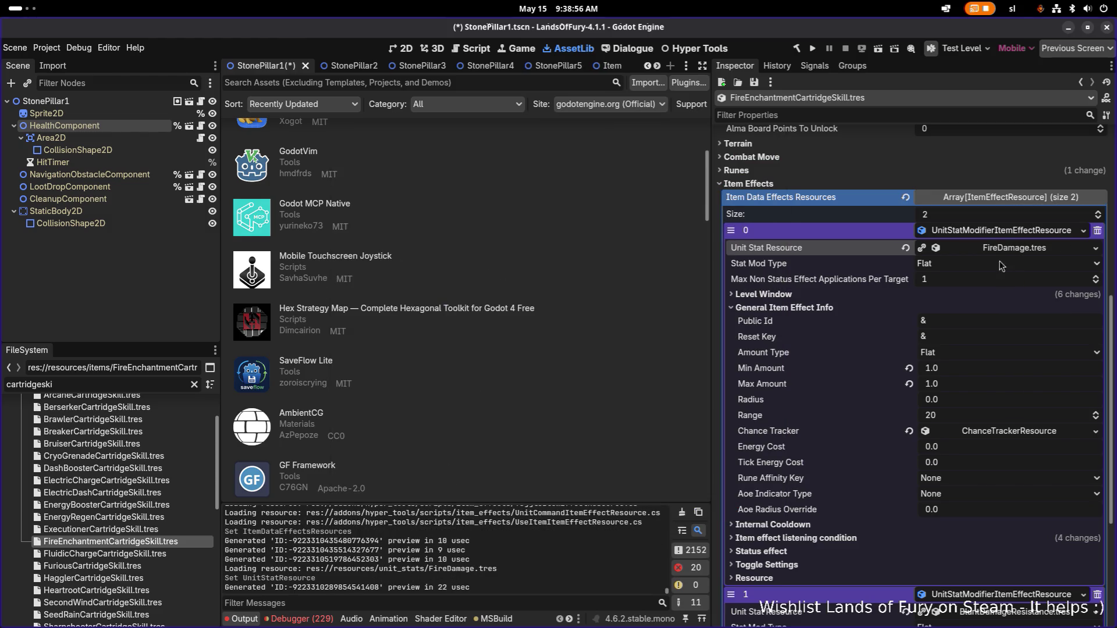
# Step: Give the first effect a minimum and maximum amount of 2
pyautogui.scroll(-3, 1013, 295)
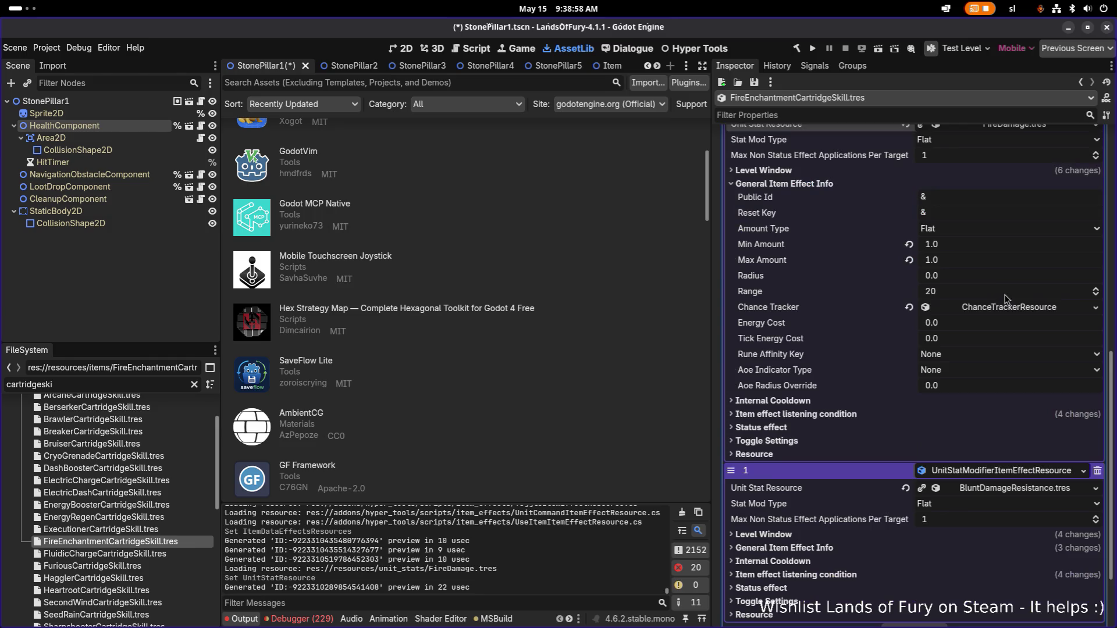
pyautogui.click(971, 248)
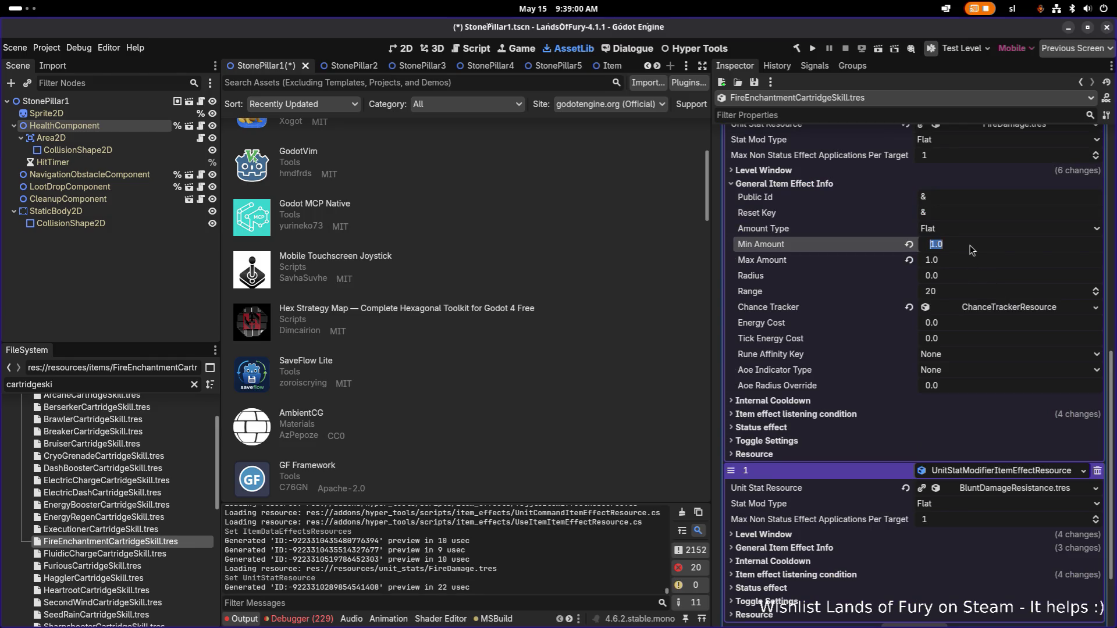
pyautogui.write('2')
pyautogui.press('Return')
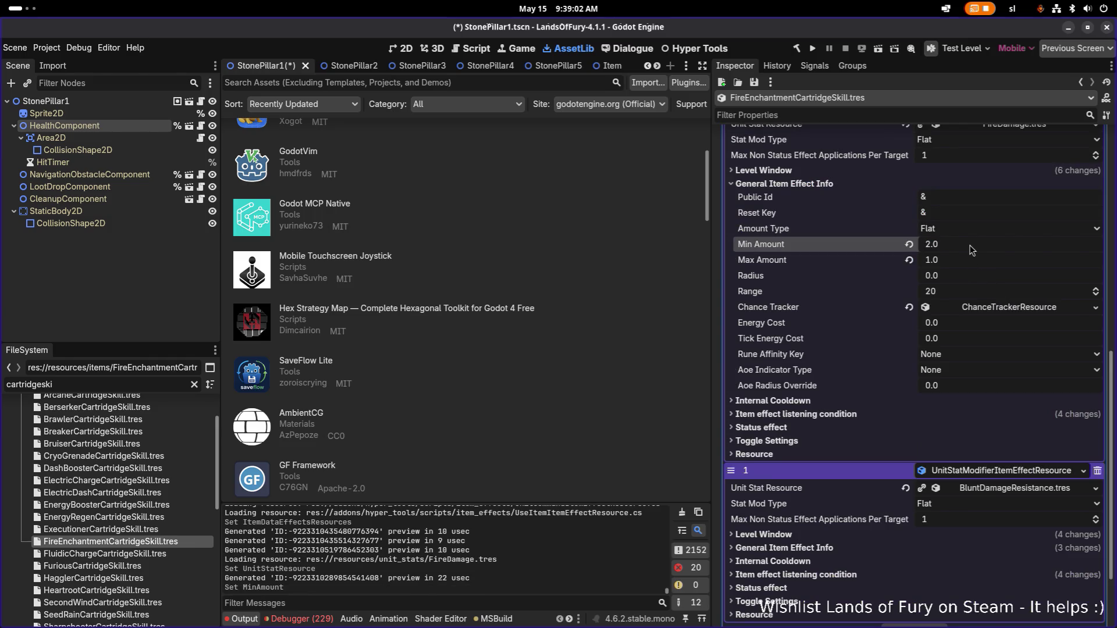
pyautogui.press('Tab')
pyautogui.write('2')
pyautogui.press('Return')
pyautogui.scroll(4, 968, 267)
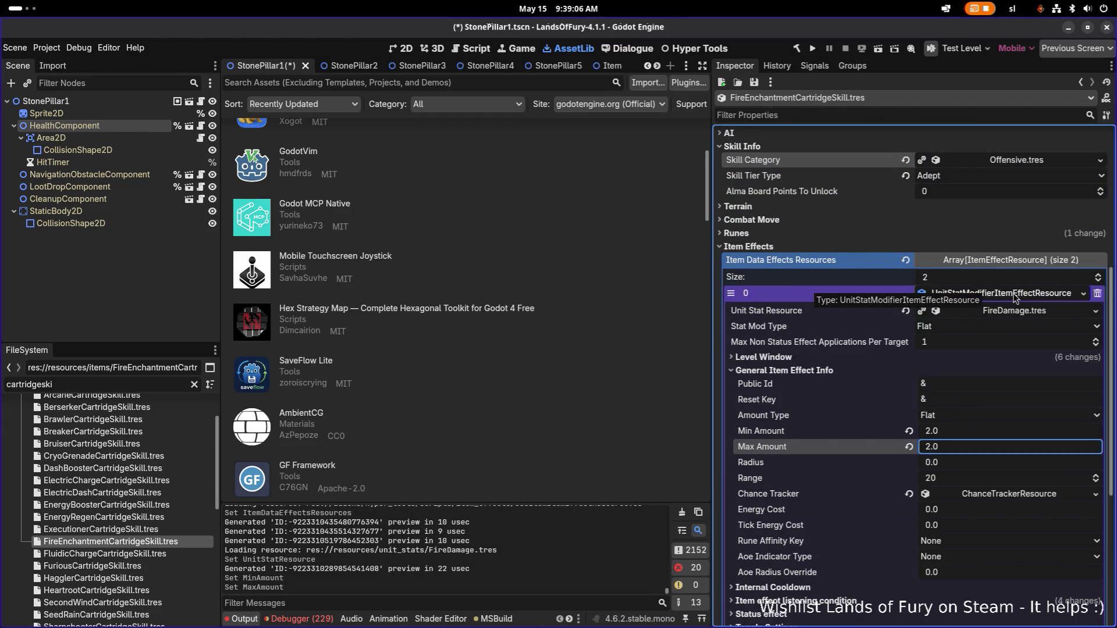
pyautogui.click(1014, 295)
# Step: Set the second effect's unit stat to FireDamage.tres with a minimum amount of 4
pyautogui.click(1096, 388)
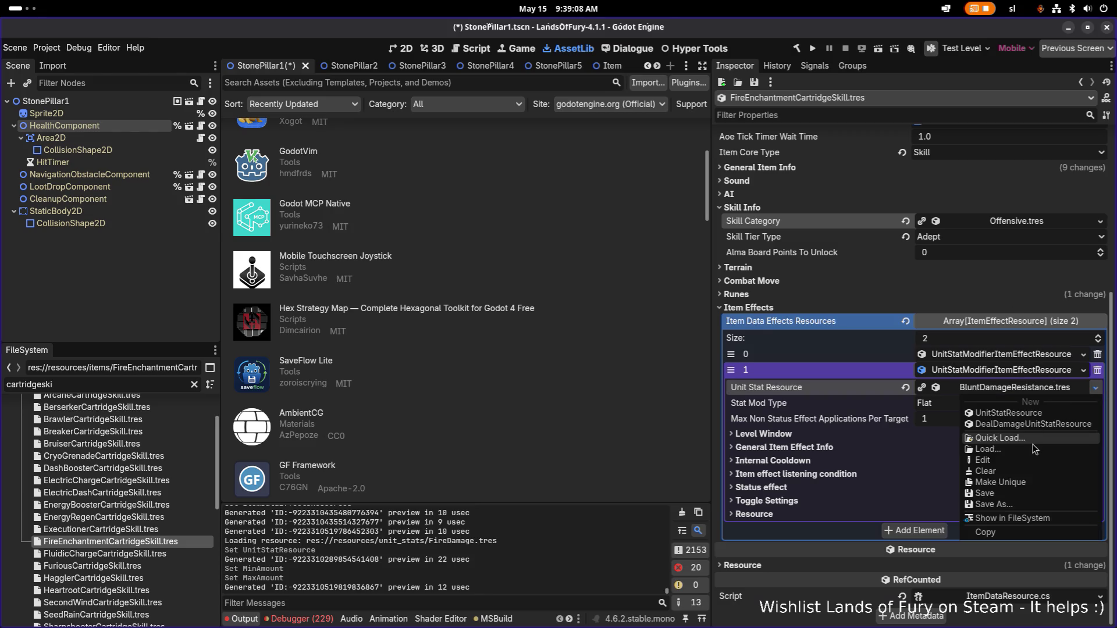
pyautogui.click(1033, 443)
pyautogui.press('Down')
pyautogui.press('Up')
pyautogui.press('Return')
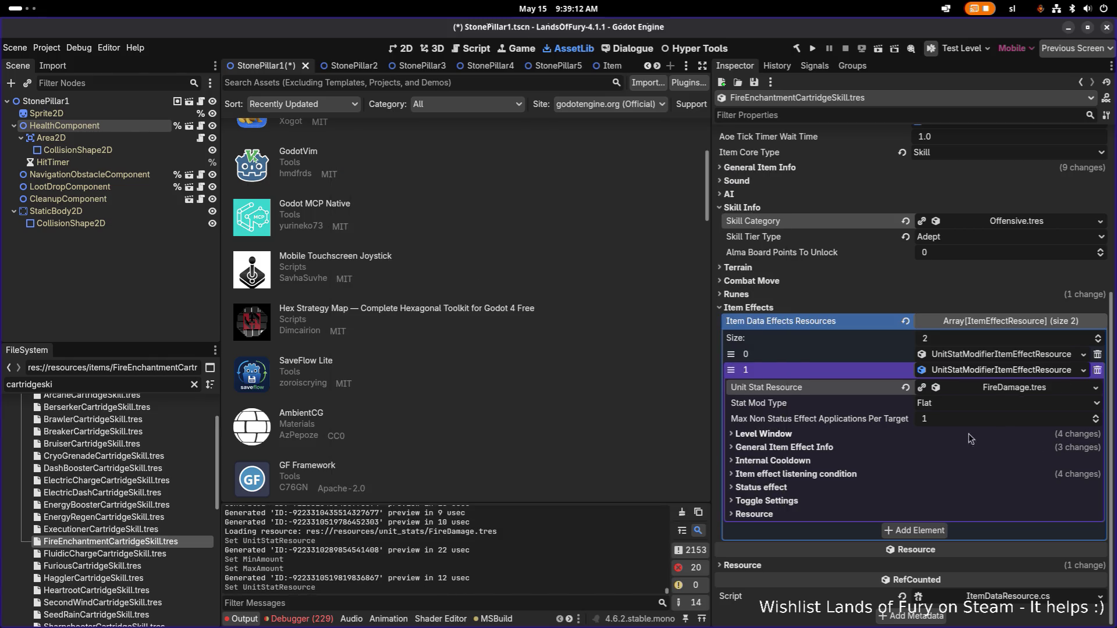
pyautogui.click(945, 438)
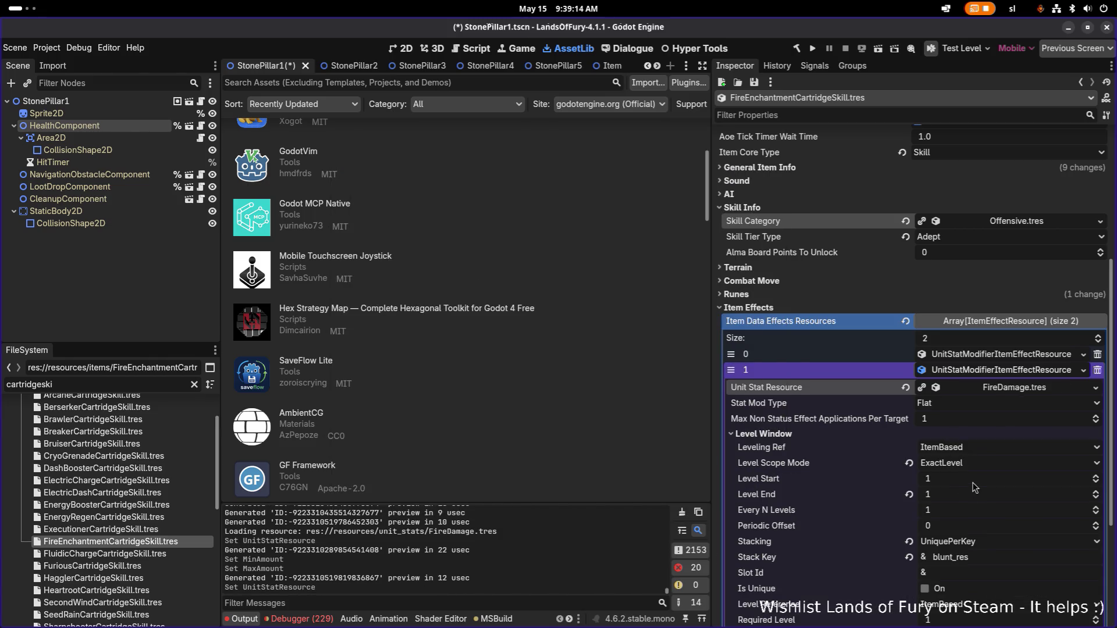
pyautogui.scroll(-3, 977, 513)
pyautogui.click(923, 511)
pyautogui.write('4')
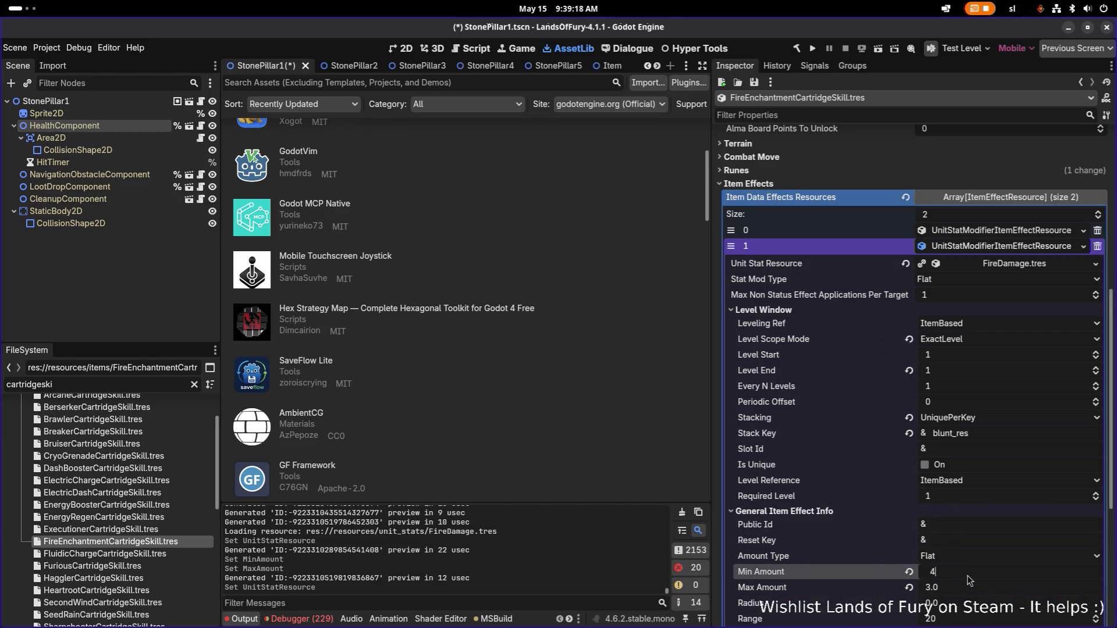
pyautogui.press('Return')
pyautogui.click(1027, 251)
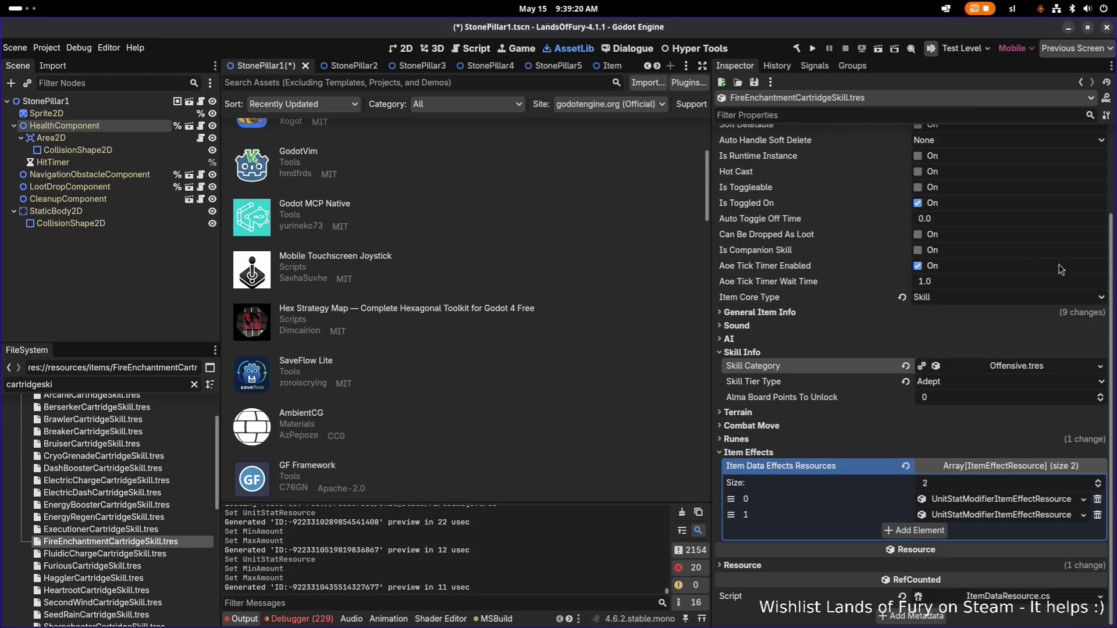
# Step: Clear the first effect's stack key and set its stacking to SingleHighest
pyautogui.click(1009, 504)
pyautogui.scroll(-6, 1012, 502)
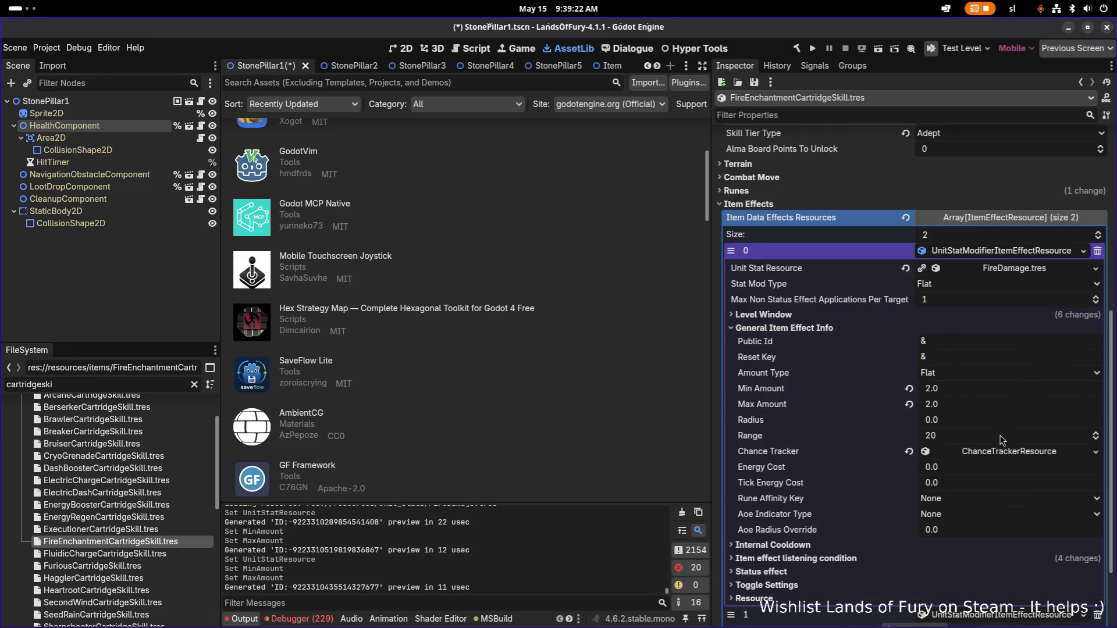
pyautogui.click(855, 316)
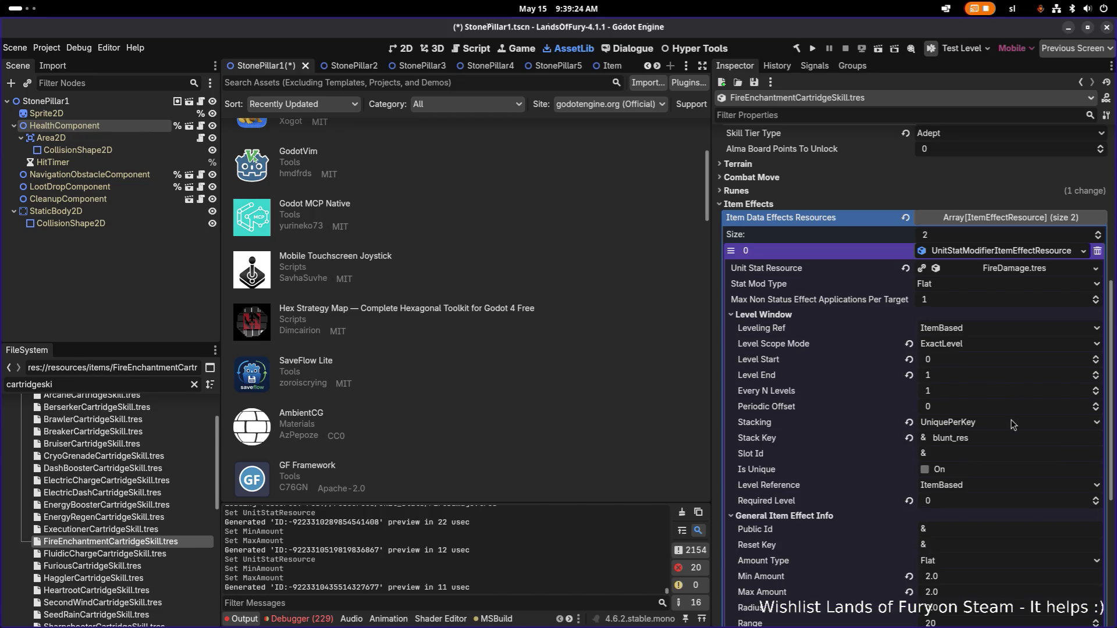
pyautogui.click(1038, 440)
pyautogui.hotkey('ctrl', 'a')
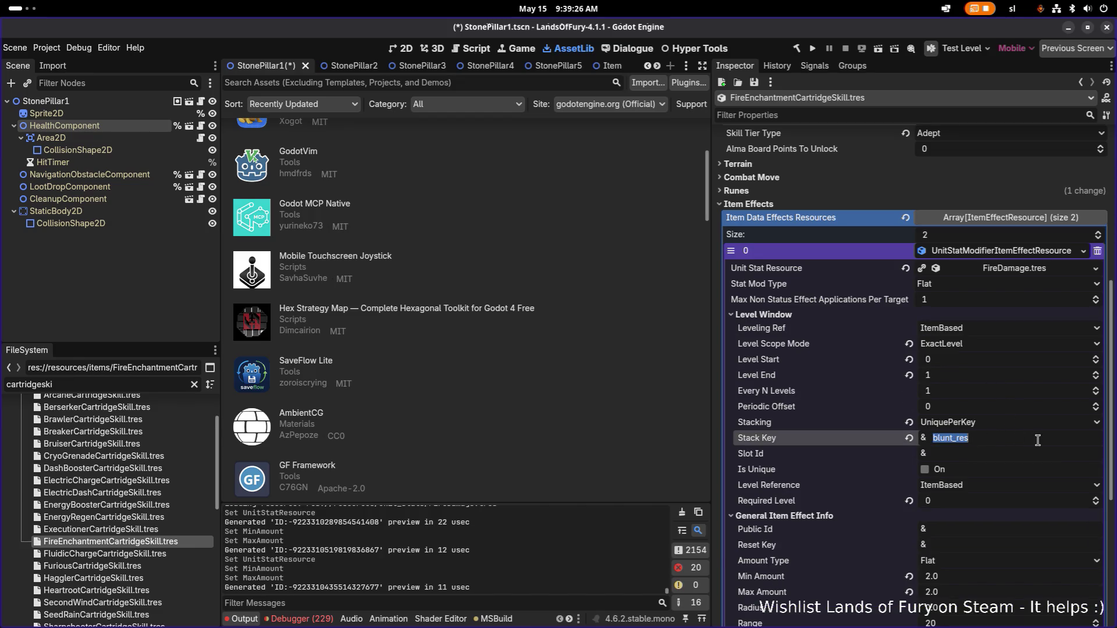
pyautogui.write('fire')
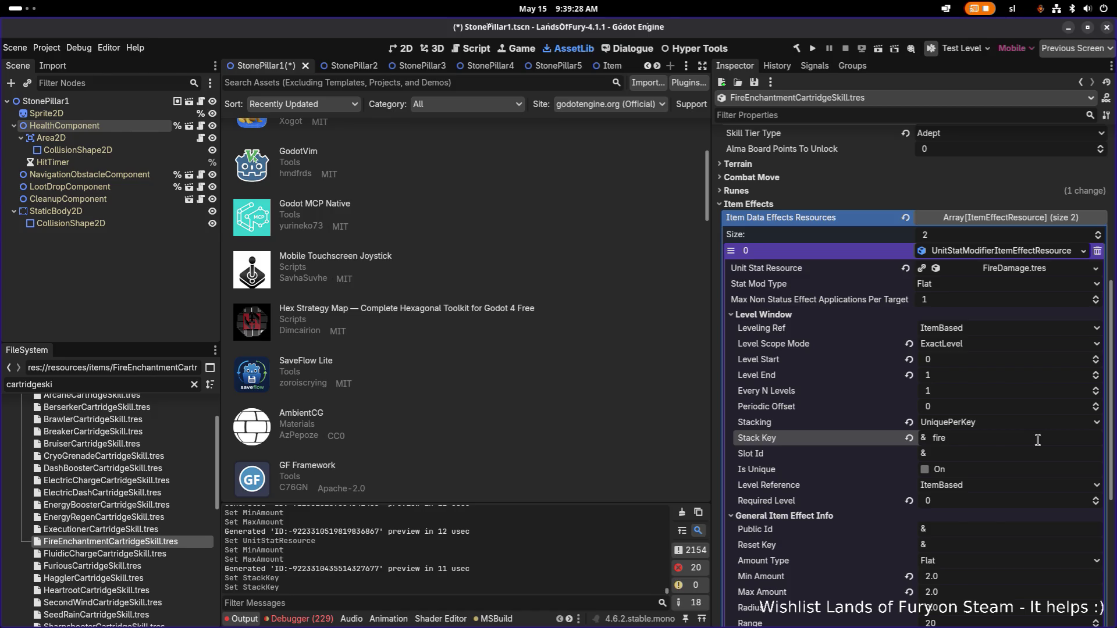
pyautogui.press('BackSpace')
pyautogui.press('BackSpace')
pyautogui.press('BackSpace')
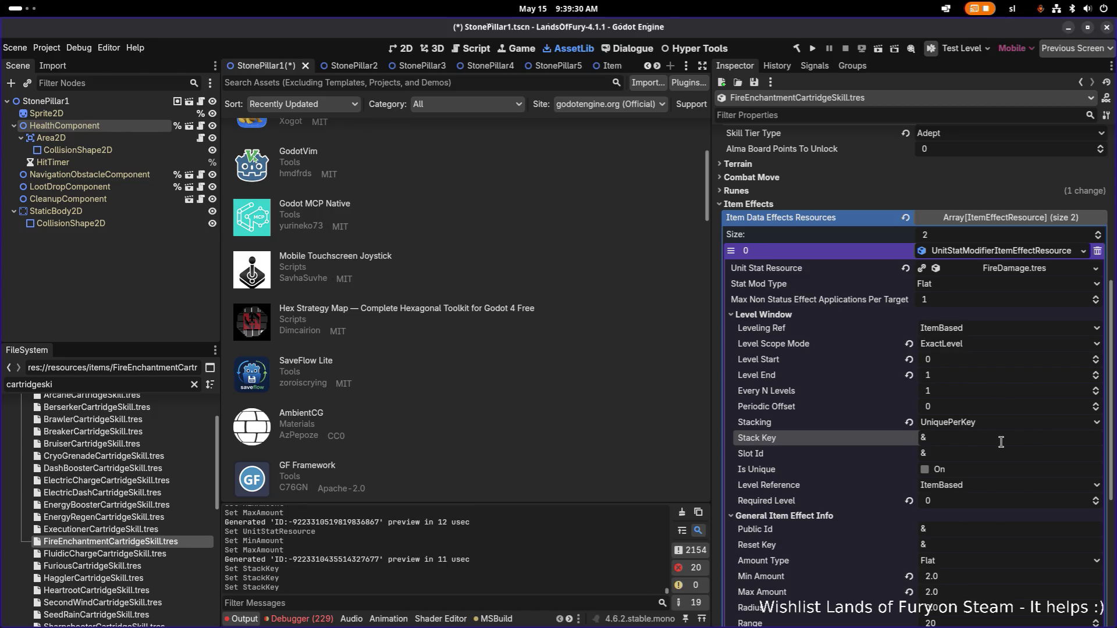
pyautogui.click(970, 426)
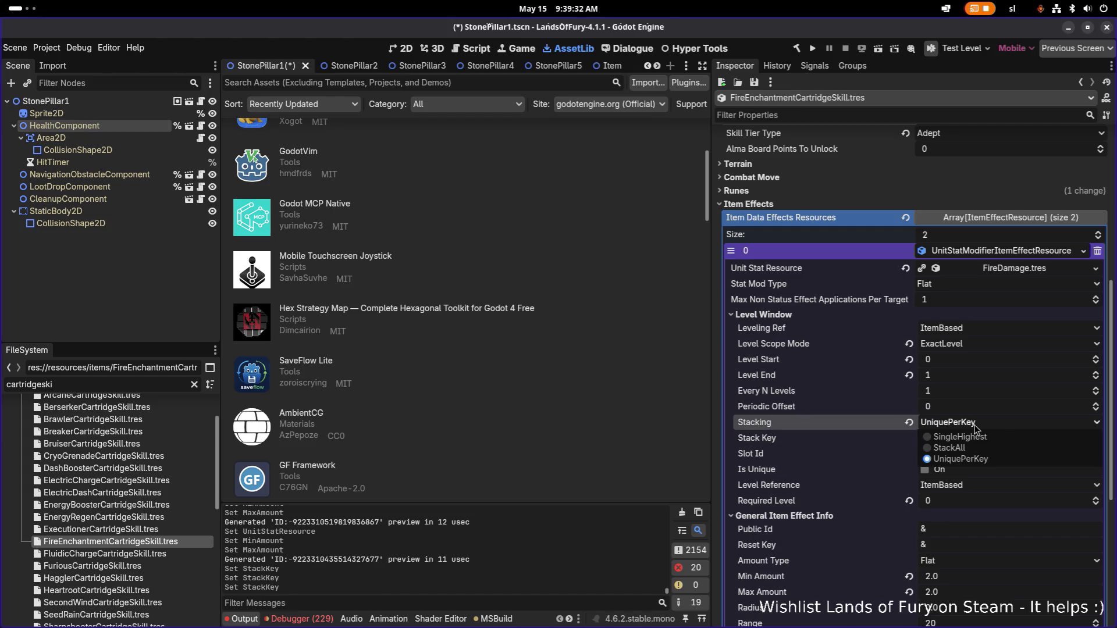
pyautogui.click(986, 438)
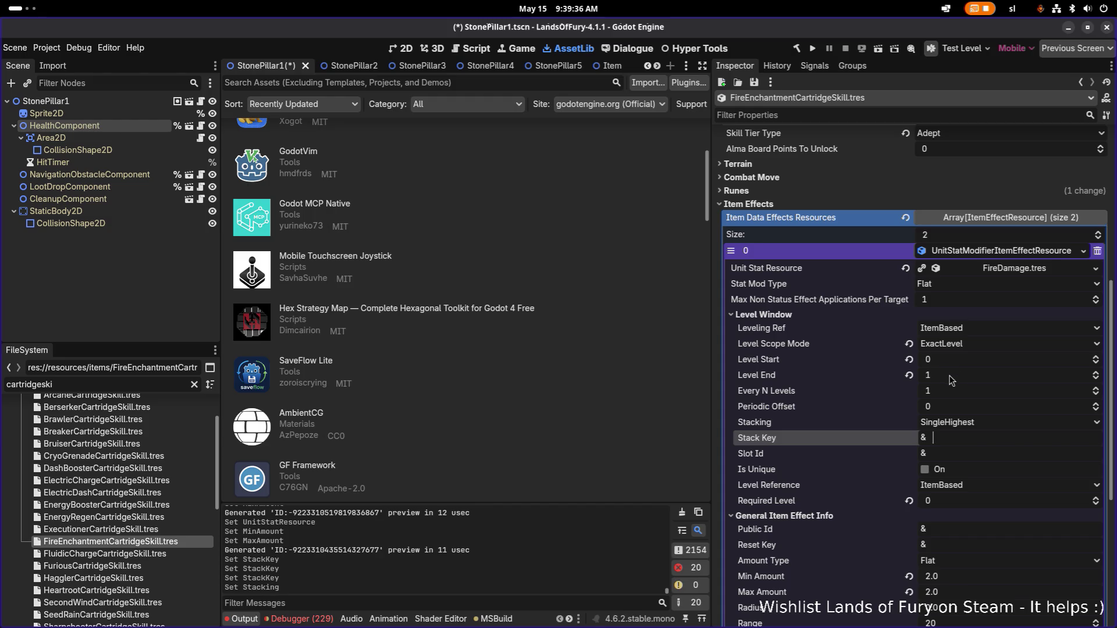
# Step: Set the first effect's Level Start to 1
pyautogui.click(948, 361)
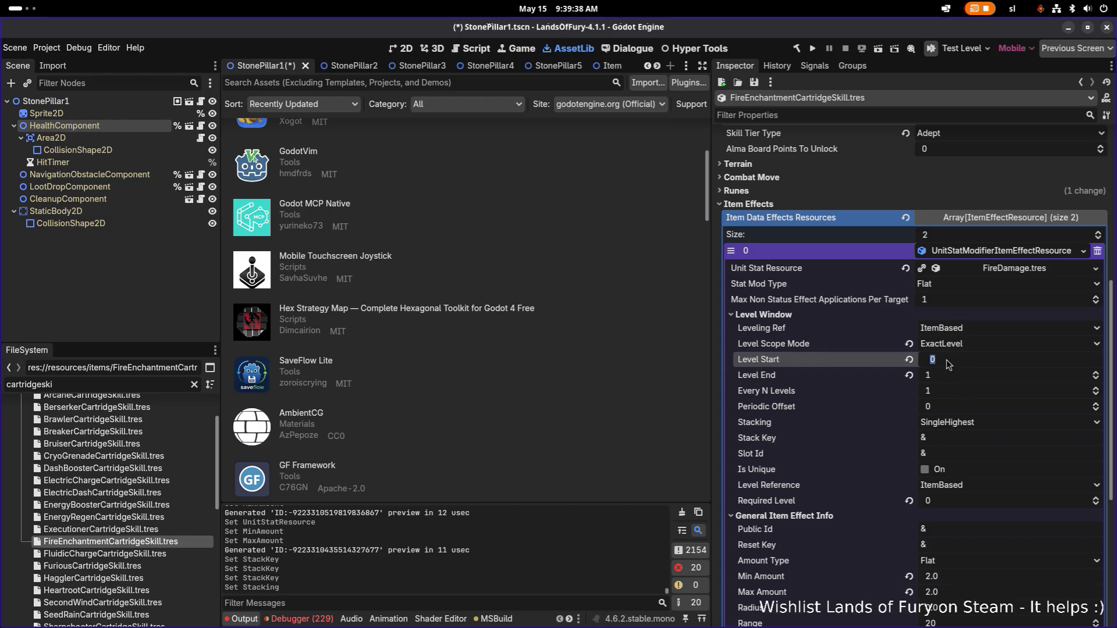
pyautogui.write('1')
pyautogui.press('Return')
pyautogui.scroll(-2, 972, 350)
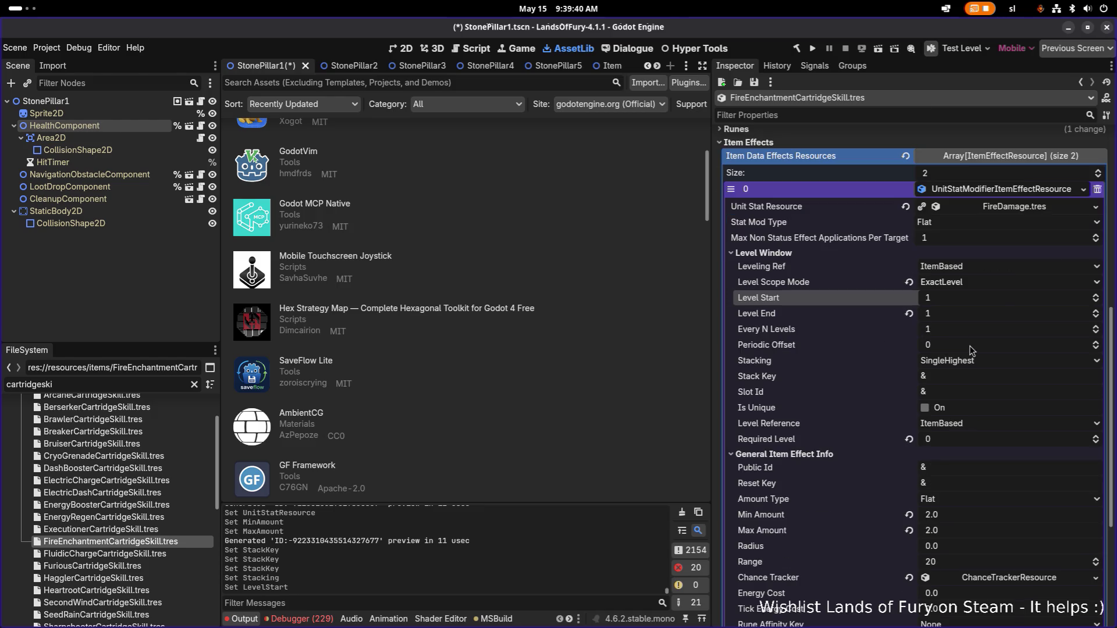
pyautogui.scroll(-7, 953, 395)
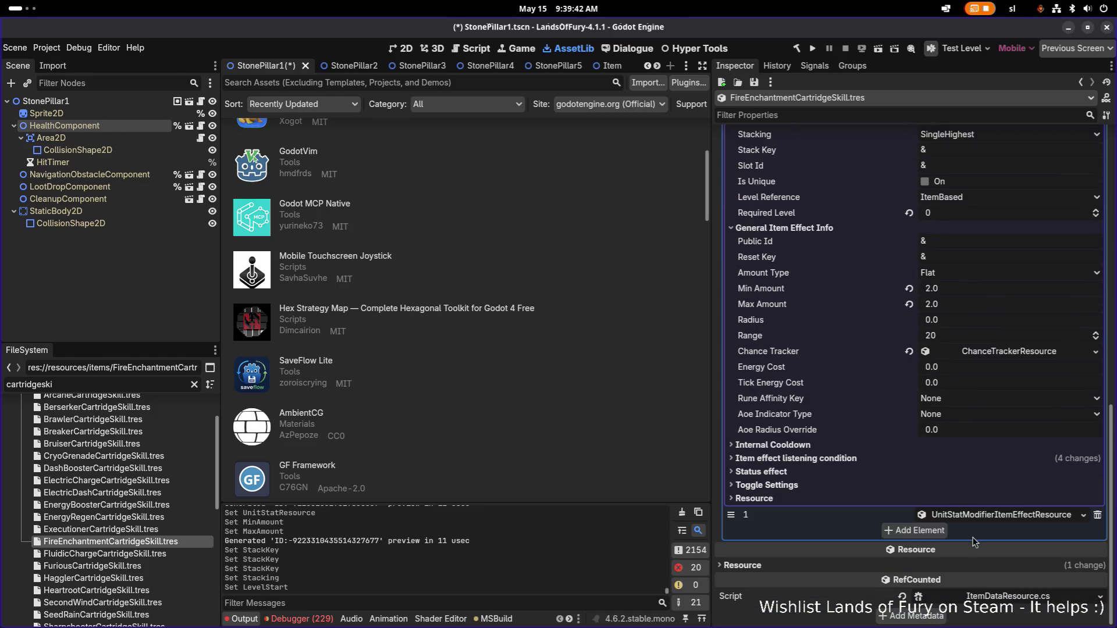
pyautogui.scroll(-6, 981, 518)
pyautogui.click(954, 440)
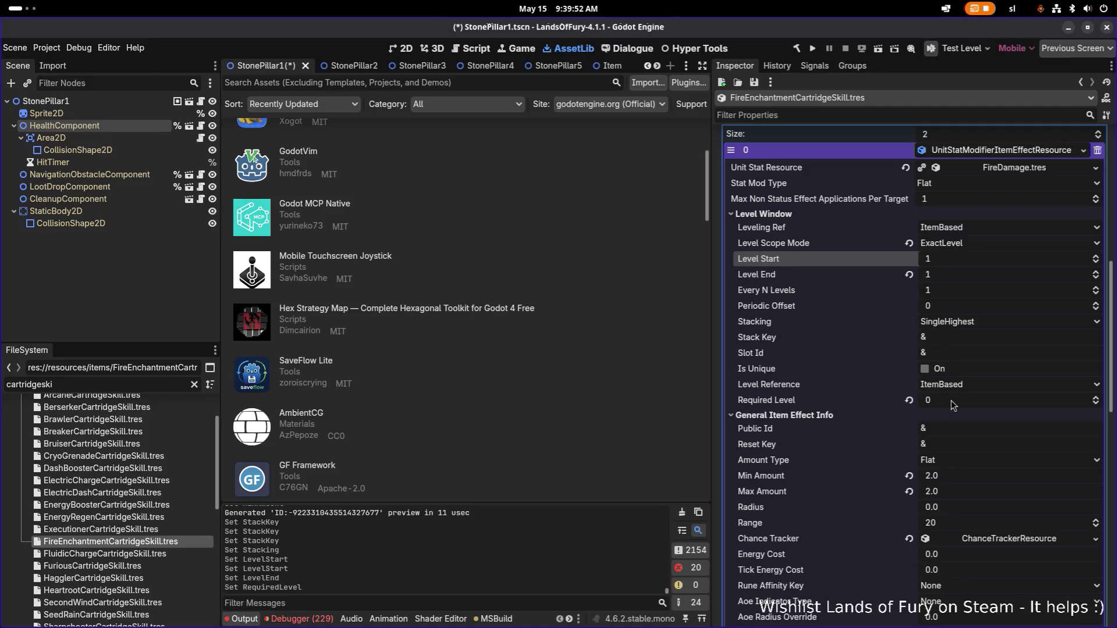
pyautogui.moveTo(952, 405); pyautogui.dragTo(964, 405)
# Step: Set the second effect's stacking to SingleHighest and save the resource
pyautogui.scroll(-12, 976, 356)
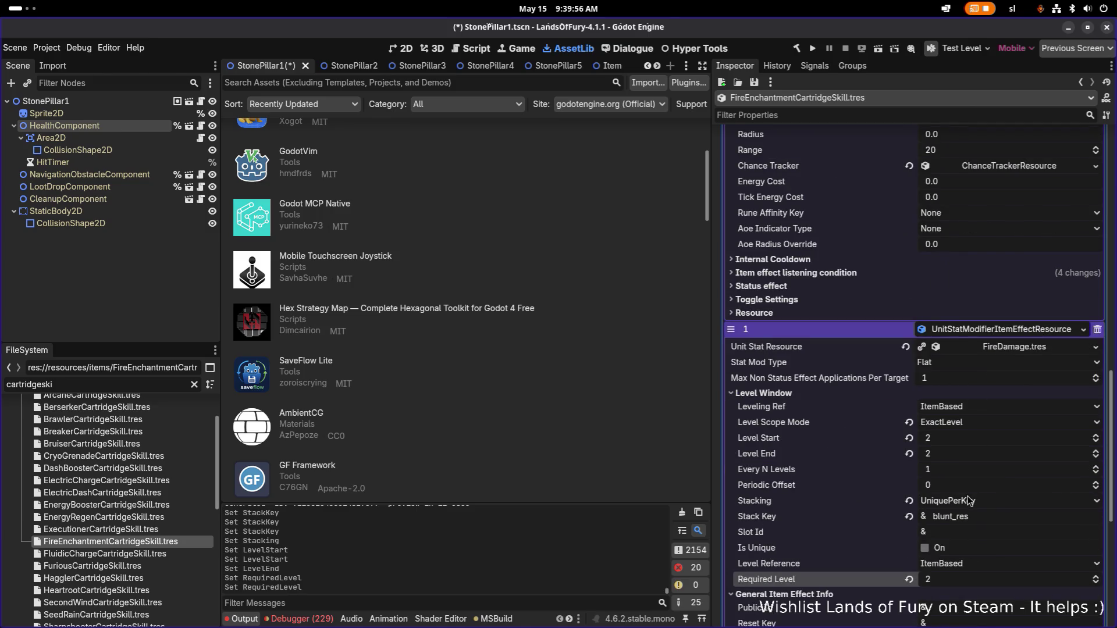
pyautogui.click(969, 501)
pyautogui.click(973, 513)
pyautogui.hotkey('ctrl', 's')
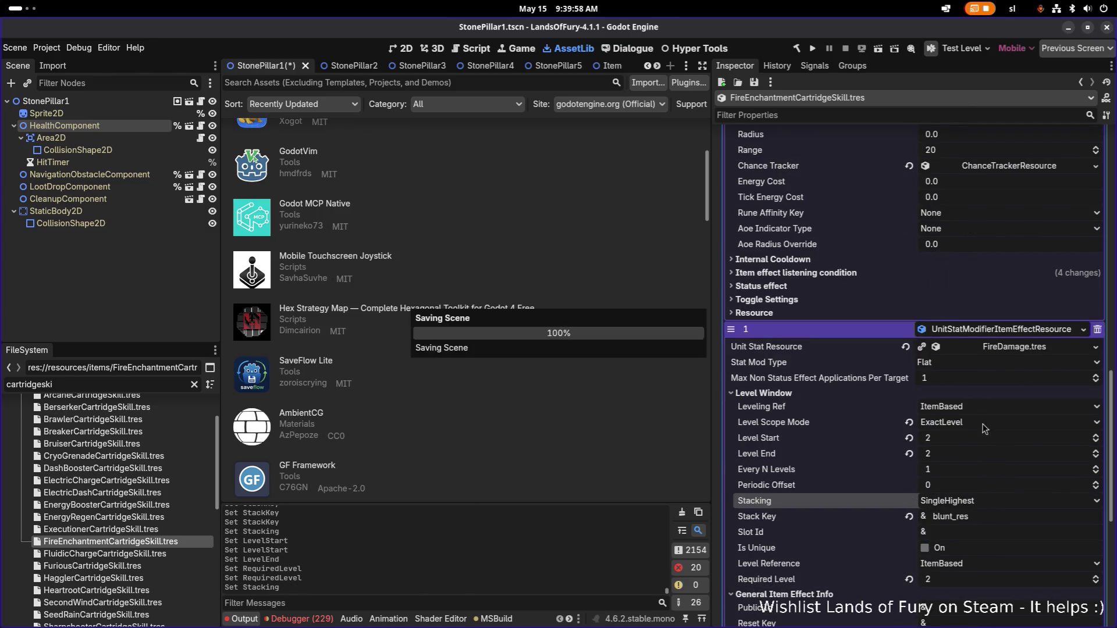
pyautogui.scroll(-10, 983, 396)
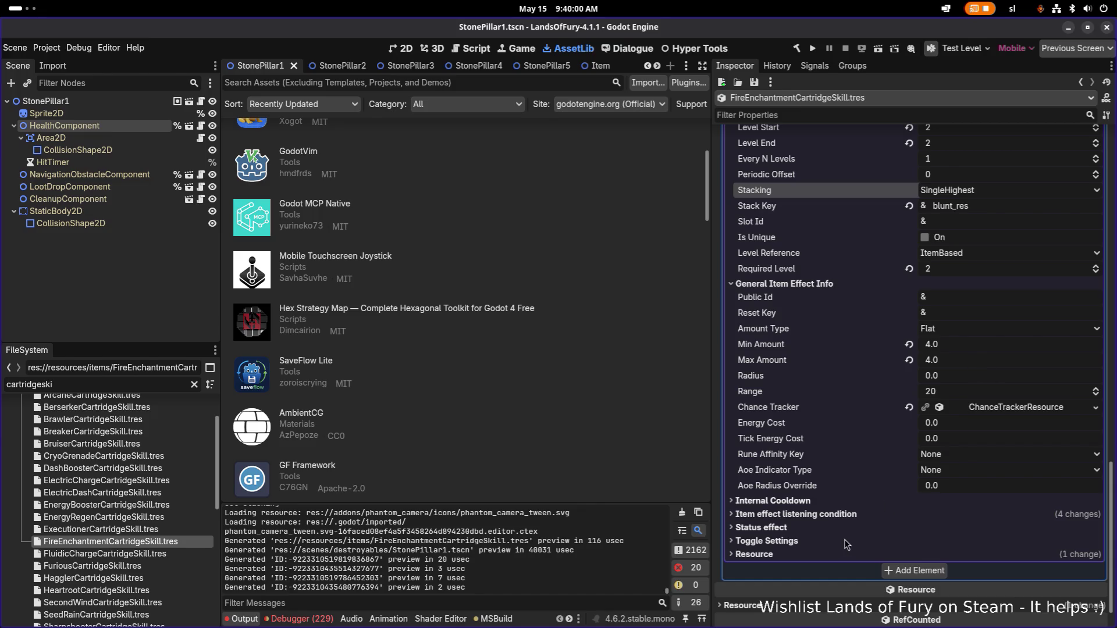
pyautogui.click(860, 515)
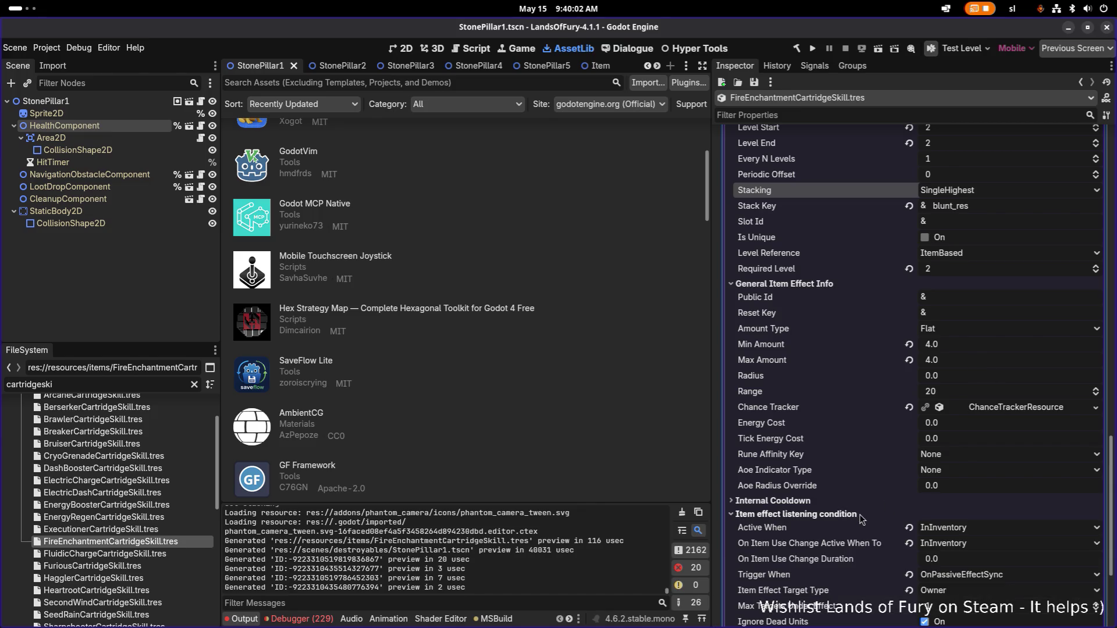
pyautogui.click(860, 514)
pyautogui.scroll(-6, 931, 379)
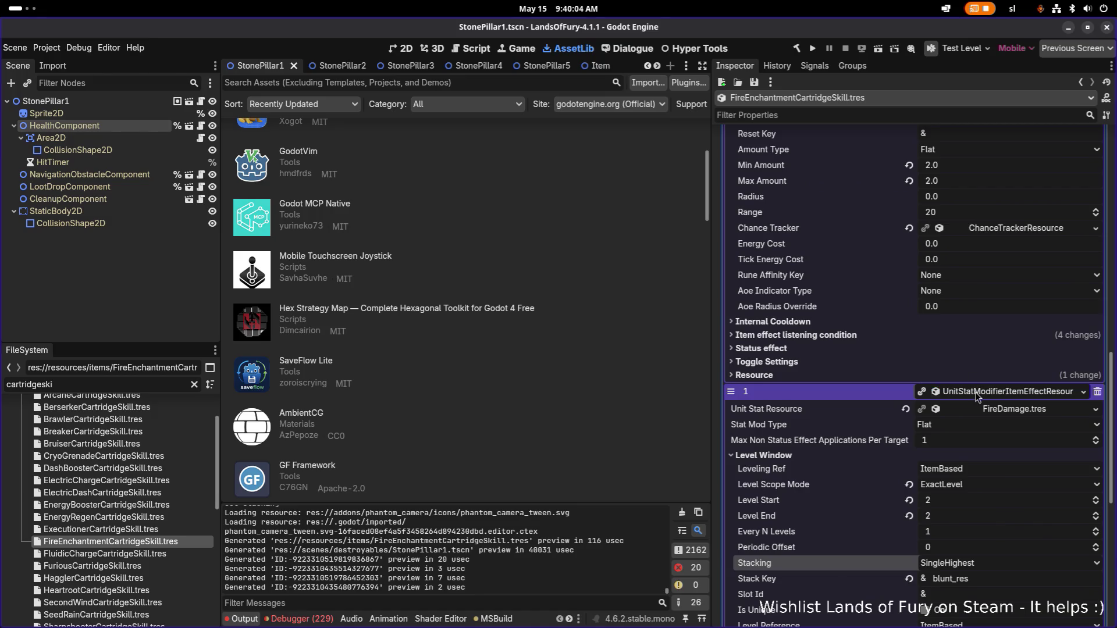
pyautogui.click(977, 391)
pyautogui.hotkey('ctrl', 's')
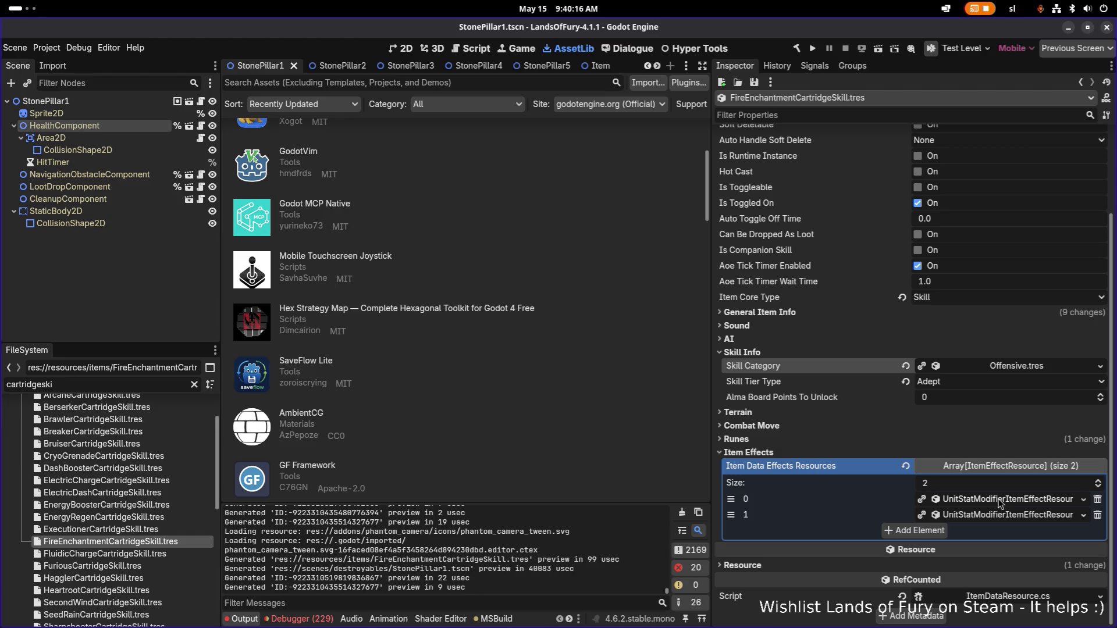
# Step: Copy the cartridge's current Icon name, items_cartridge_bruiser, and filter the FileSystem by it
pyautogui.scroll(5, 832, 282)
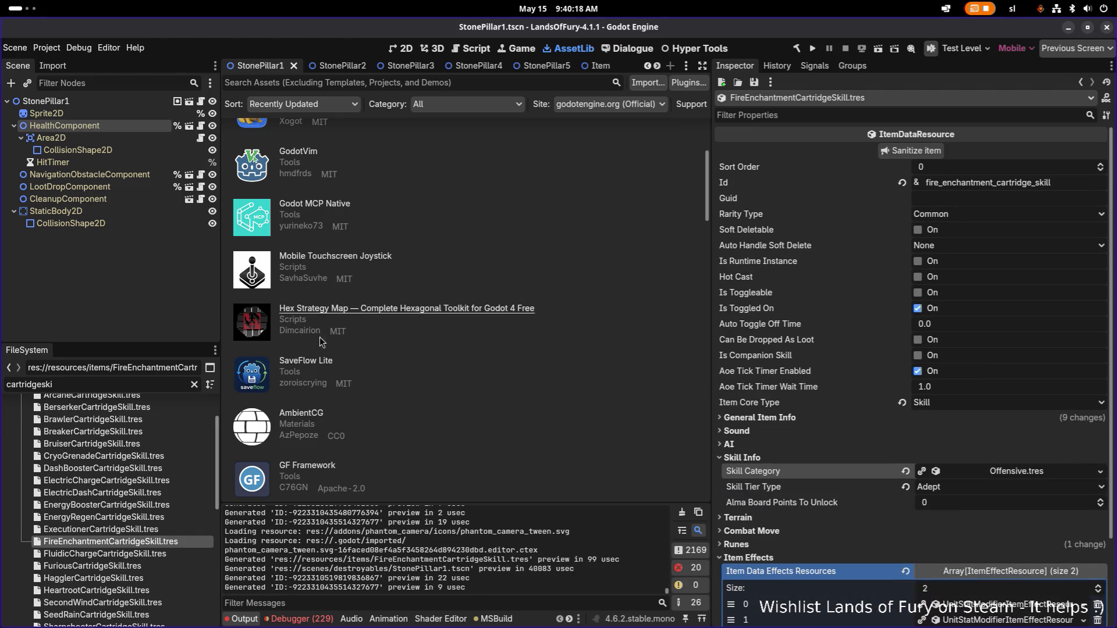
pyautogui.scroll(-3, 979, 458)
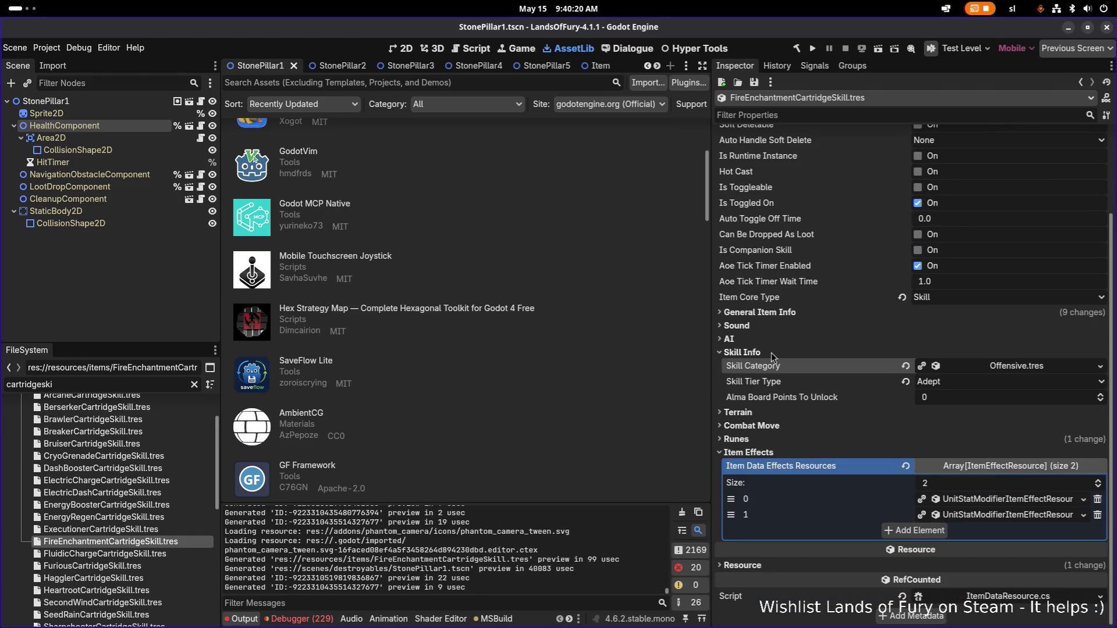
pyautogui.click(775, 312)
pyautogui.scroll(-5, 1019, 463)
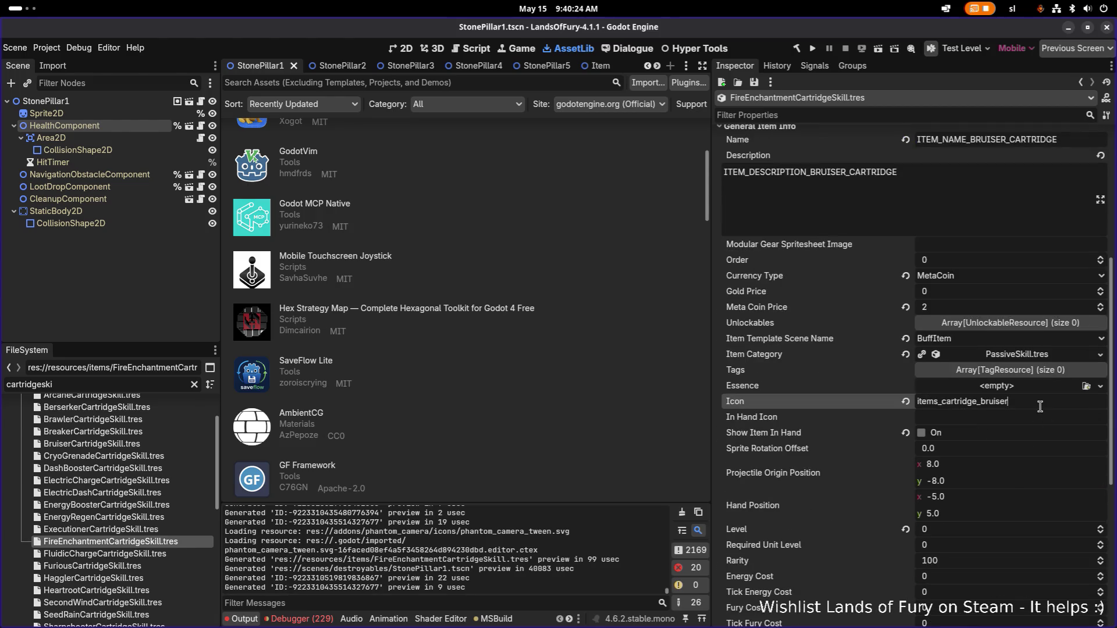
pyautogui.doubleClick(1043, 408)
pyautogui.hotkey('ctrl', 'c')
pyautogui.click(89, 384)
pyautogui.hotkey('ctrl', 'a')
pyautogui.hotkey('ctrl', 'v')
# Step: Rename the bruiser icon atlas file to items_cartridge_fire_enchantment.tres
pyautogui.click(96, 439)
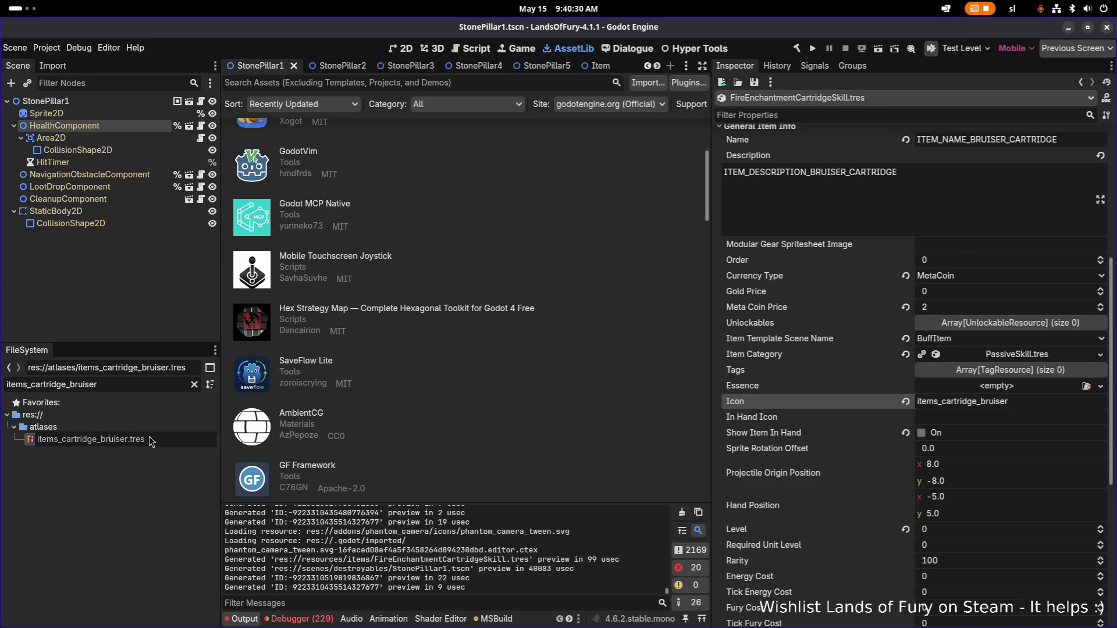
pyautogui.hotkey('ctrl', 'shift', 'Right')
pyautogui.write('fire_enchantment')
pyautogui.press('Return')
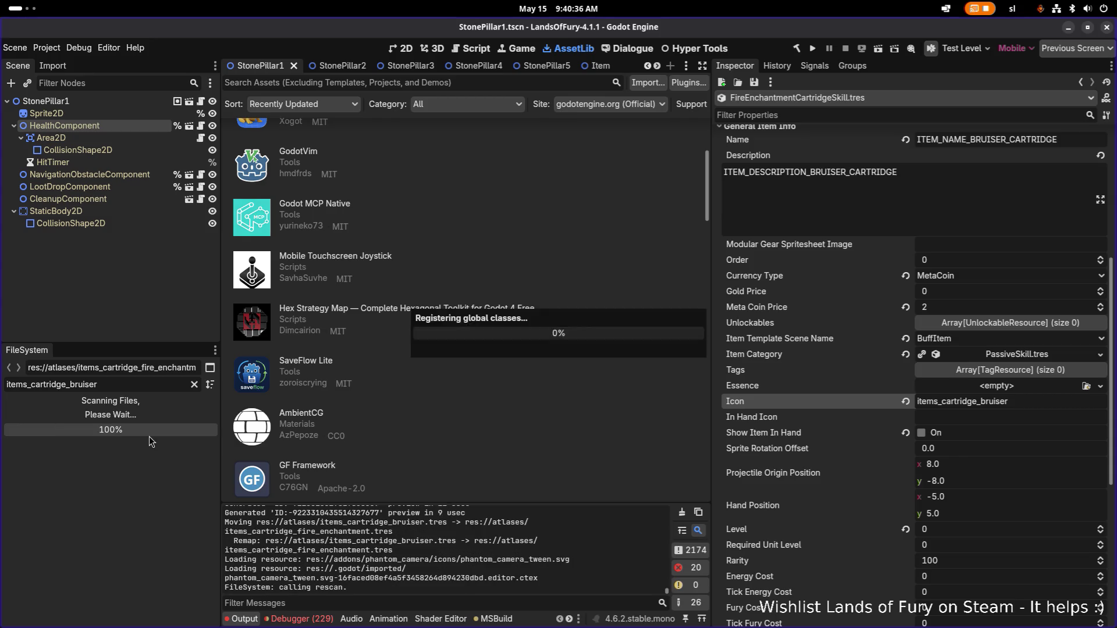
# Step: Assign the items_cartridge_fire_enchantment atlas as the fire cartridge's Icon and save
pyautogui.click(160, 385)
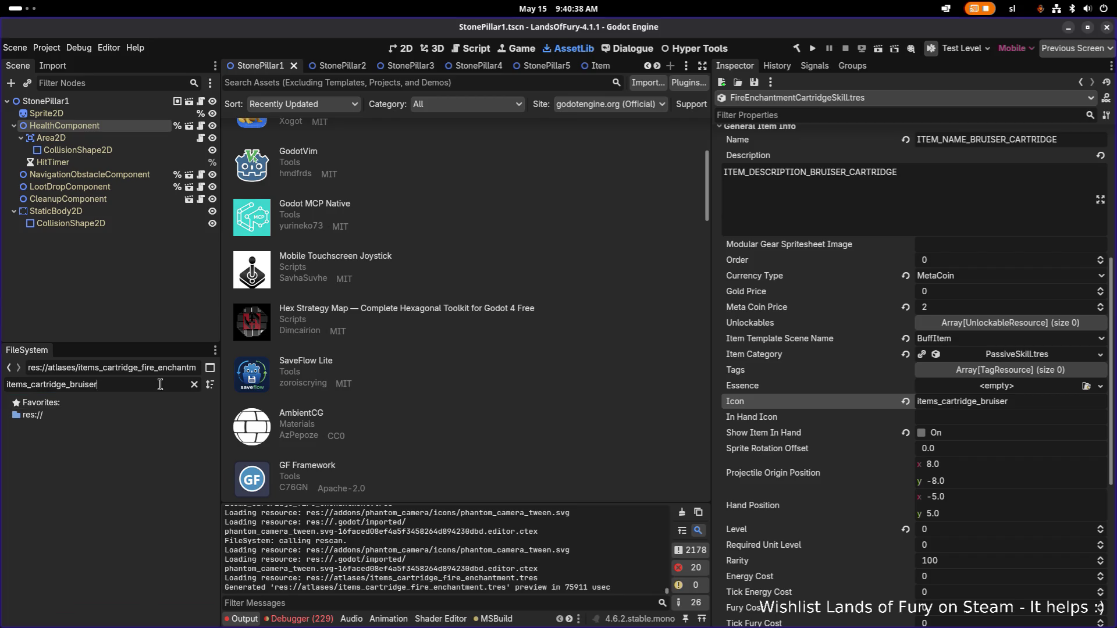
pyautogui.write('fire')
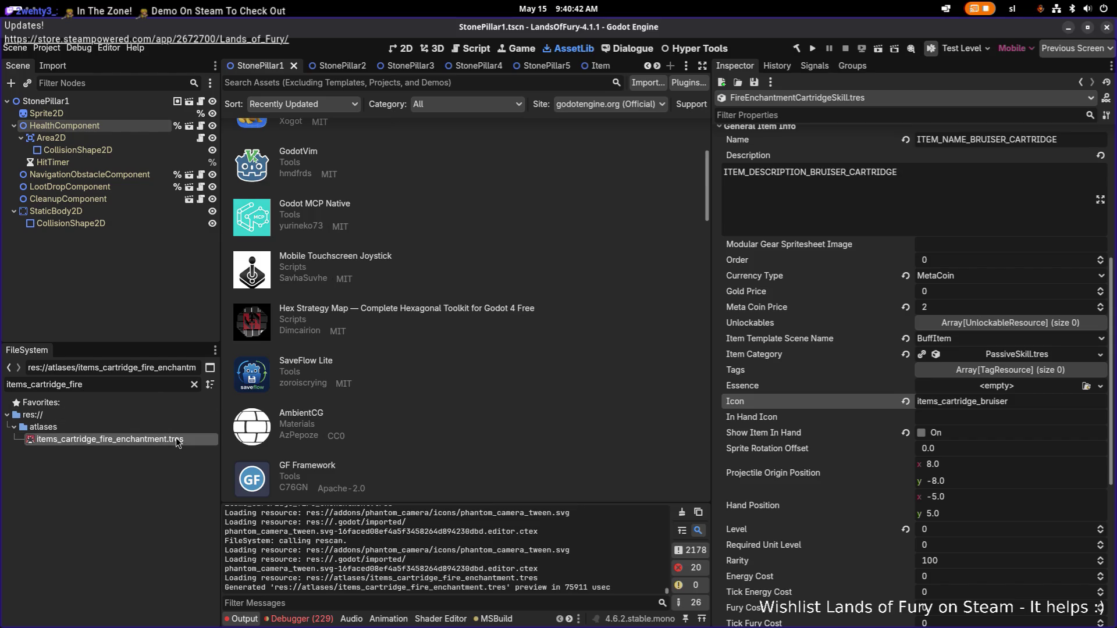
pyautogui.press('F2')
pyautogui.moveTo(105, 440)
pyautogui.mouseDown()
pyautogui.moveTo(895, 452)
pyautogui.moveTo(1000, 406)
pyautogui.moveTo(1041, 407)
pyautogui.mouseUp()
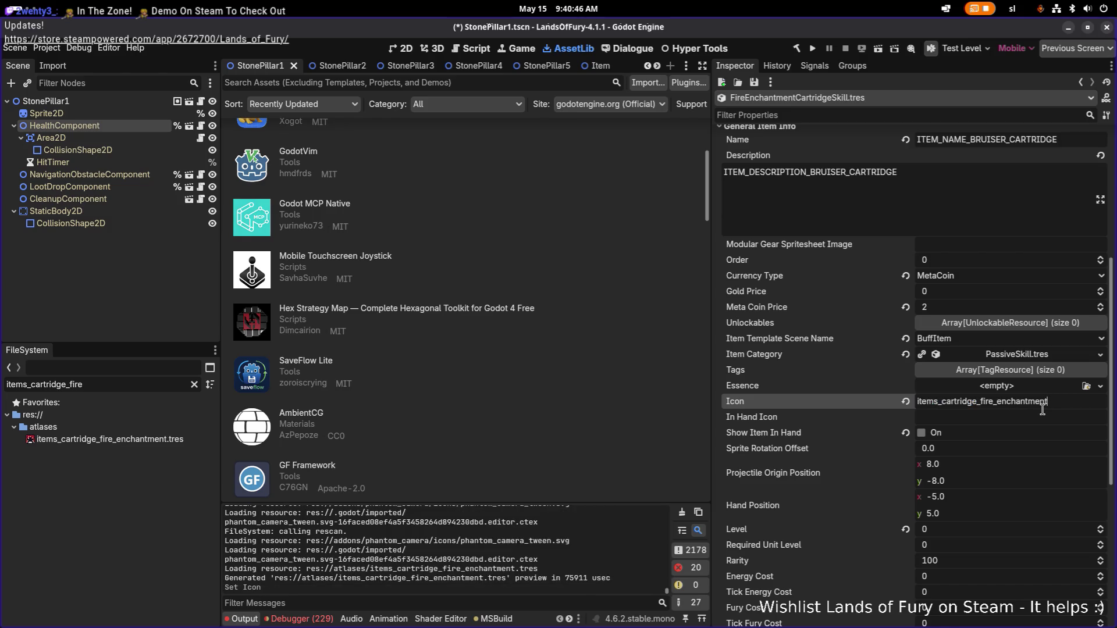
pyautogui.hotkey('ctrl', 's')
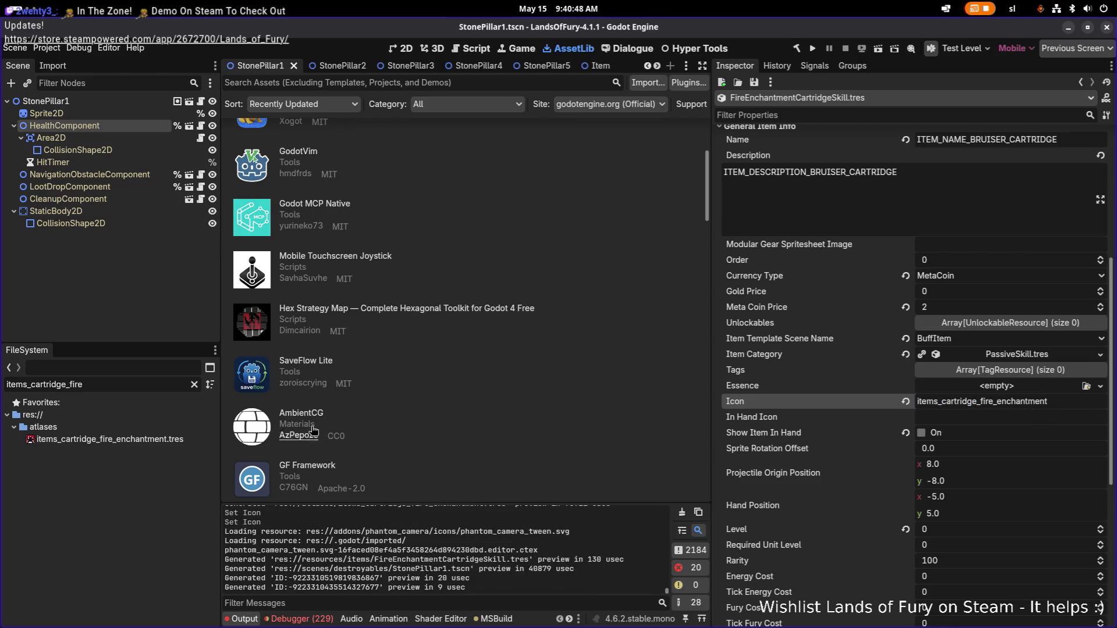
# Step: Set the fire enchantment atlas region to the flame icon at x 33, y 657, 14×14, and save
pyautogui.click(94, 440)
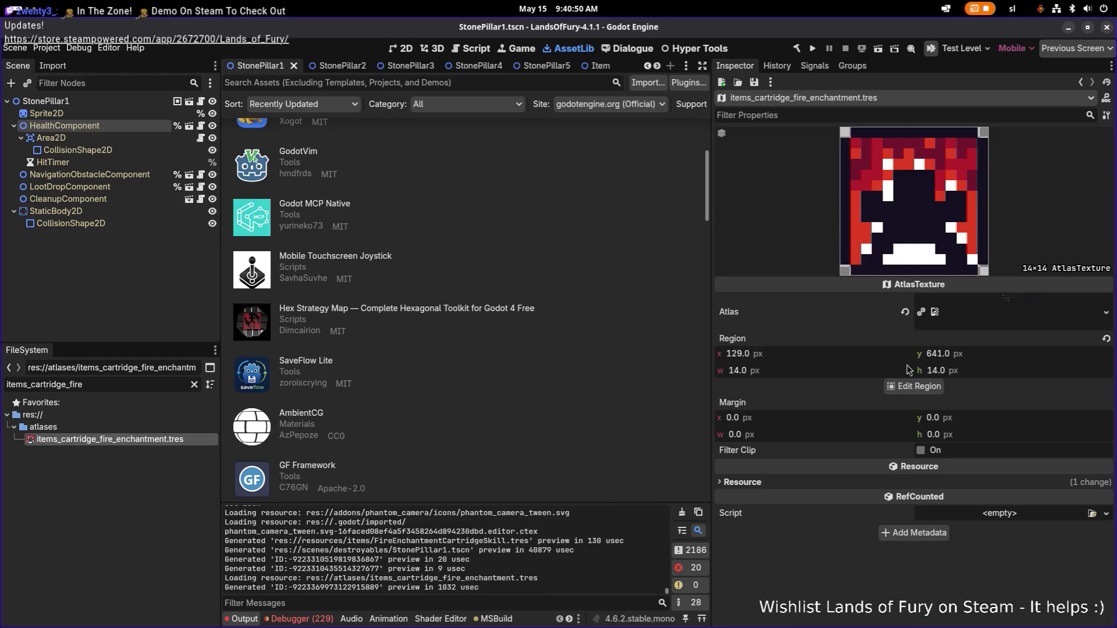
pyautogui.click(914, 386)
pyautogui.scroll(5, 547, 294)
pyautogui.scroll(5, 419, 322)
pyautogui.scroll(5, 526, 361)
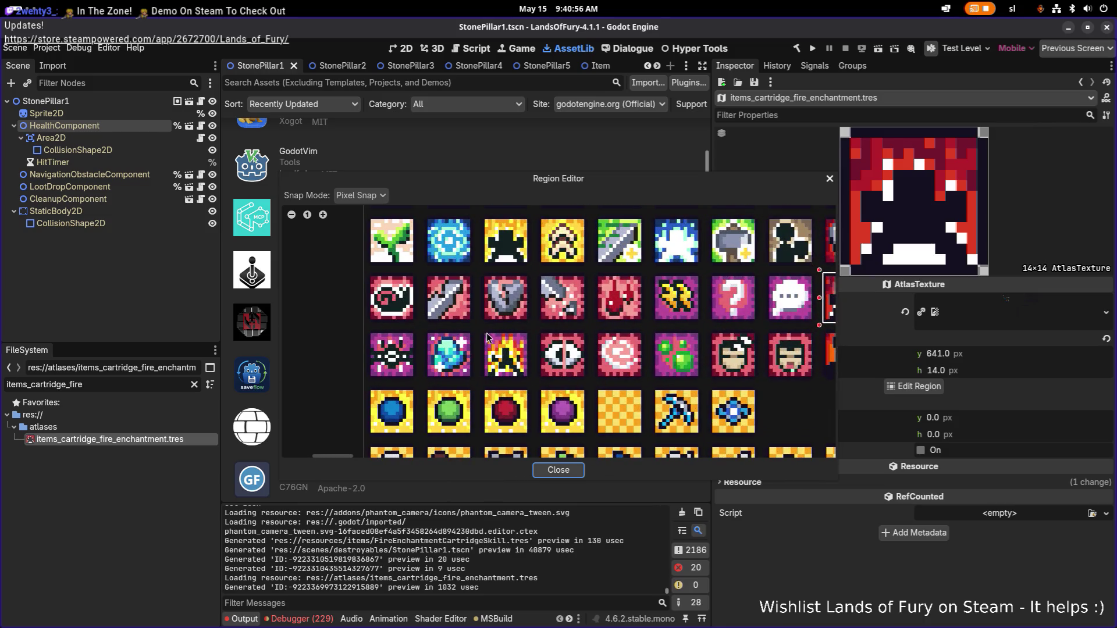
pyautogui.hscroll(5, 582, 338)
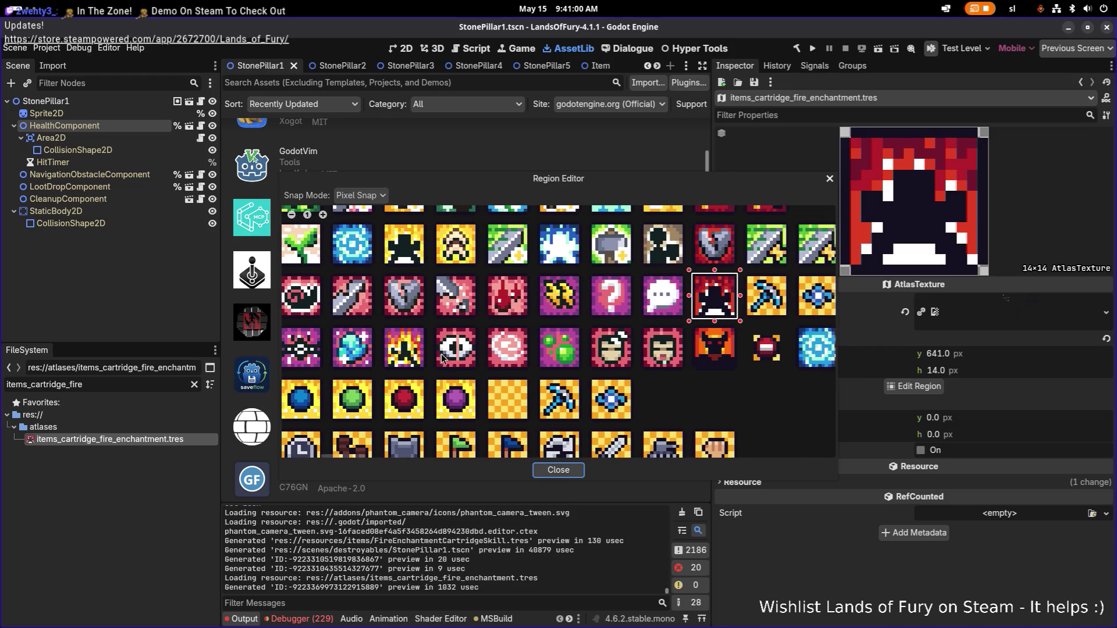
pyautogui.moveTo(383, 323)
pyautogui.mouseDown()
pyautogui.moveTo(428, 376)
pyautogui.moveTo(383, 349)
pyautogui.mouseUp()
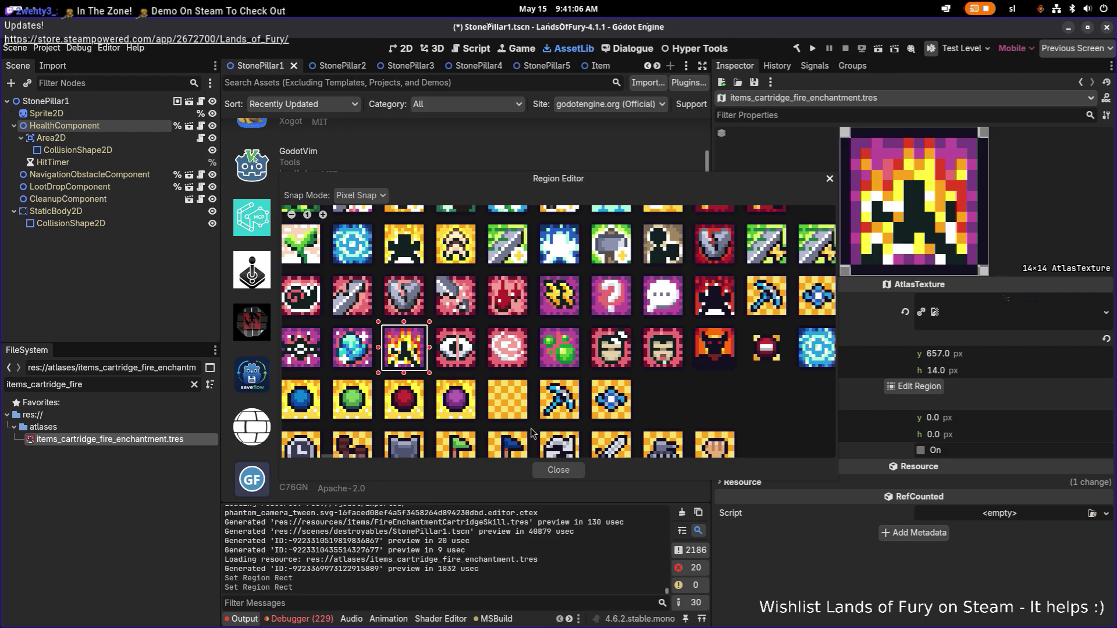
pyautogui.click(560, 470)
pyautogui.hotkey('ctrl', 's')
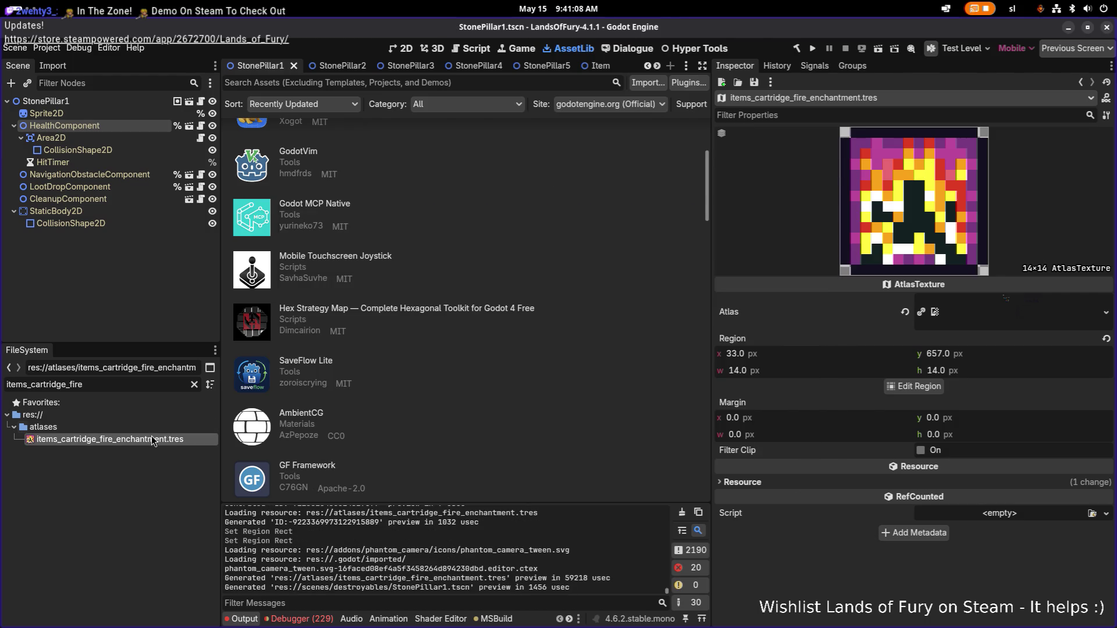
pyautogui.click(152, 470)
# Step: Filter the FileSystem for 'fireen' and open FireEnchantmentCartridgeSkill.tres
pyautogui.doubleClick(150, 384)
pyautogui.write('fireen')
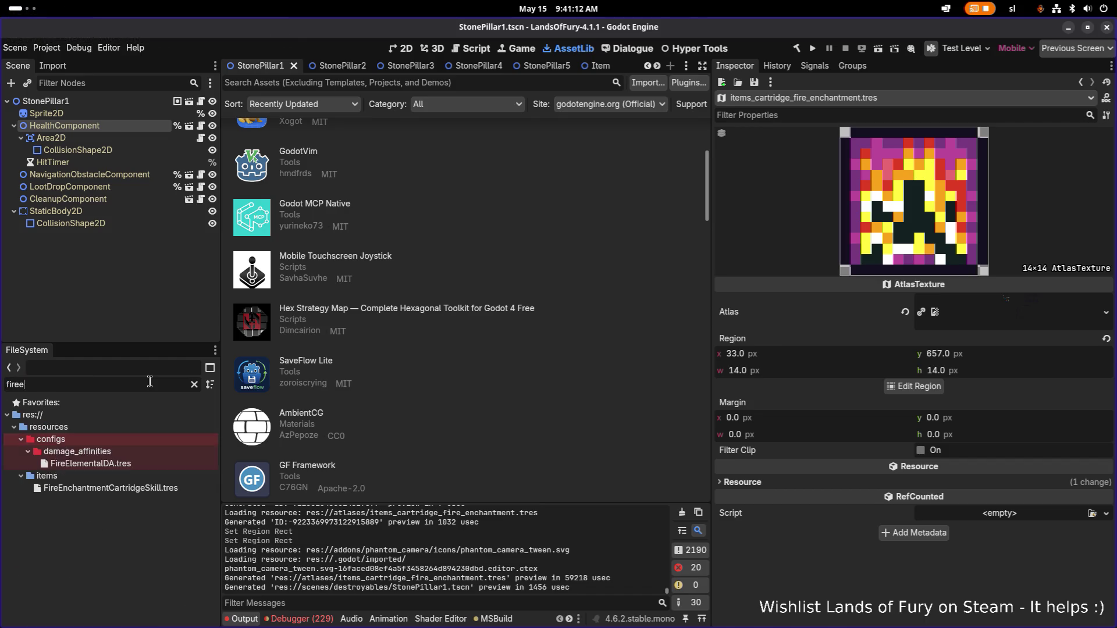
pyautogui.click(173, 452)
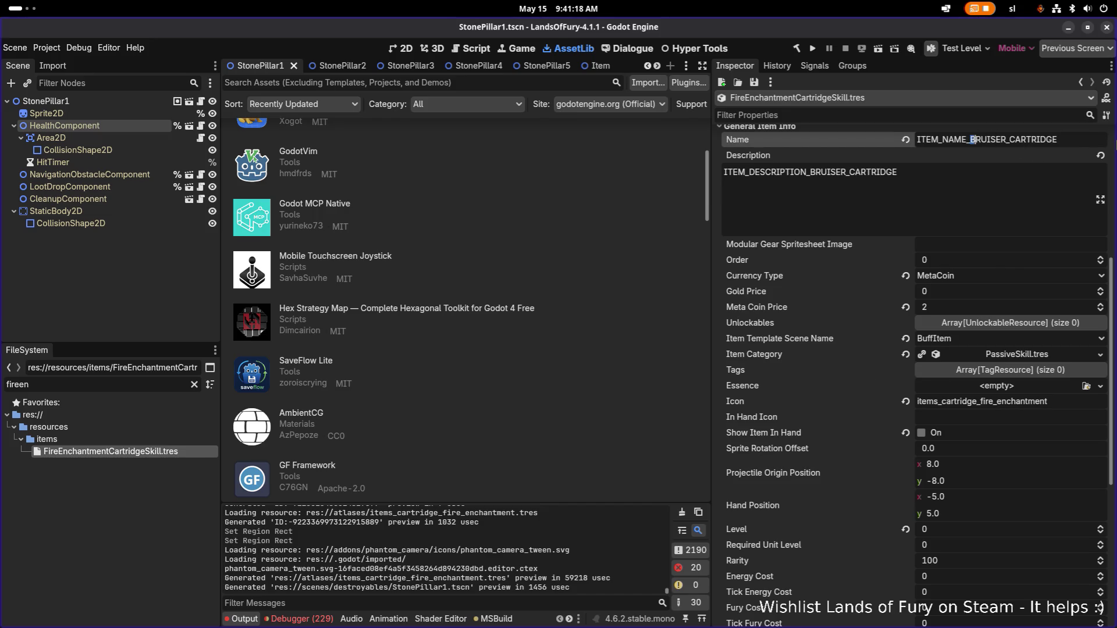
# Step: Replace BRUISER with FIRE_ENCHANTMENT in the skill's name and description keys, then save
pyautogui.moveTo(982, 140); pyautogui.dragTo(1007, 139)
pyautogui.write('FIRE_EN')
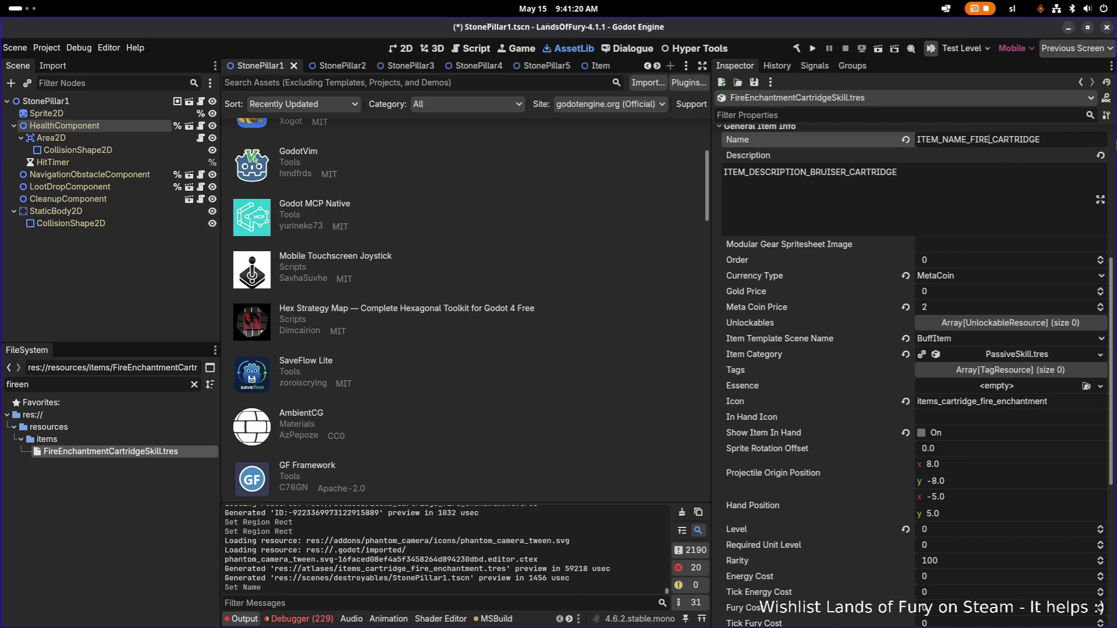
pyautogui.write('CHANTMENT_')
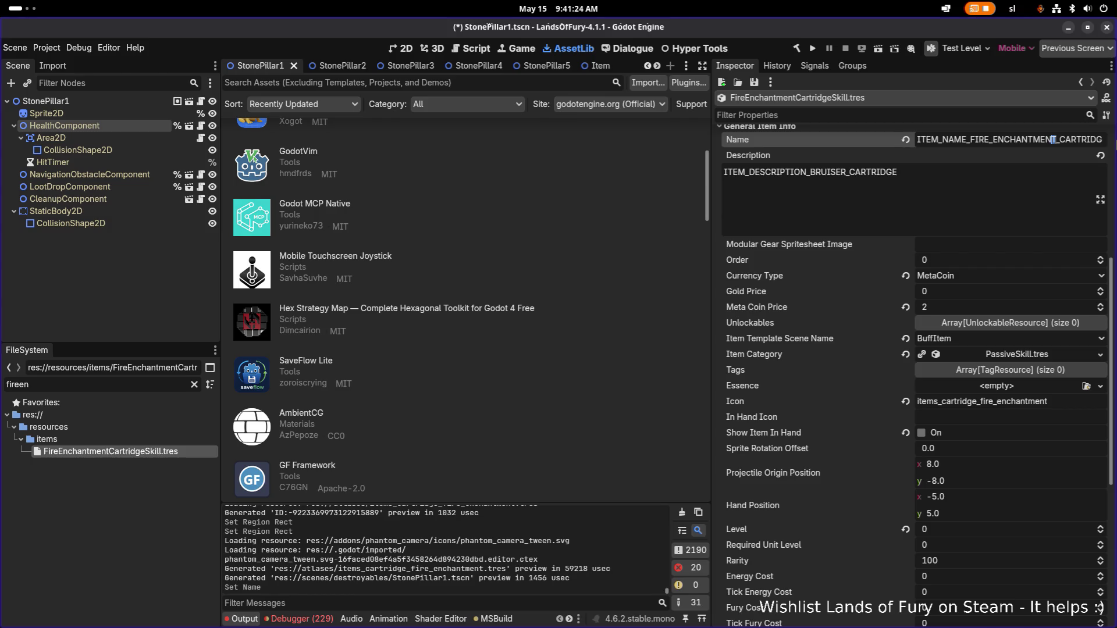
pyautogui.moveTo(1054, 140); pyautogui.dragTo(976, 139)
pyautogui.click(821, 172)
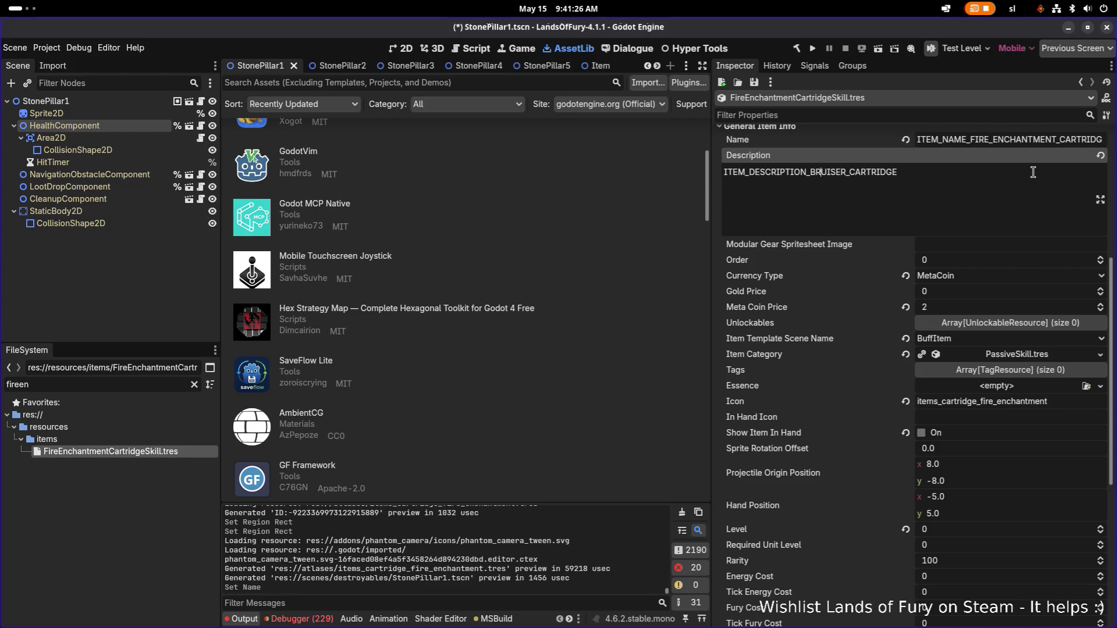
pyautogui.press('Left')
pyautogui.hotkey('shift', 'Right')
pyautogui.hotkey('shift', 'Right')
pyautogui.hotkey('shift', 'Right')
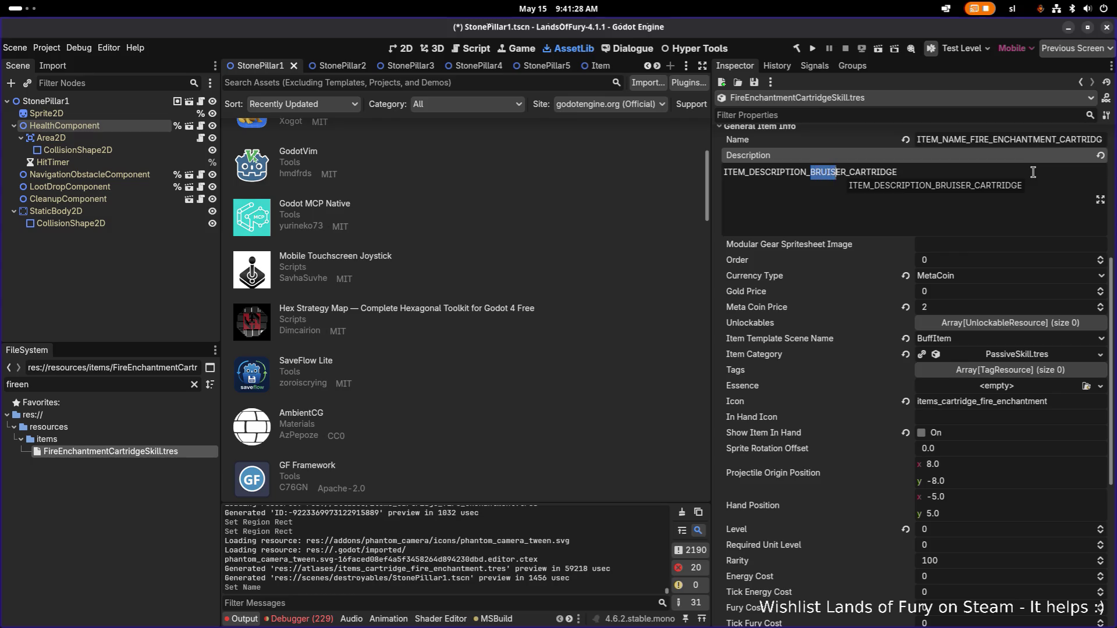
pyautogui.hotkey('shift', 'Left')
pyautogui.hotkey('shift', 'Left')
pyautogui.hotkey('shift', 'Left')
pyautogui.write('FIRE_ENCHANTMENT')
pyautogui.click(1033, 172)
pyautogui.hotkey('ctrl', 's')
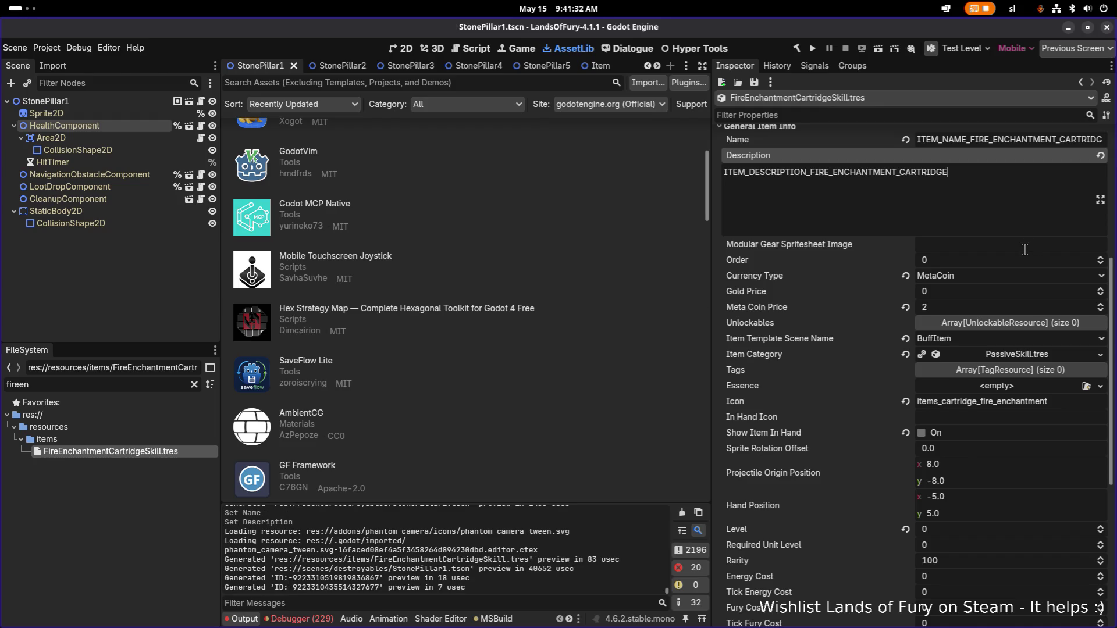
# Step: Set the skill's Meta Coin Price to 3 and save
pyautogui.click(987, 308)
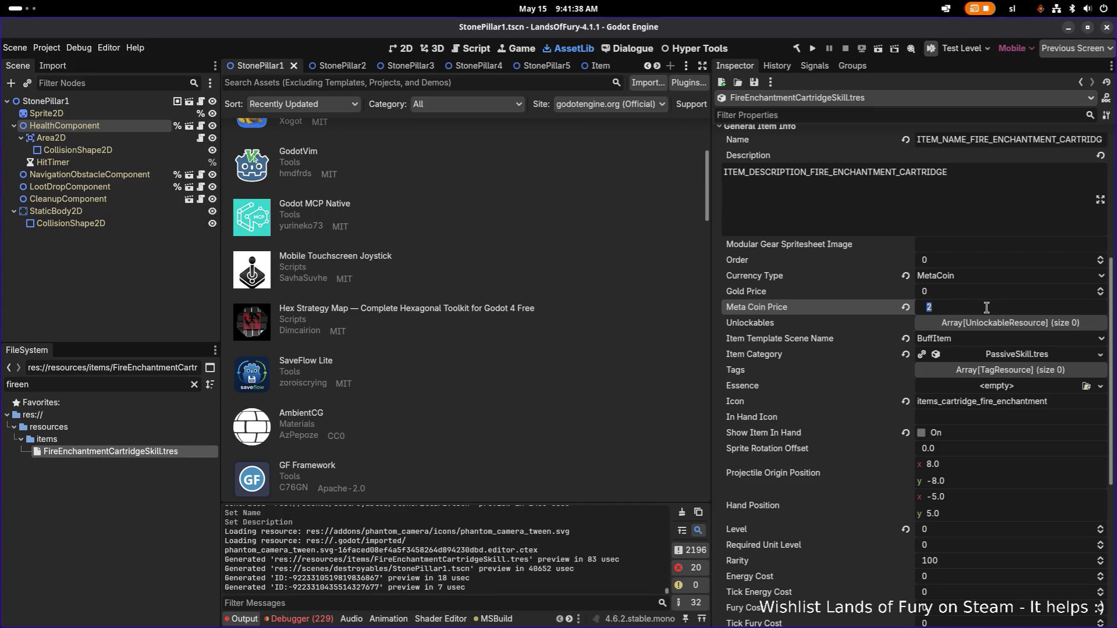
pyautogui.write('3')
pyautogui.press('Return')
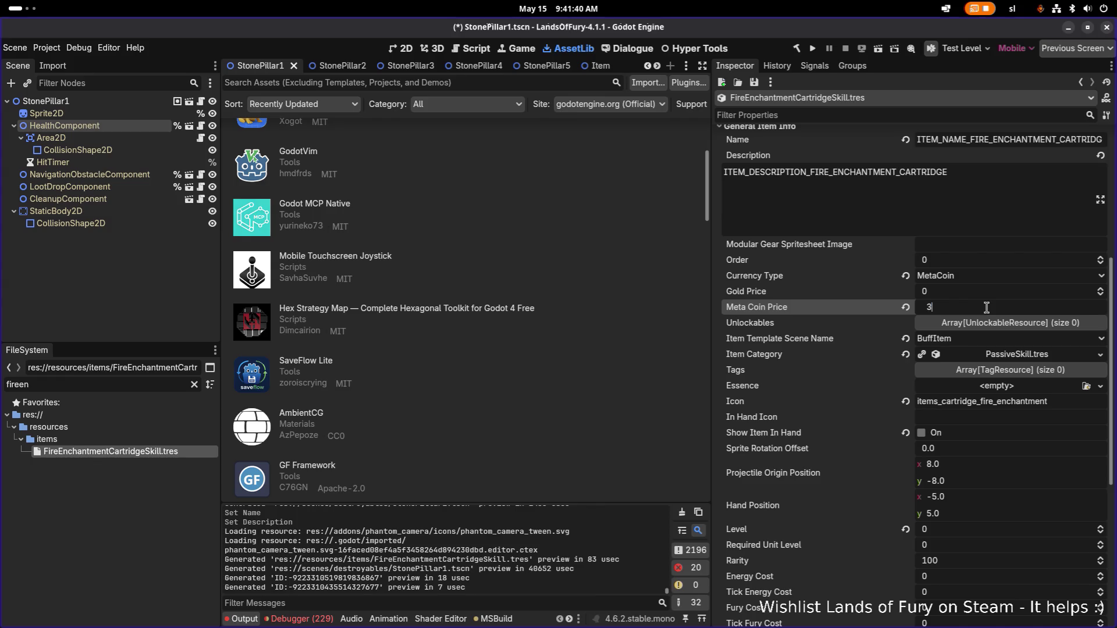
pyautogui.hotkey('ctrl', 's')
pyautogui.scroll(-3, 987, 307)
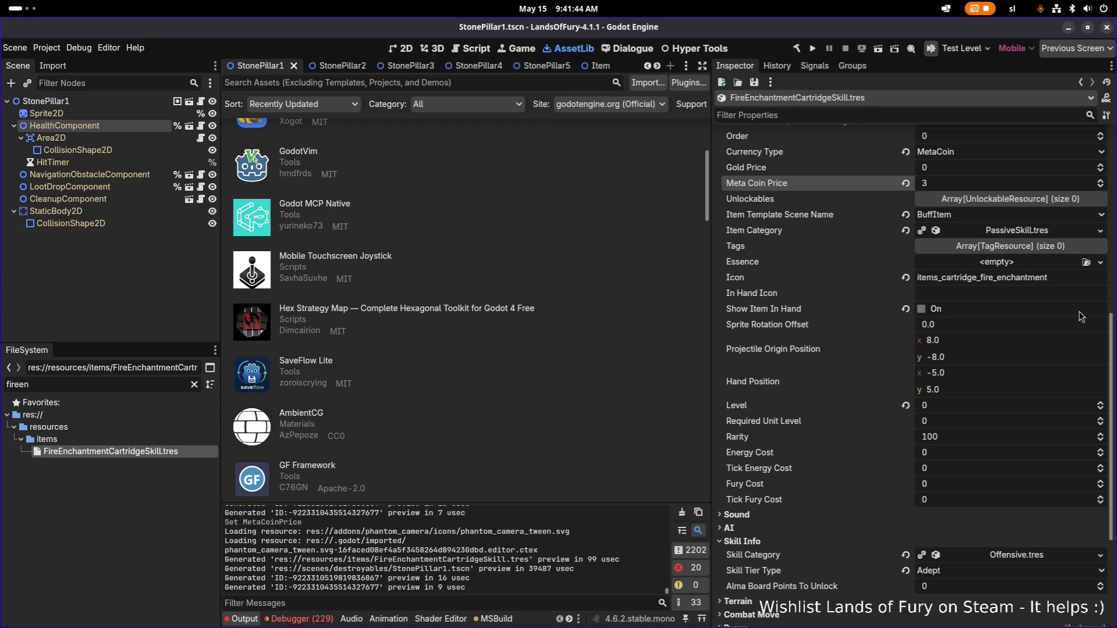
pyautogui.scroll(-5, 1065, 332)
pyautogui.scroll(5, 972, 349)
pyautogui.click(970, 185)
pyautogui.press('Return')
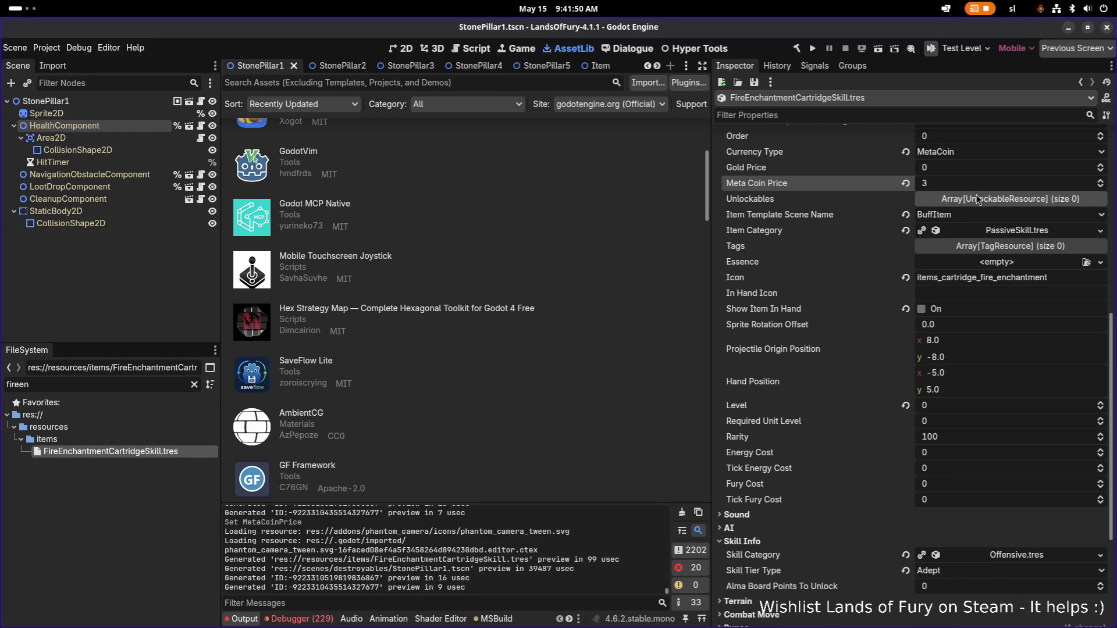
pyautogui.scroll(-5, 983, 220)
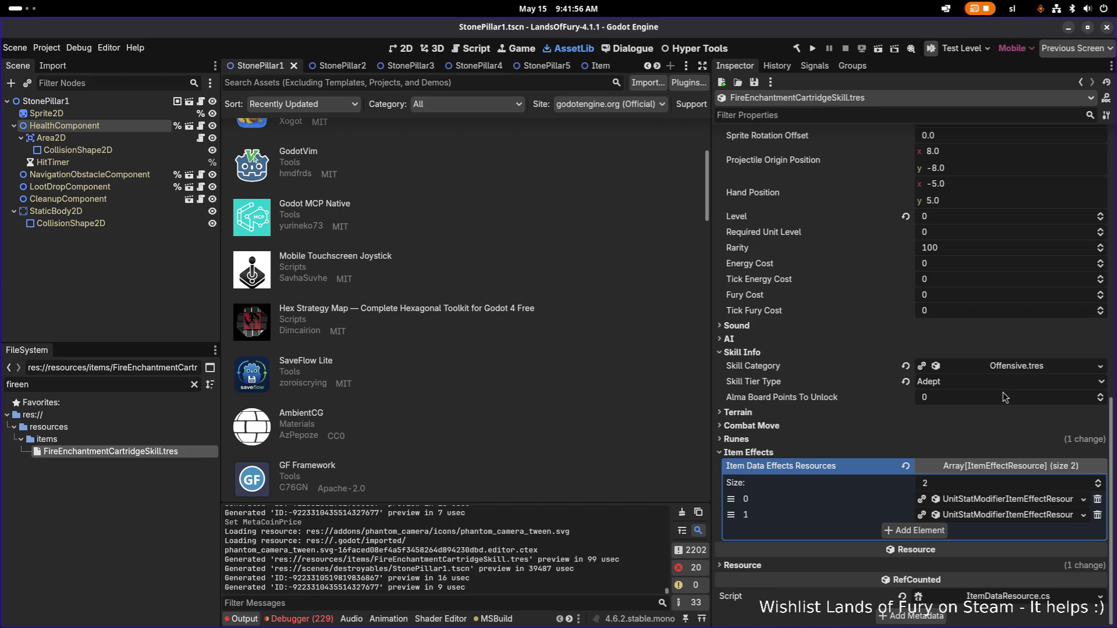
pyautogui.click(158, 441)
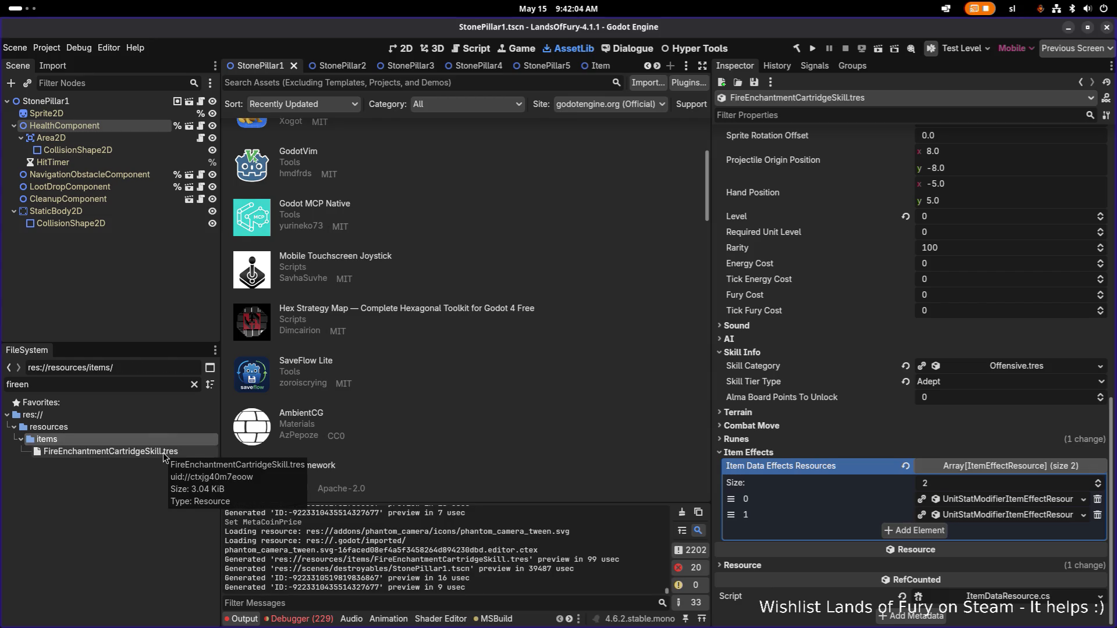
# Step: Duplicate FireEnchantmentCartridgeSkill.tres as IceEnchantmentCartridgeSkill.tres
pyautogui.click(170, 449)
pyautogui.click(173, 442)
pyautogui.click(179, 452)
pyautogui.hotkey('ctrl', 'd')
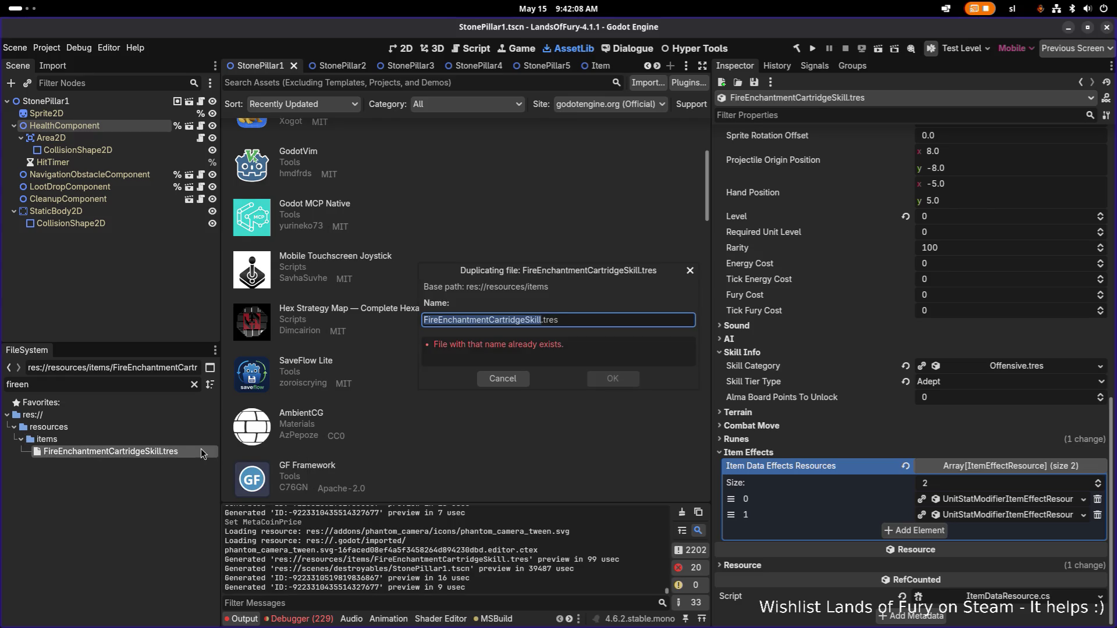
pyautogui.press('Right')
pyautogui.press('Left')
pyautogui.press('Left')
pyautogui.press('Left')
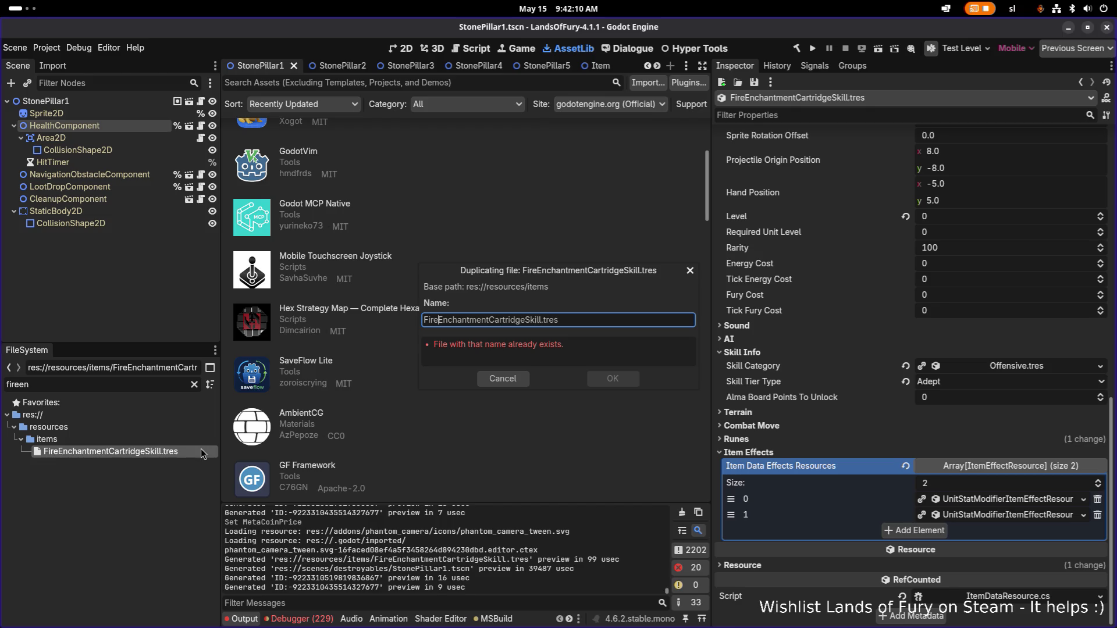
pyautogui.hotkey('shift', 'Home')
pyautogui.press('BackSpace')
pyautogui.write('Ice')
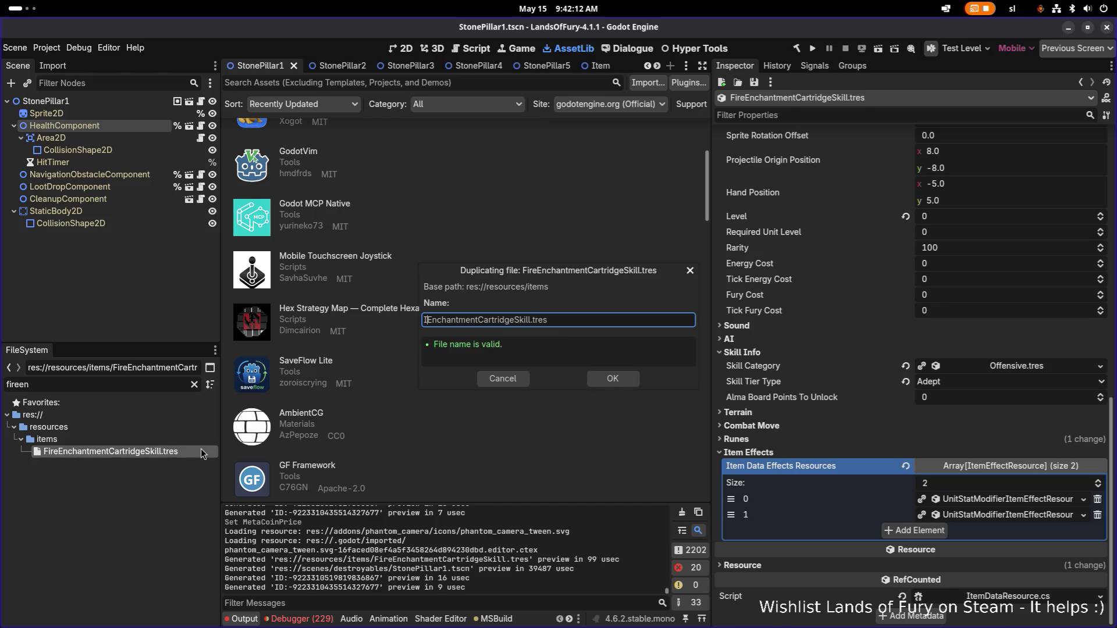
pyautogui.click(617, 378)
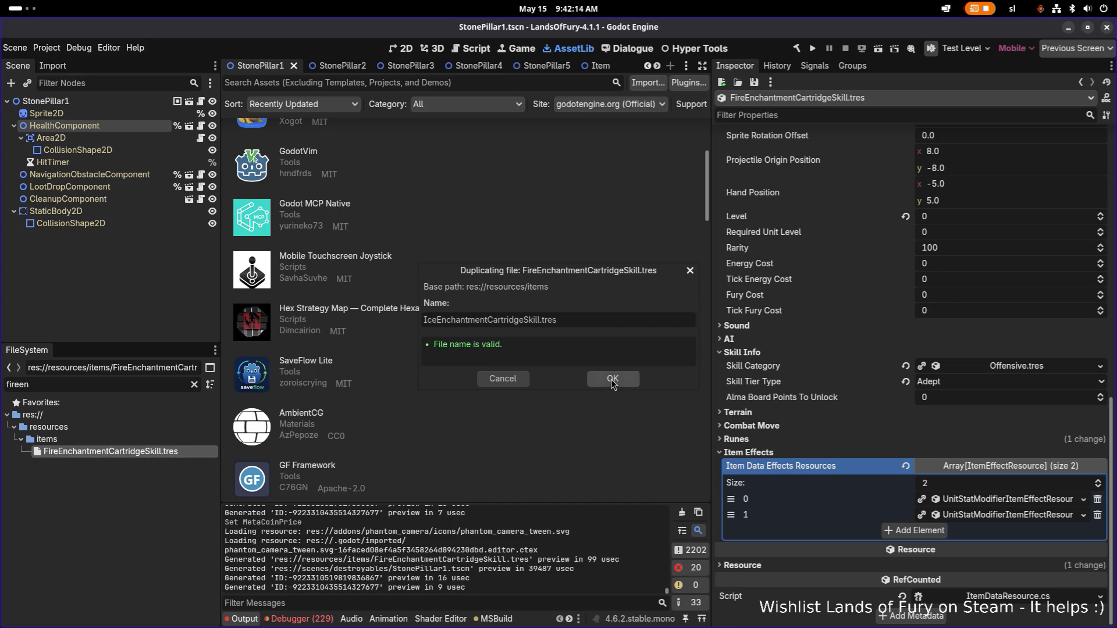
# Step: Filter the FileSystem for 'iceen' and open IceEnchantmentCartridgeSkill.tres
pyautogui.doubleClick(156, 379)
pyautogui.write('ice')
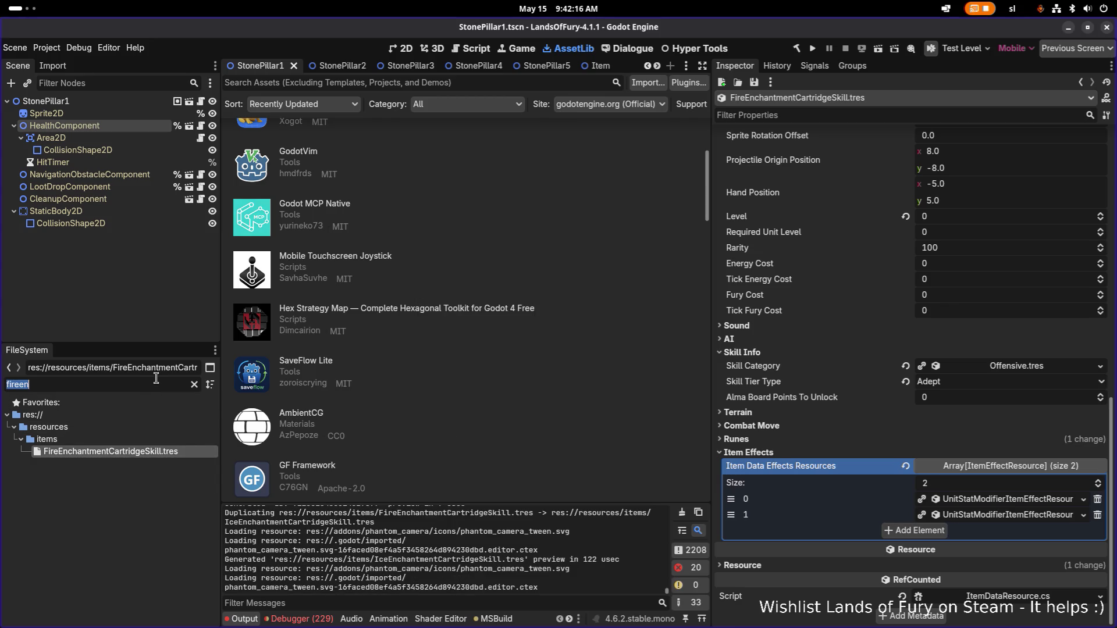
pyautogui.write('en')
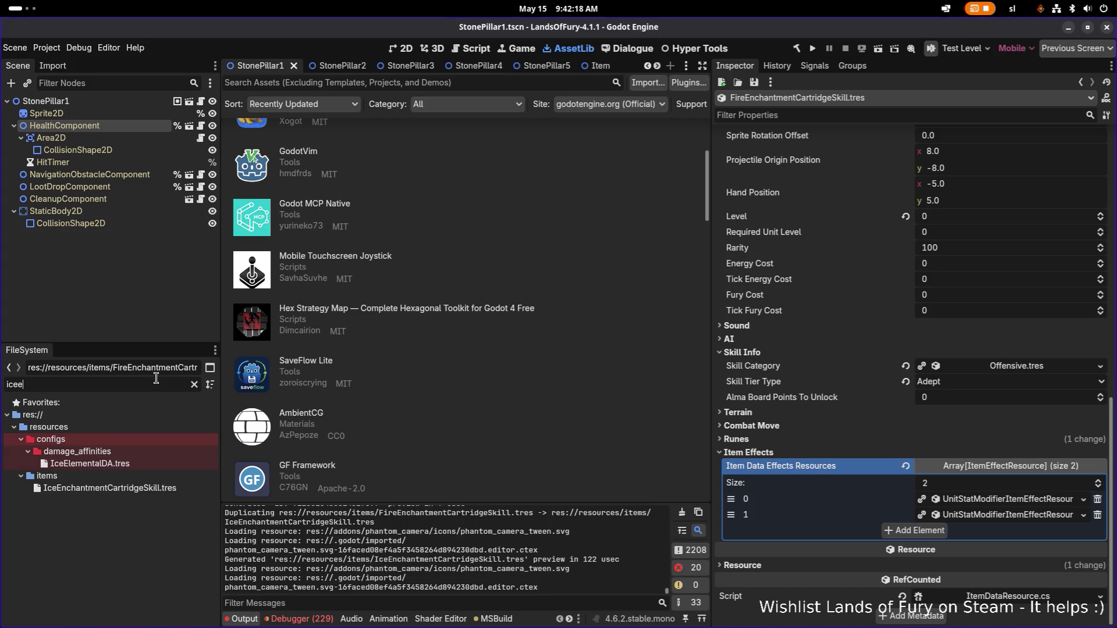
pyautogui.click(152, 451)
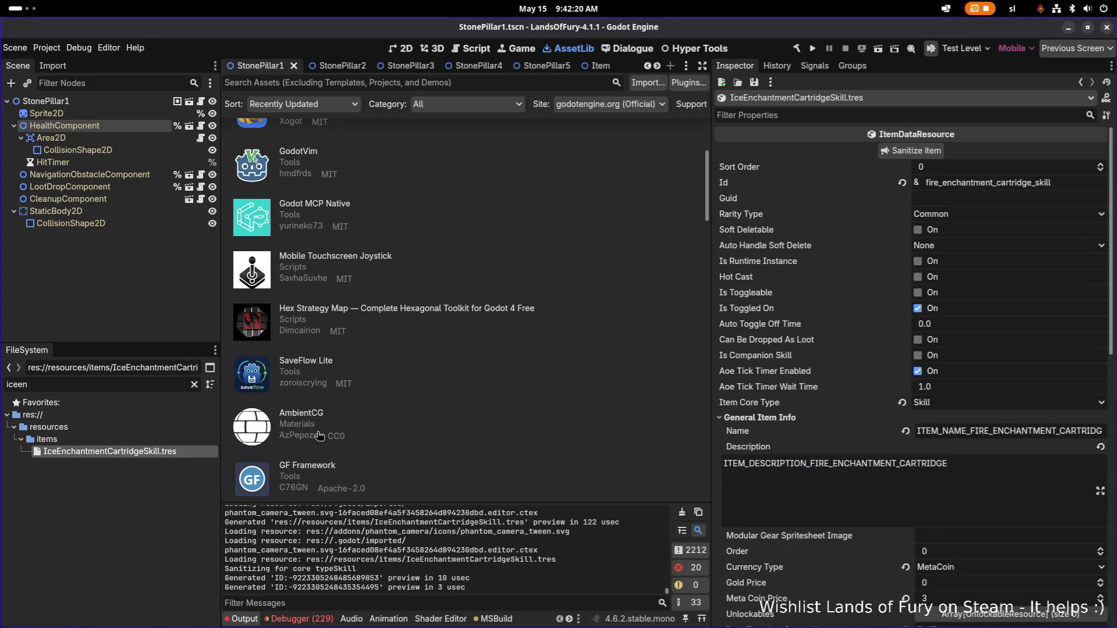
# Step: Change the Id to ice_enchantment_cartridge_skill and the name key from FIRE to ICE
pyautogui.press('Right')
pyautogui.hotkey('ctrl', 'shift', 'Left')
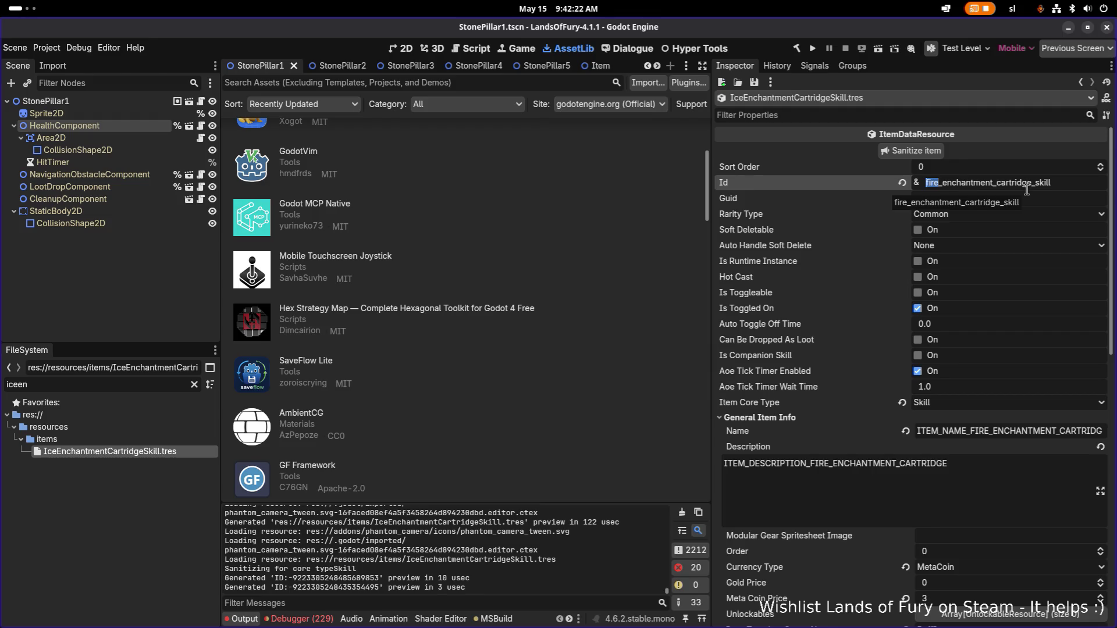
pyautogui.write('ice')
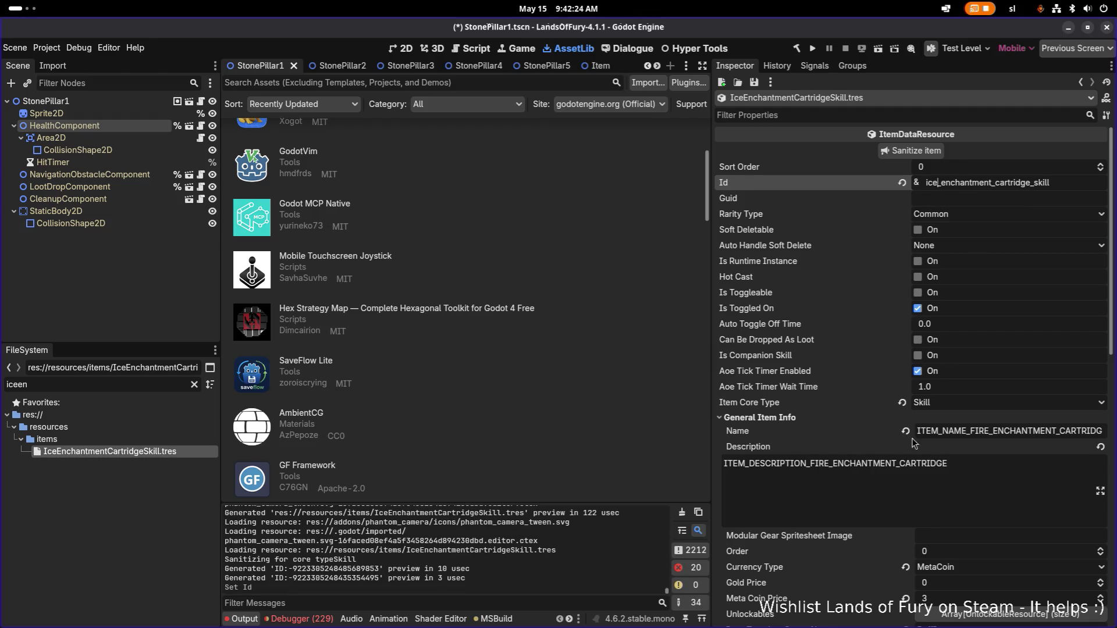
pyautogui.click(983, 468)
pyautogui.click(987, 430)
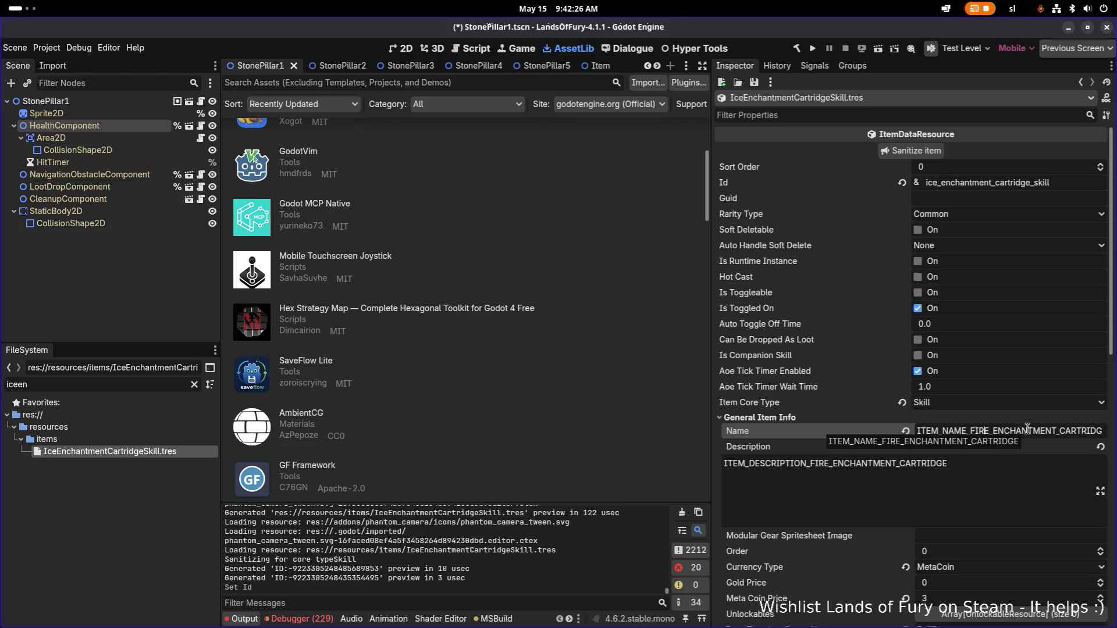
pyautogui.press('BackSpace')
pyautogui.press('BackSpace')
pyautogui.press('BackSpace')
pyautogui.write('ICE')
pyautogui.press('Return')
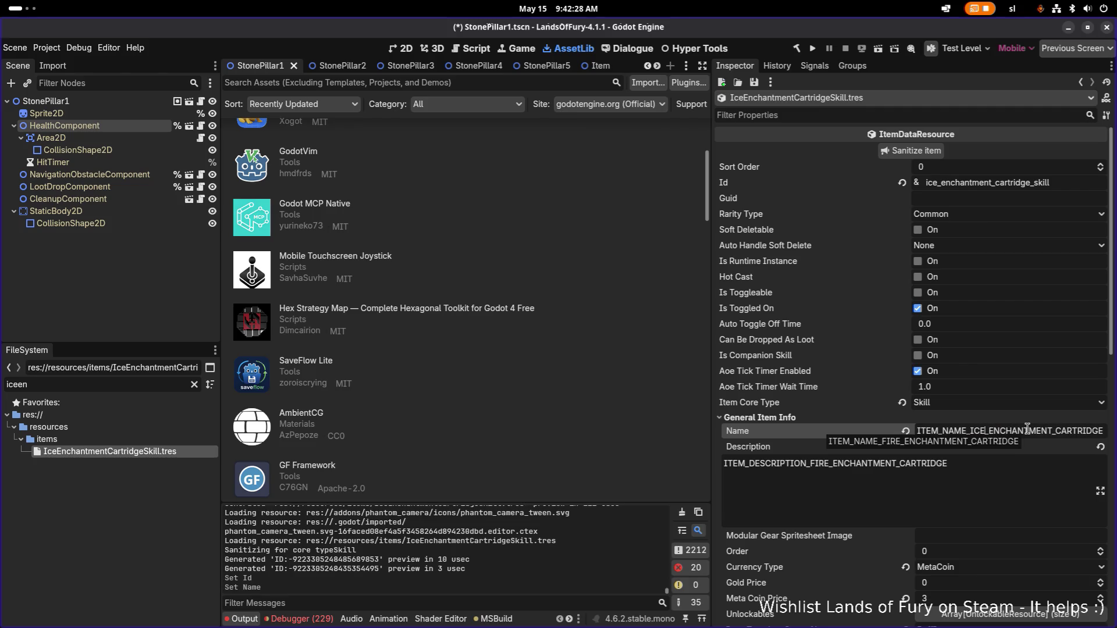
# Step: Change the description key to ICE and the Icon to items_cartridge_ice_enchantment
pyautogui.click(829, 465)
pyautogui.hotkey('shift', 'Left')
pyautogui.hotkey('shift', 'Left')
pyautogui.hotkey('shift', 'Left')
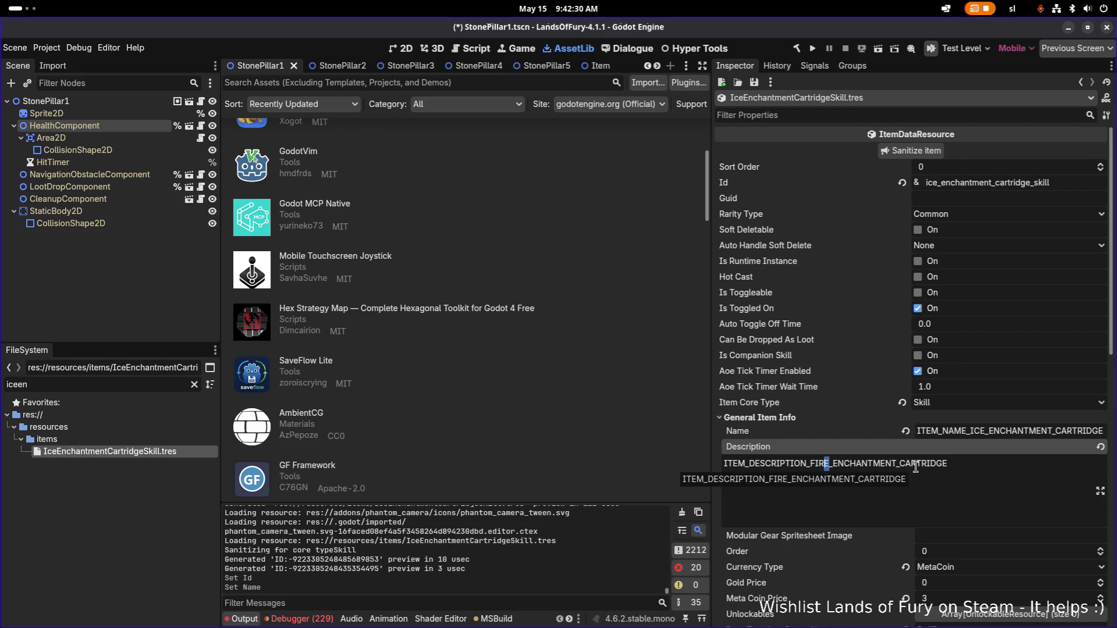
pyautogui.write('ICE')
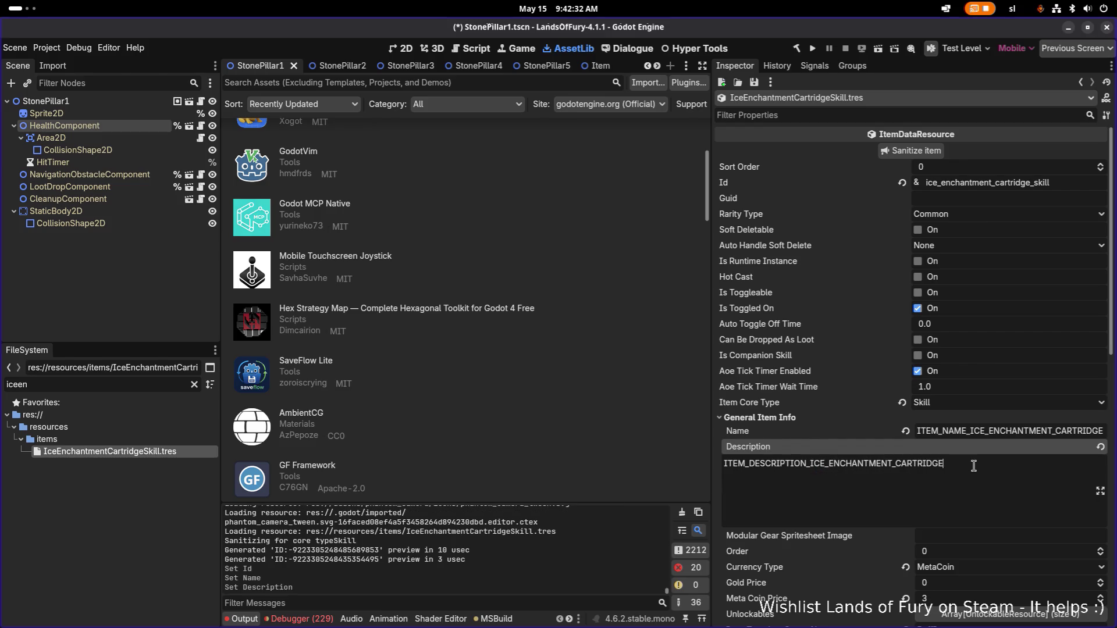
pyautogui.scroll(-5, 973, 466)
pyautogui.scroll(-6, 973, 469)
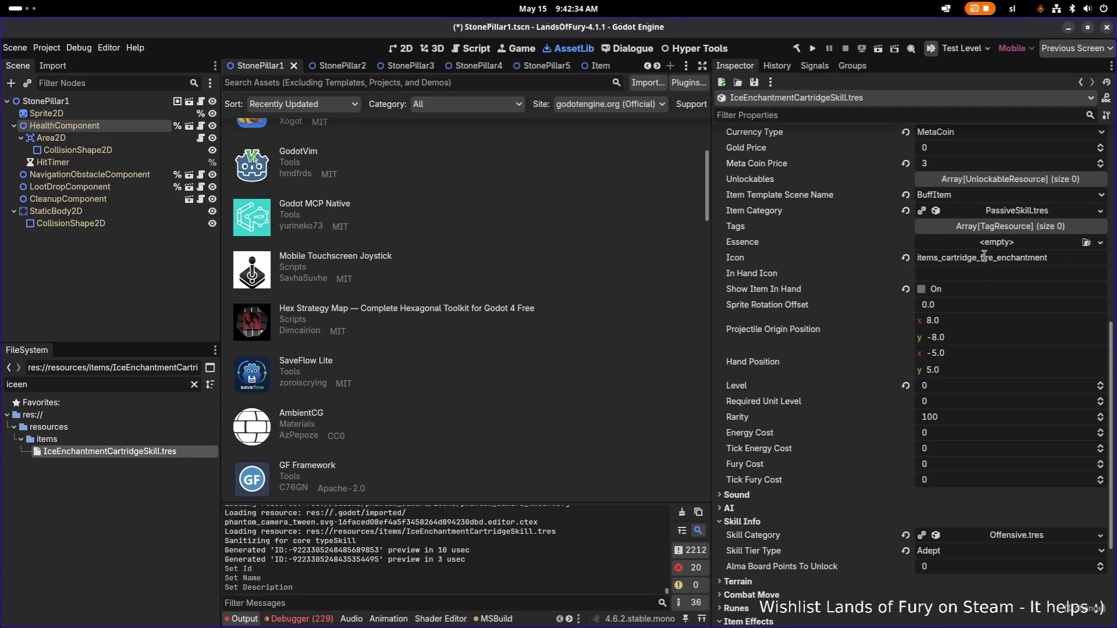
pyautogui.click(996, 258)
pyautogui.hotkey('shift', 'Left')
pyautogui.hotkey('shift', 'Left')
pyautogui.hotkey('shift', 'Left')
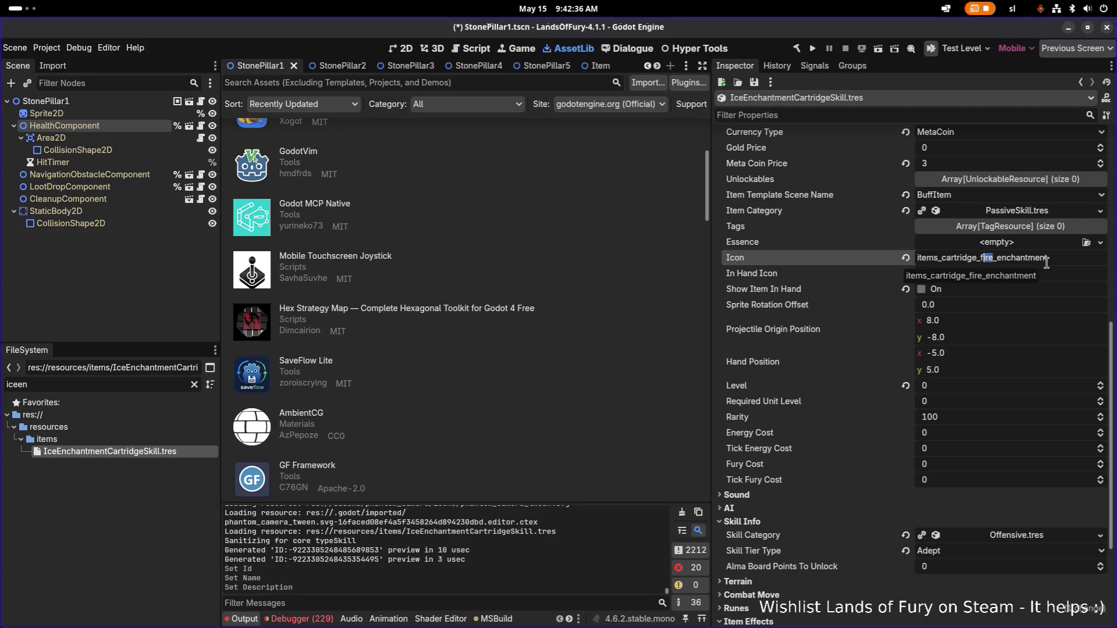
pyautogui.write('ice')
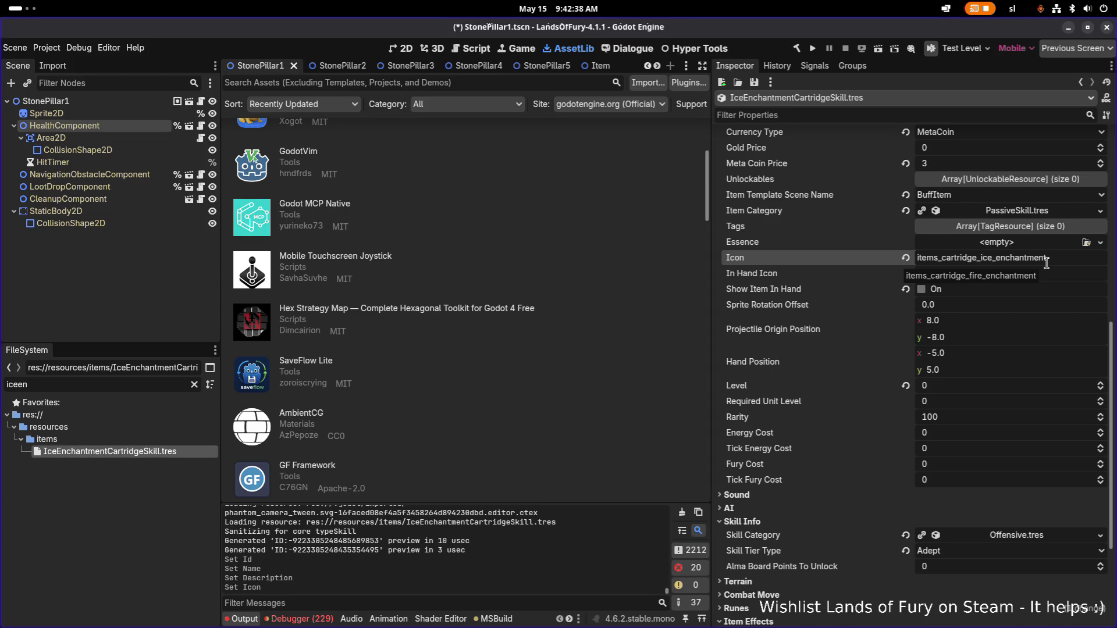
pyautogui.scroll(-4, 1047, 263)
pyautogui.rightClick(1009, 495)
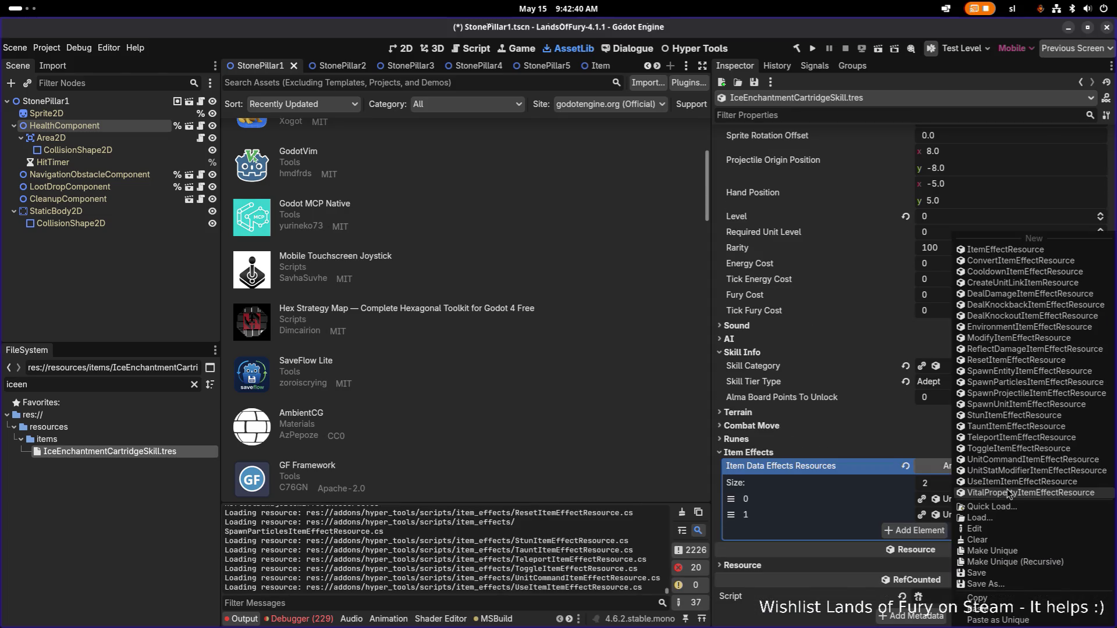
# Step: Make both item effects unique with Make Unique (Recursive)
pyautogui.click(1024, 562)
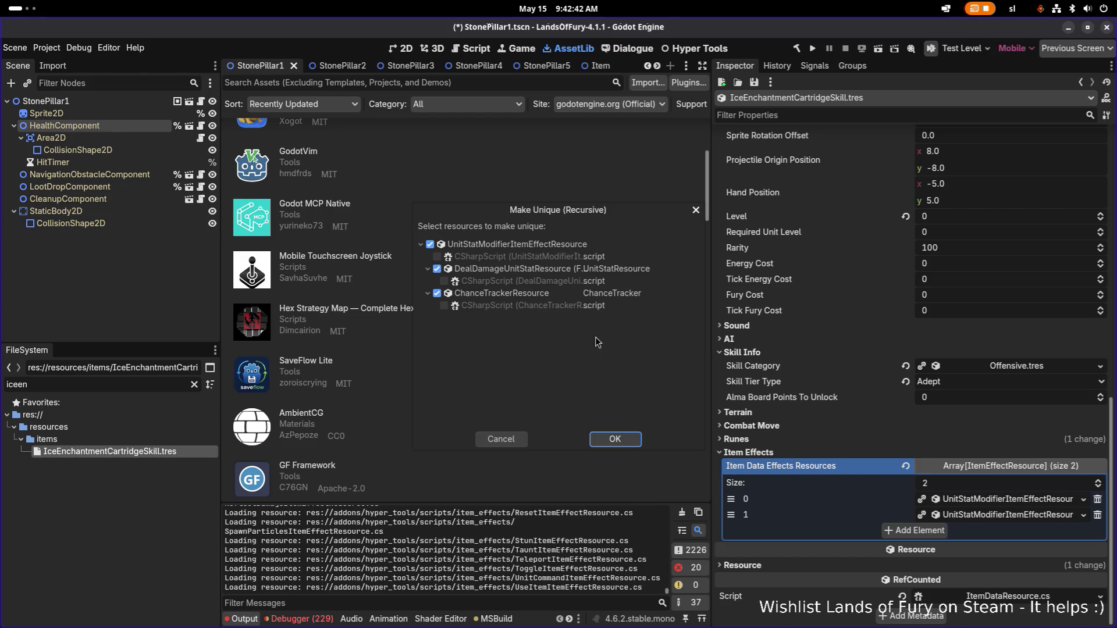
pyautogui.click(615, 439)
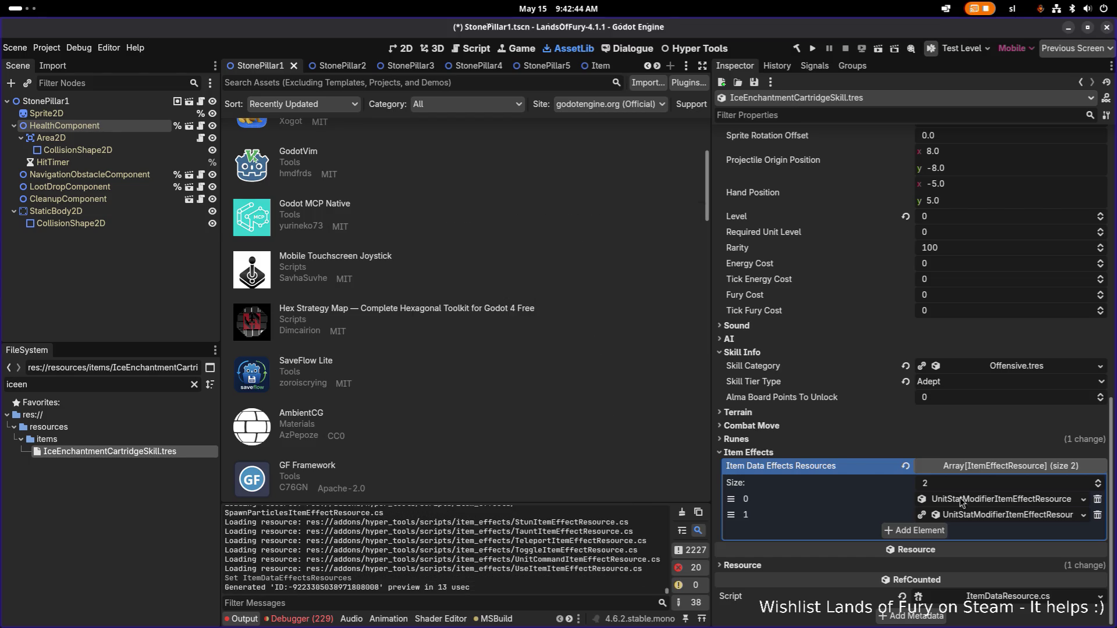
pyautogui.rightClick(983, 515)
pyautogui.click(1013, 560)
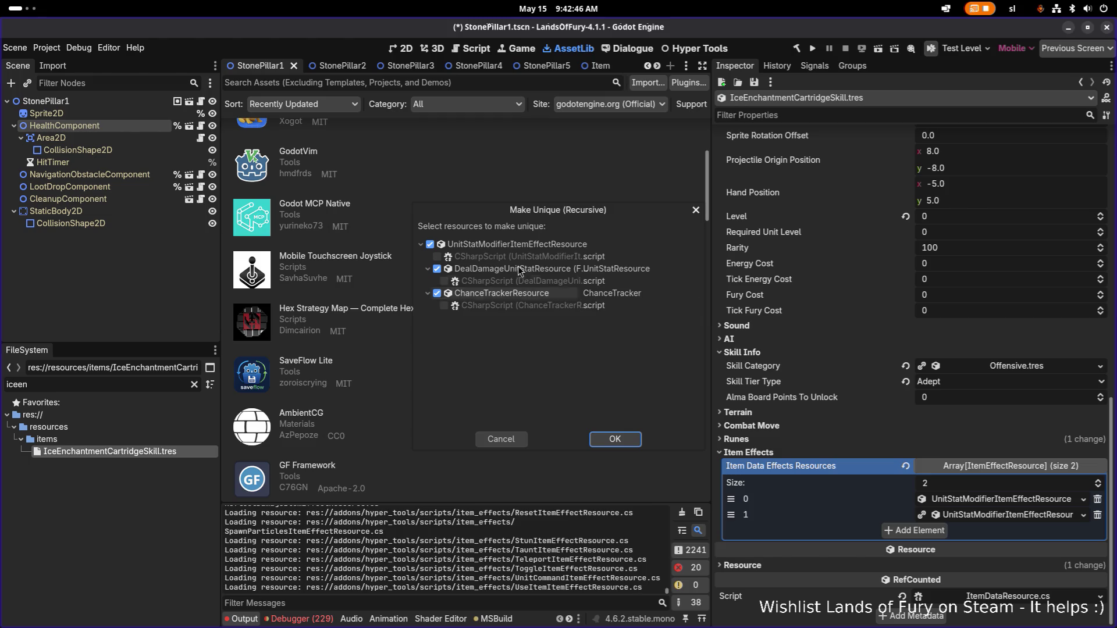
pyautogui.click(616, 440)
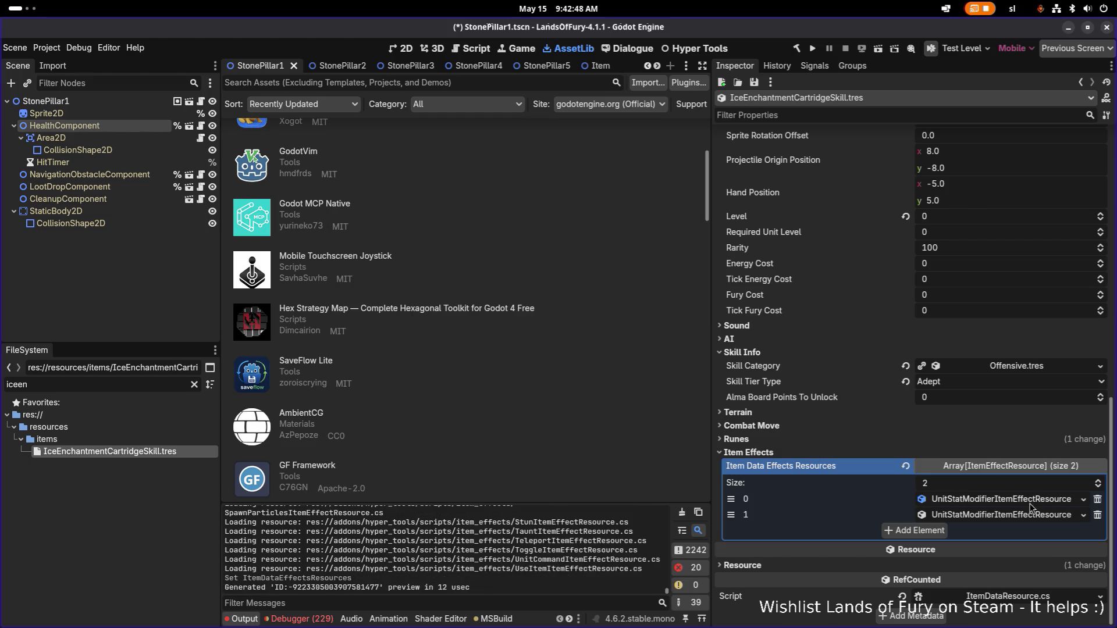
# Step: Quick Load IceDamage.tres as the Unit Stat Resource of both effects and save
pyautogui.click(1029, 501)
pyautogui.click(1095, 373)
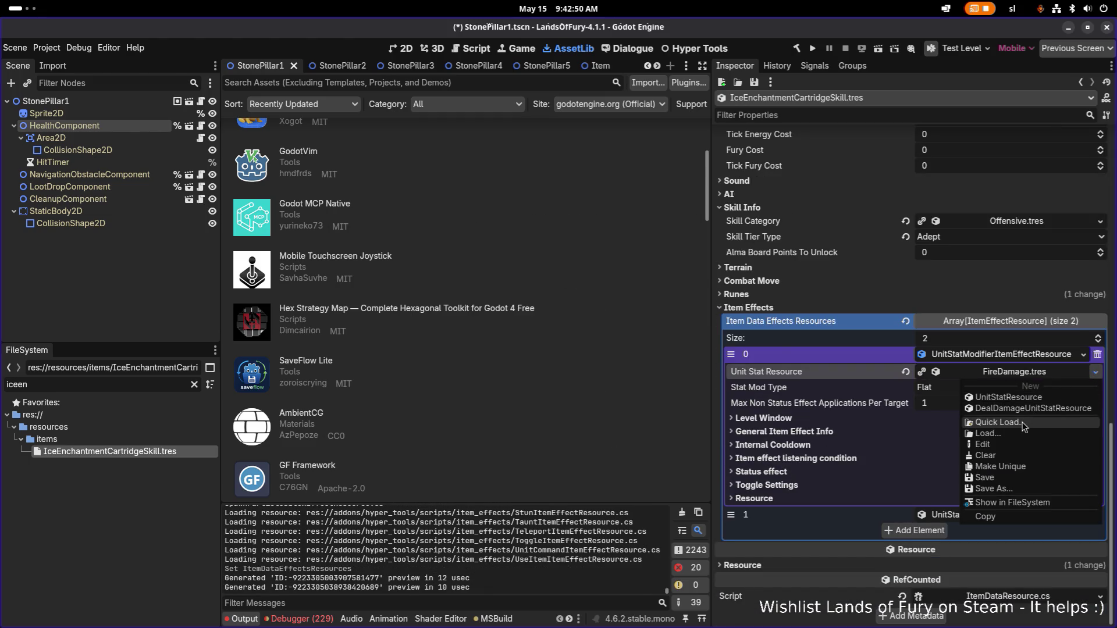
pyautogui.click(997, 423)
pyautogui.write('ice')
pyautogui.press('Return')
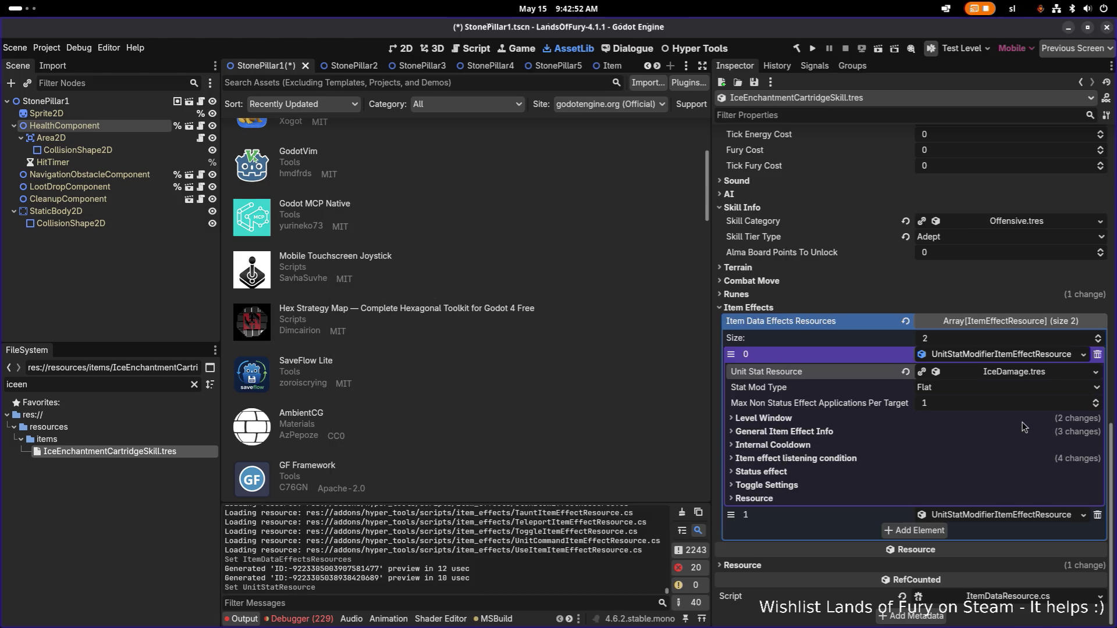
pyautogui.click(1006, 515)
pyautogui.click(1095, 533)
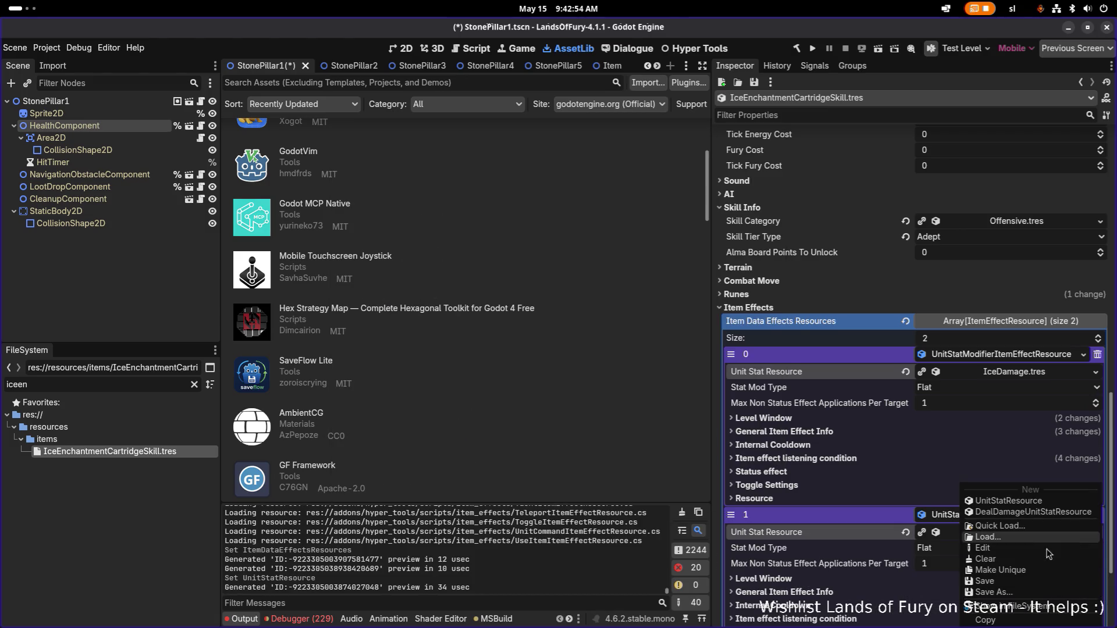
pyautogui.click(1051, 526)
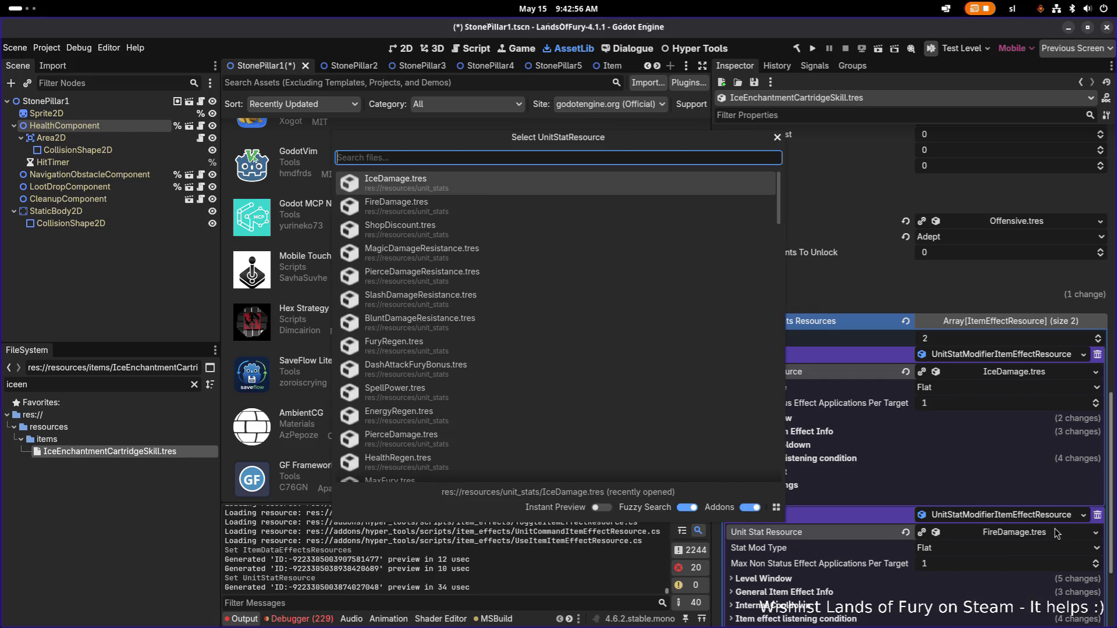
pyautogui.press('Return')
pyautogui.hotkey('ctrl', 's')
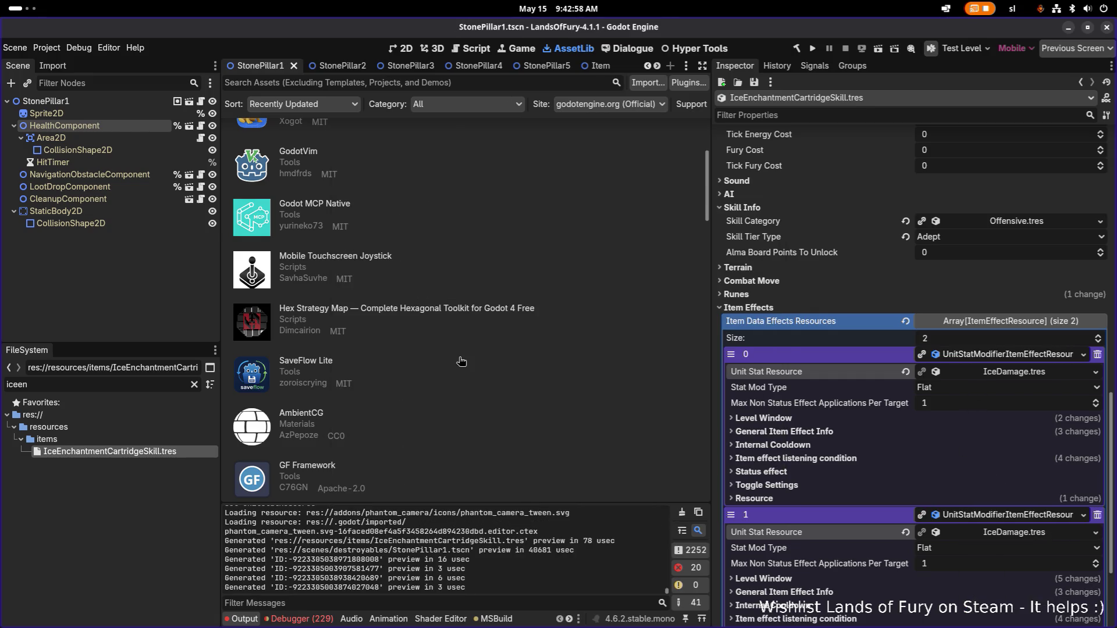
pyautogui.hotkey('alt', 'Tab')
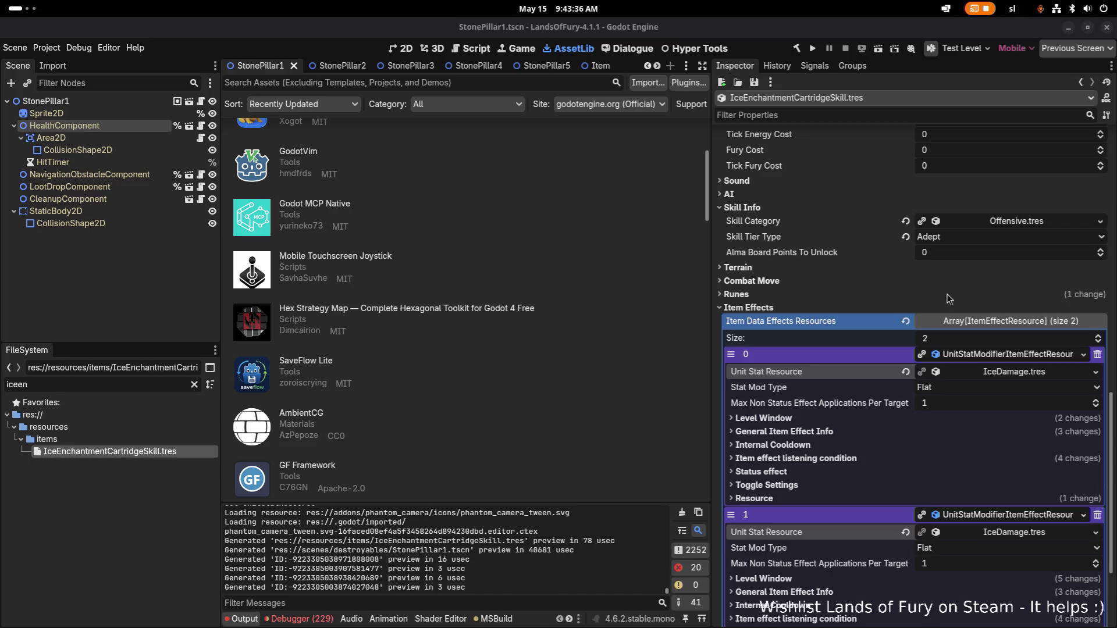
pyautogui.scroll(-5, 959, 309)
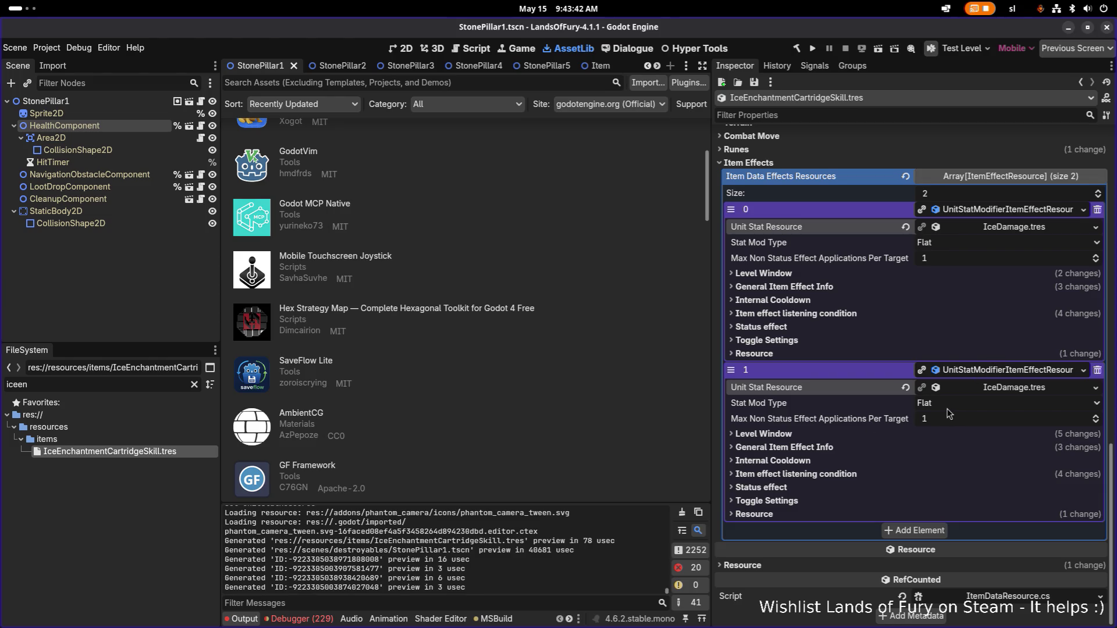
pyautogui.click(830, 446)
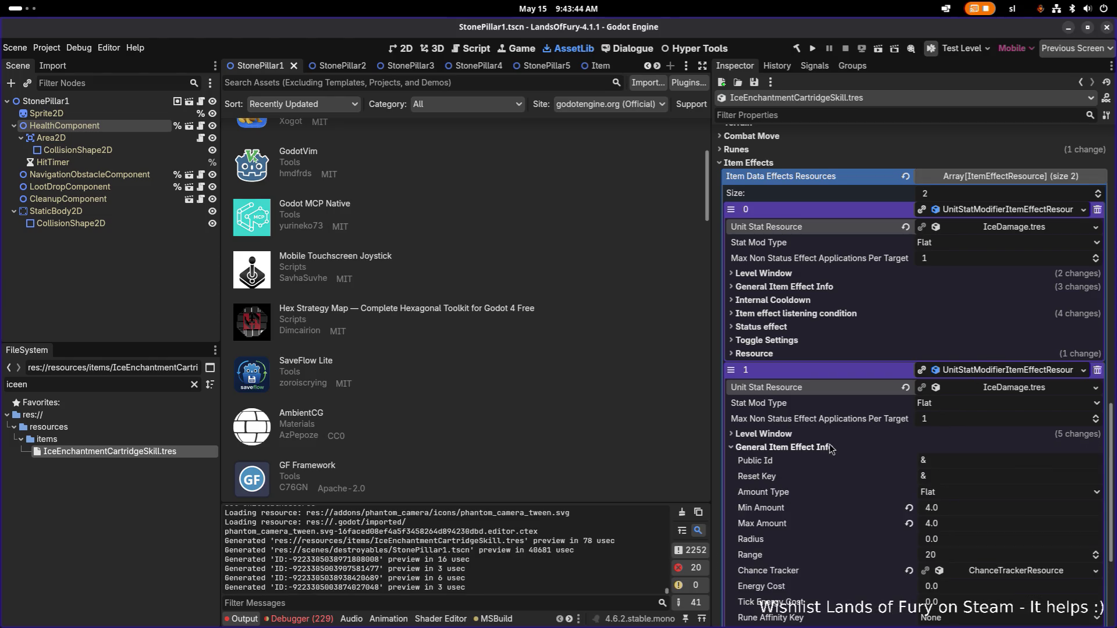
pyautogui.click(830, 446)
pyautogui.click(829, 446)
pyautogui.click(829, 446)
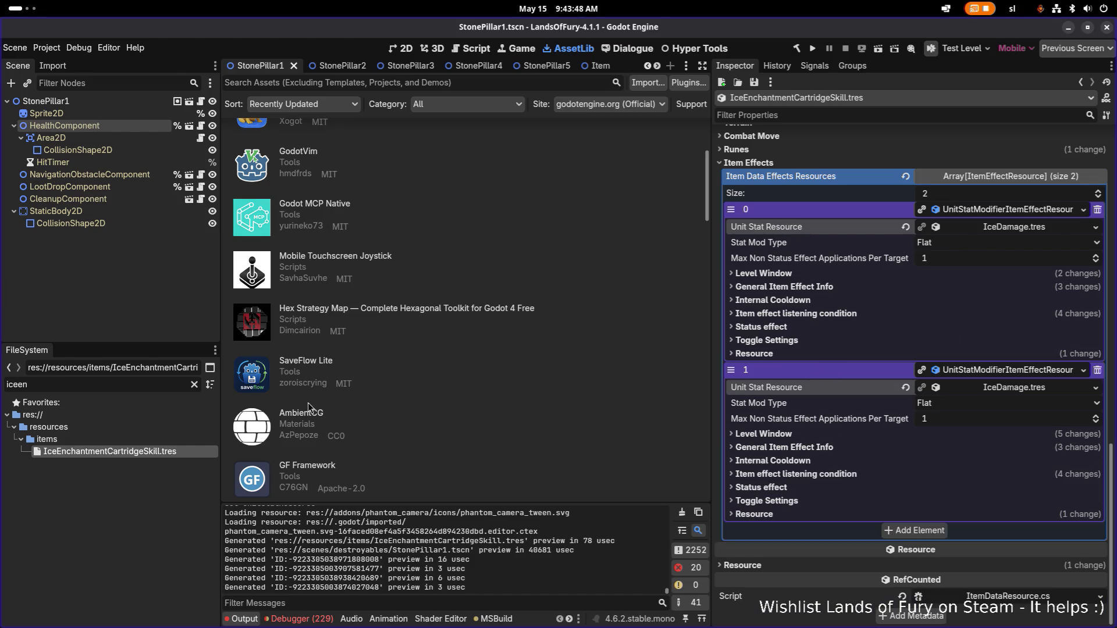
pyautogui.scroll(10, 895, 329)
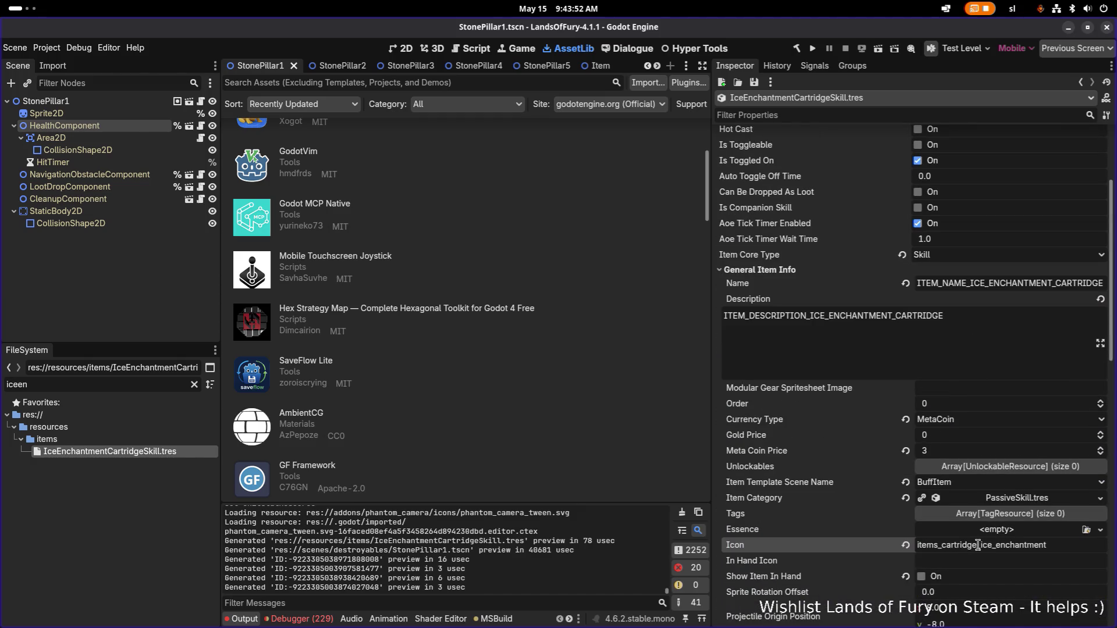
# Step: Duplicate items_cartridge_fire_enchantment.tres as items_cartridge_ice_enchantment.tres
pyautogui.moveTo(978, 547); pyautogui.dragTo(893, 547)
pyautogui.hotkey('ctrl', 'c')
pyautogui.doubleClick(85, 382)
pyautogui.hotkey('ctrl', 'v')
pyautogui.write('_f')
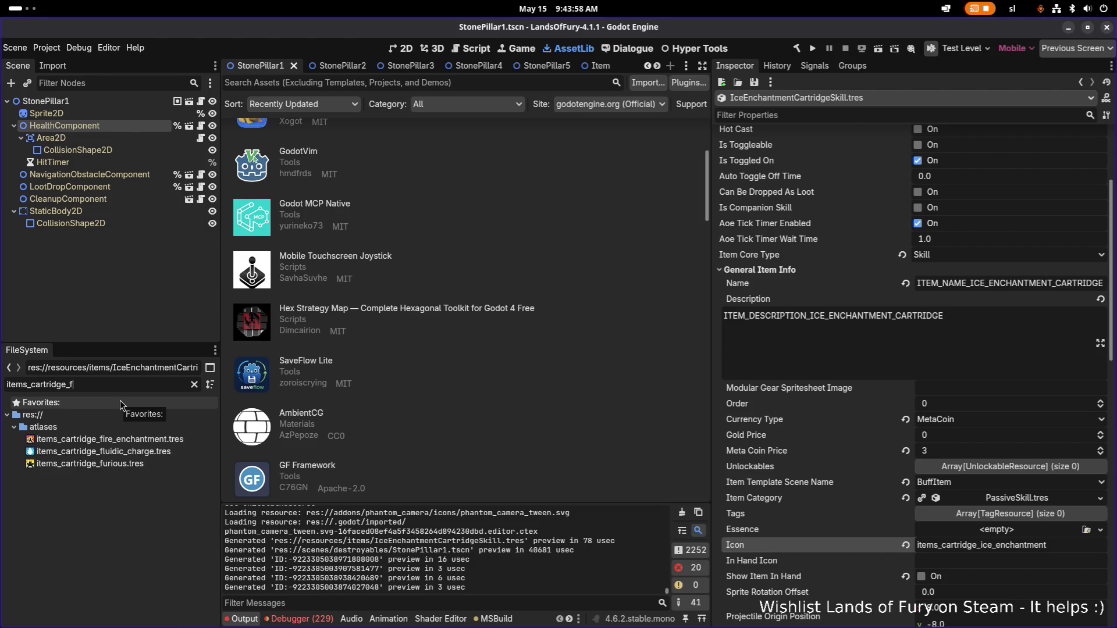
pyautogui.click(127, 438)
pyautogui.hotkey('ctrl', 'd')
pyautogui.press('Right')
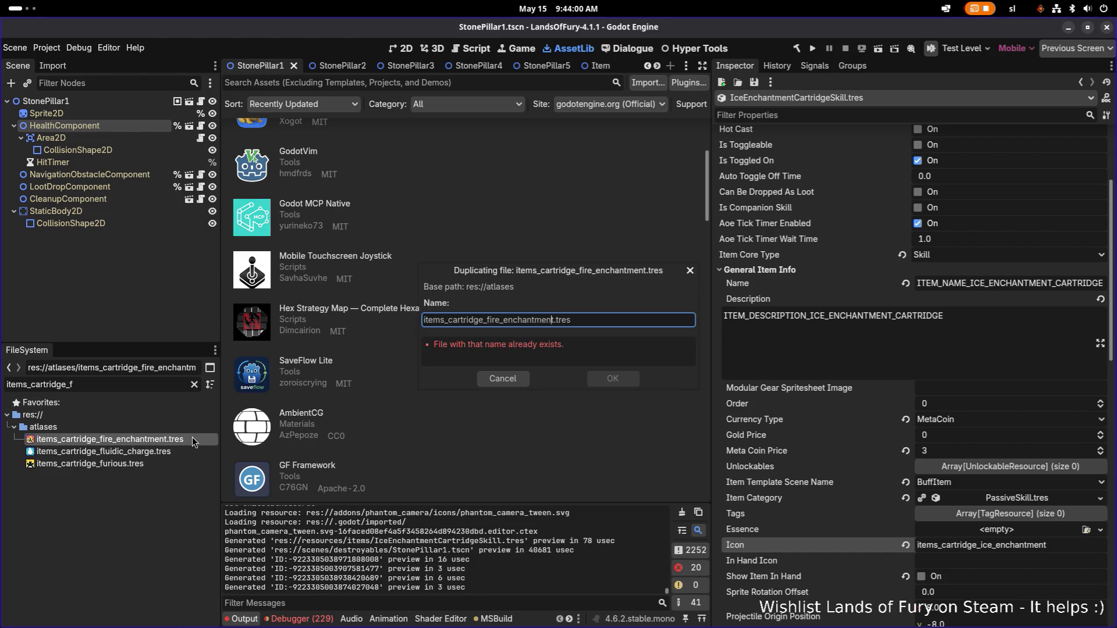
pyautogui.press('BackSpace')
pyautogui.press('BackSpace')
pyautogui.press('BackSpace')
pyautogui.write('ice')
pyautogui.press('Return')
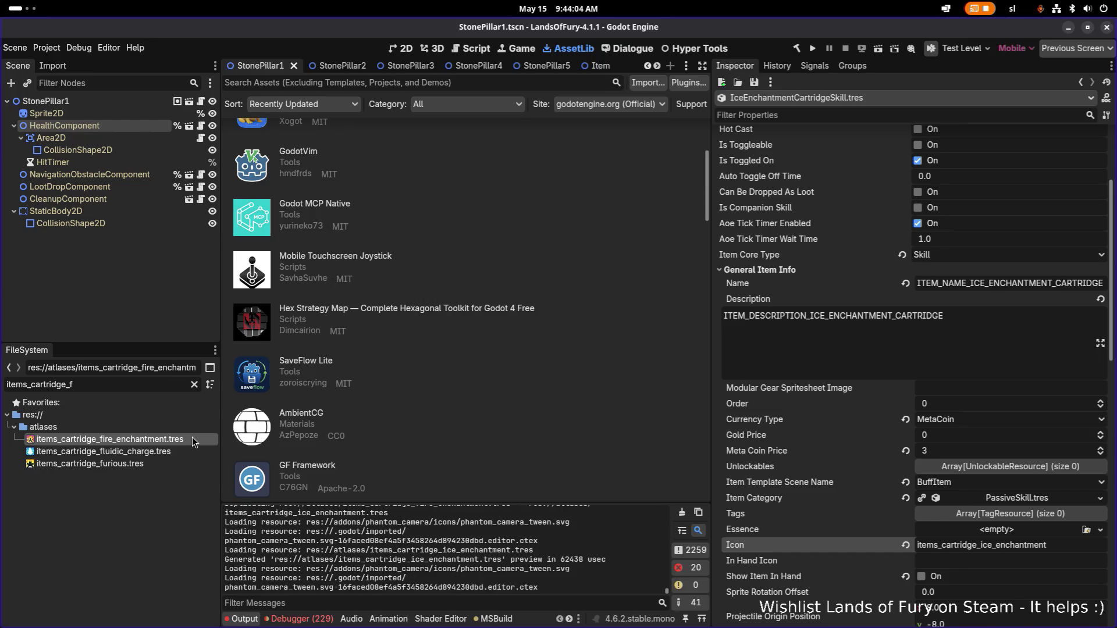
# Step: Set the ice atlas region to the blue gem icon at x 17, y 657, 14×14, and save
pyautogui.hotkey('ctrl', 'a')
pyautogui.write('ice_en')
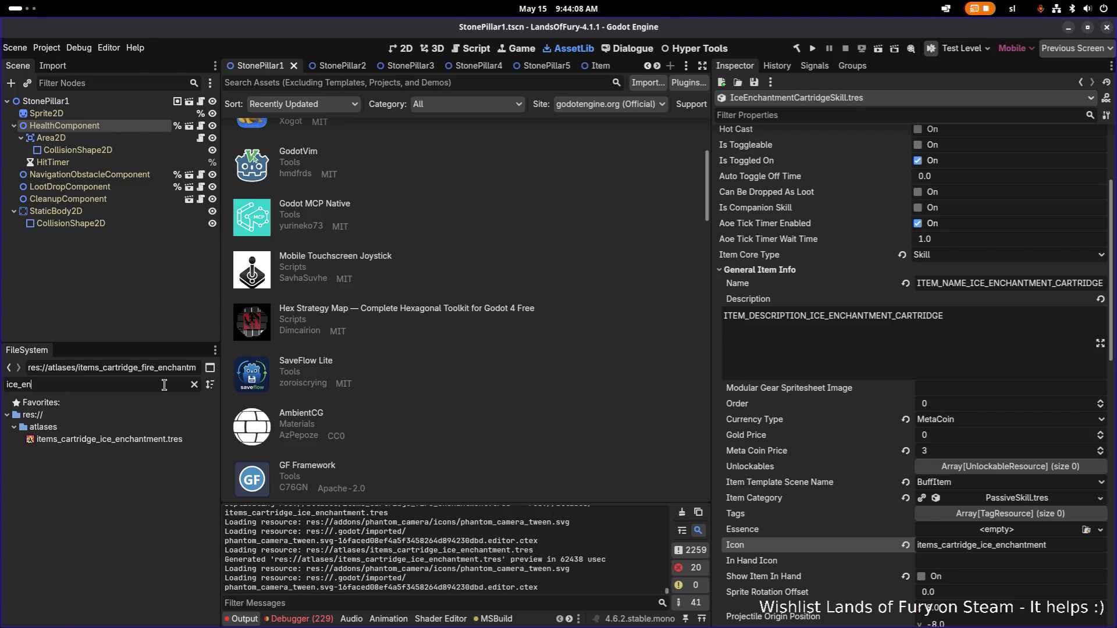
pyautogui.click(183, 439)
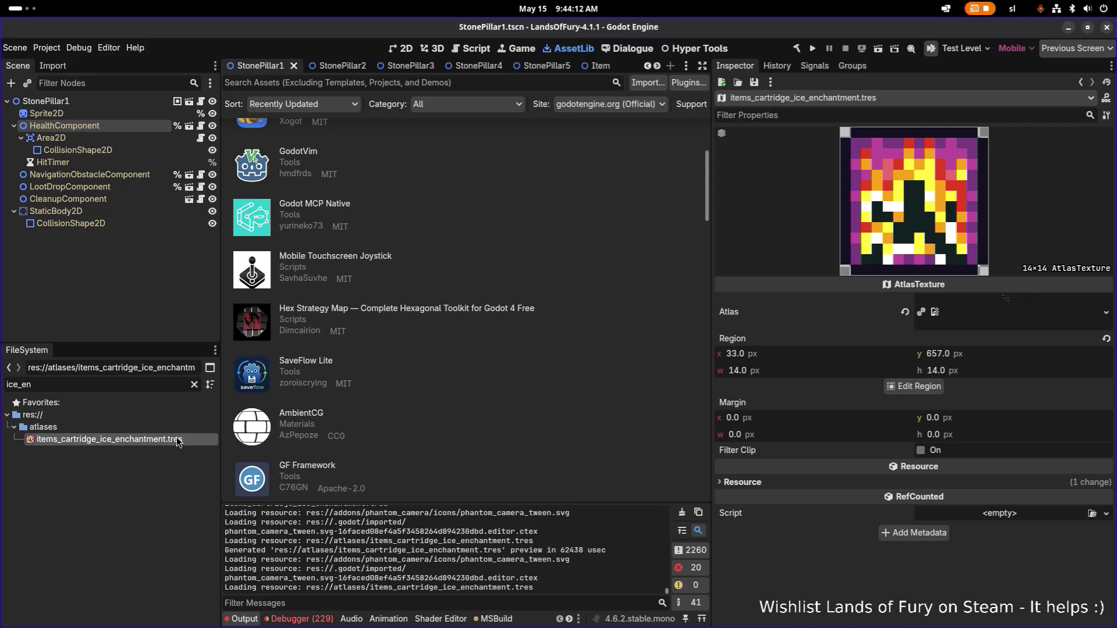
pyautogui.click(914, 387)
pyautogui.scroll(-5, 465, 358)
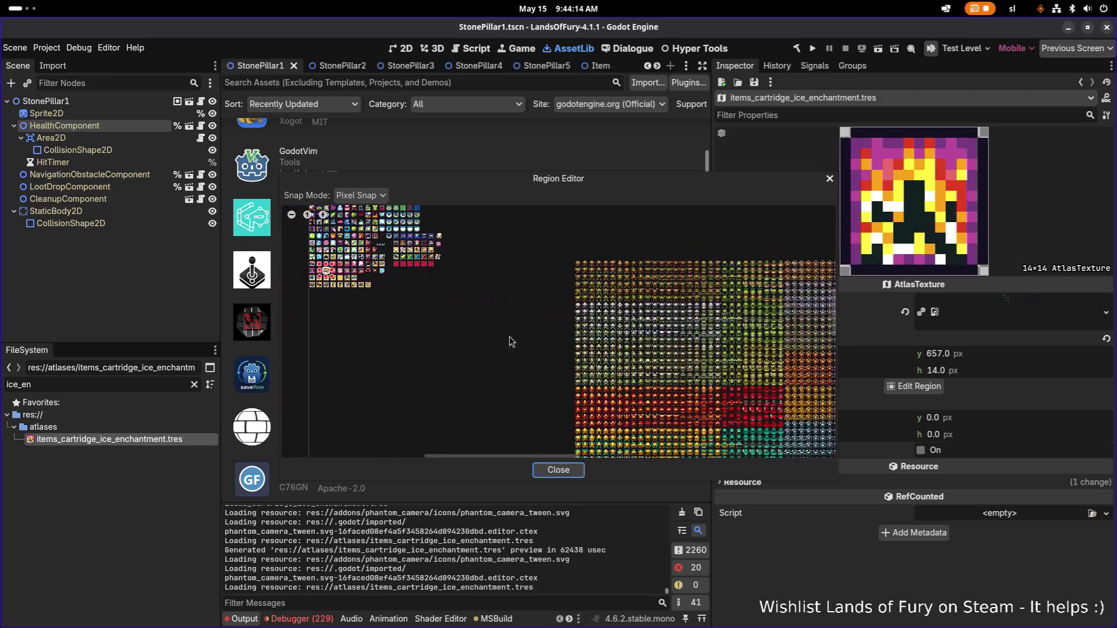
pyautogui.scroll(8, 510, 342)
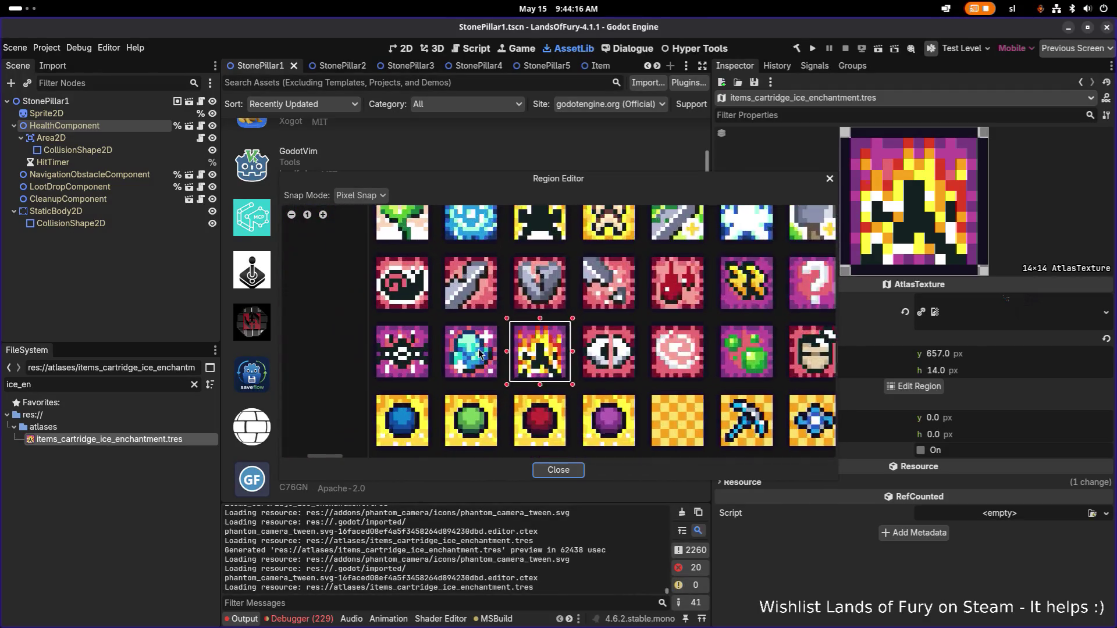
pyautogui.scroll(2, 478, 349)
pyautogui.moveTo(429, 312); pyautogui.dragTo(511, 401)
pyautogui.click(559, 471)
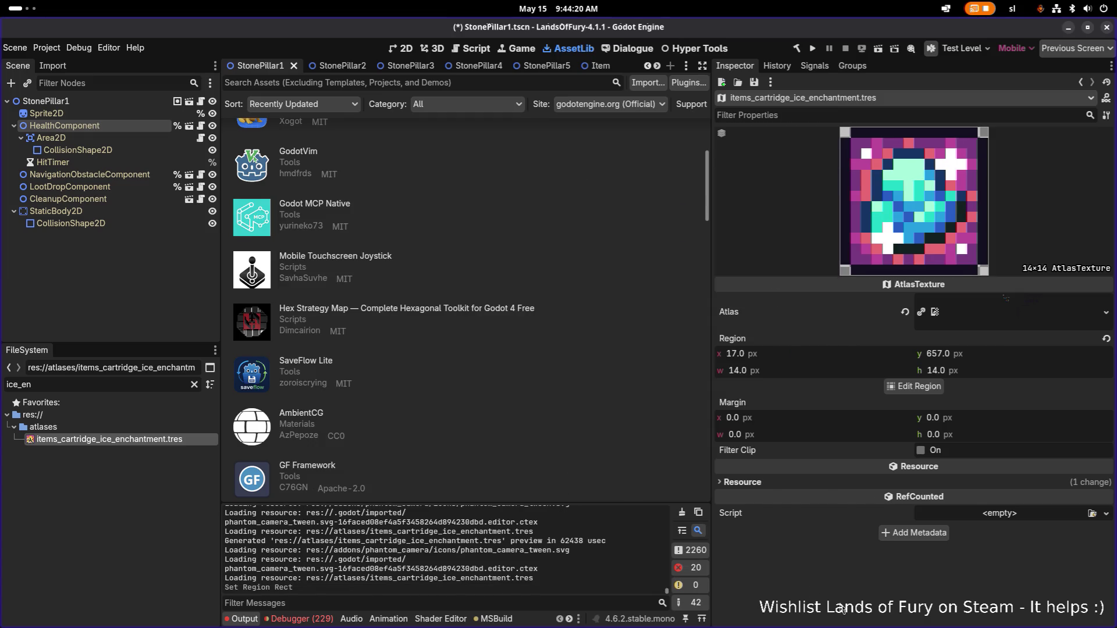
pyautogui.hotkey('ctrl', 's')
# Step: Clear the FileSystem filter and reselect the items_cartridge_ice_enchantment icon file
pyautogui.scroll(-5, 453, 408)
pyautogui.click(142, 382)
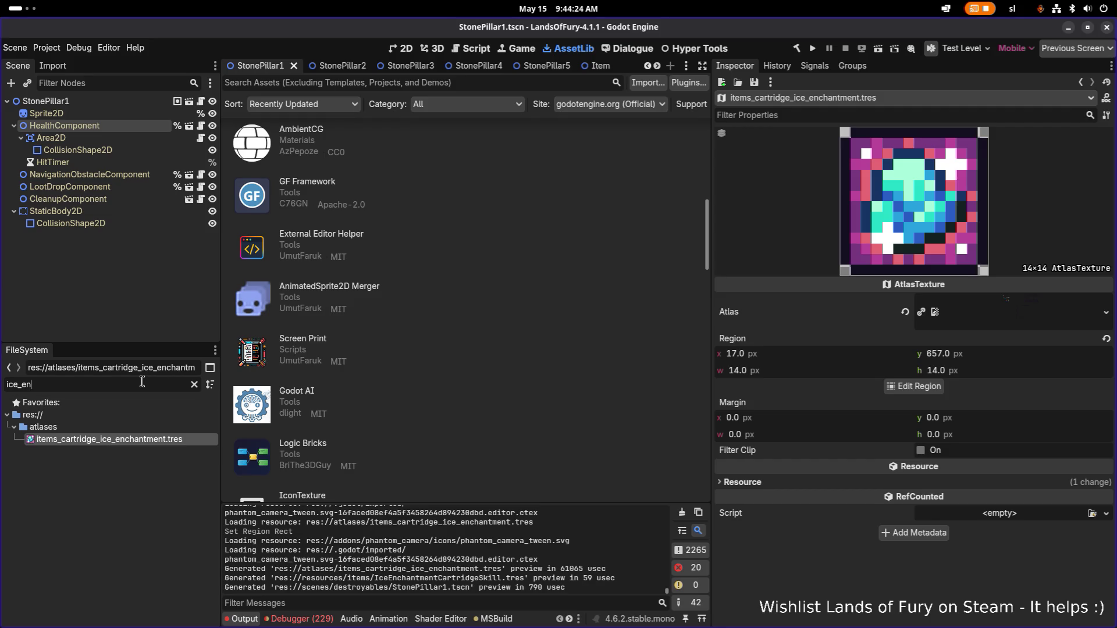
pyautogui.hotkey('ctrl', 'a')
pyautogui.press('BackSpace')
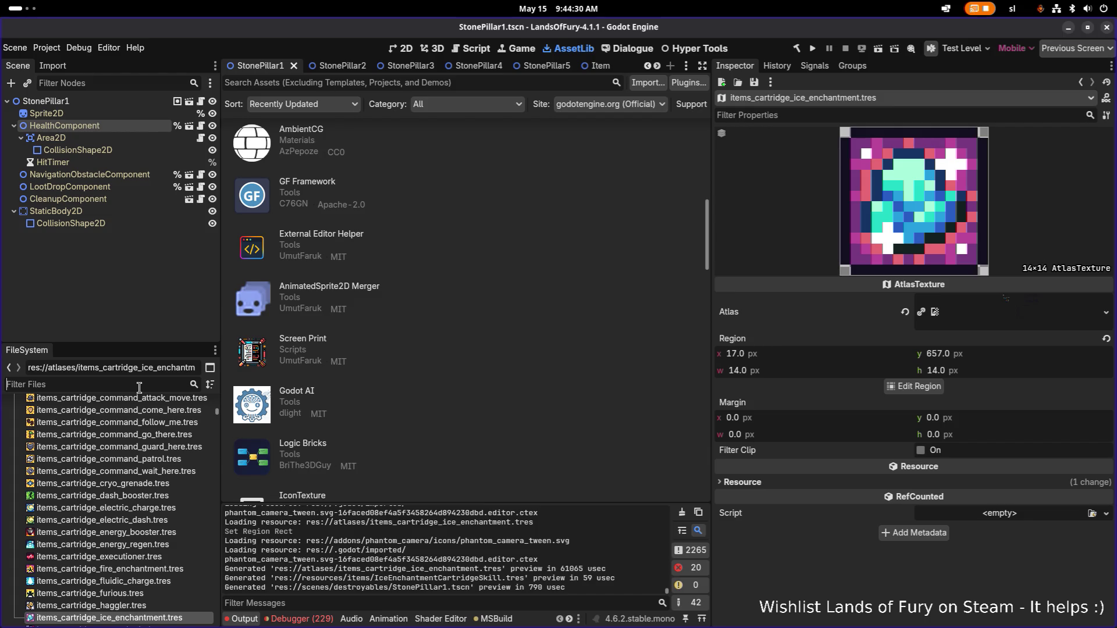
pyautogui.scroll(-3, 198, 527)
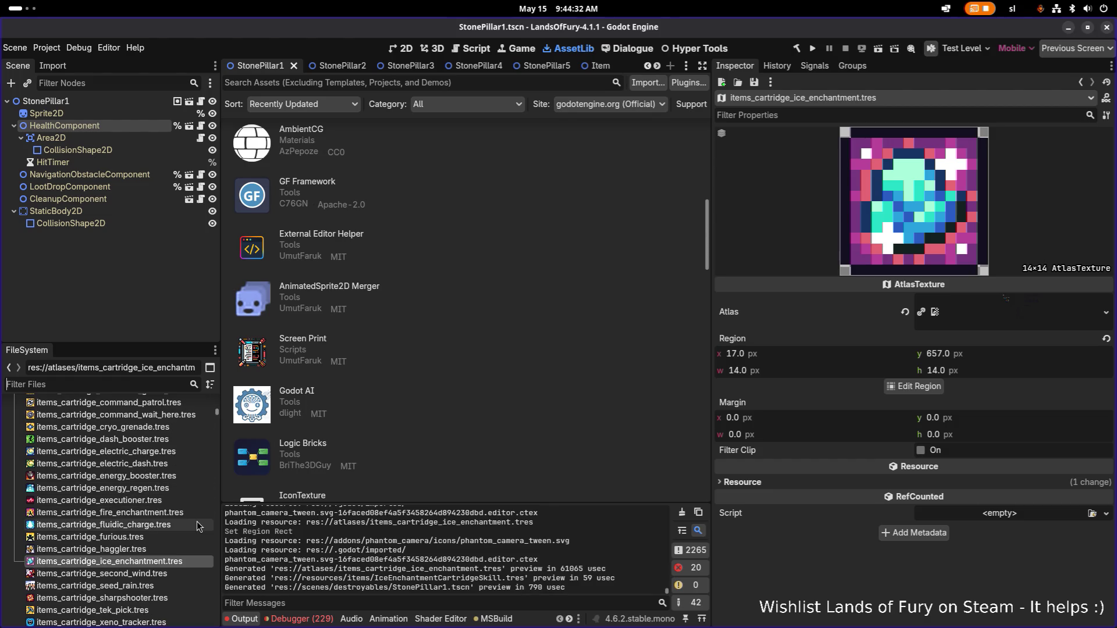
pyautogui.click(163, 575)
pyautogui.click(169, 562)
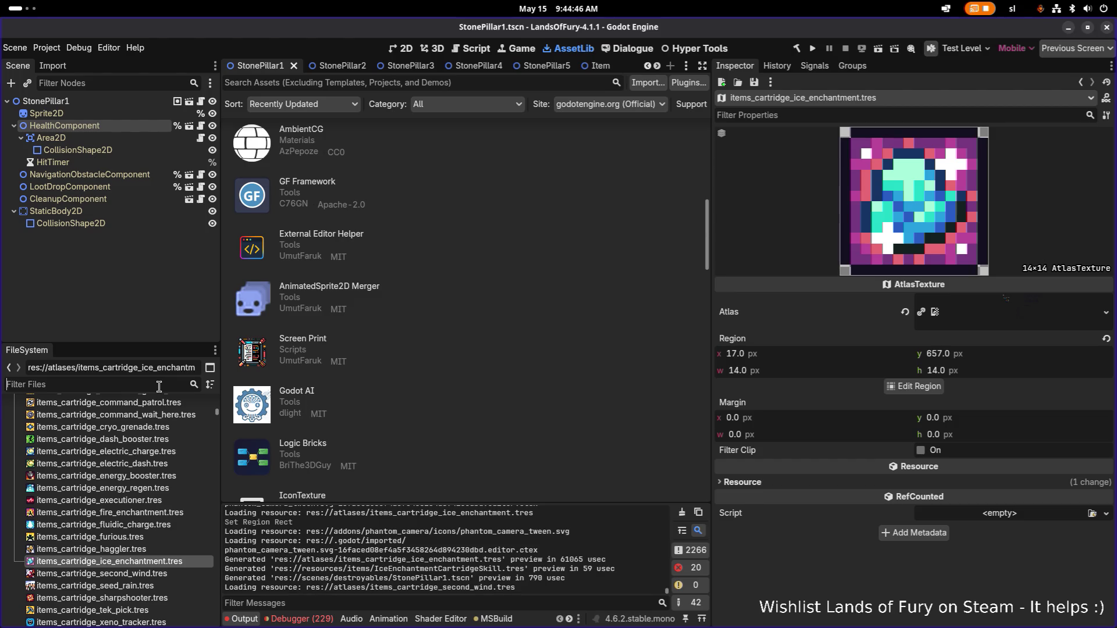
# Step: Filter for 'iceen', open IceEnchantmentCartridgeSkill.tres and check its items_cartridge_ice_enchantment Icon
pyautogui.write('ice')
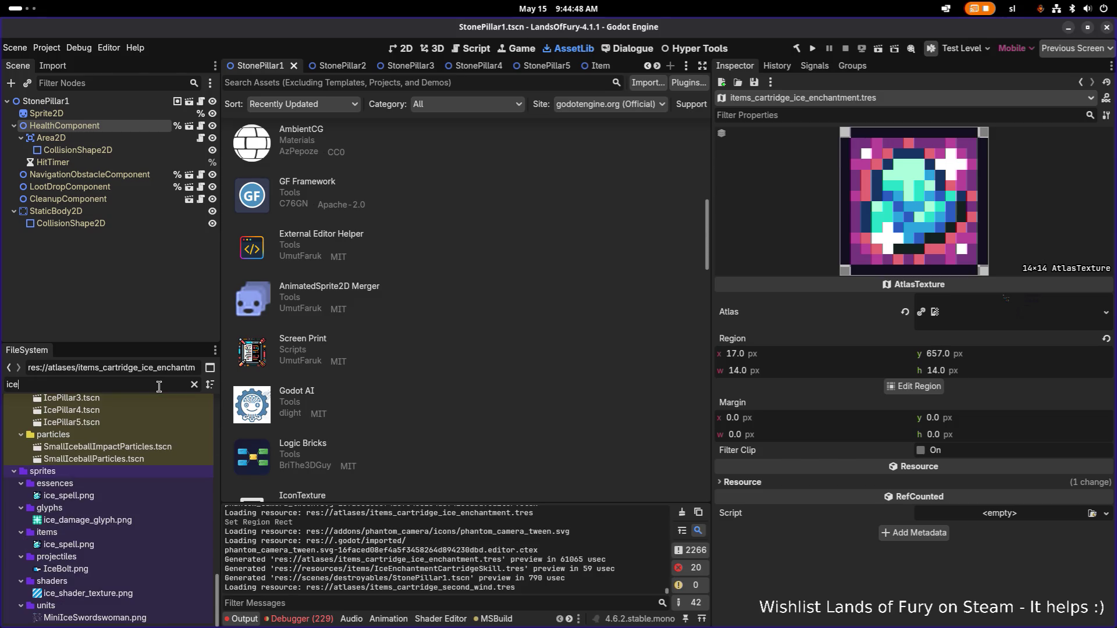
pyautogui.write('en')
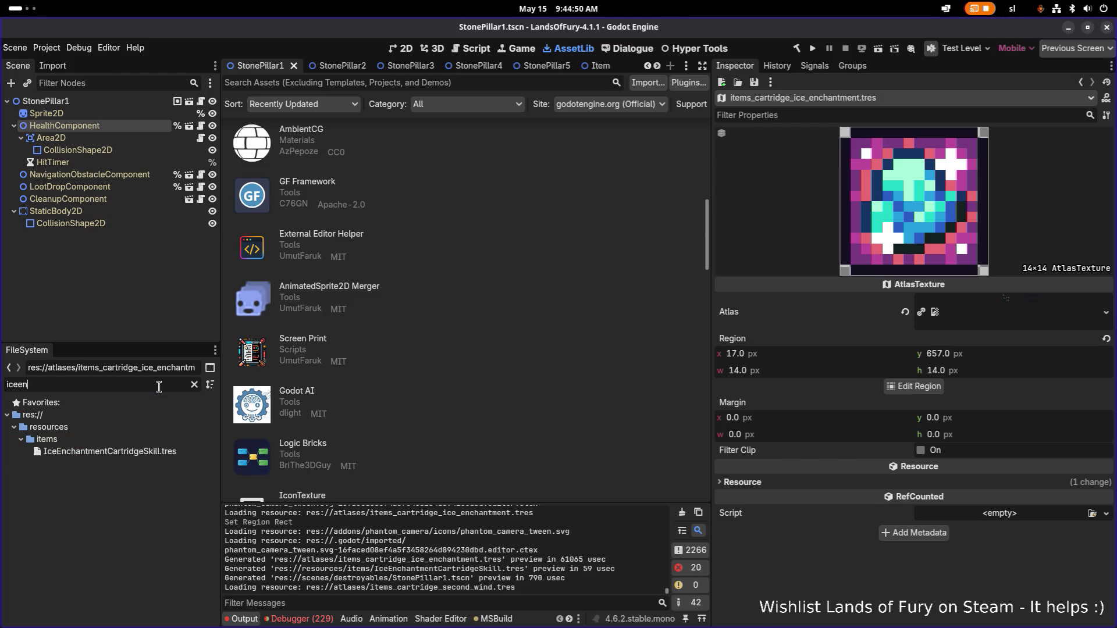
pyautogui.click(104, 451)
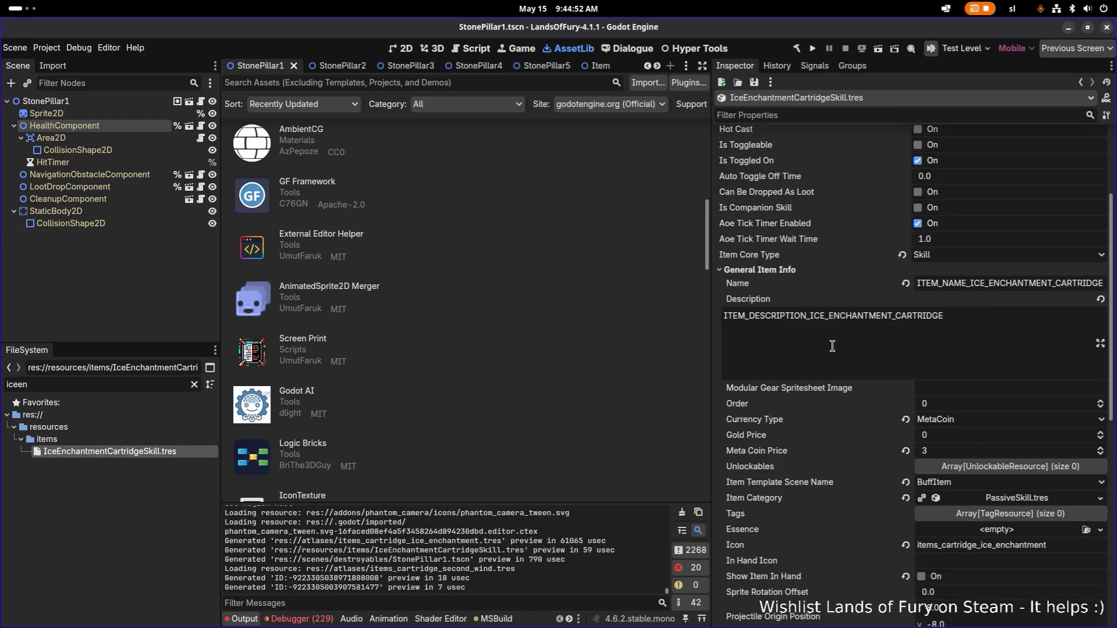
pyautogui.scroll(-3, 983, 329)
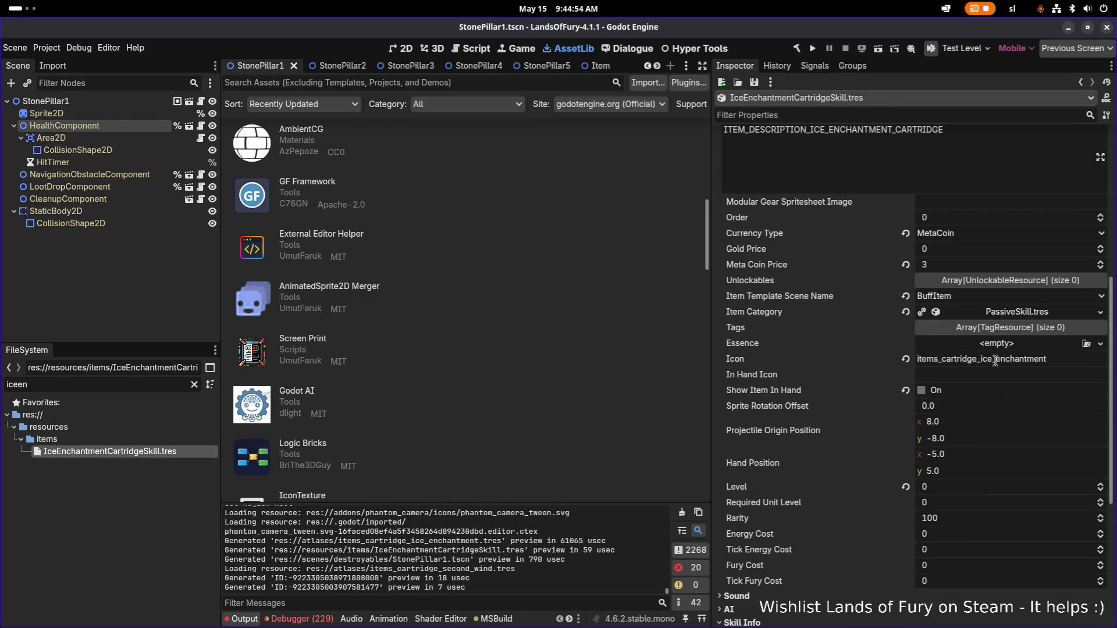
pyautogui.click(995, 360)
# Step: Switch from Godot over to Visual Studio Code
pyautogui.hotkey('alt', 'Tab')
pyautogui.press('Escape')
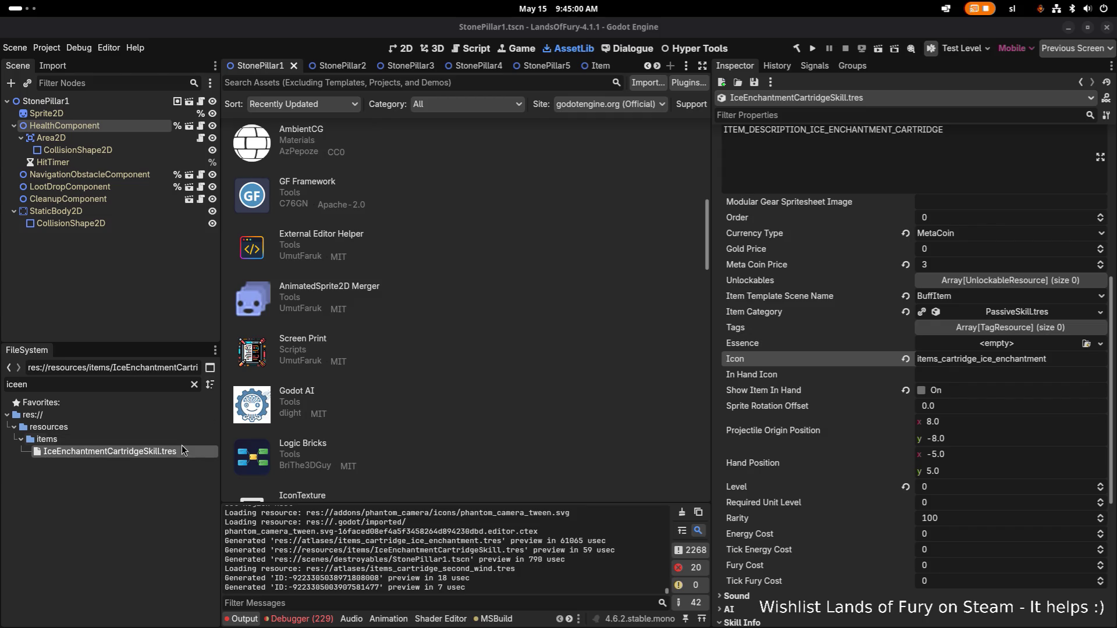
pyautogui.click(185, 449)
pyautogui.click(185, 451)
pyautogui.hotkey('alt', 'Tab')
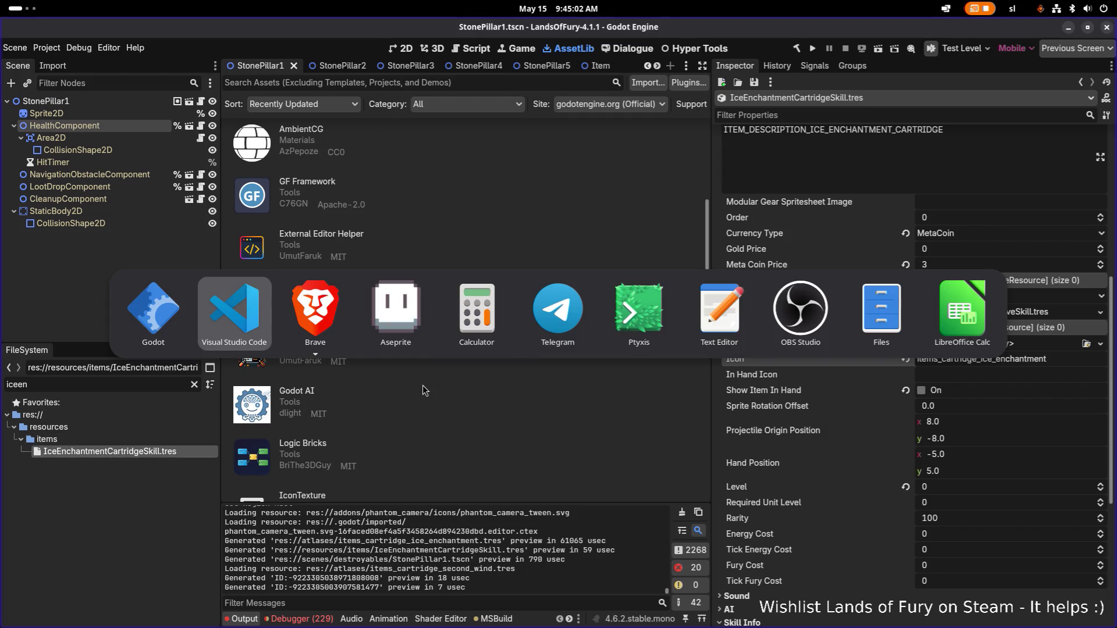
pyautogui.press('Escape')
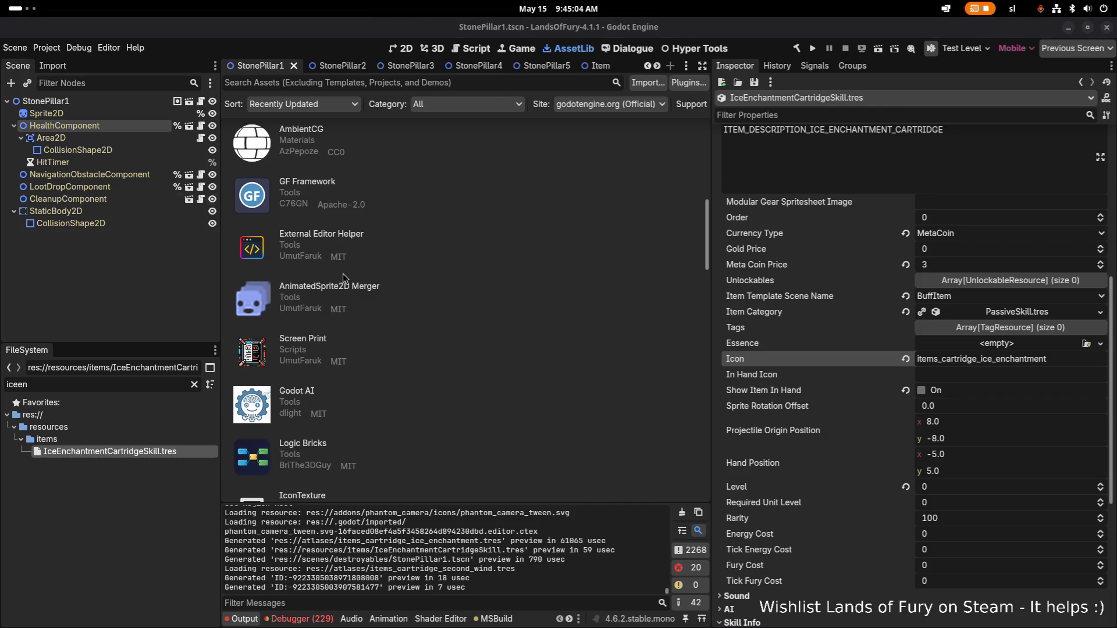
pyautogui.hotkey('alt', 'Tab')
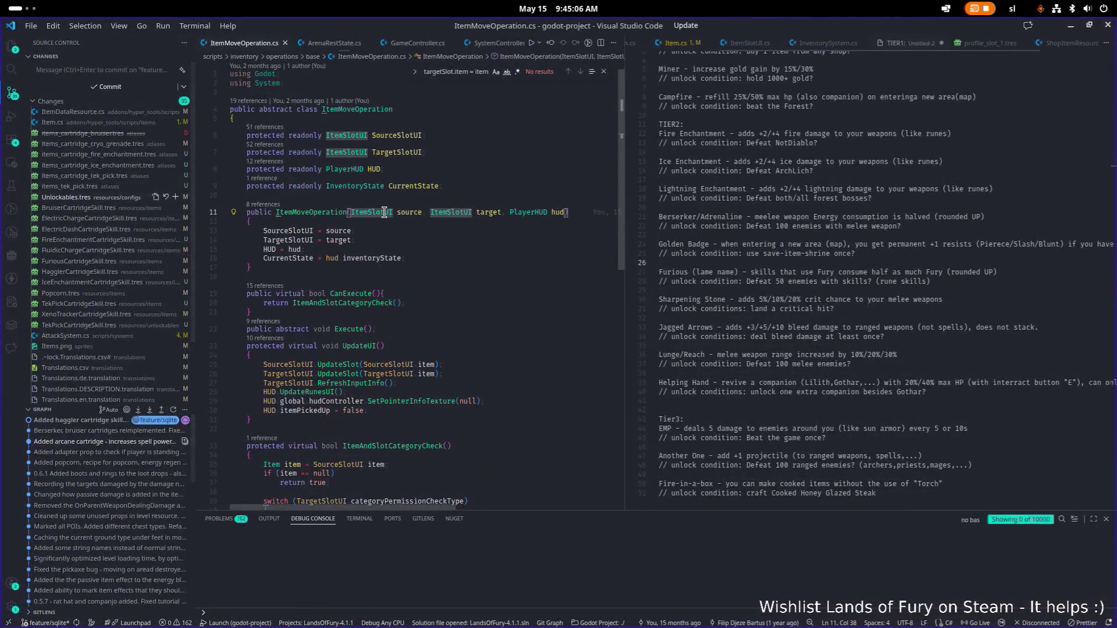
# Step: Search the whole project for 'lightning', then switch the query to 'electric' (332 results in 50 files)
pyautogui.hotkey('ctrl', 'shift', 'f')
pyautogui.write('kugh')
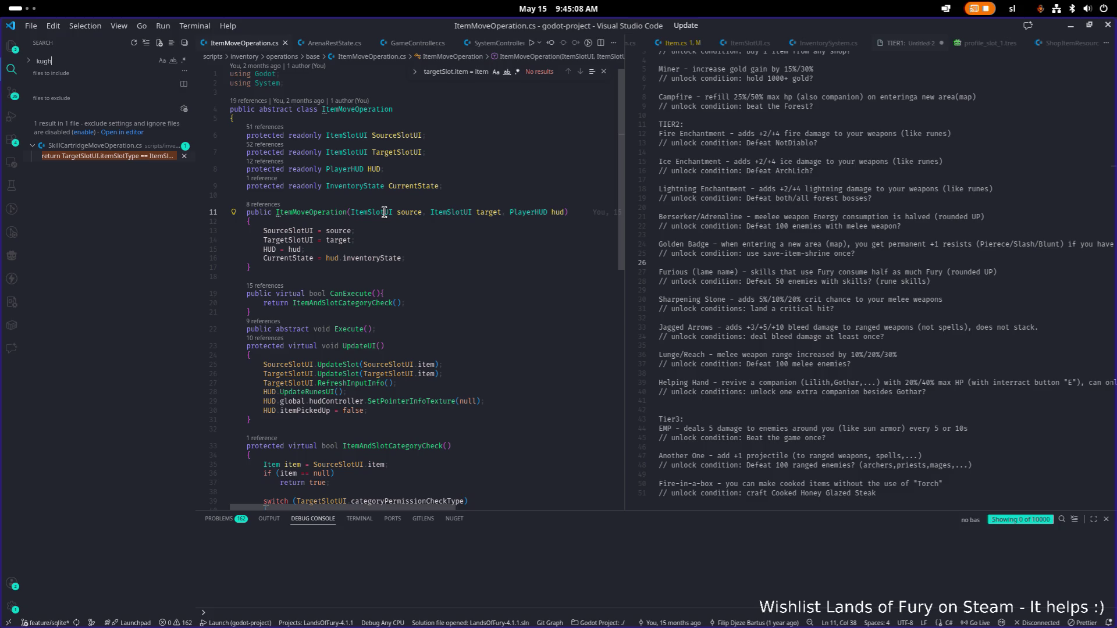
pyautogui.press('BackSpace')
pyautogui.press('BackSpace')
pyautogui.press('BackSpace')
pyautogui.press('BackSpace')
pyautogui.write('li')
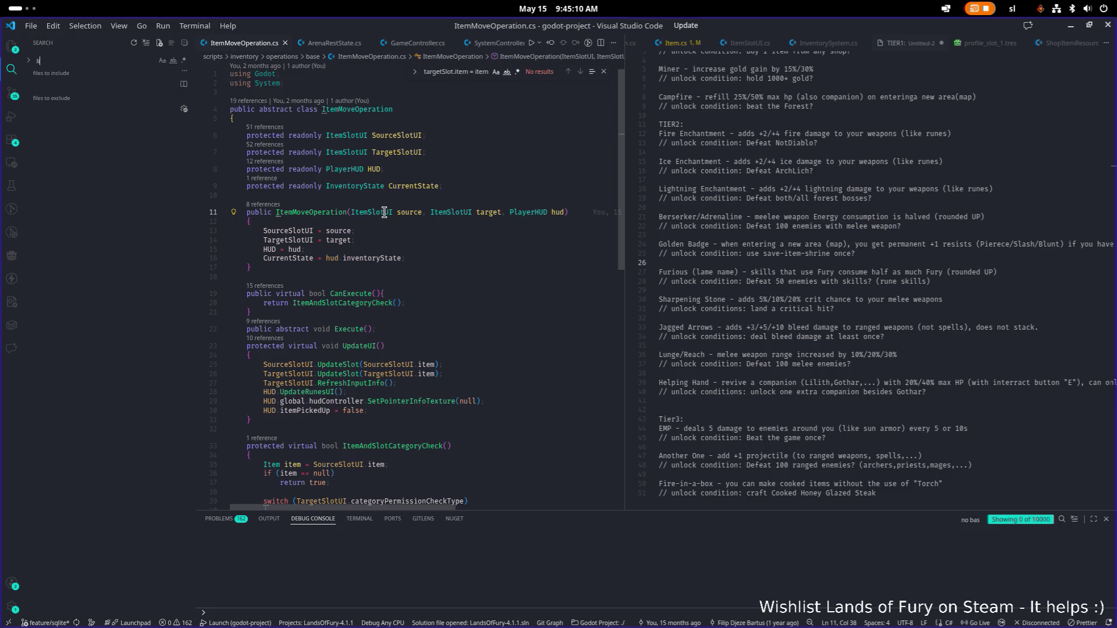
pyautogui.write('ghtning')
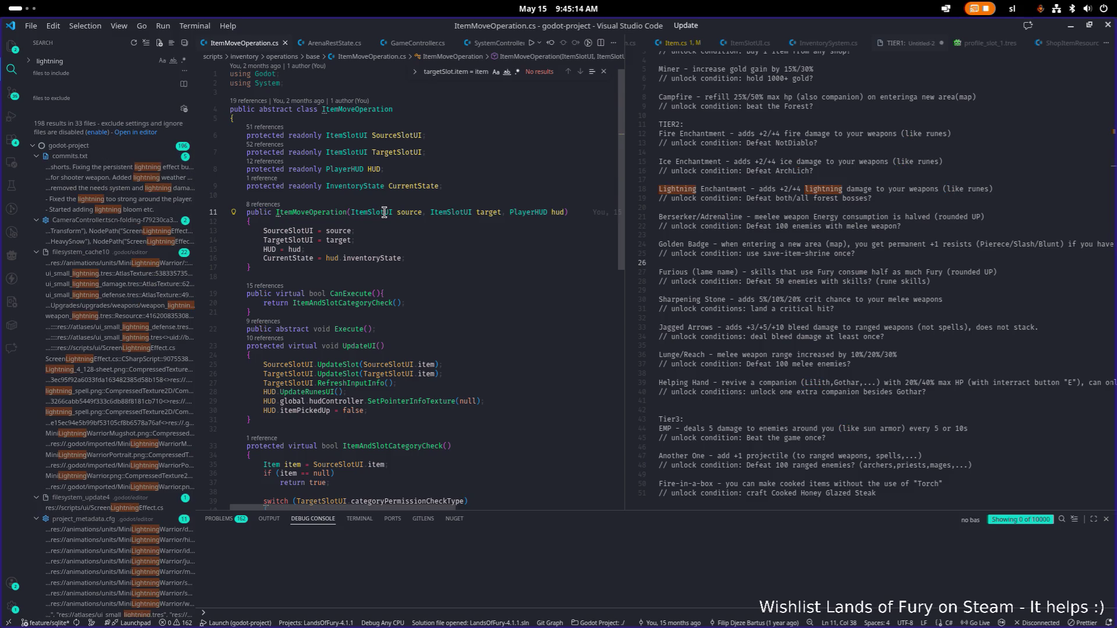
pyautogui.scroll(-10, 155, 308)
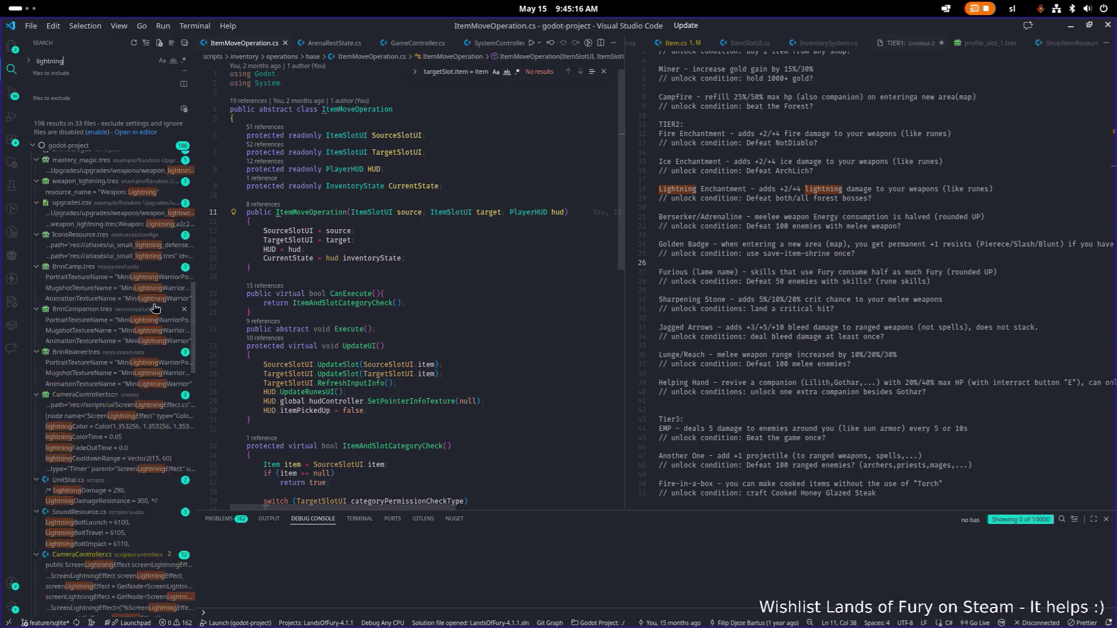
pyautogui.scroll(5, 155, 308)
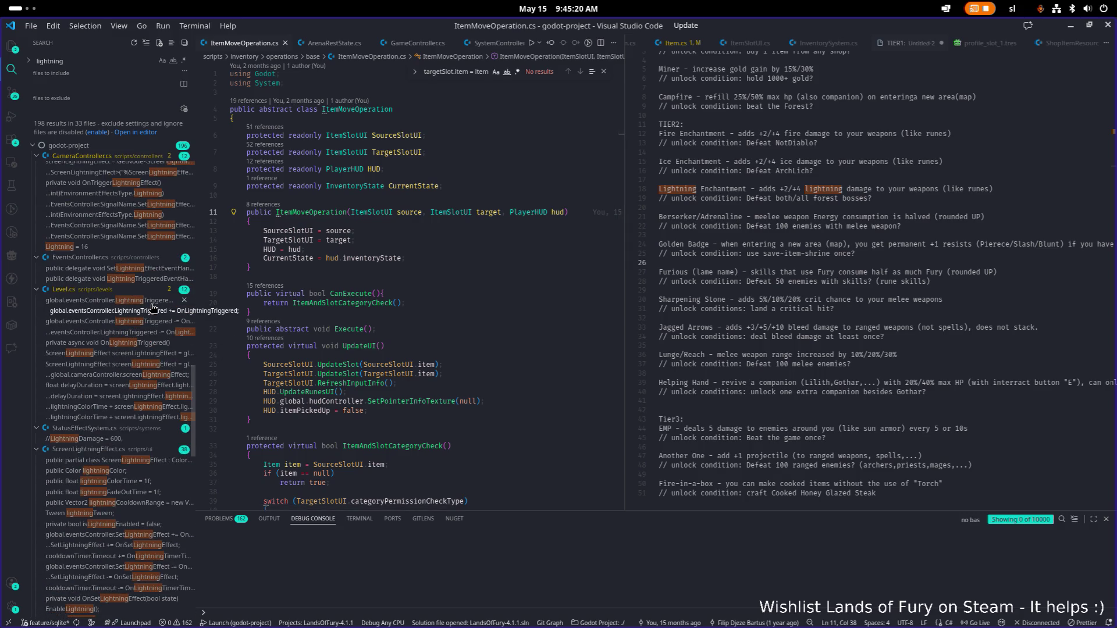
pyautogui.scroll(3, 153, 308)
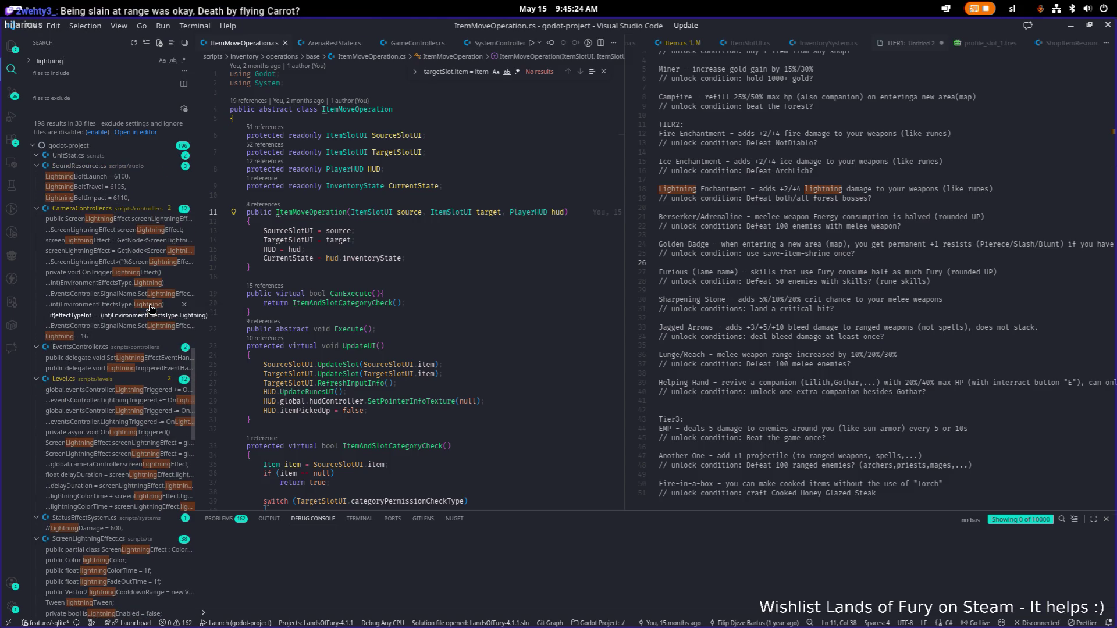
pyautogui.scroll(-12, 150, 309)
pyautogui.scroll(-13, 149, 309)
pyautogui.scroll(15, 146, 262)
pyautogui.doubleClick(128, 60)
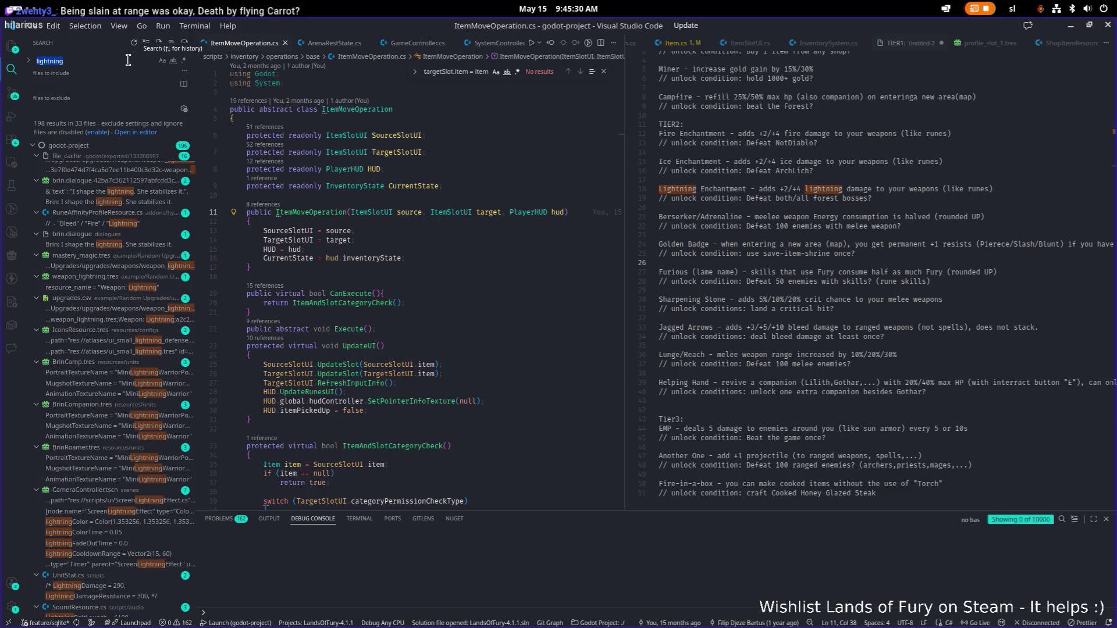
pyautogui.write('electric')
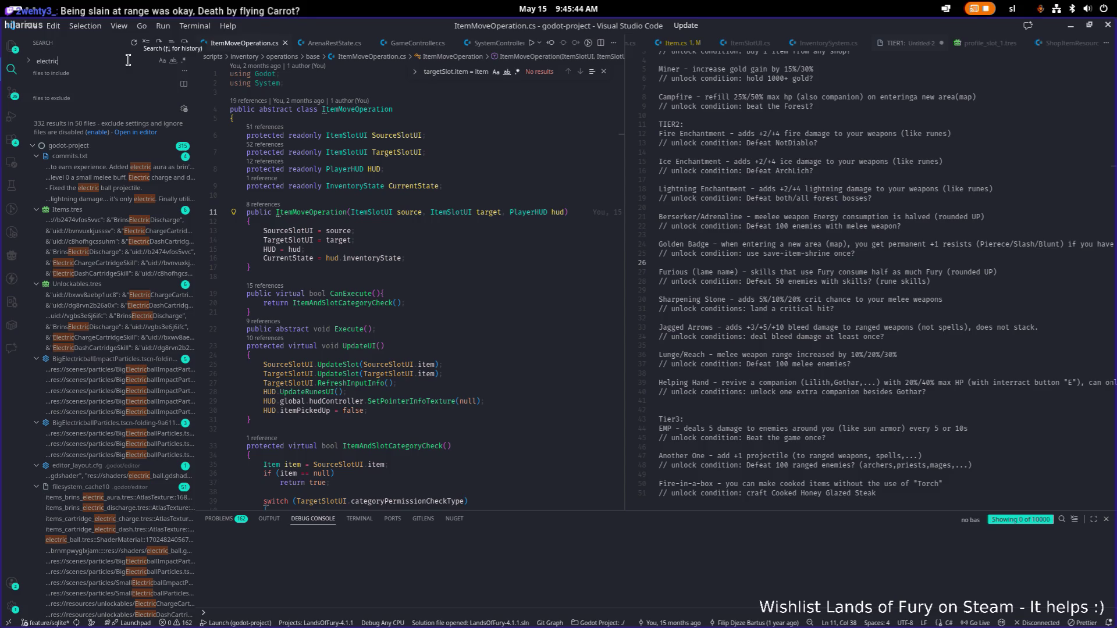
# Step: Review electric matches like ElectricChargeCartridgeSkill.tres and ElectricDashCartridgeSkill.tres, then return to Godot
pyautogui.scroll(-15, 116, 314)
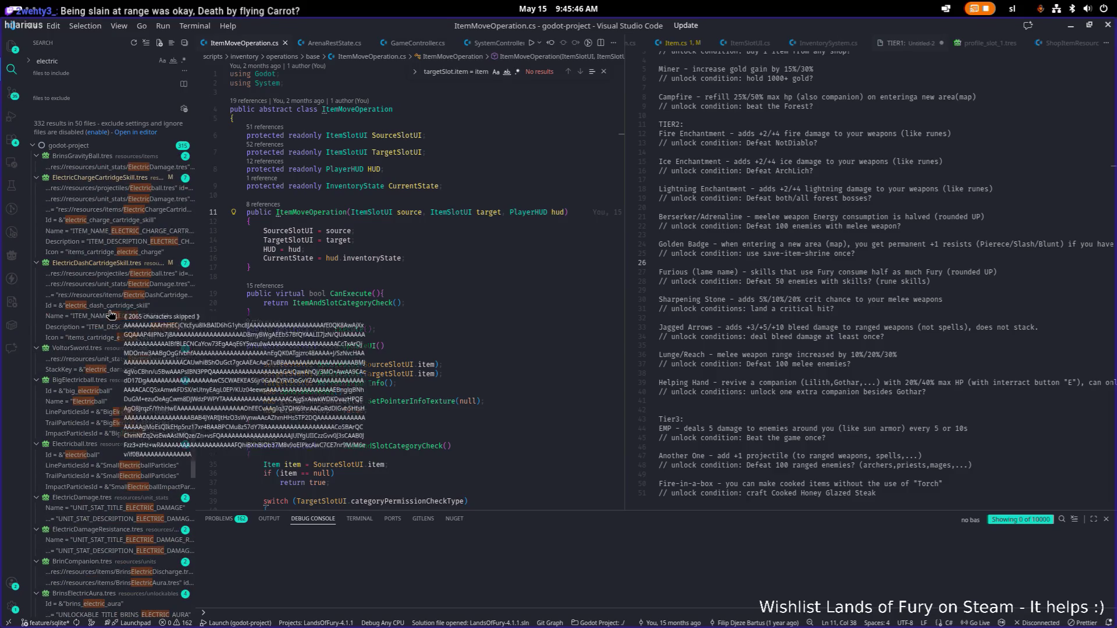
pyautogui.scroll(-15, 109, 317)
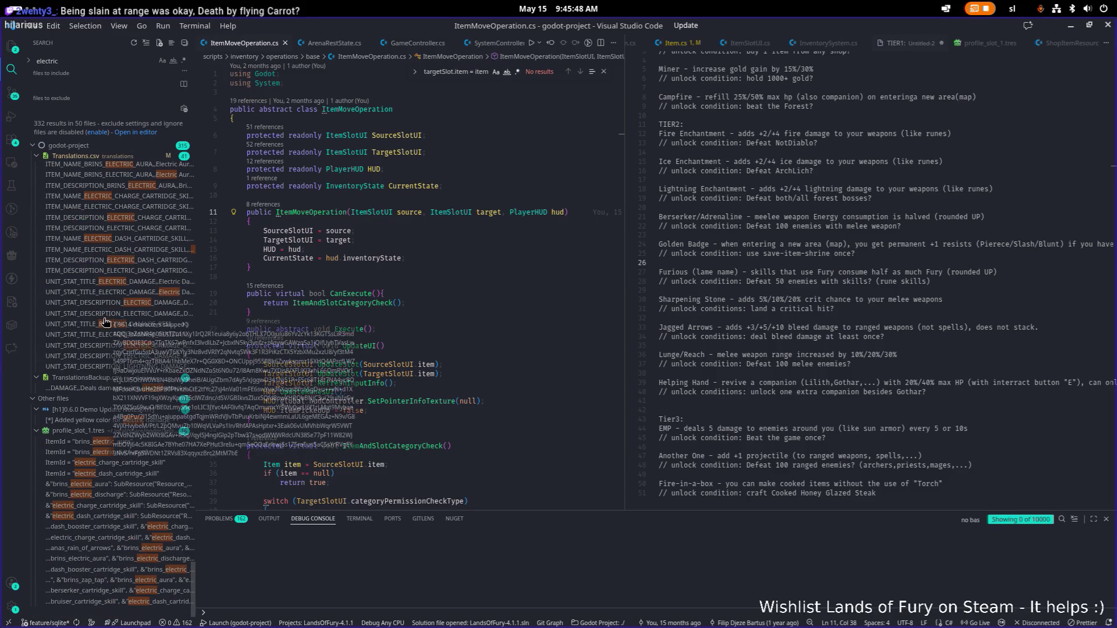
pyautogui.scroll(5, 111, 326)
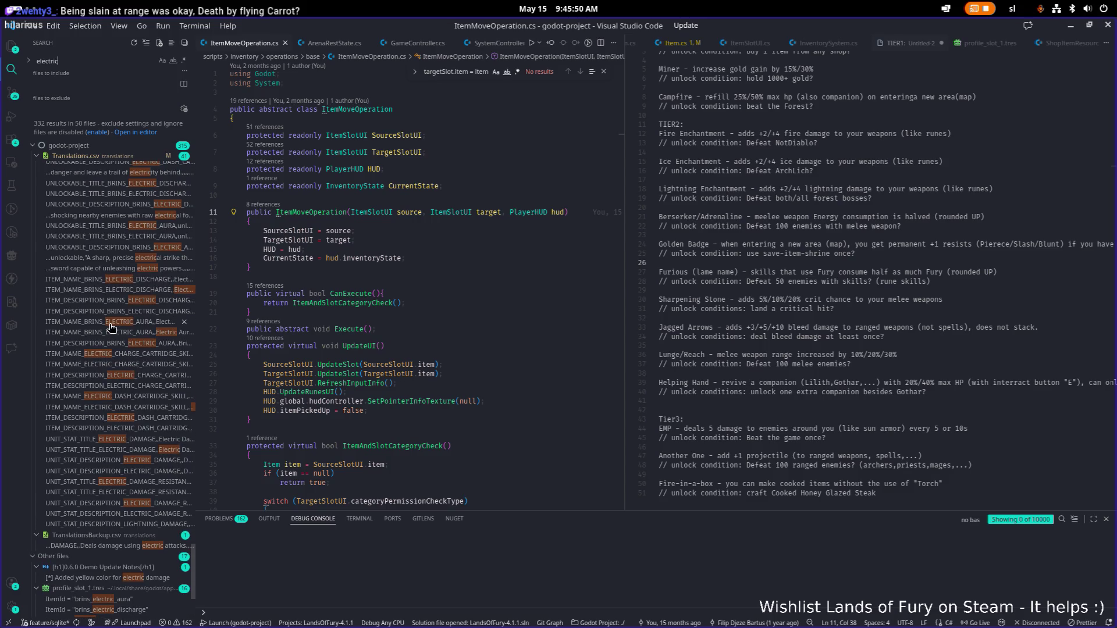
pyautogui.scroll(7, 112, 328)
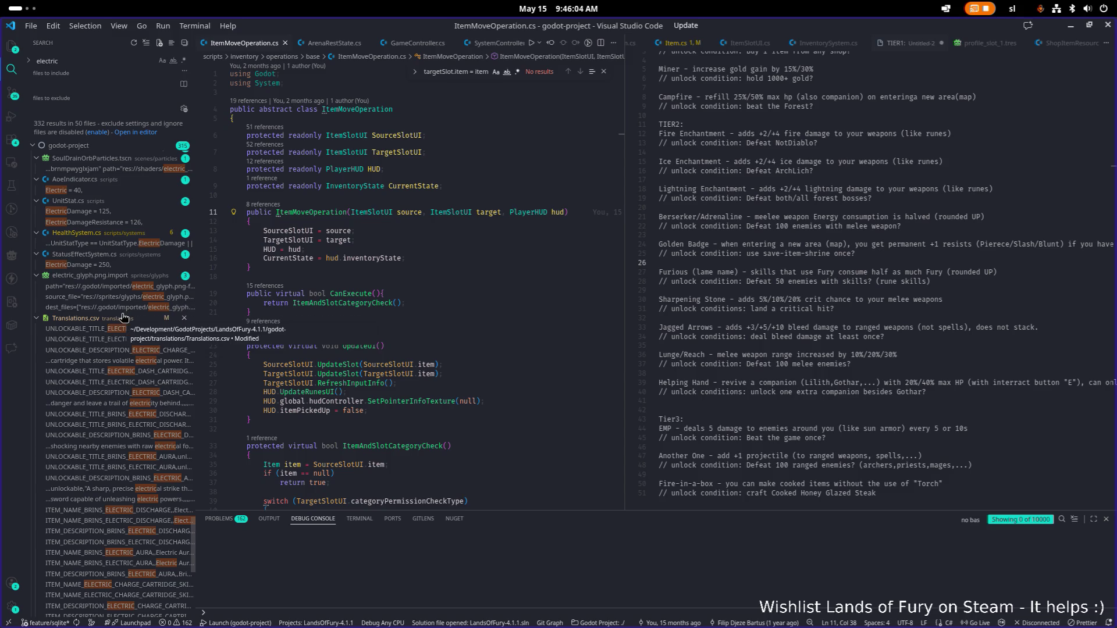
pyautogui.scroll(-5, 124, 317)
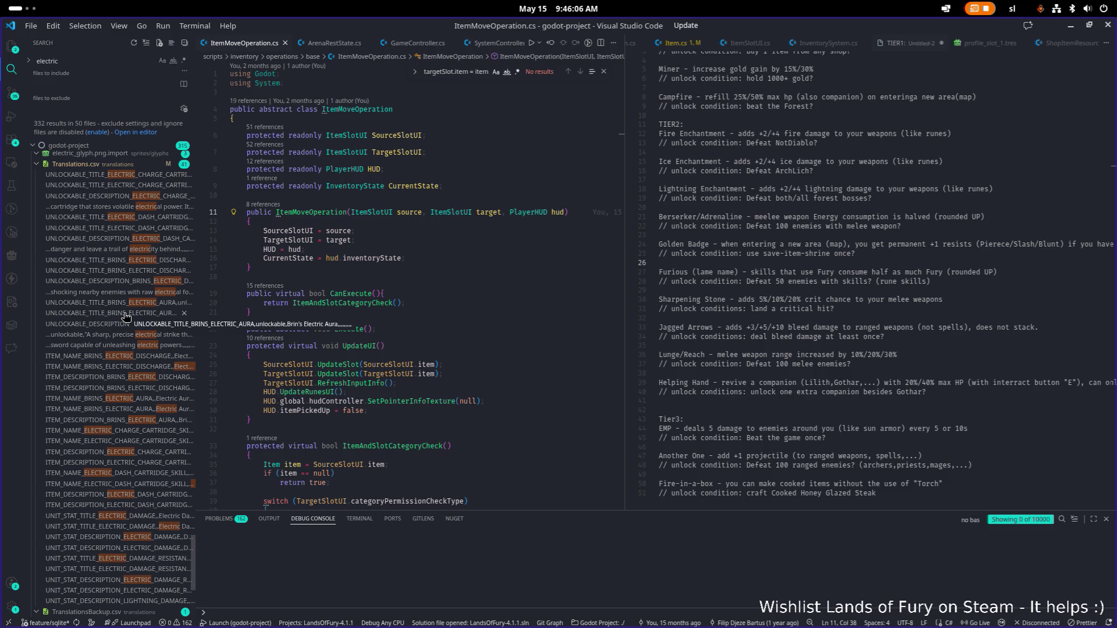
pyautogui.scroll(-6, 126, 317)
pyautogui.scroll(-1, 125, 317)
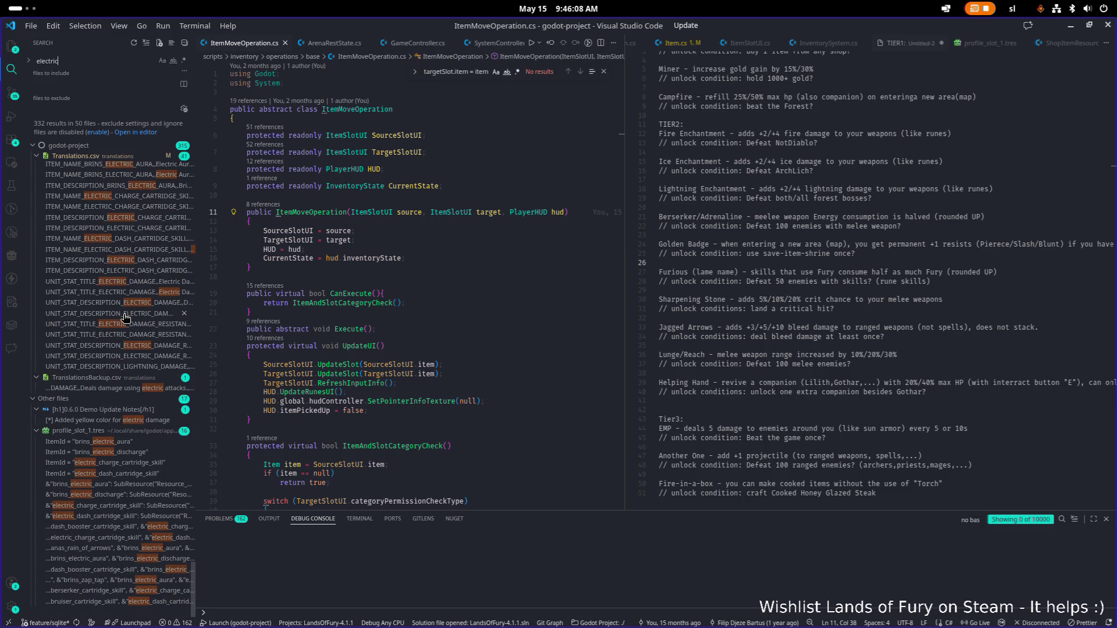
pyautogui.scroll(-10, 125, 317)
pyautogui.scroll(-5, 125, 317)
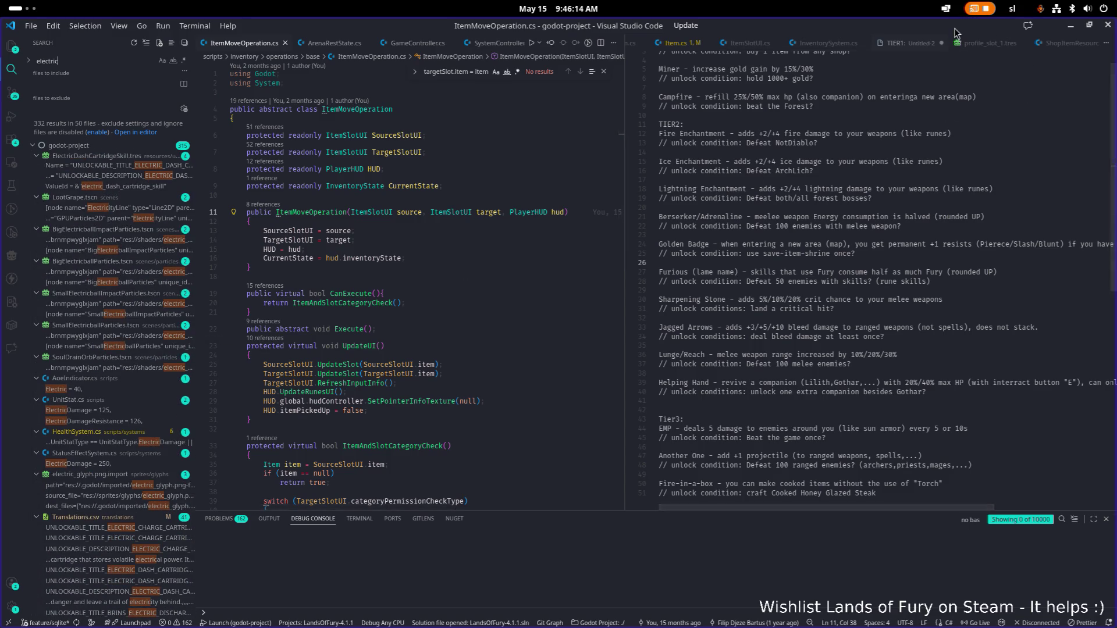
pyautogui.hotkey('alt', 'Tab')
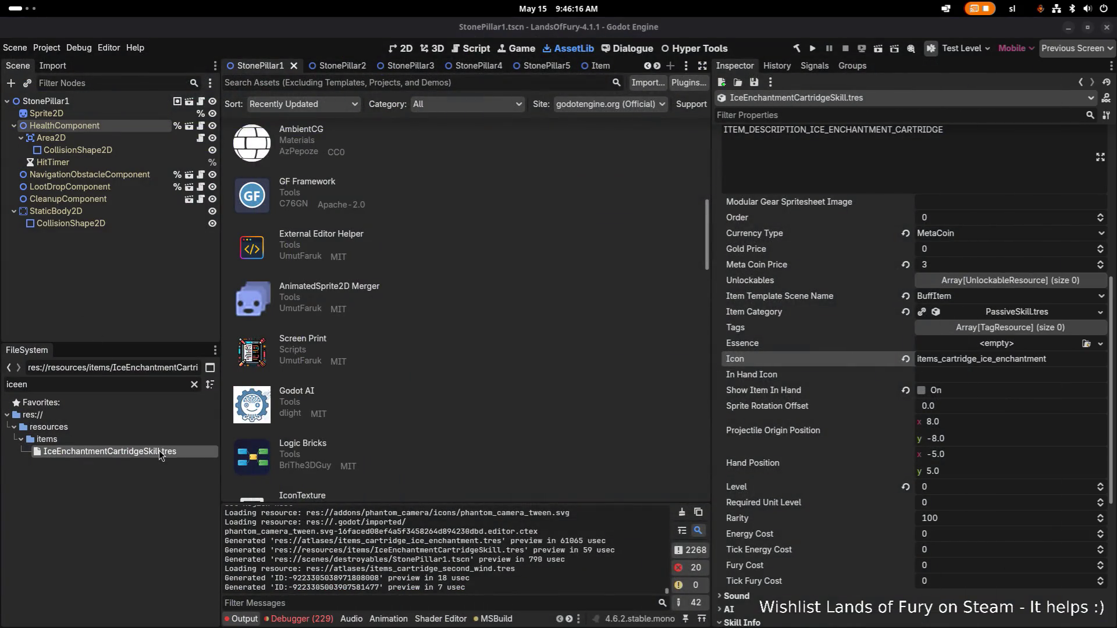
# Step: Duplicate IceEnchantmentCartridgeSkill.tres in resources/items as ElectricEnchantmentCartridgeSkill.tres
pyautogui.click(214, 451)
pyautogui.hotkey('ctrl', 'd')
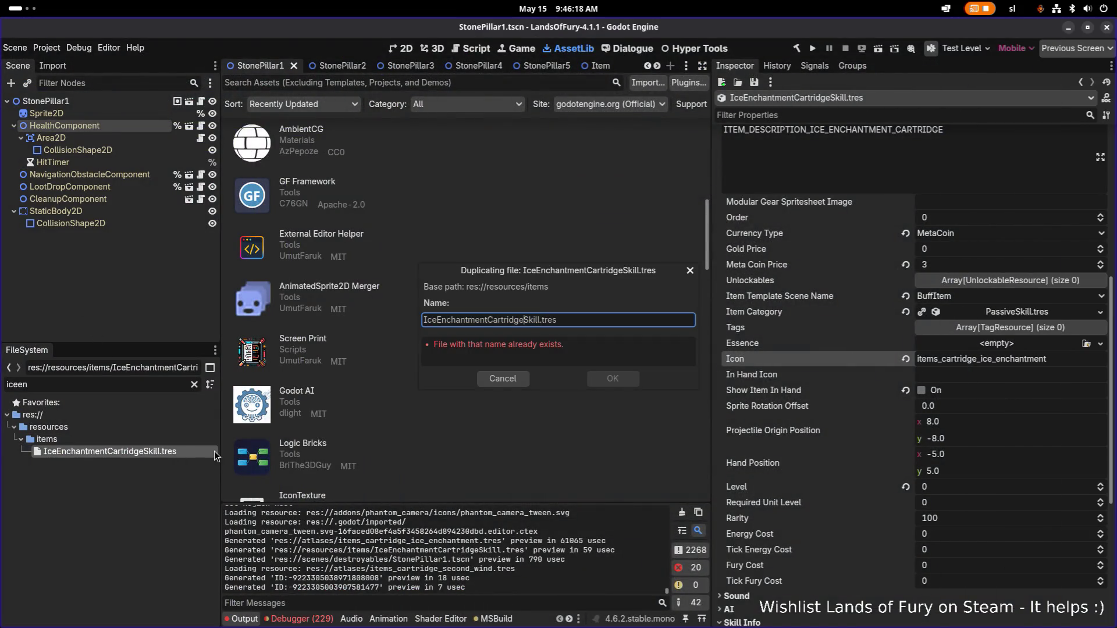
pyautogui.press('Home')
pyautogui.hotkey('shift', 'Right')
pyautogui.hotkey('shift', 'Right')
pyautogui.hotkey('shift', 'Right')
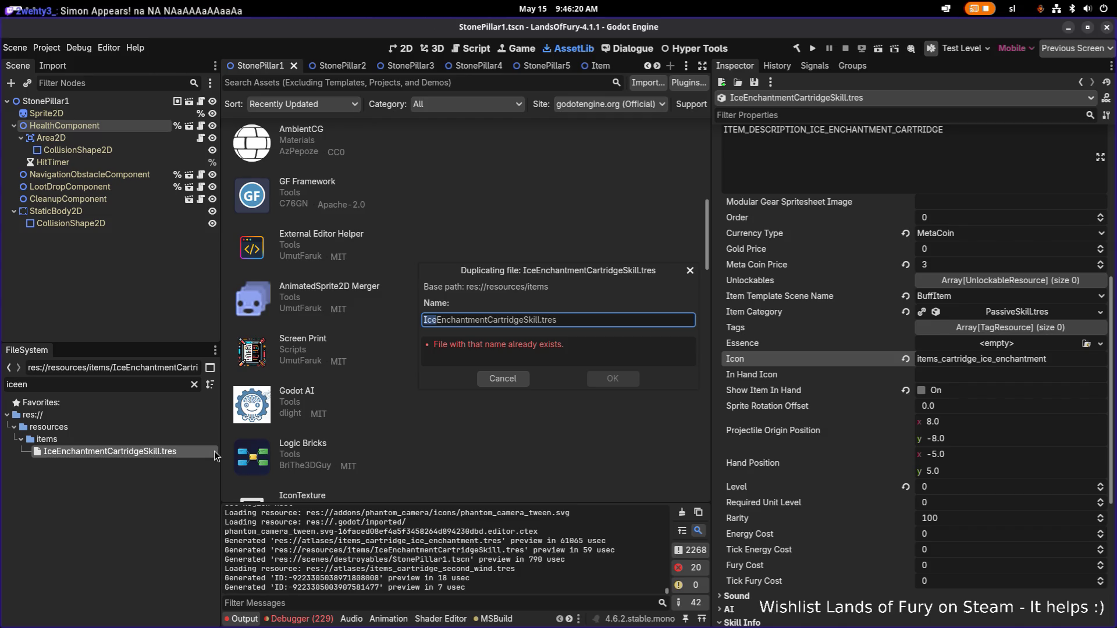
pyautogui.write('Electri')
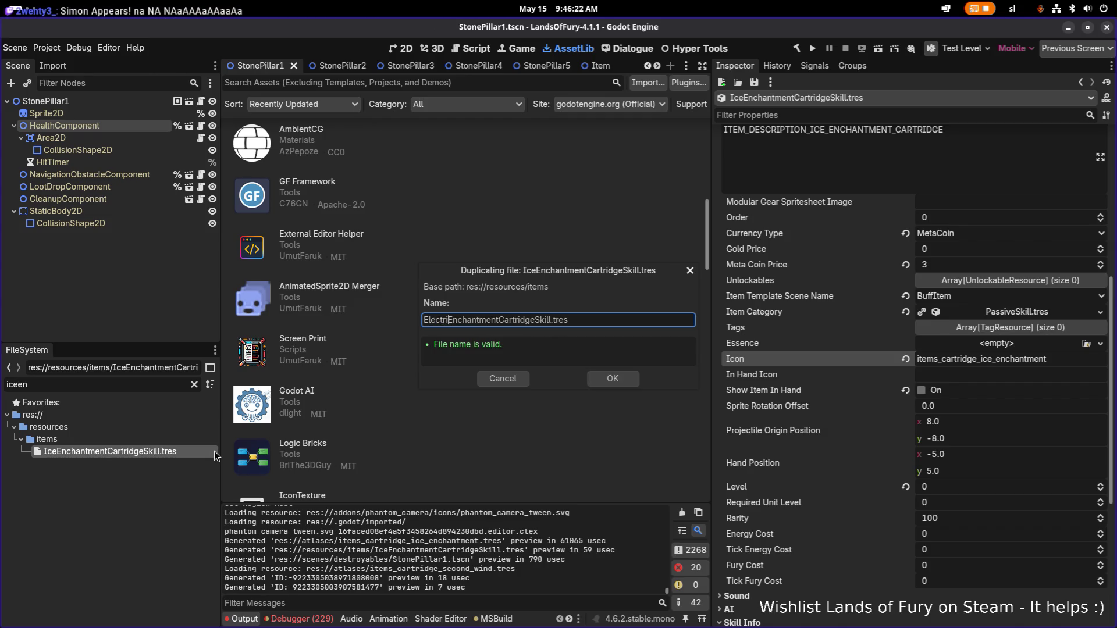
pyautogui.write('c')
pyautogui.press('Return')
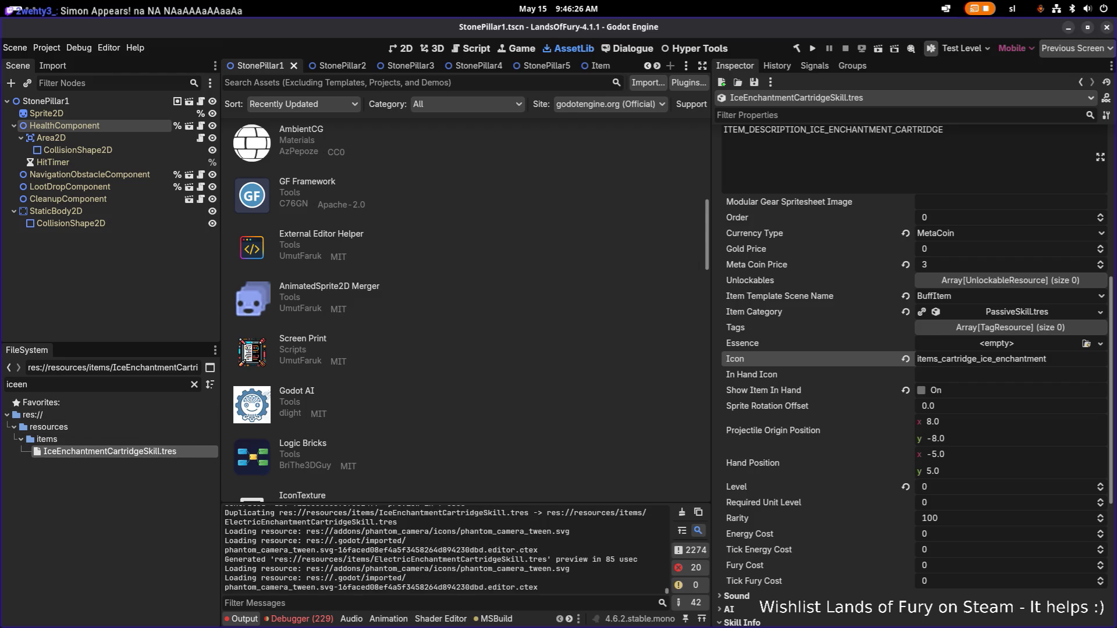
pyautogui.hotkey('alt', 'Tab')
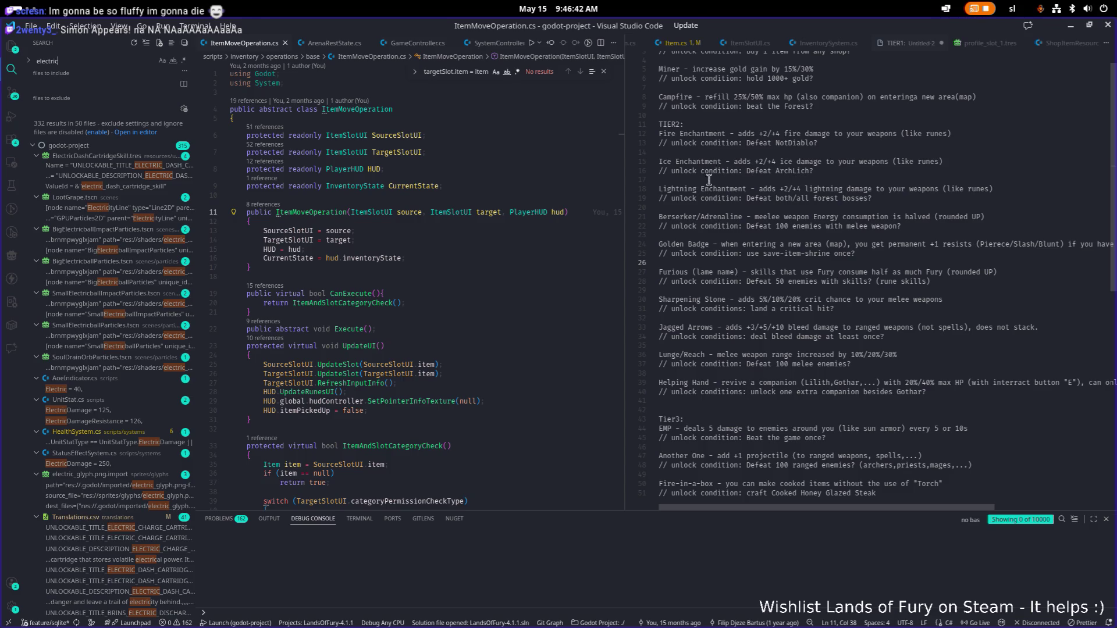
pyautogui.click(791, 171)
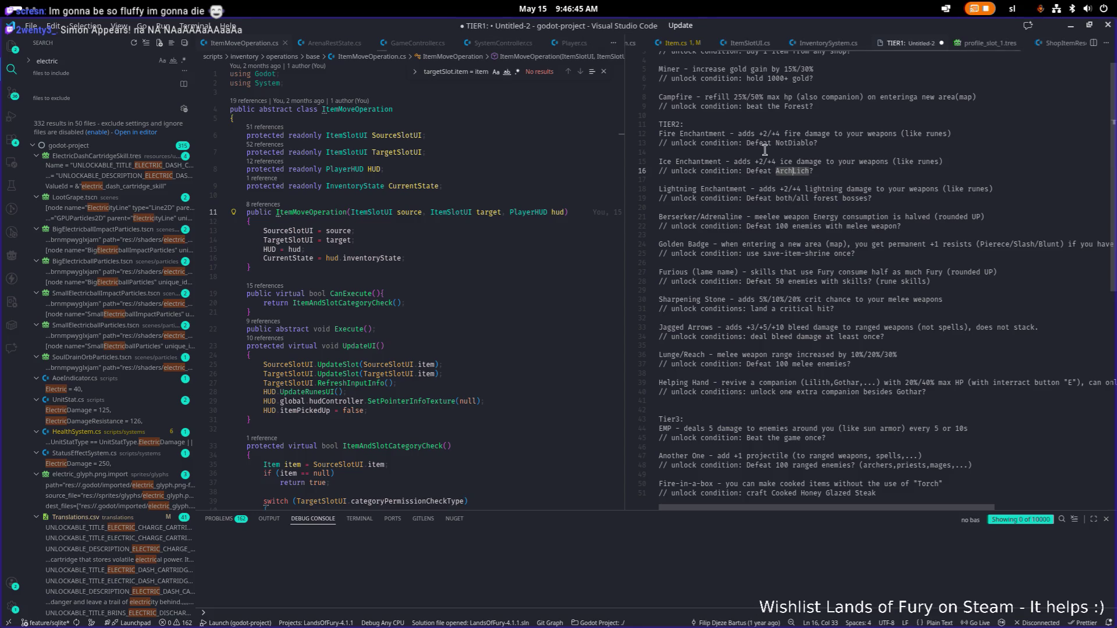
pyautogui.doubleClick(804, 145)
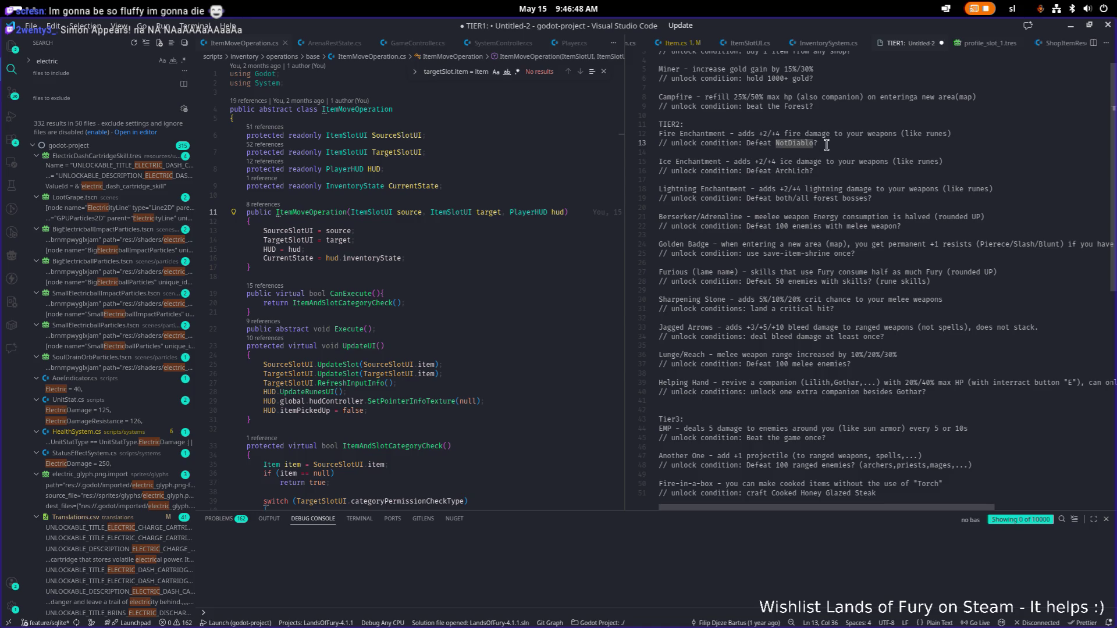
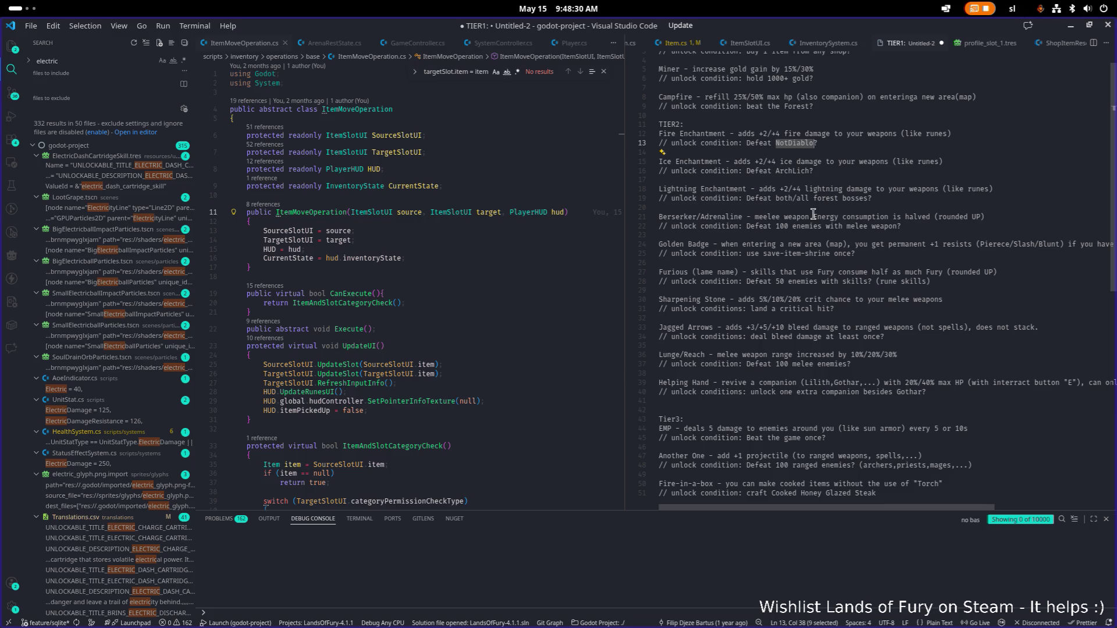
# Step: Leave the unlock-ideas notes in VS Code and bring up Godot showing IceEnchantmentCartridgeSkill.tres
pyautogui.click(873, 217)
pyautogui.hotkey('alt', 'Tab')
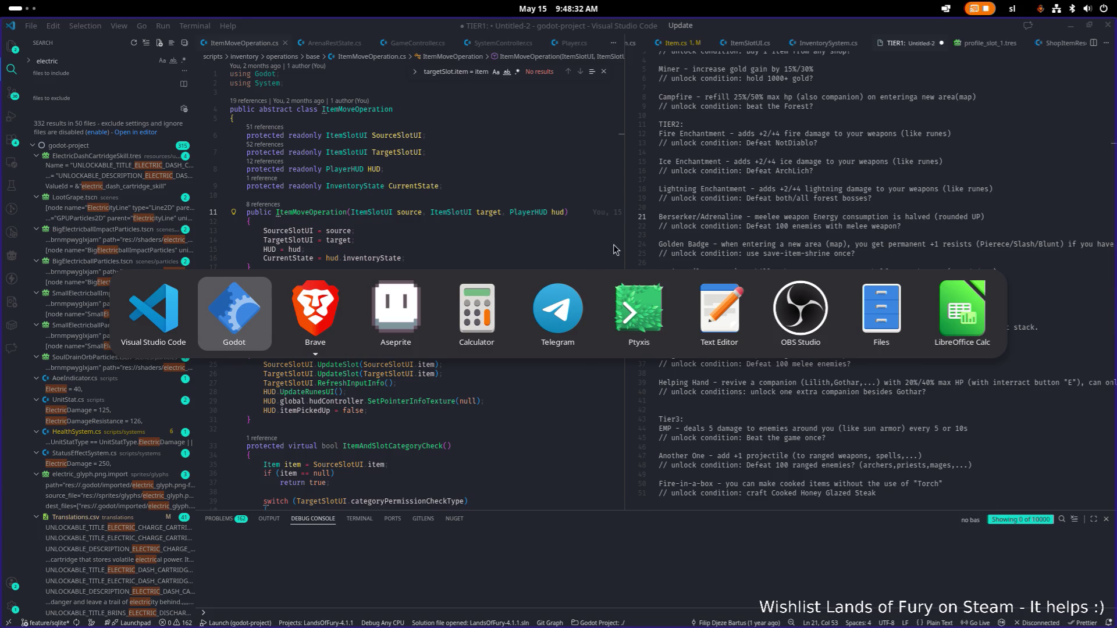
pyautogui.press('Escape')
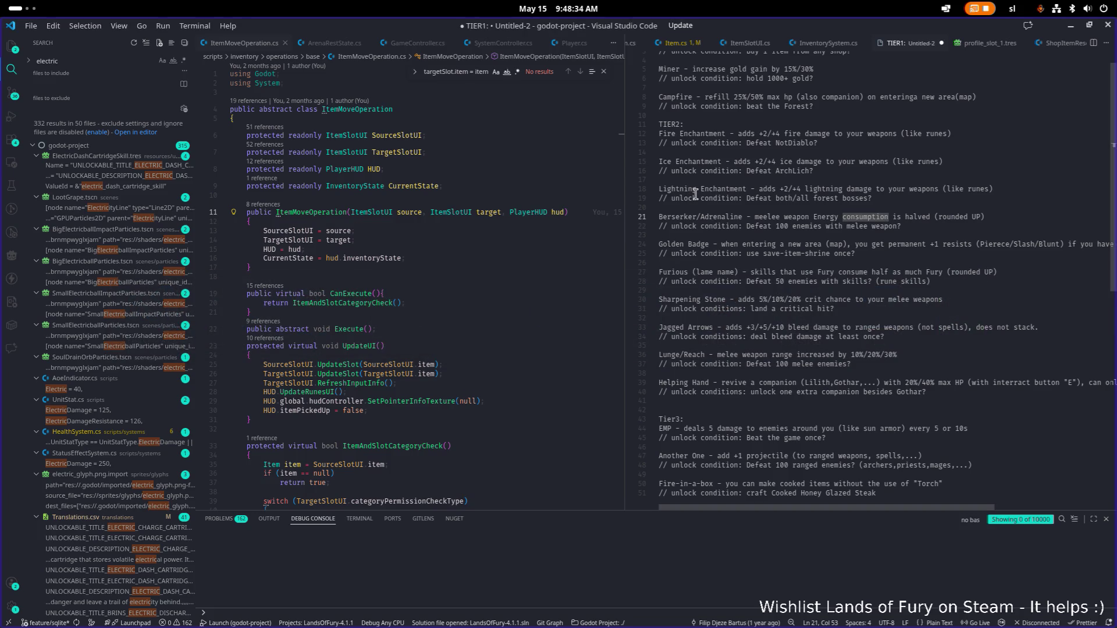
pyautogui.hotkey('alt', 'Tab')
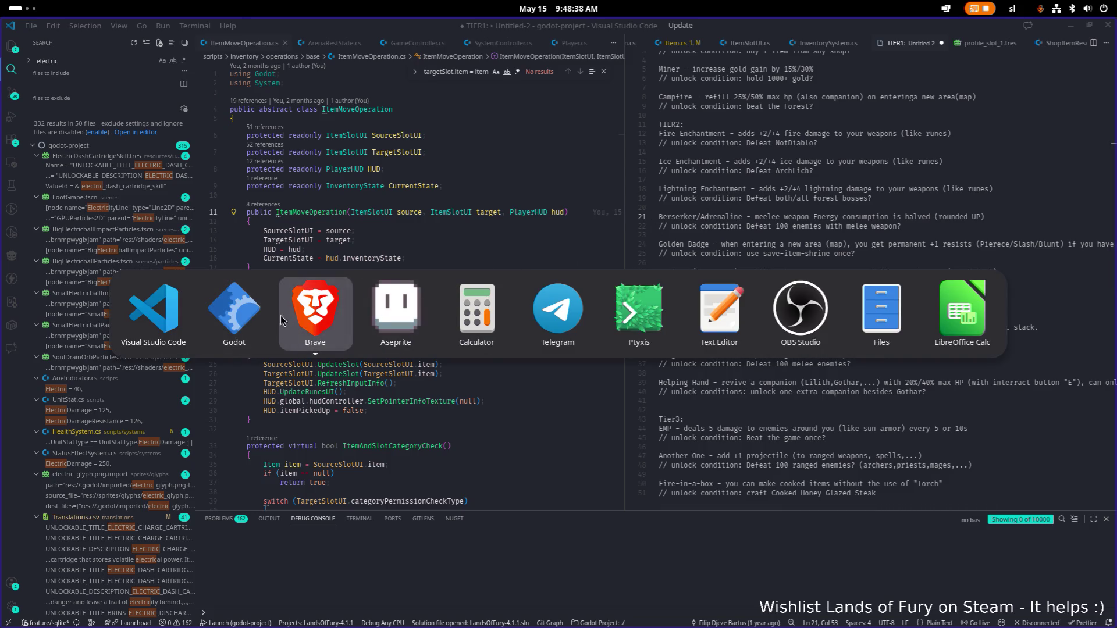
pyautogui.click(261, 319)
pyautogui.scroll(-6, 453, 317)
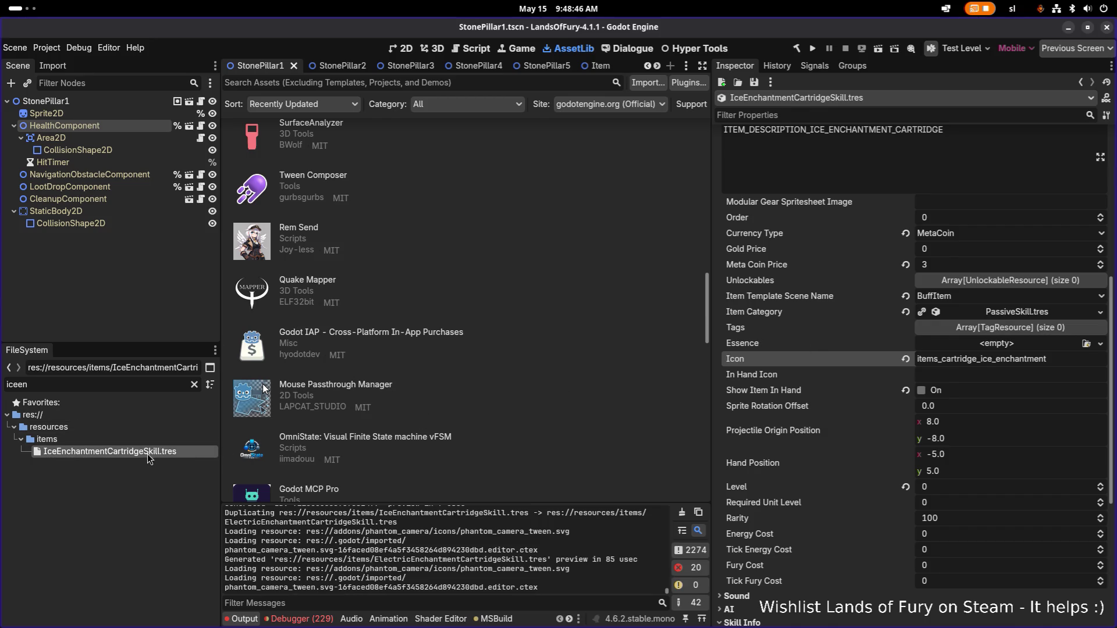
# Step: Filter the files for 'electric' and open ElectricEnchantmentCartridgeSkill.tres
pyautogui.hotkey('ctrl', 'd')
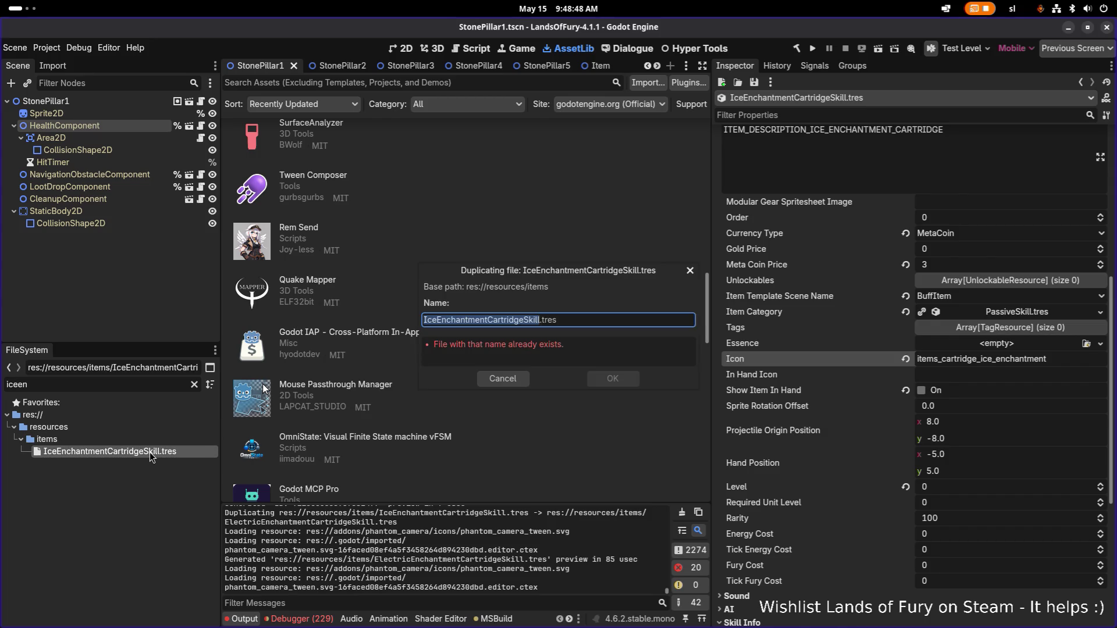
pyautogui.press('Home')
pyautogui.press('Escape')
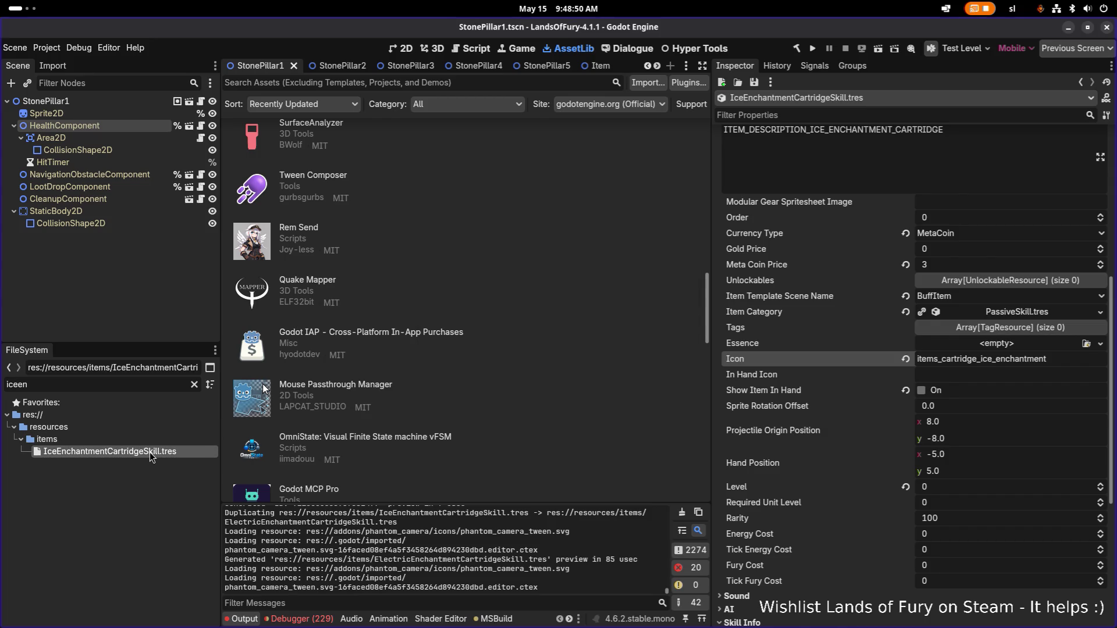
pyautogui.doubleClick(135, 383)
pyautogui.write('elec')
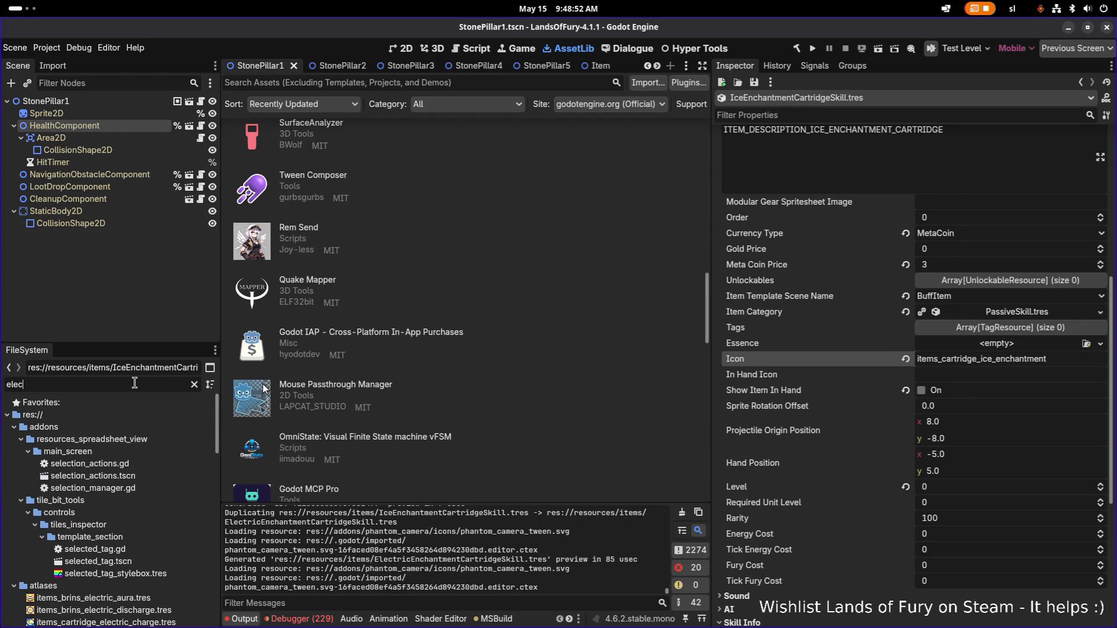
pyautogui.write('trice')
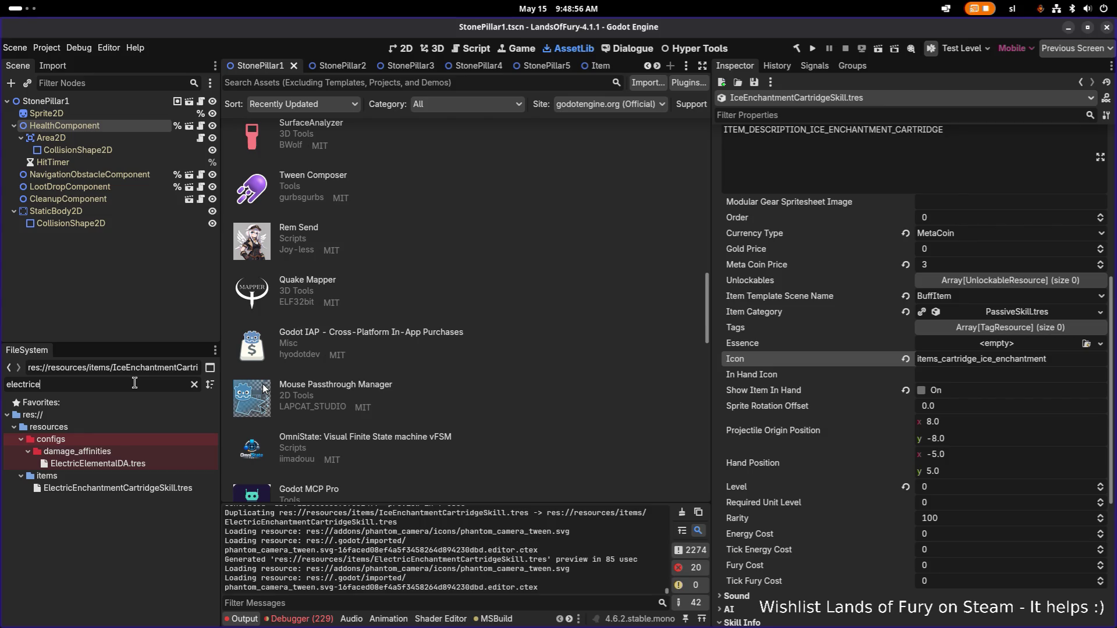
pyautogui.press('BackSpace')
pyautogui.click(156, 487)
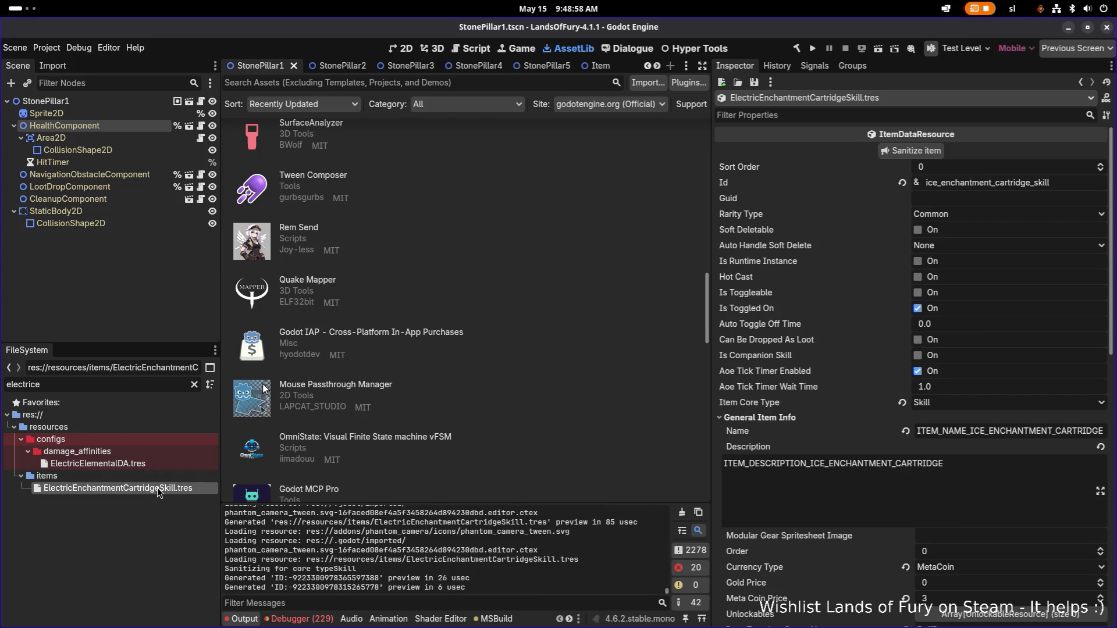
# Step: Change the Id prefix from ice to electric
pyautogui.click(938, 184)
pyautogui.press('BackSpace')
pyautogui.press('BackSpace')
pyautogui.press('BackSpace')
pyautogui.write('electri')
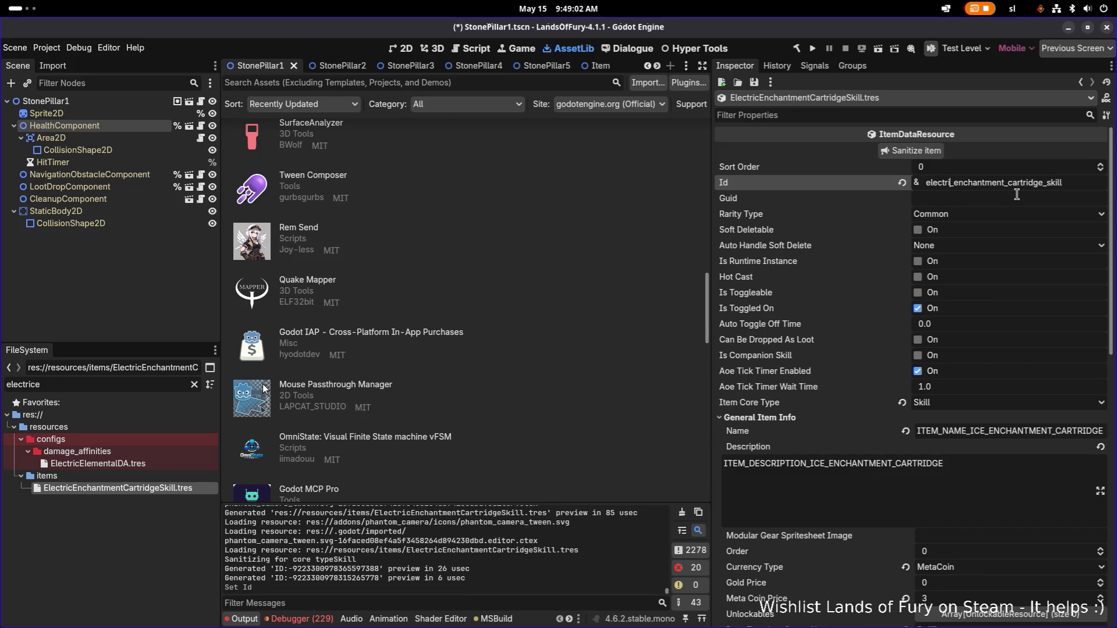
pyautogui.write('c')
pyautogui.hotkey('shift', 'Home')
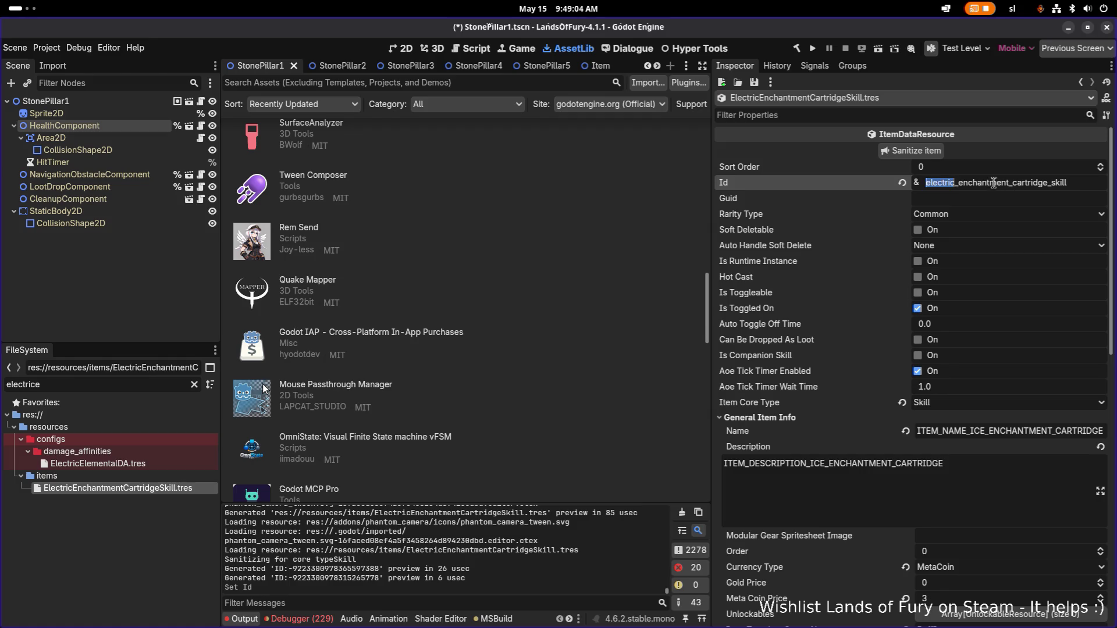
# Step: Replace ICE with ELECTRIC in the Name and Description keys and save the resource
pyautogui.click(985, 431)
pyautogui.hotkey('ctrl', 'shift', 'Left')
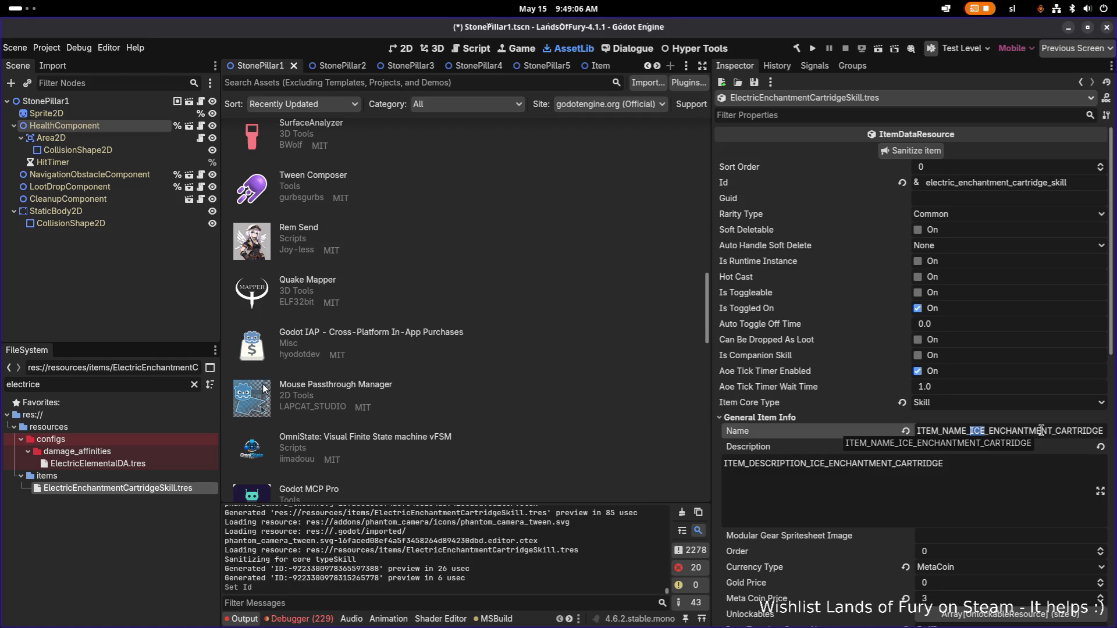
pyautogui.write('ELECTRIC')
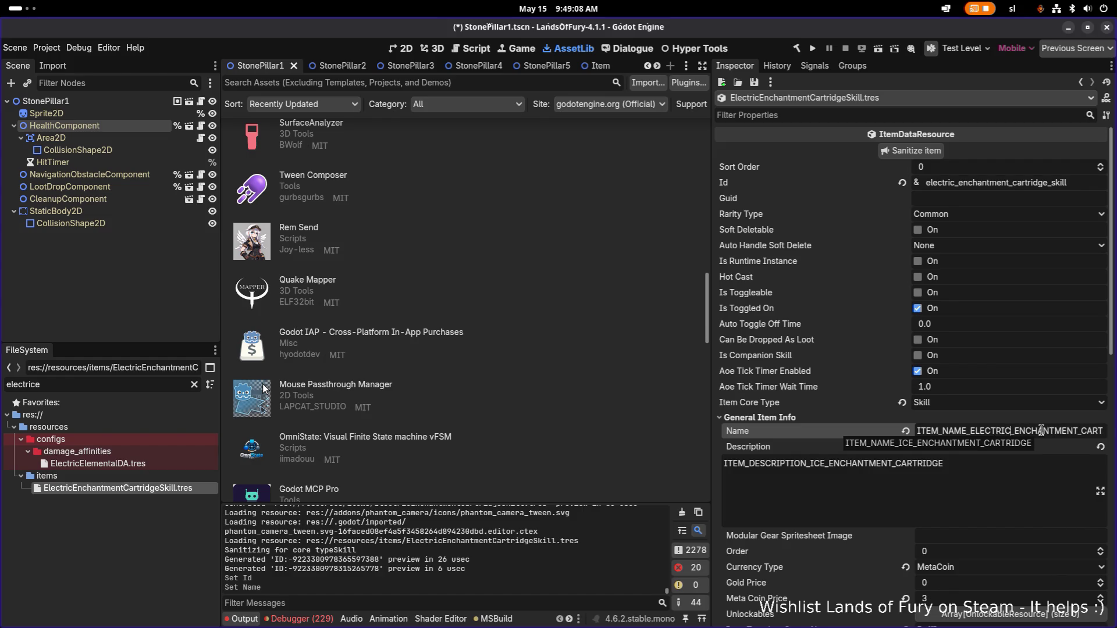
pyautogui.hotkey('shift', 'Home')
pyautogui.moveTo(1011, 432); pyautogui.dragTo(973, 436)
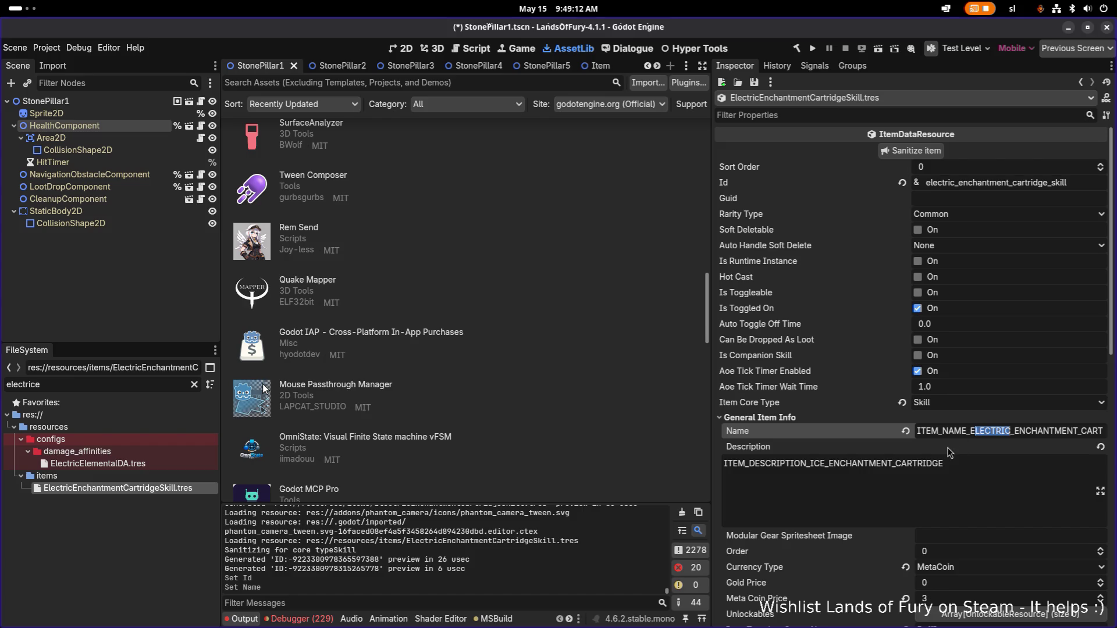
pyautogui.click(841, 466)
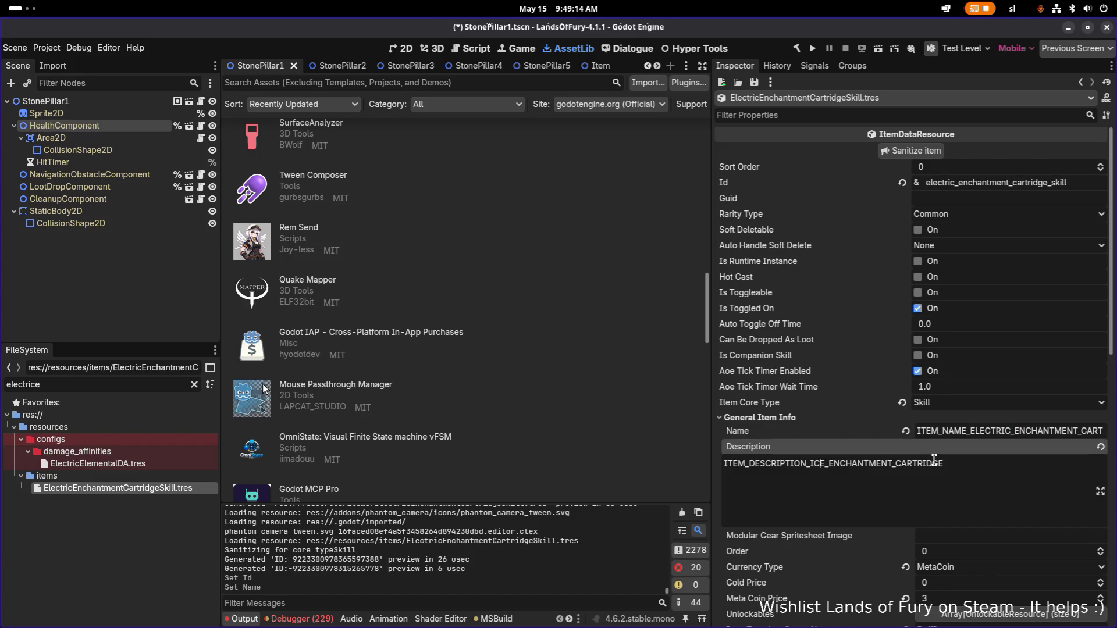
pyautogui.write('ELECTRIC')
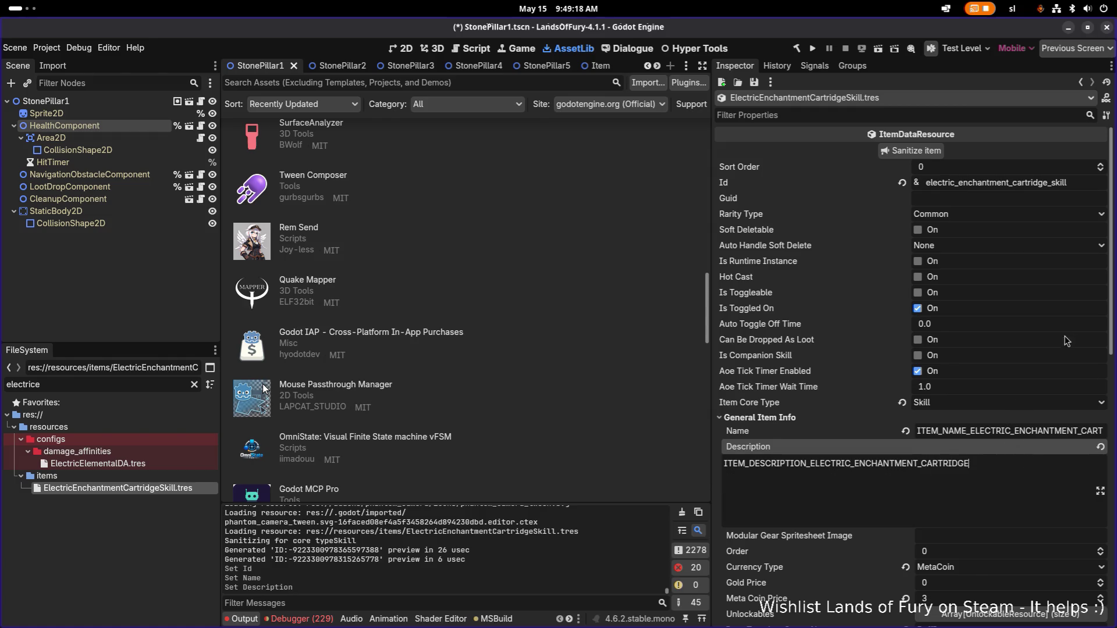
pyautogui.scroll(-3, 988, 460)
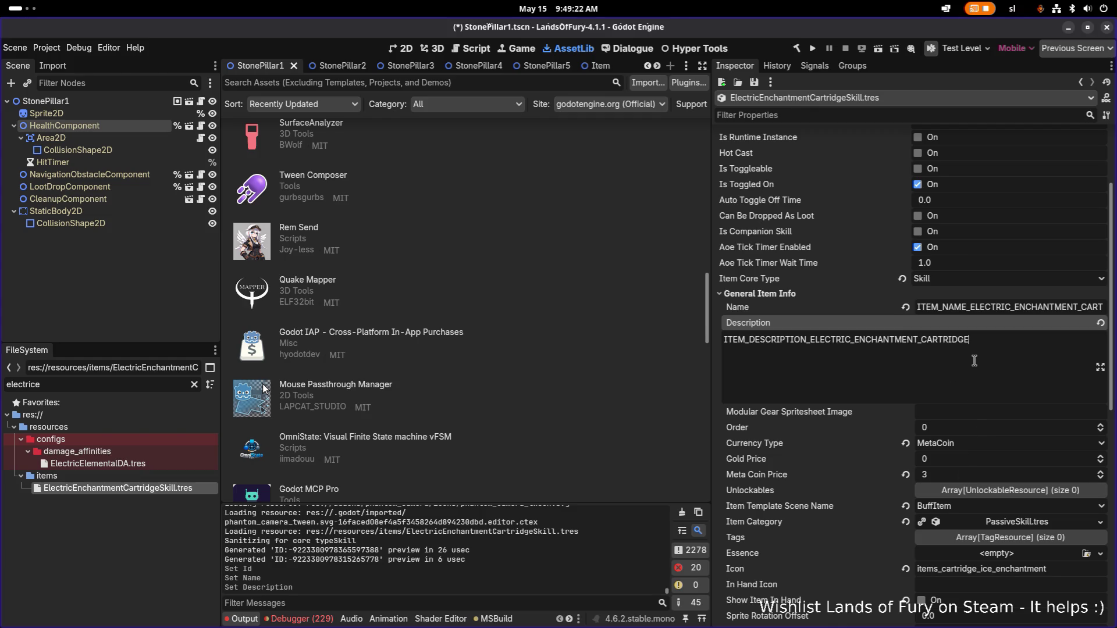
pyautogui.hotkey('ctrl', 's')
pyautogui.scroll(3, 992, 358)
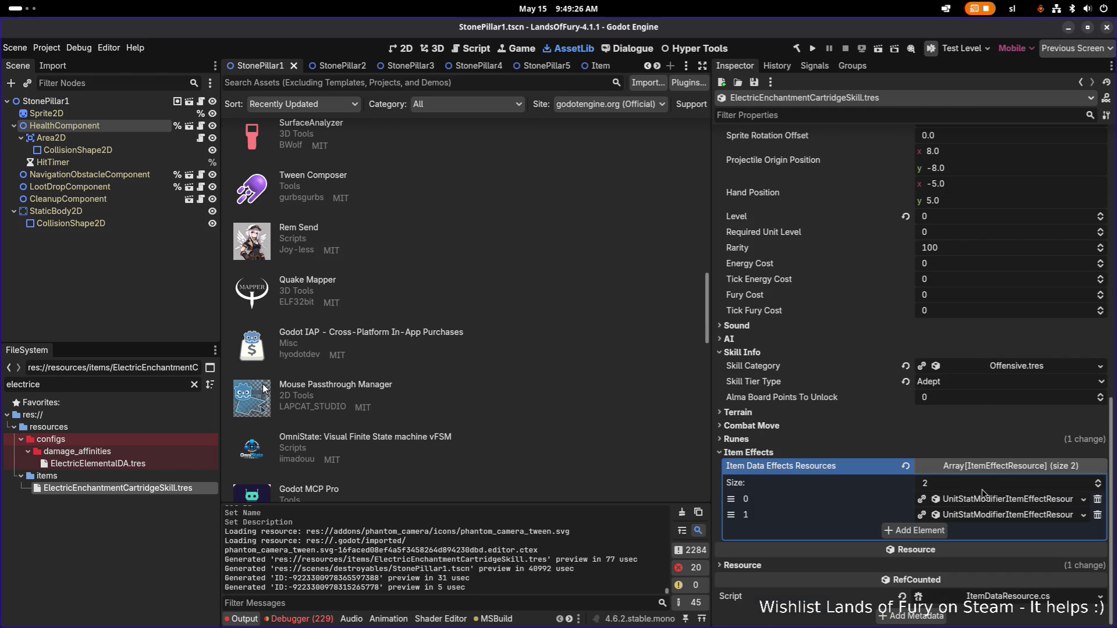
# Step: Keep the skill tier at Adept and make both item effects unique, excluding the shared damage stat
pyautogui.click(963, 382)
pyautogui.click(963, 384)
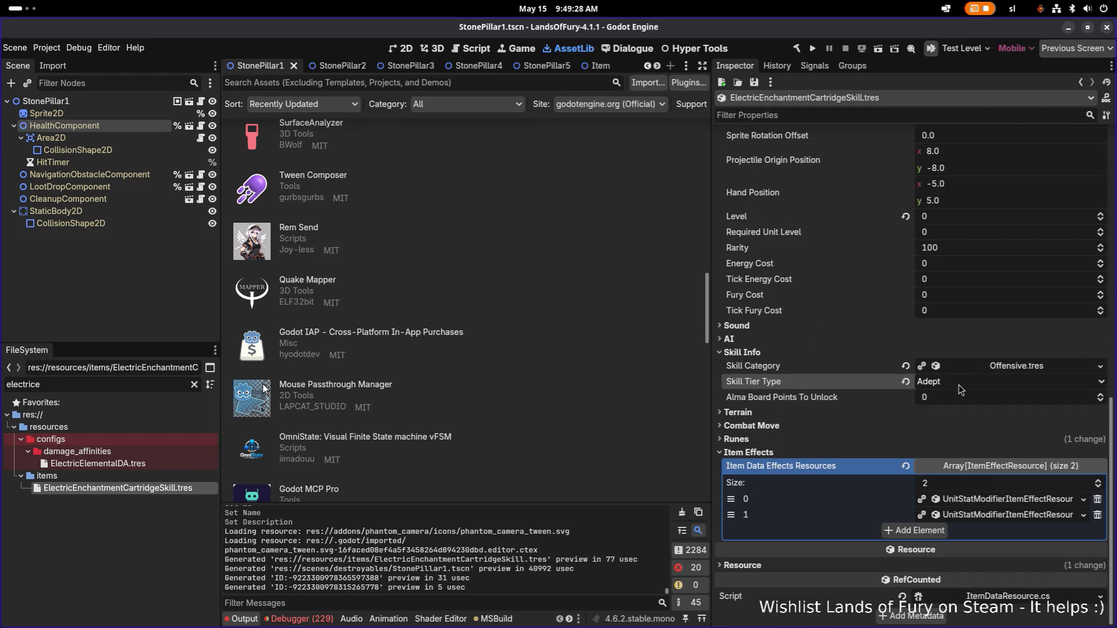
pyautogui.rightClick(988, 506)
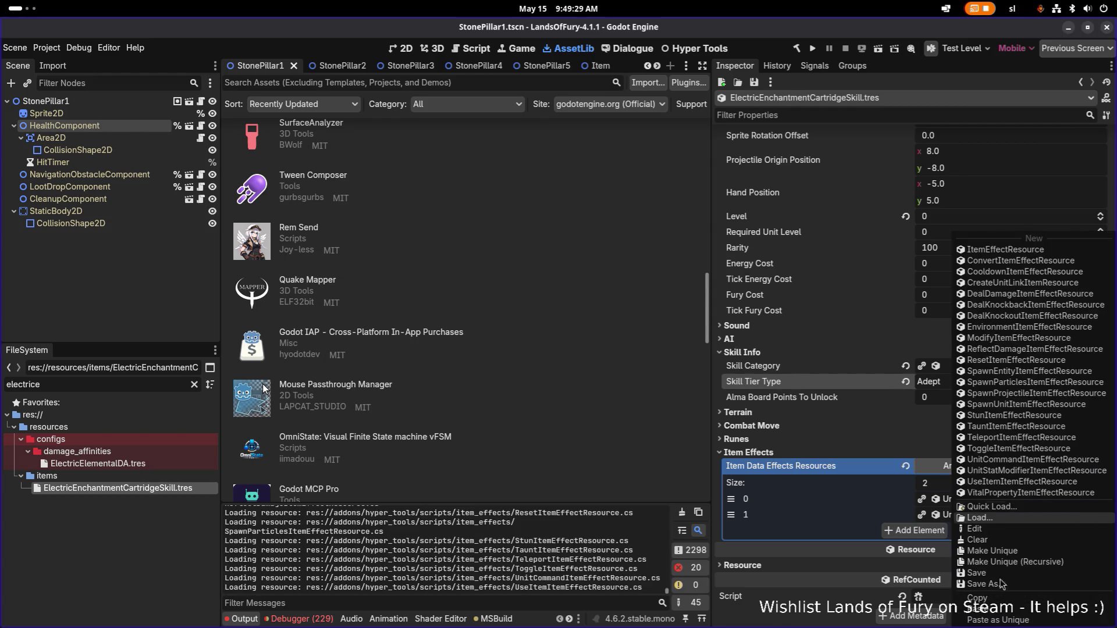
pyautogui.click(1035, 564)
pyautogui.click(617, 270)
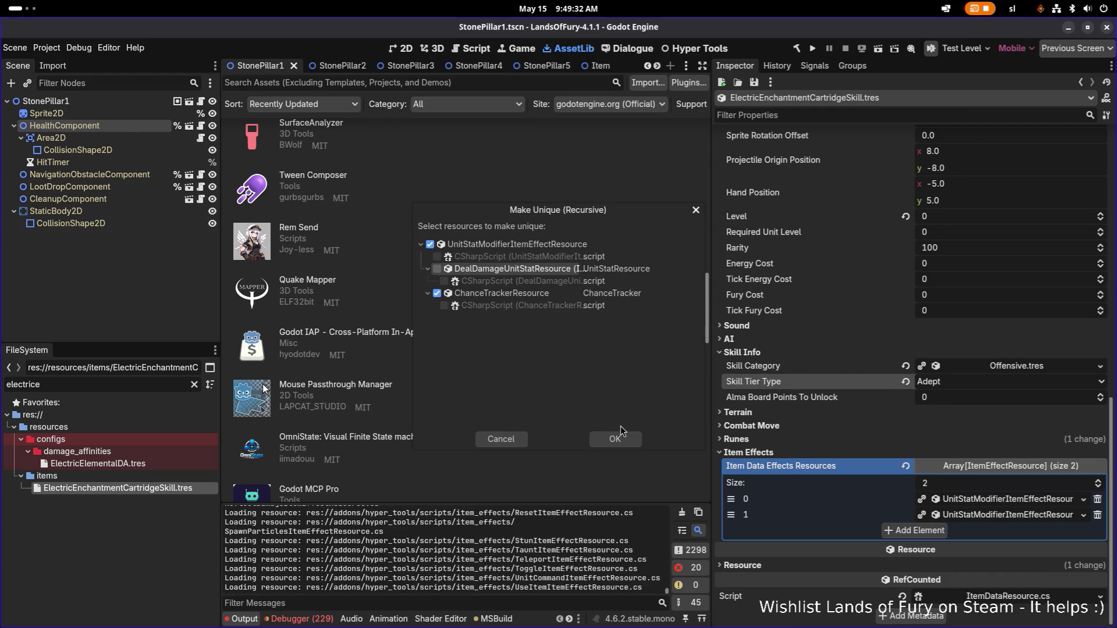
pyautogui.click(617, 439)
pyautogui.rightClick(964, 515)
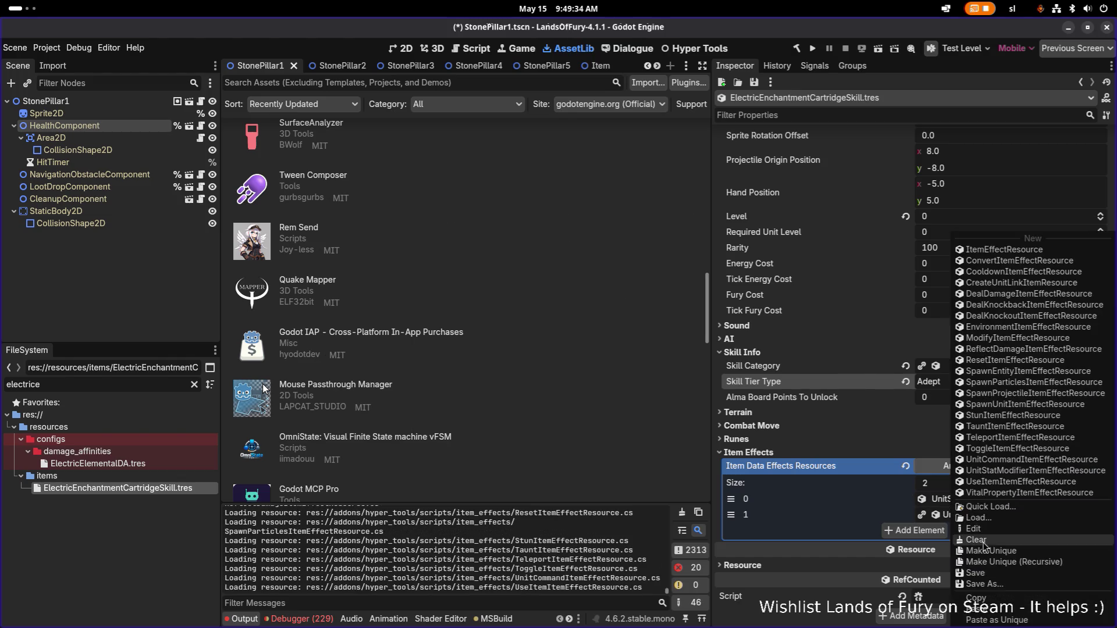
pyautogui.click(1003, 563)
pyautogui.click(616, 271)
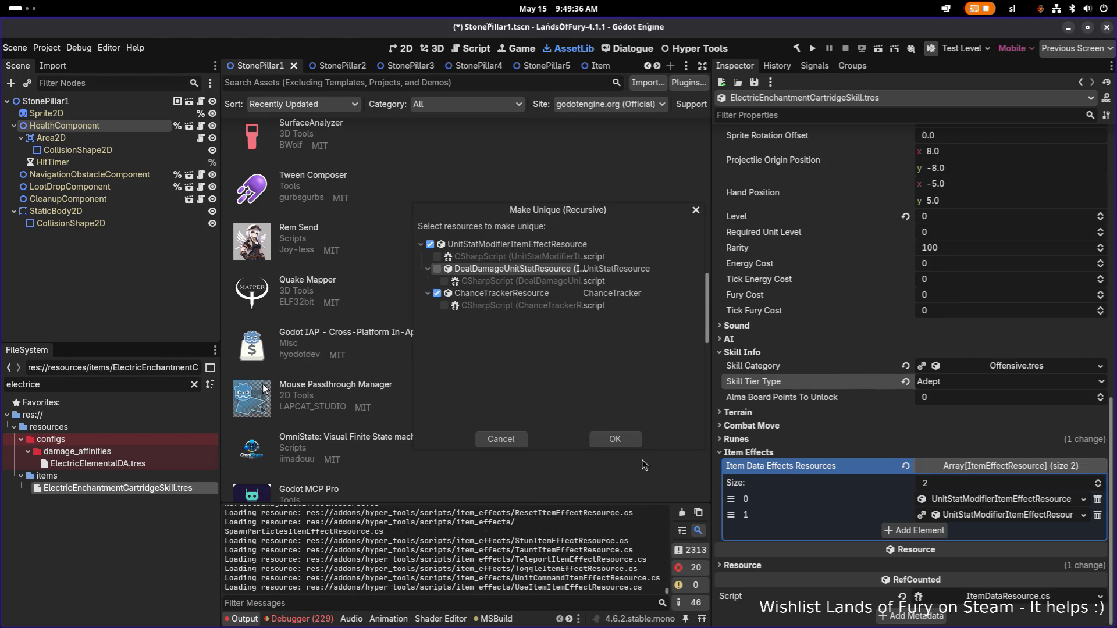
pyautogui.click(616, 439)
# Step: Set both effects' stat resource to ElectricDamage.tres, collapse the entries and save
pyautogui.click(1019, 500)
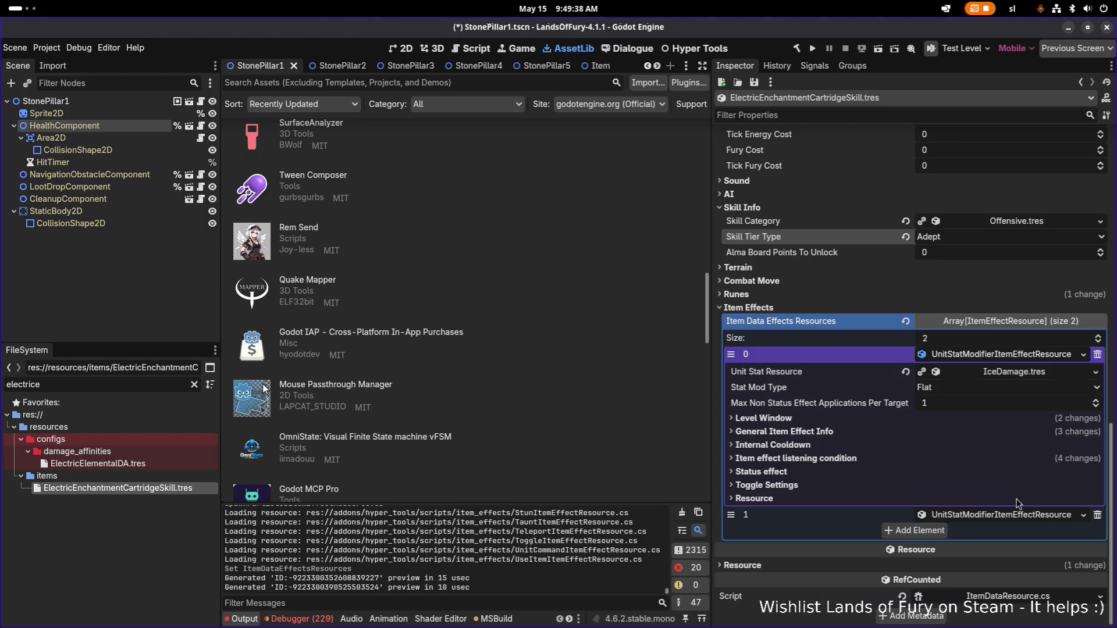
pyautogui.click(1096, 372)
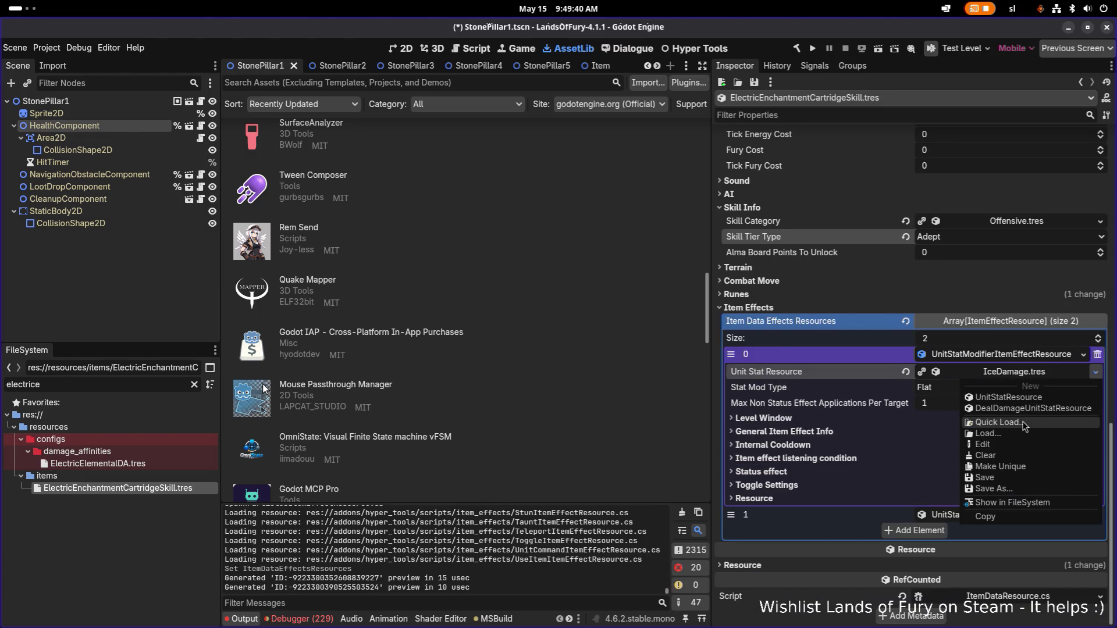
pyautogui.click(1030, 422)
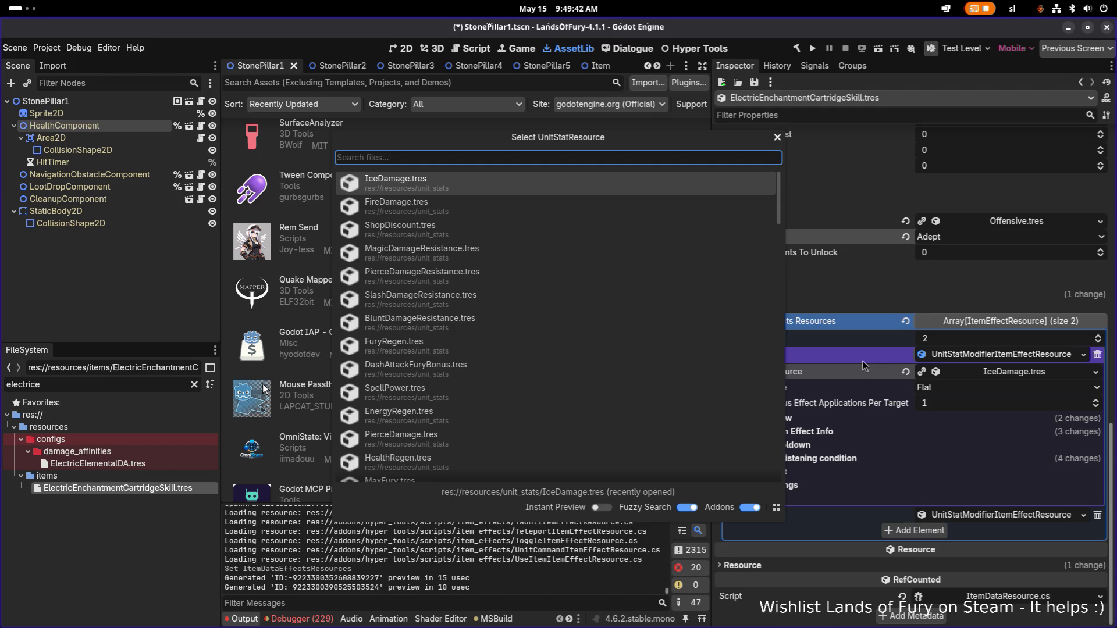
pyautogui.write('elec')
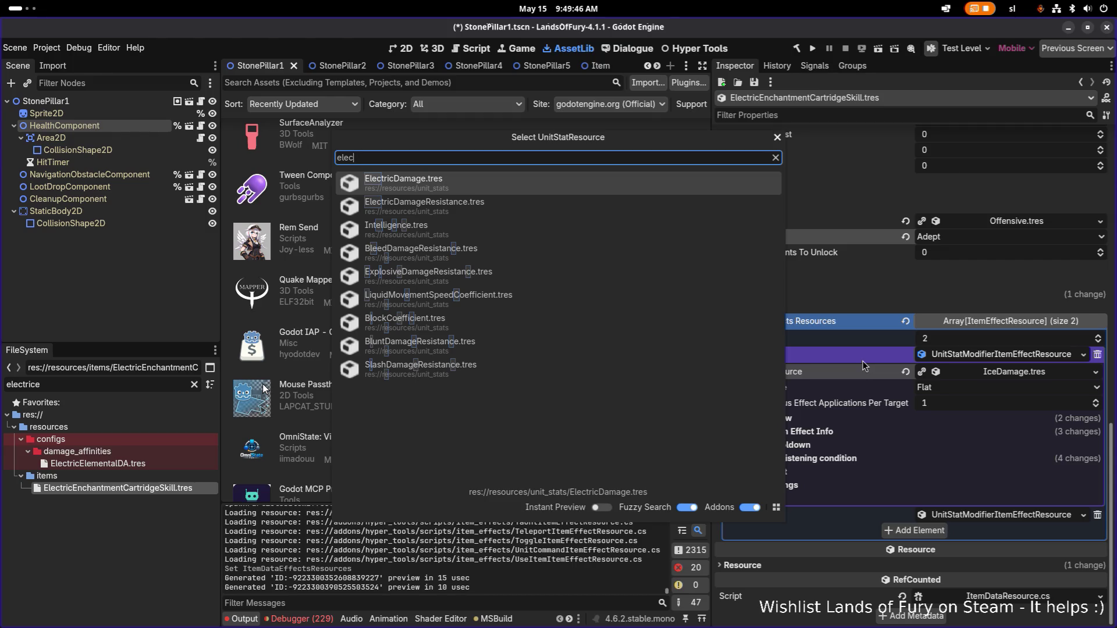
pyautogui.press('Return')
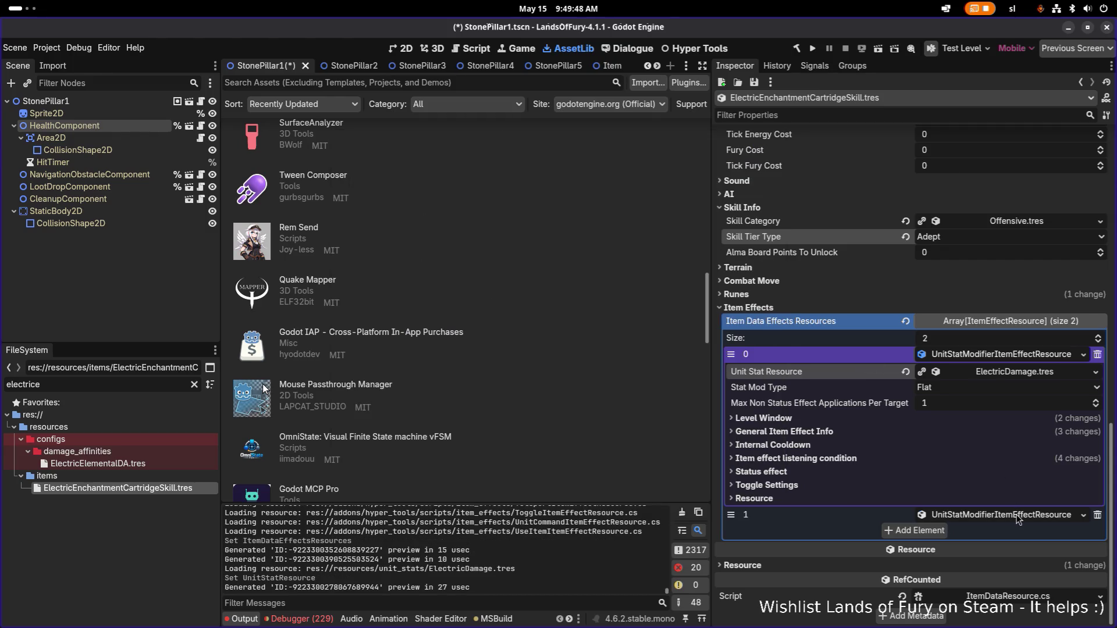
pyautogui.click(1019, 517)
pyautogui.click(1096, 533)
pyautogui.click(1044, 531)
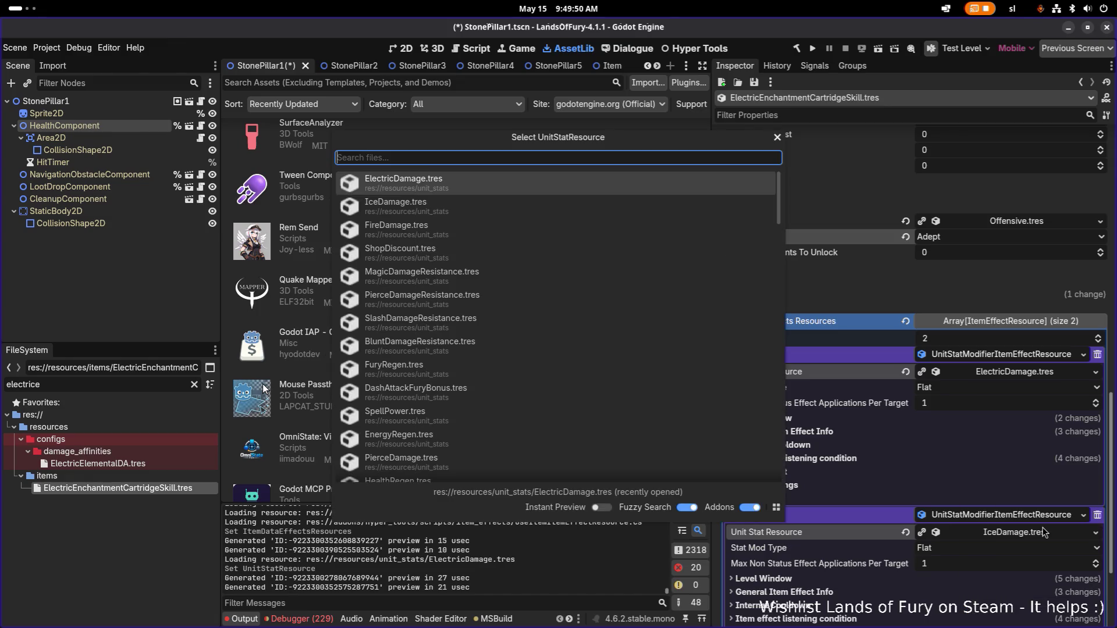
pyautogui.write('elec')
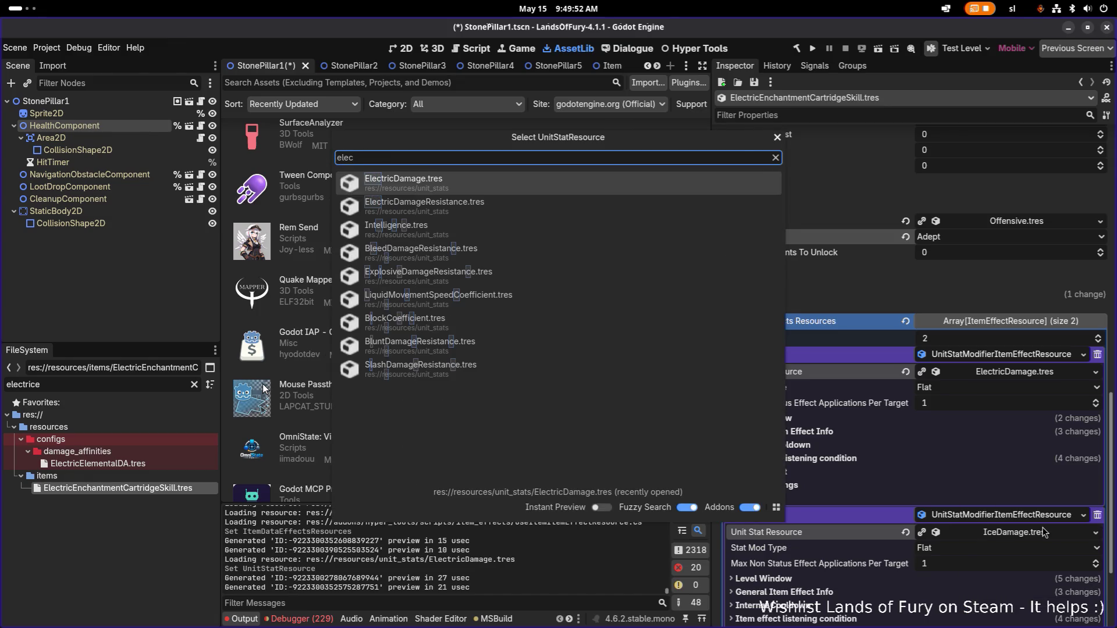
pyautogui.press('Return')
pyautogui.hotkey('ctrl', 's')
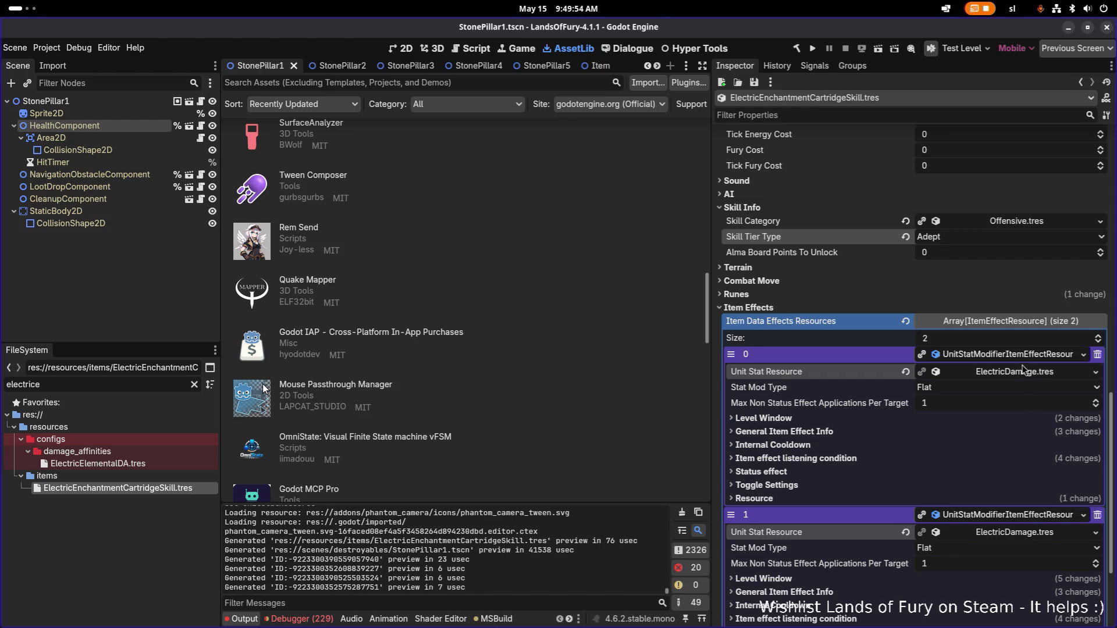
pyautogui.click(1027, 354)
pyautogui.click(1021, 372)
pyautogui.hotkey('ctrl', 's')
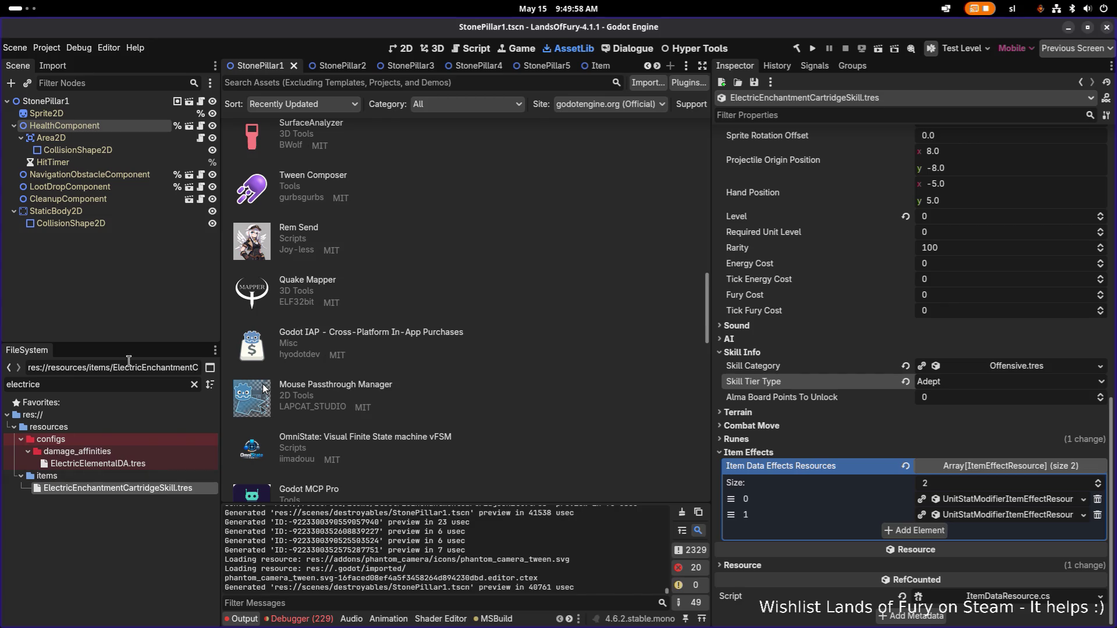
# Step: Rename the Icon to items_cartridge_electric_enchantment and save
pyautogui.scroll(10, 924, 347)
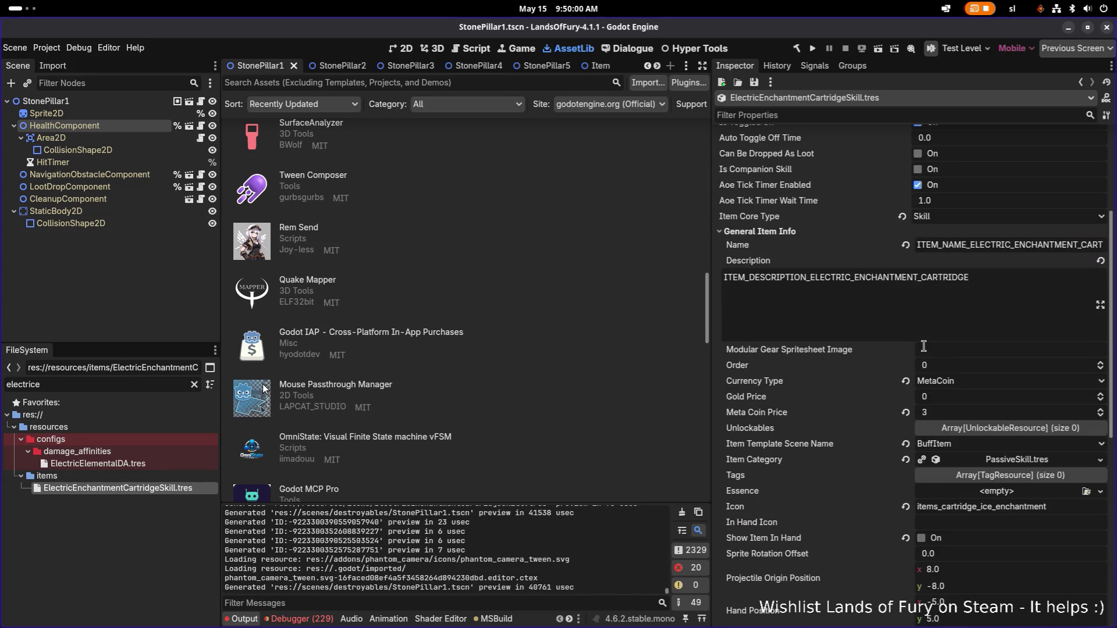
pyautogui.scroll(-2, 924, 347)
pyautogui.click(989, 445)
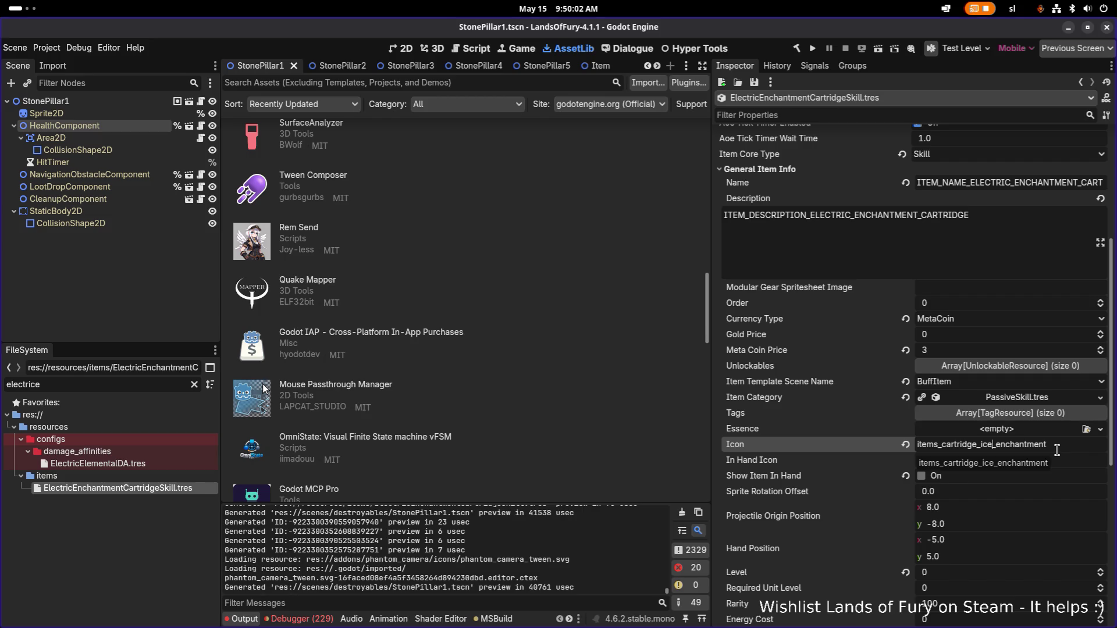
pyautogui.press('BackSpace')
pyautogui.press('BackSpace')
pyautogui.press('BackSpace')
pyautogui.write('electrix')
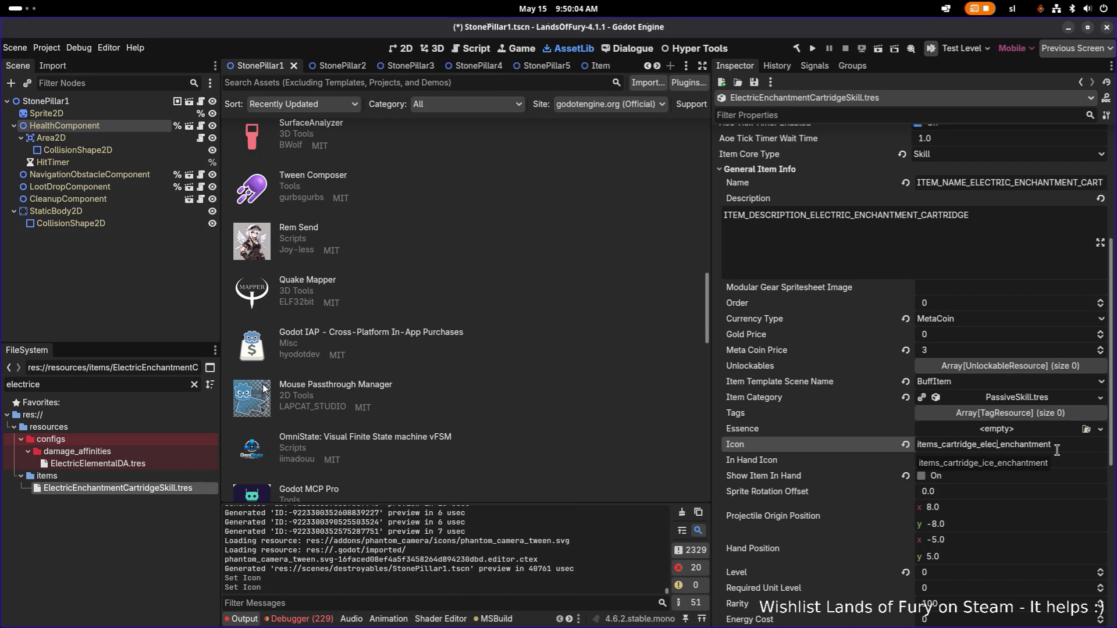
pyautogui.press('BackSpace')
pyautogui.write('c')
pyautogui.press('Return')
pyautogui.hotkey('ctrl', 's')
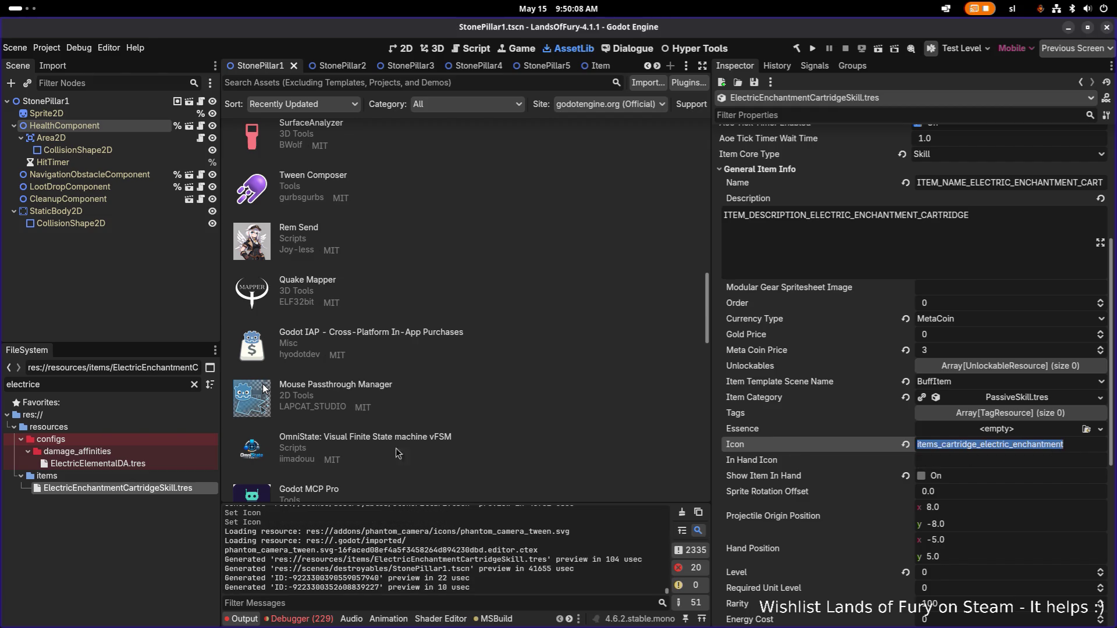
# Step: Duplicate the fire enchantment texture as items_cartridge_electric_enchantment and open it
pyautogui.click(88, 380)
pyautogui.hotkey('ctrl', 'a')
pyautogui.write('enchan')
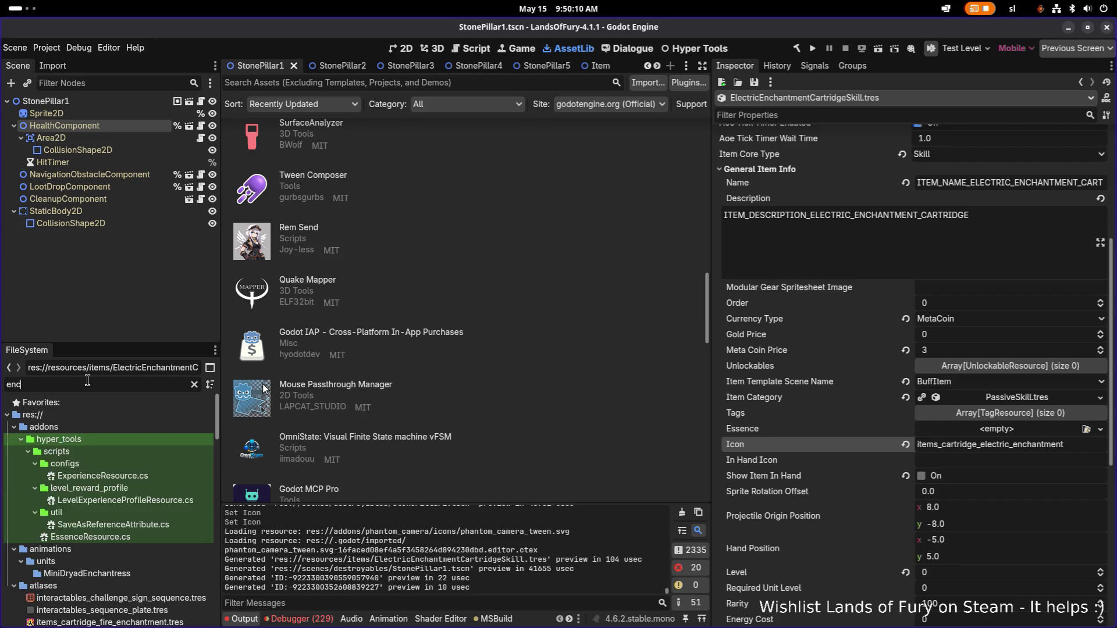
pyautogui.click(158, 477)
pyautogui.hotkey('ctrl', 'd')
pyautogui.write('items_cartridge_electric_enchantment')
pyautogui.press('Return')
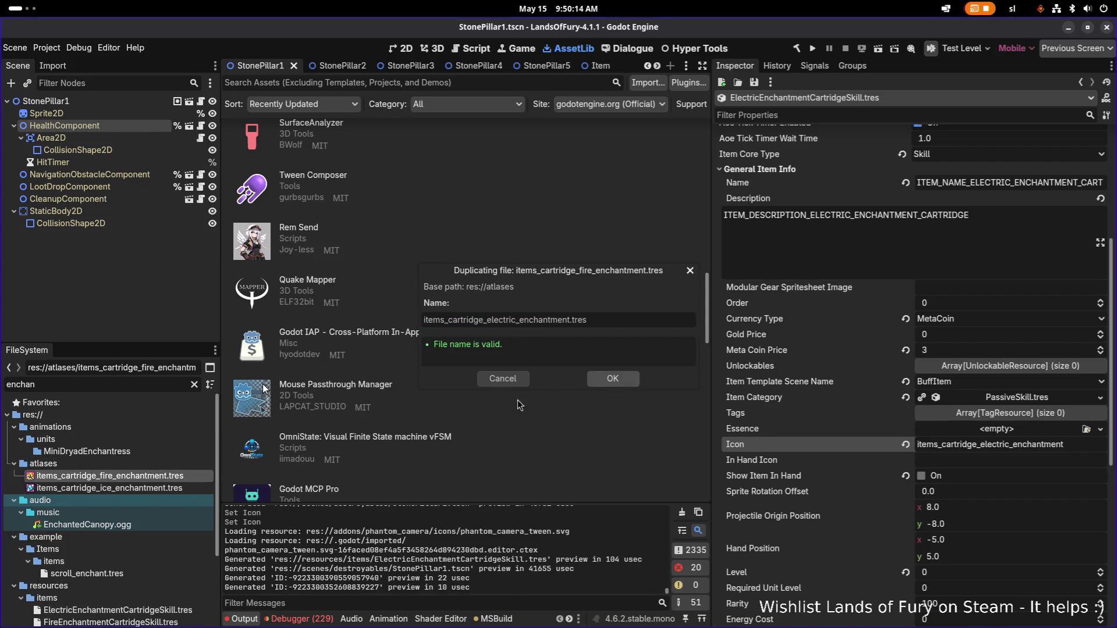
pyautogui.click(149, 479)
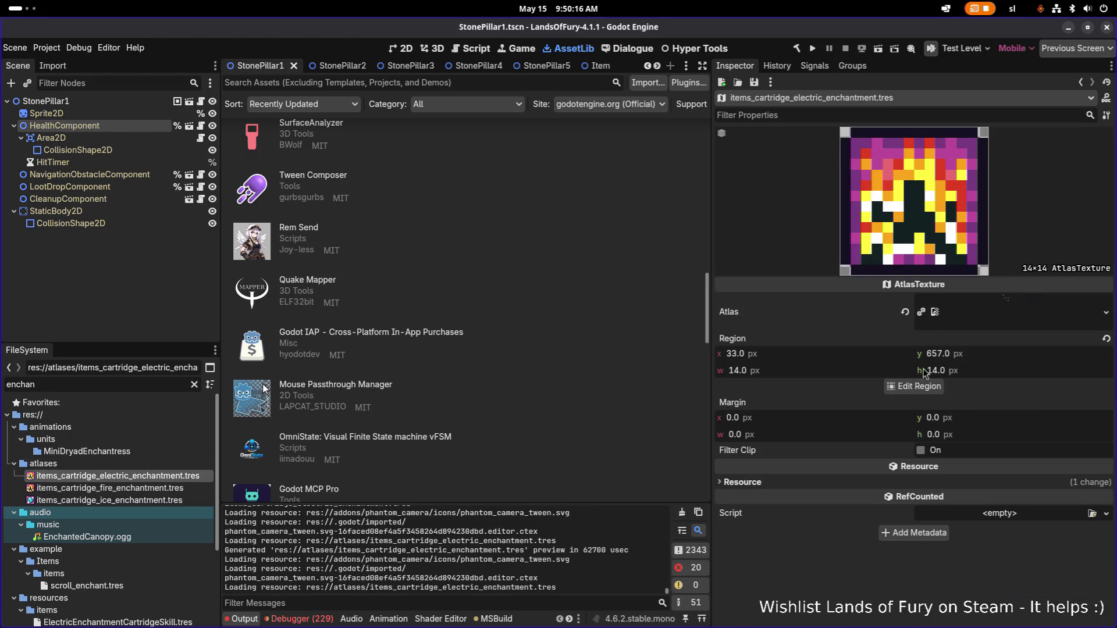
# Step: Crop the texture region onto the lightning sprite (x 81, y 641, 14×14) and save
pyautogui.click(914, 387)
pyautogui.scroll(-10, 506, 313)
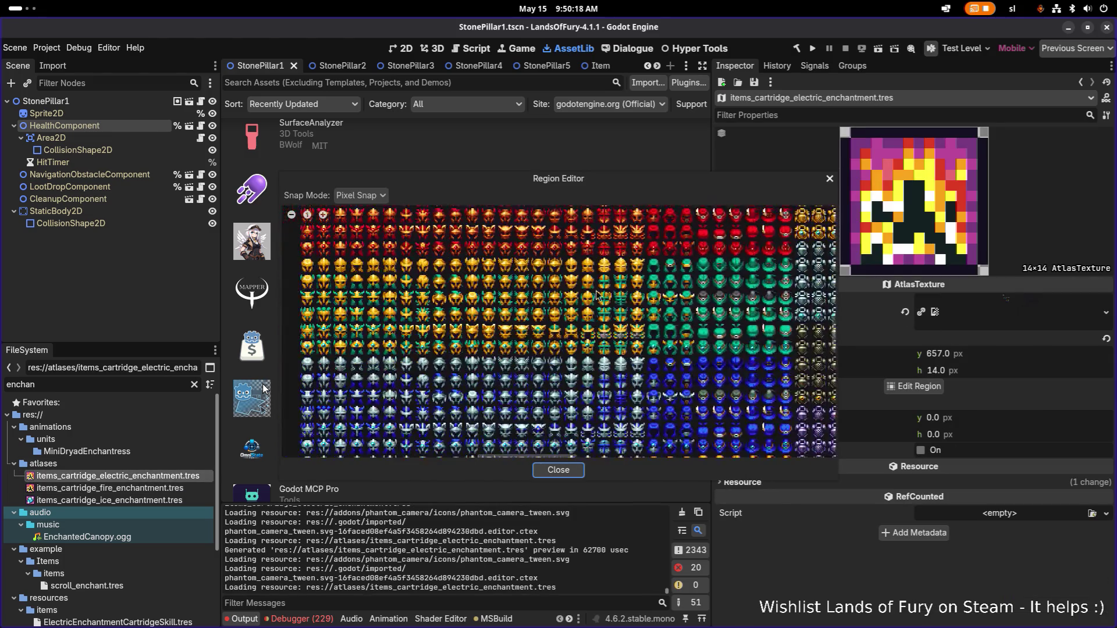
pyautogui.scroll(10, 651, 344)
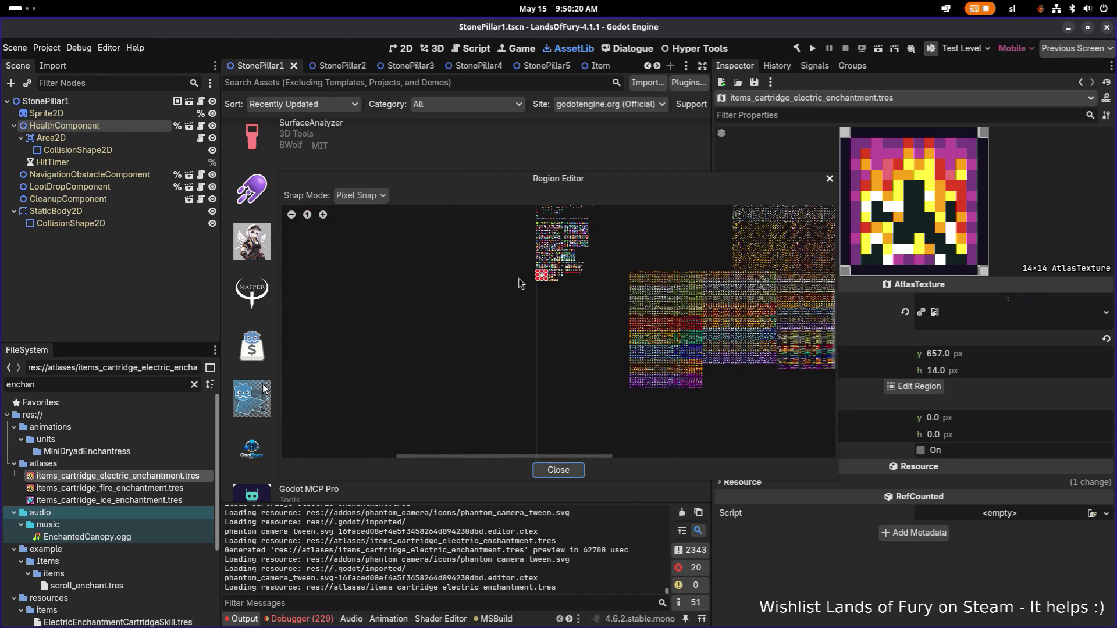
pyautogui.scroll(5, 587, 361)
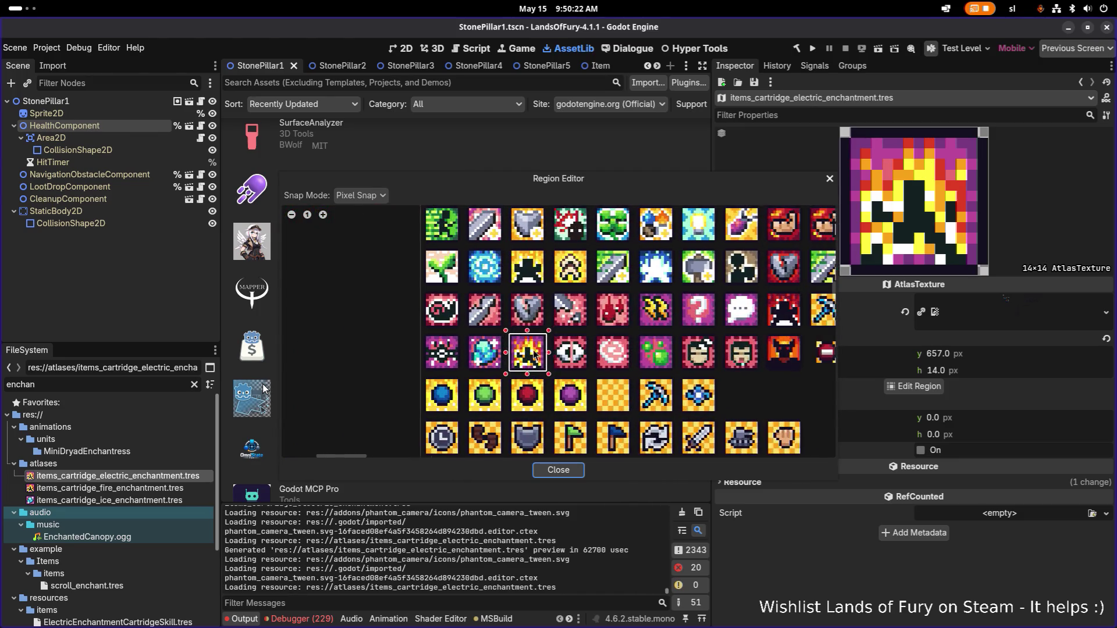
pyautogui.hscroll(2, 652, 303)
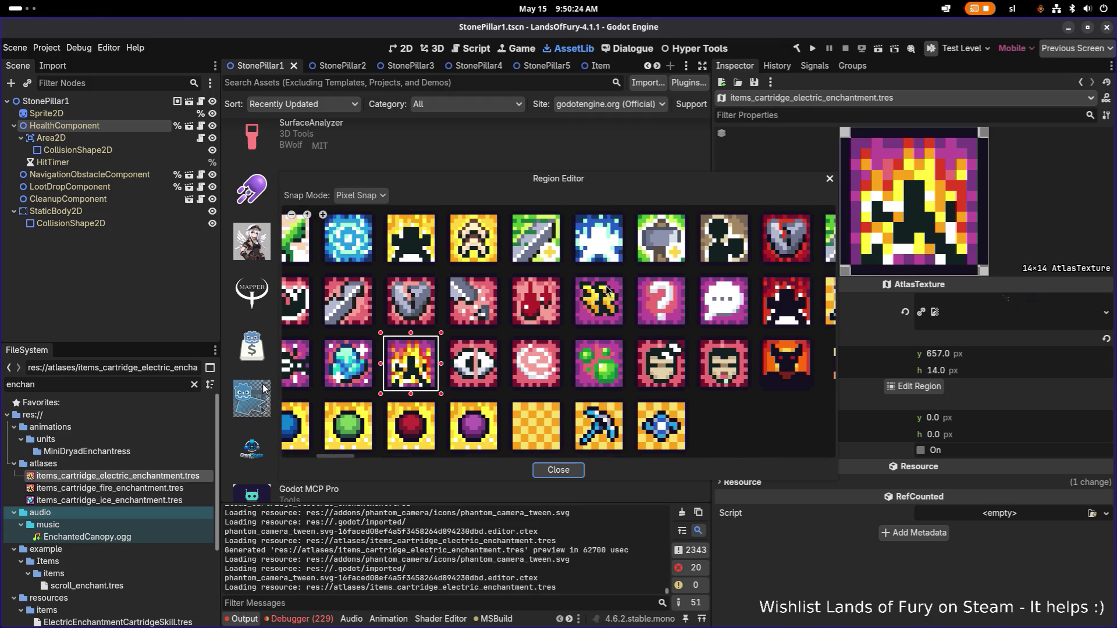
pyautogui.scroll(2, 550, 303)
pyautogui.moveTo(516, 280); pyautogui.dragTo(591, 354)
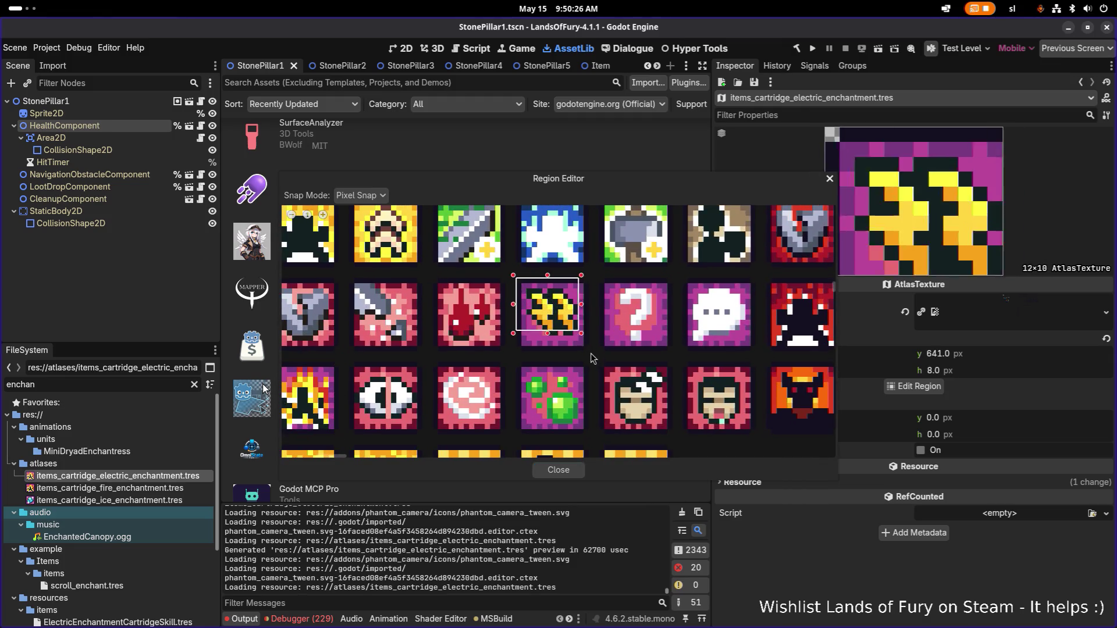
pyautogui.click(558, 470)
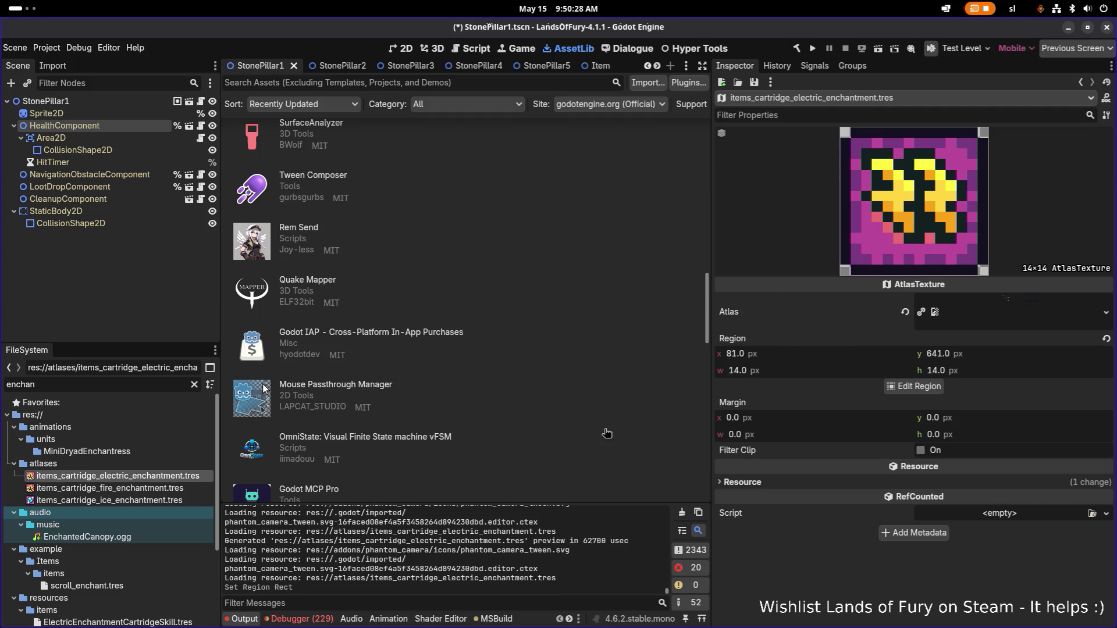
pyautogui.hotkey('ctrl', 's')
pyautogui.scroll(-5, 551, 352)
pyautogui.scroll(5, 547, 352)
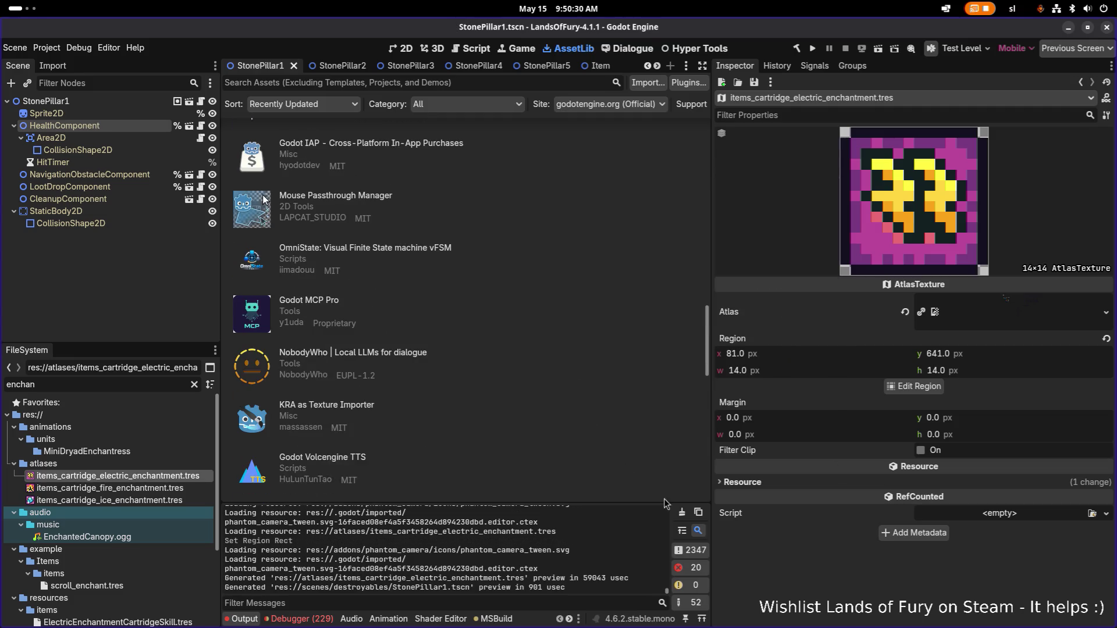
pyautogui.click(161, 487)
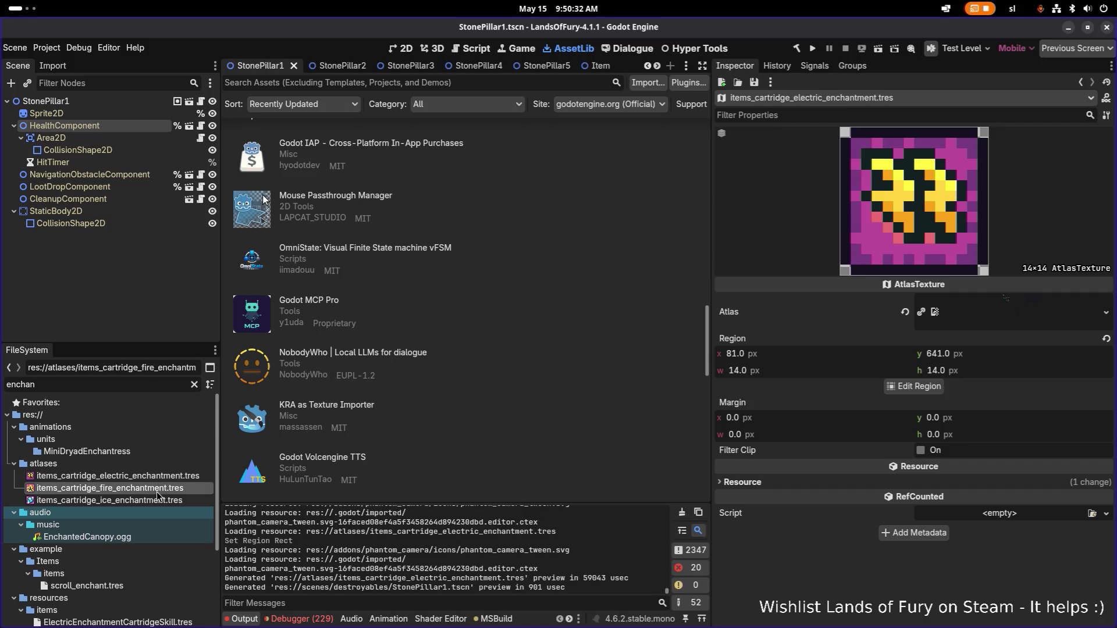
# Step: Compare the ice enchantment texture and the Fire and Electric cartridge skill files
pyautogui.click(156, 501)
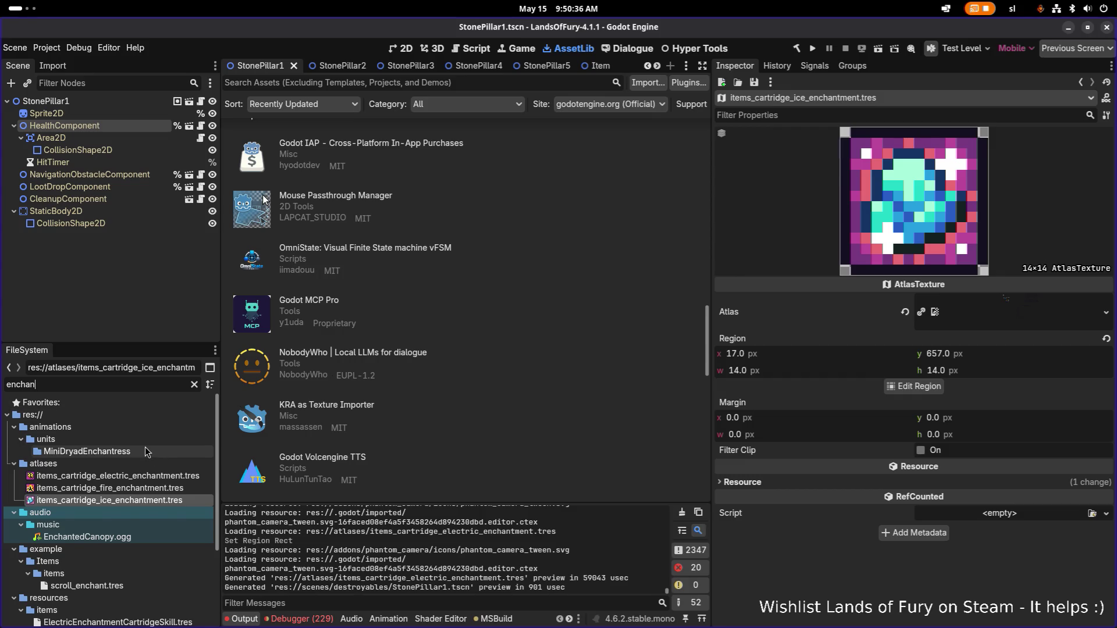
pyautogui.scroll(-4, 147, 453)
pyautogui.press('Down')
pyautogui.press('Down')
pyautogui.press('Down')
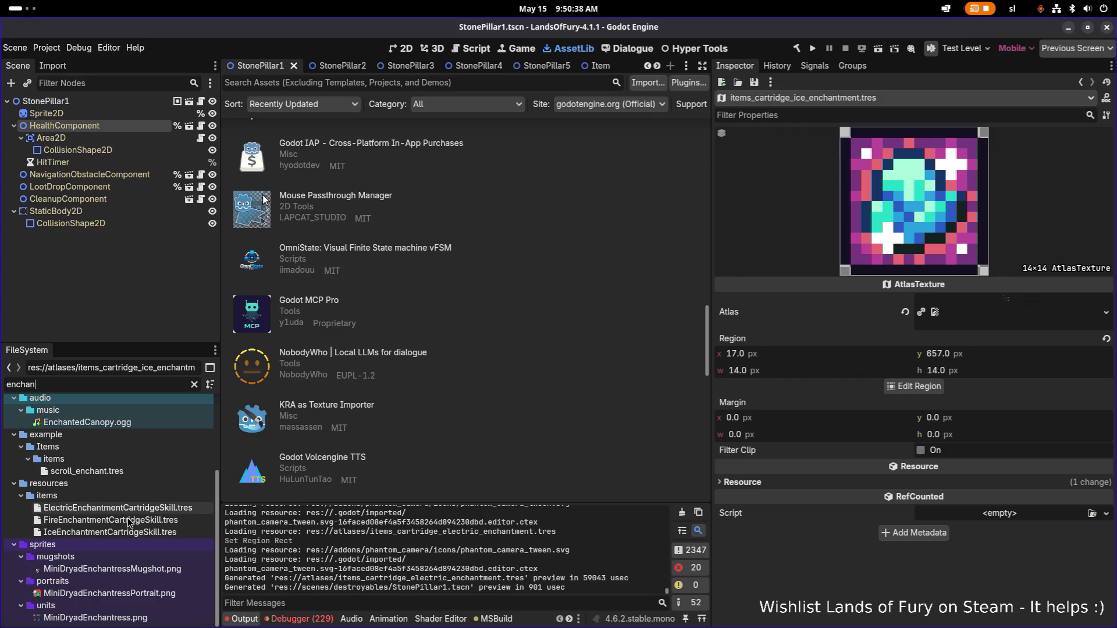
pyautogui.click(160, 508)
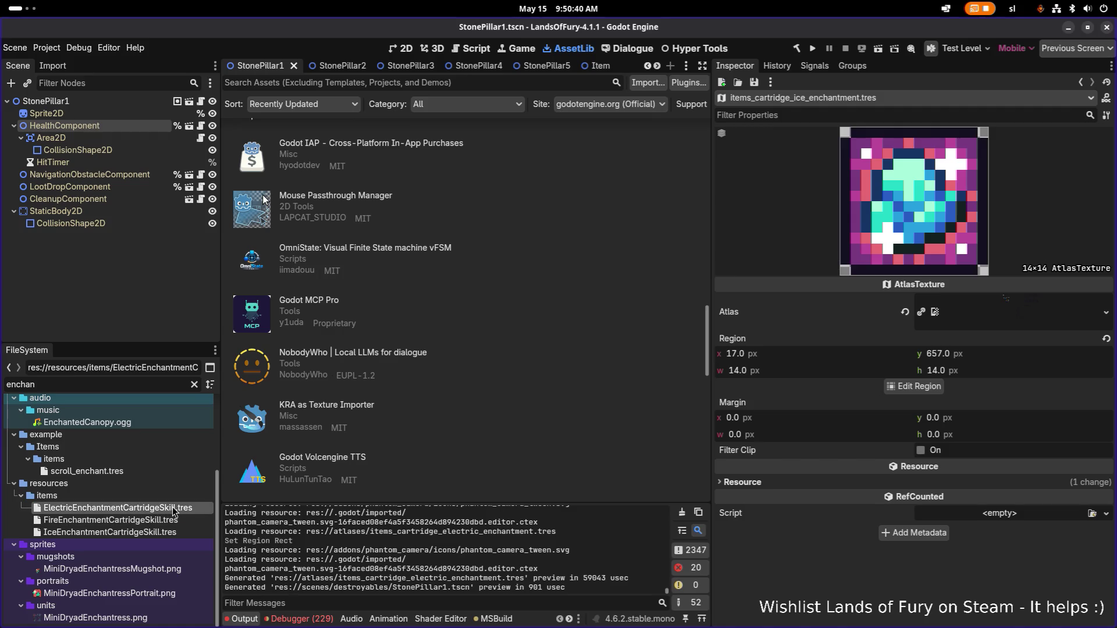
pyautogui.click(140, 521)
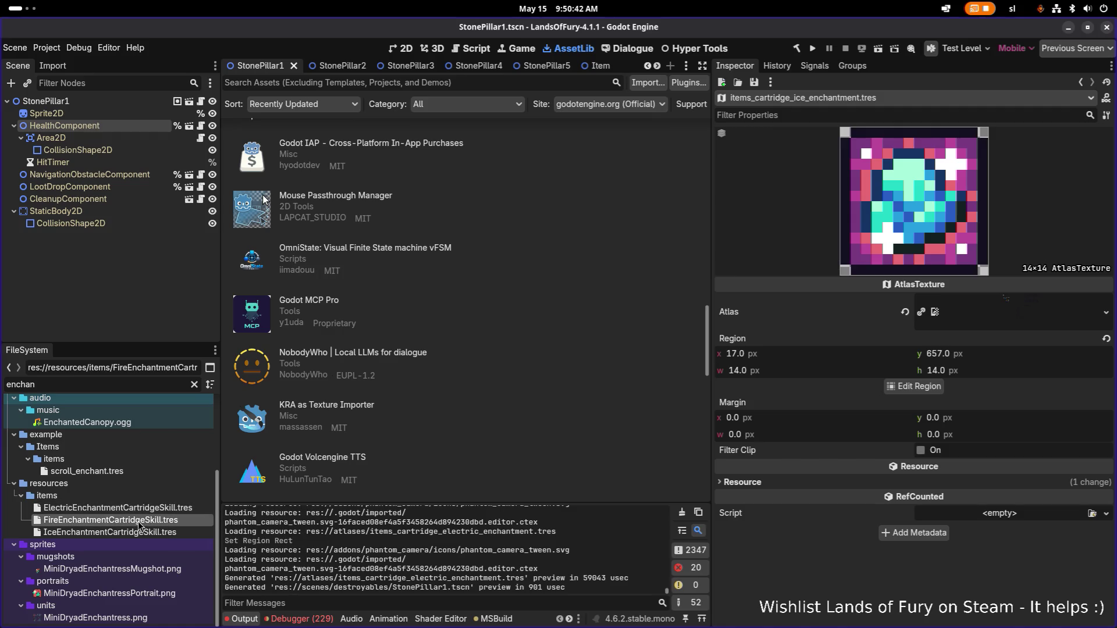
pyautogui.click(141, 509)
pyautogui.click(140, 521)
pyautogui.click(141, 509)
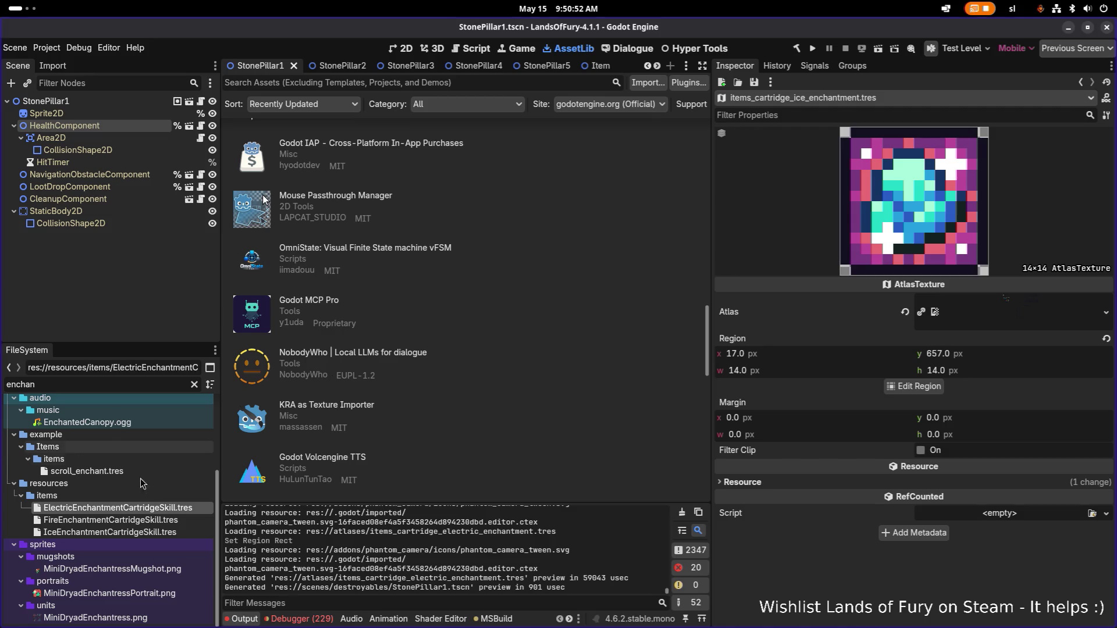
pyautogui.click(151, 522)
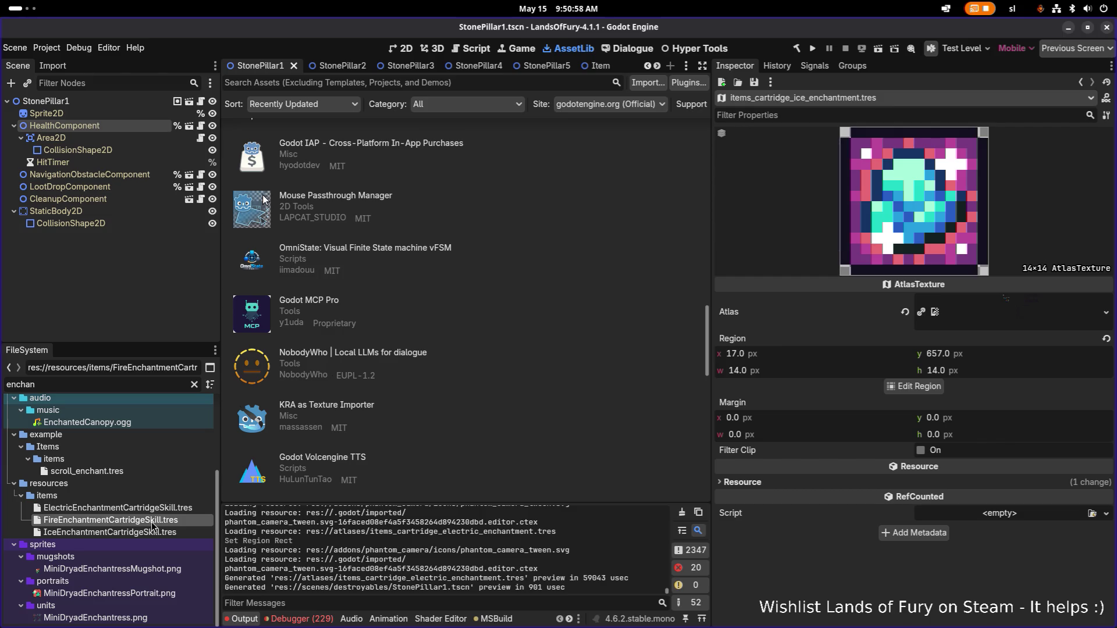
pyautogui.press('Up')
pyautogui.press('Down')
# Step: Cancel a rename of the Fire file and open IceEnchantmentCartridgeSkill.tres in the Inspector
pyautogui.press('F2')
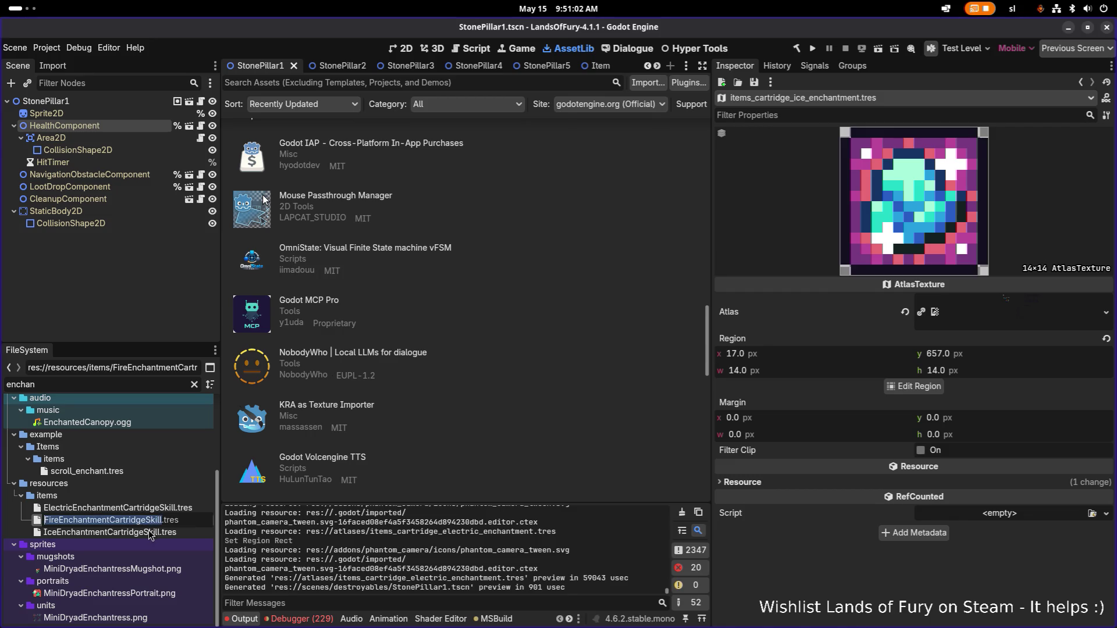
pyautogui.click(150, 532)
pyautogui.click(152, 508)
pyautogui.doubleClick(148, 521)
pyautogui.click(152, 509)
pyautogui.click(150, 533)
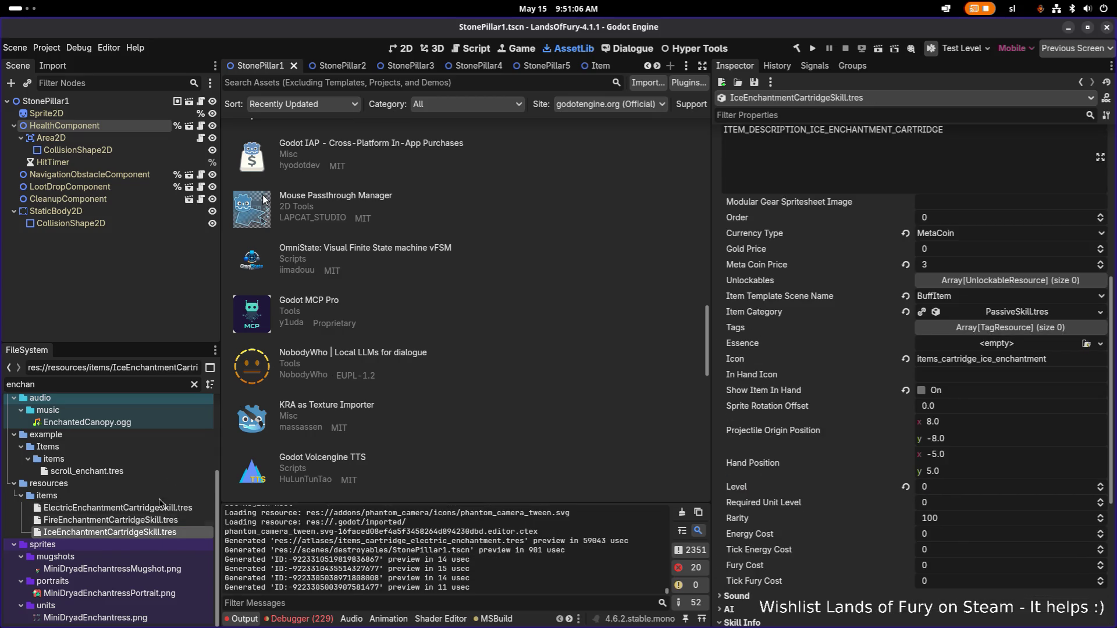
# Step: Clear the file filter and reselect the Ice enchantment cartridge skill
pyautogui.click(194, 385)
pyautogui.scroll(-3, 161, 435)
pyautogui.scroll(1, 158, 443)
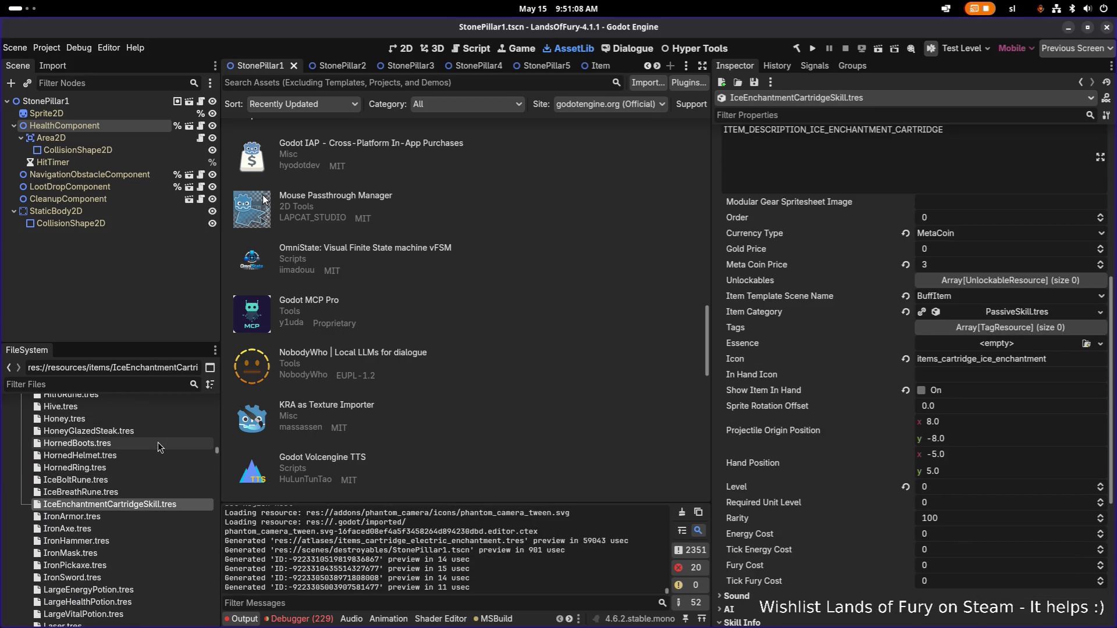
pyautogui.scroll(2, 150, 466)
pyautogui.click(138, 521)
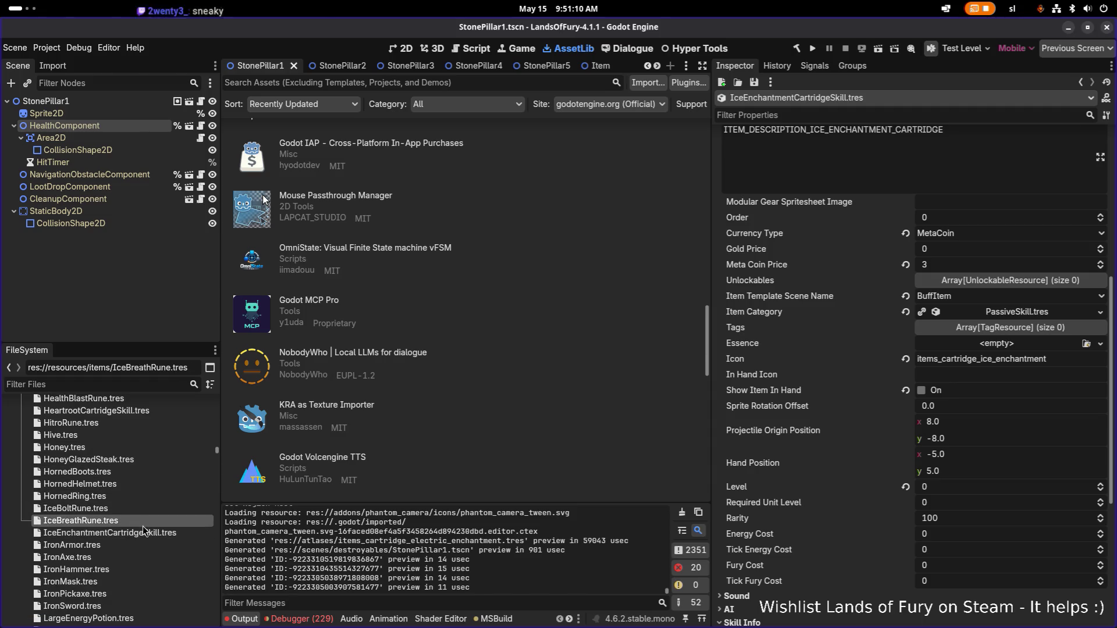
pyautogui.click(146, 532)
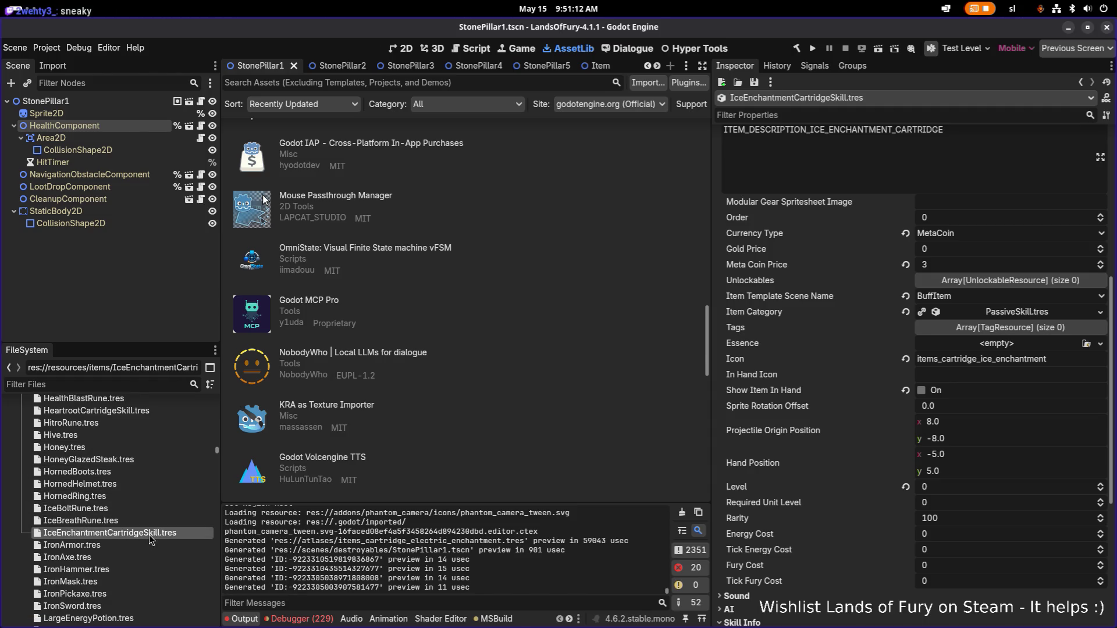
# Step: Filter for 'unlocka', open resources/unlockables, and select SecondWindCartridgeSkill.tres
pyautogui.click(149, 382)
pyautogui.write('unlockabl')
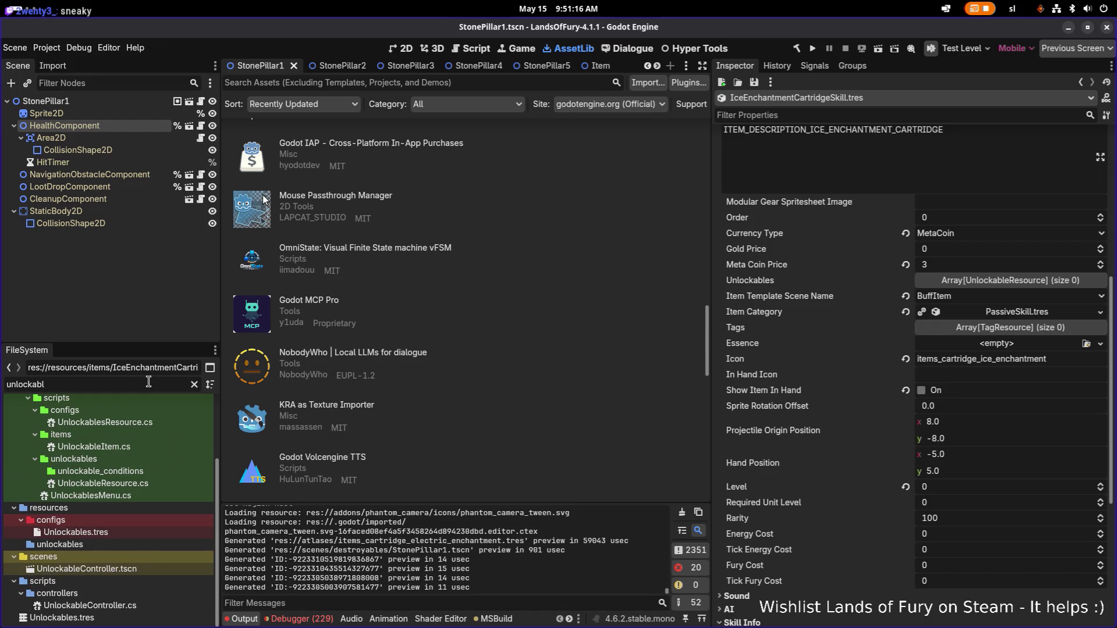
pyautogui.click(64, 544)
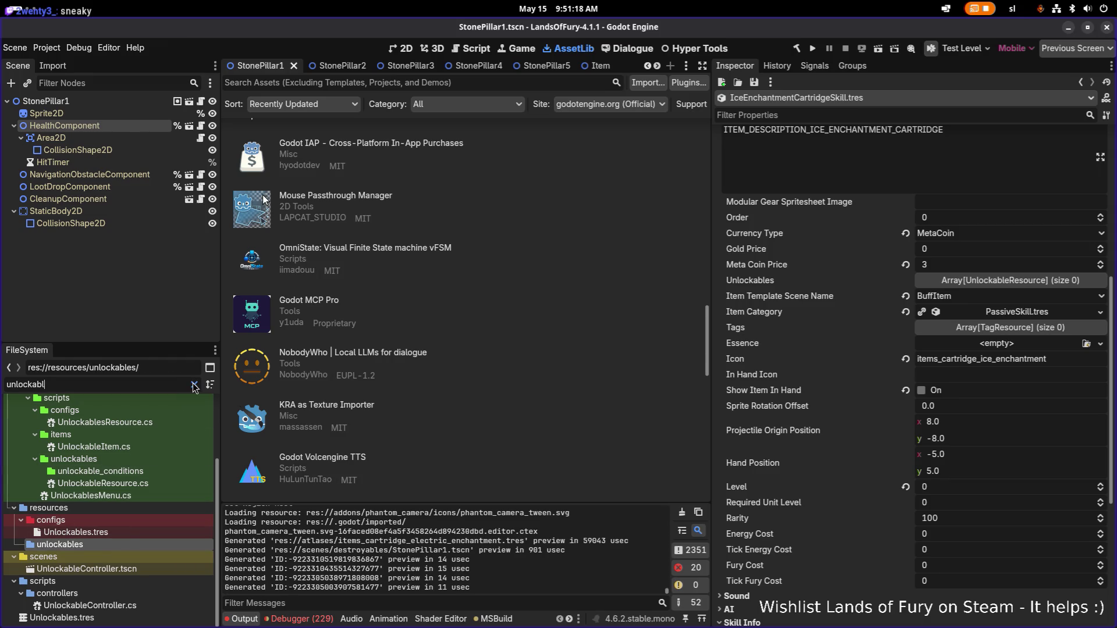
pyautogui.click(194, 385)
pyautogui.scroll(-10, 172, 450)
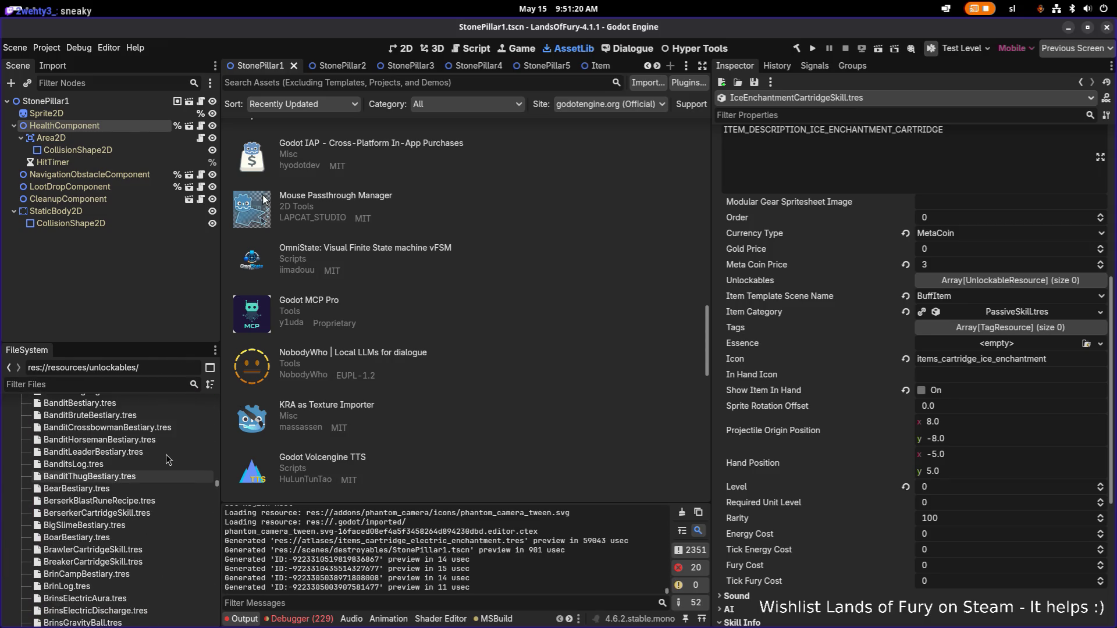
pyautogui.scroll(-5, 127, 484)
pyautogui.scroll(-15, 150, 507)
pyautogui.scroll(10, 145, 522)
pyautogui.scroll(10, 143, 512)
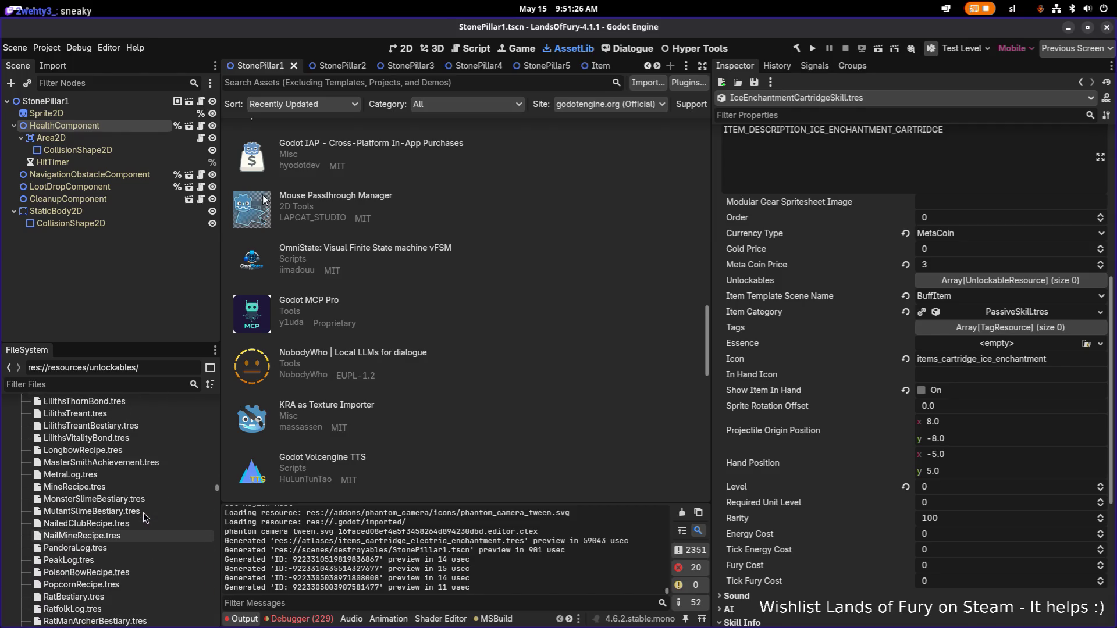
pyautogui.scroll(-10, 161, 437)
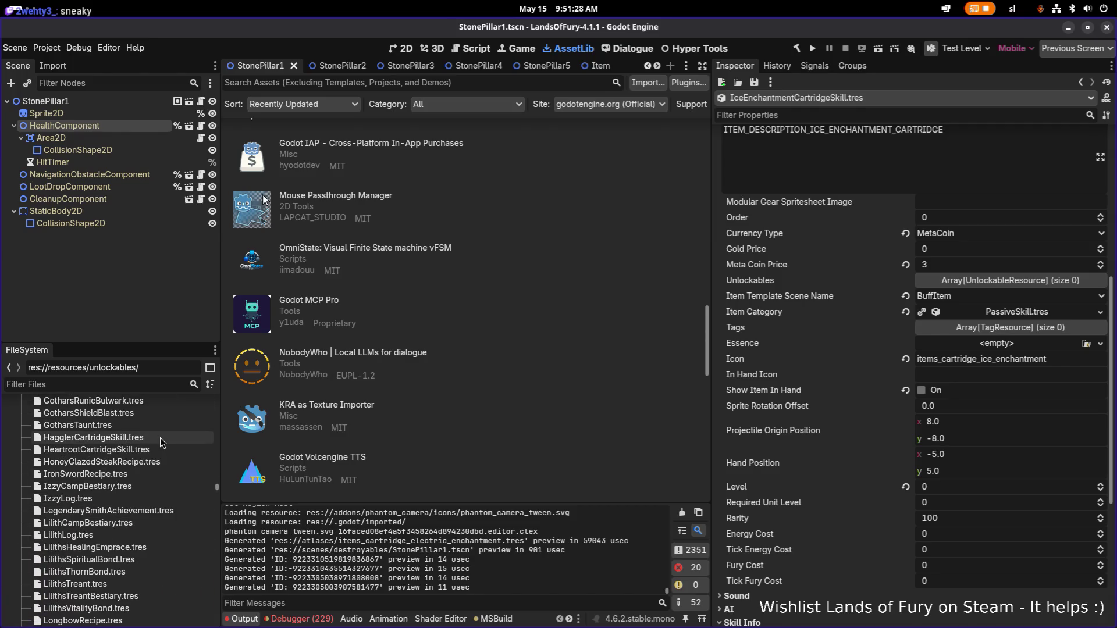
pyautogui.scroll(-2, 160, 443)
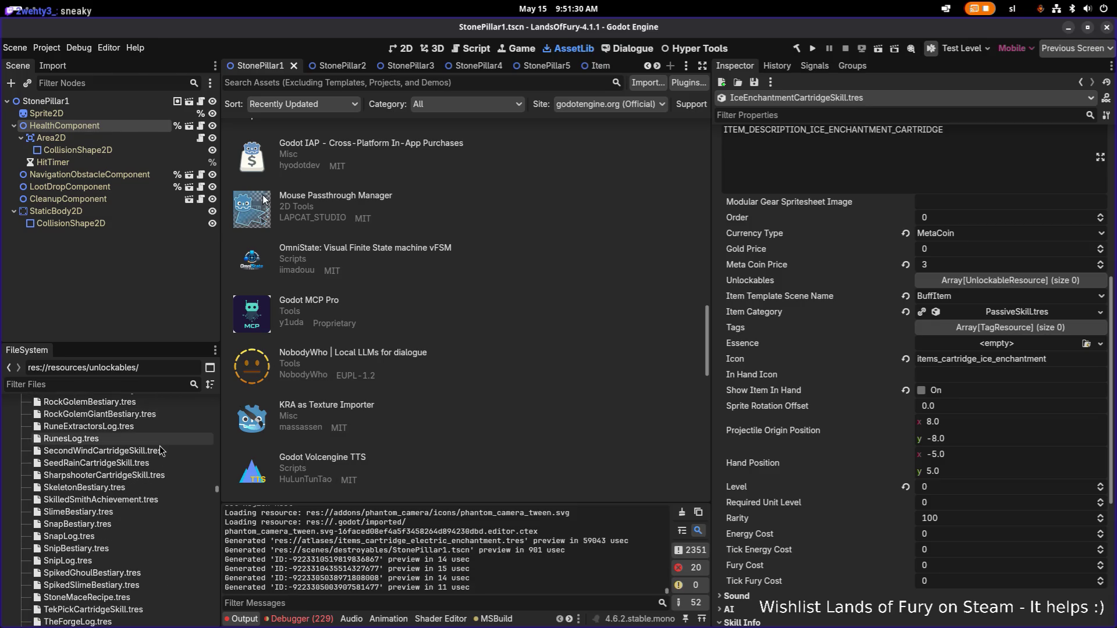
pyautogui.click(173, 451)
# Step: Duplicate SecondWindCartridgeSkill.tres under an ElectricEnchantment cartridge skill name
pyautogui.hotkey('ctrl', 'd')
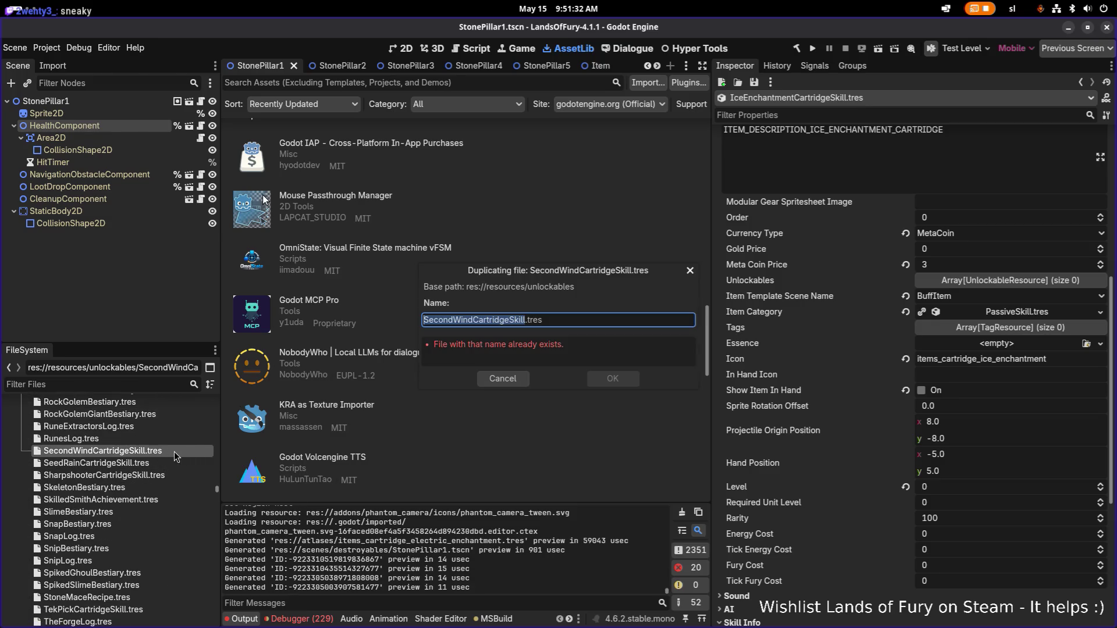
pyautogui.press('Right')
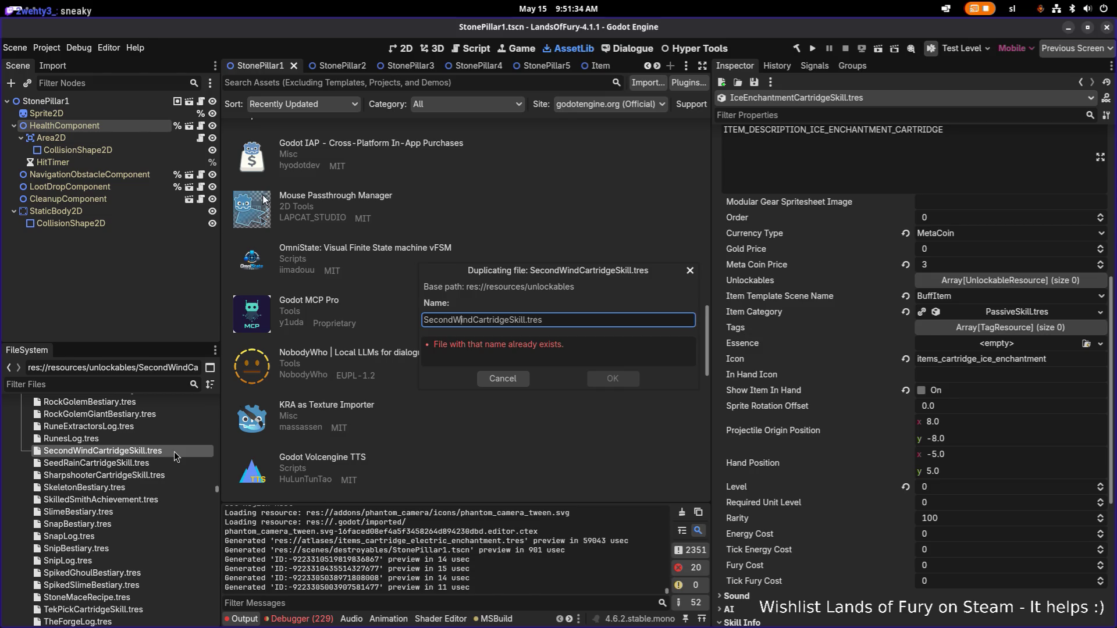
pyautogui.hotkey('shift', 'Home')
pyautogui.press('BackSpace')
pyautogui.write('Electric')
pyautogui.write('Enchan')
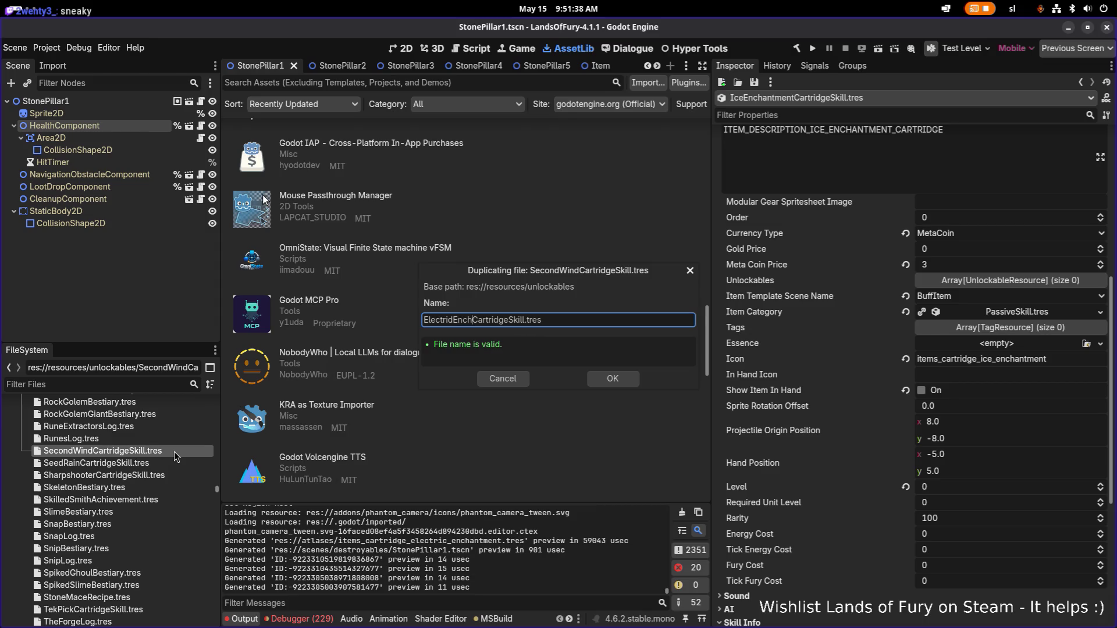
pyautogui.write('tment')
pyautogui.press('Return')
# Step: Filter the files for 'electricen', loosening it until the new file appears
pyautogui.click(144, 384)
pyautogui.write('electricen')
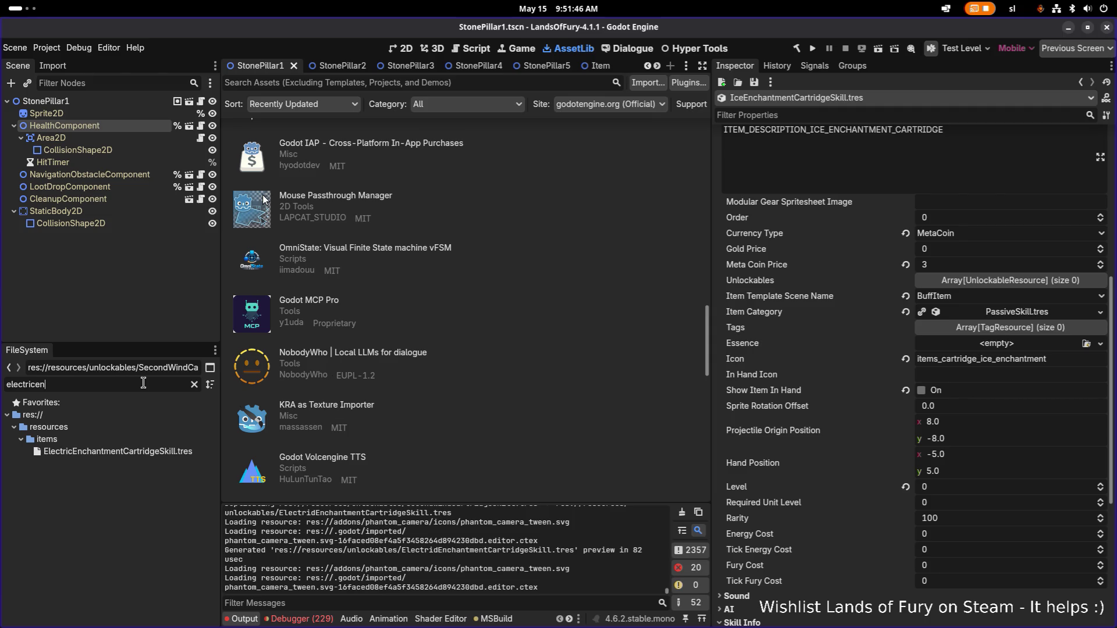
pyautogui.press('BackSpace')
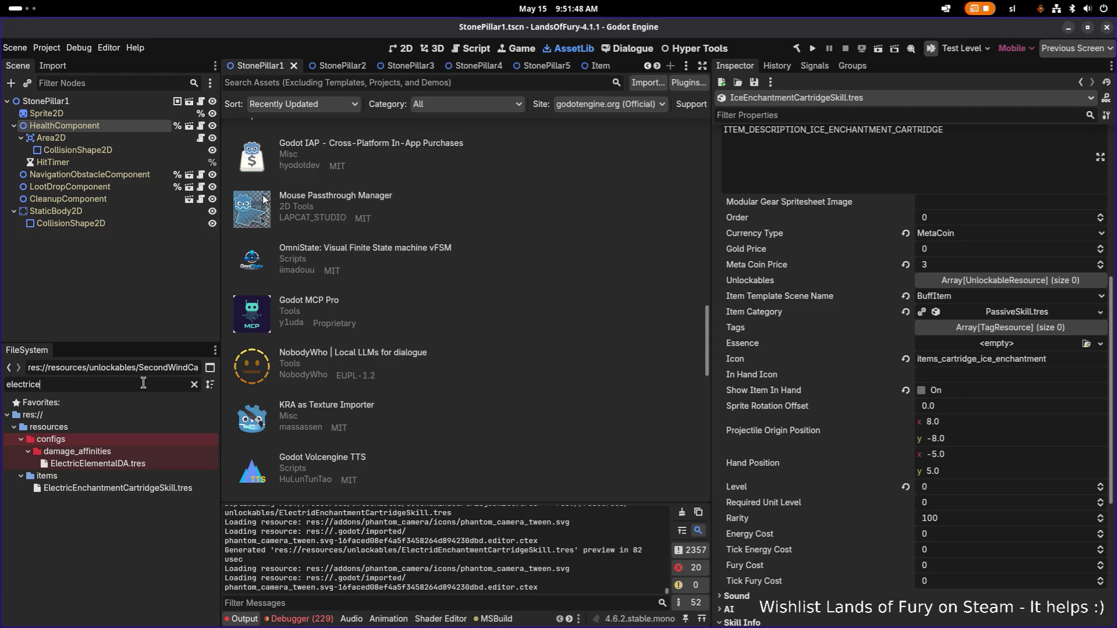
pyautogui.press('BackSpace')
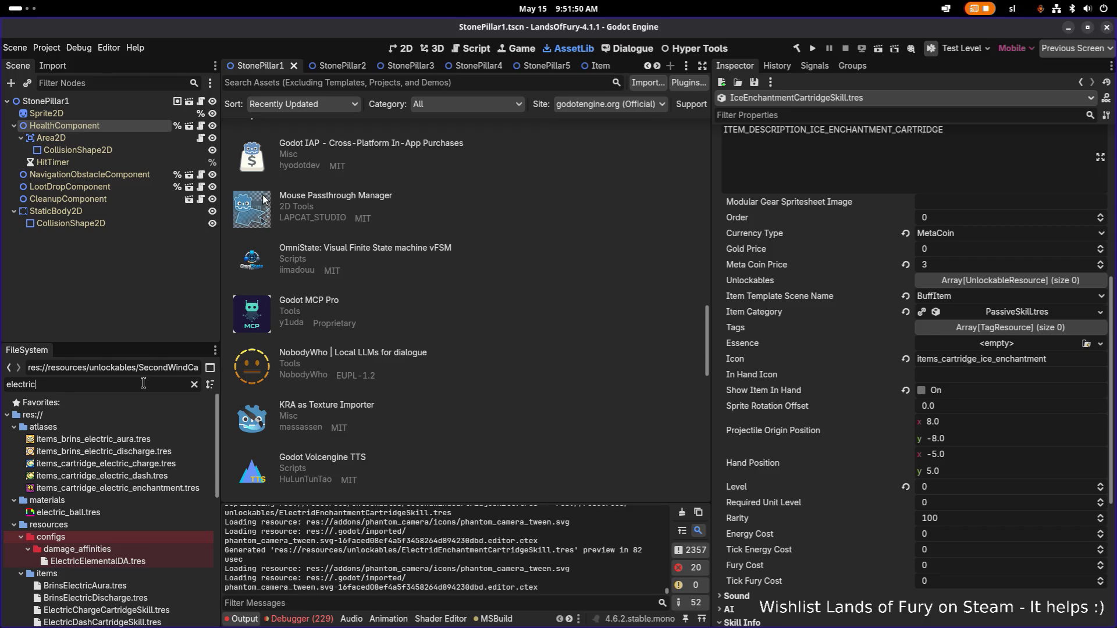
pyautogui.scroll(-5, 140, 524)
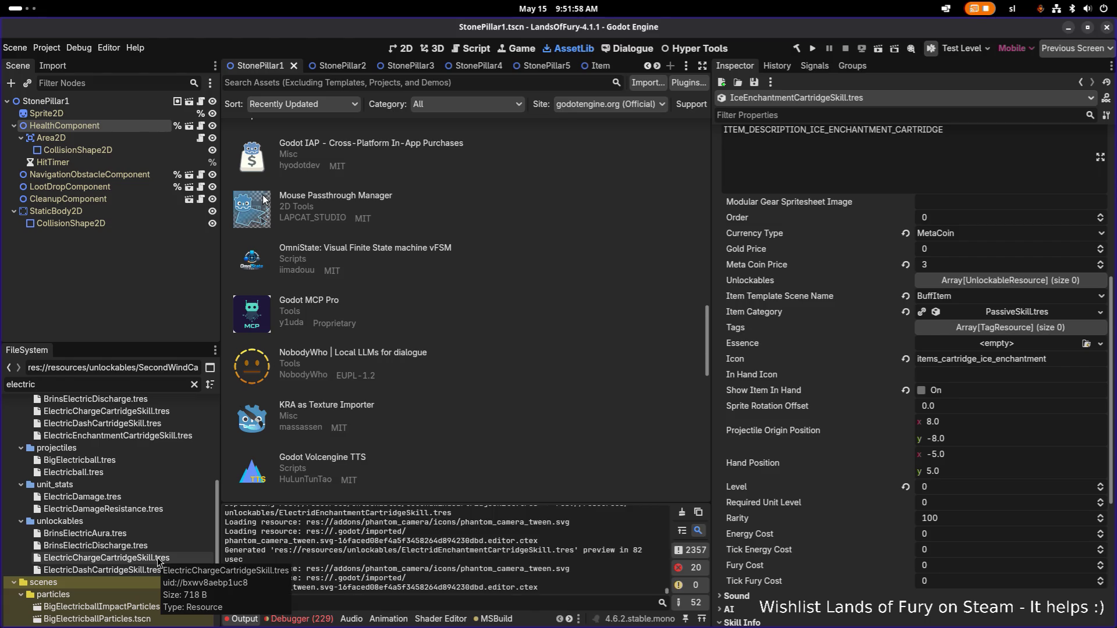
pyautogui.press('BackSpace')
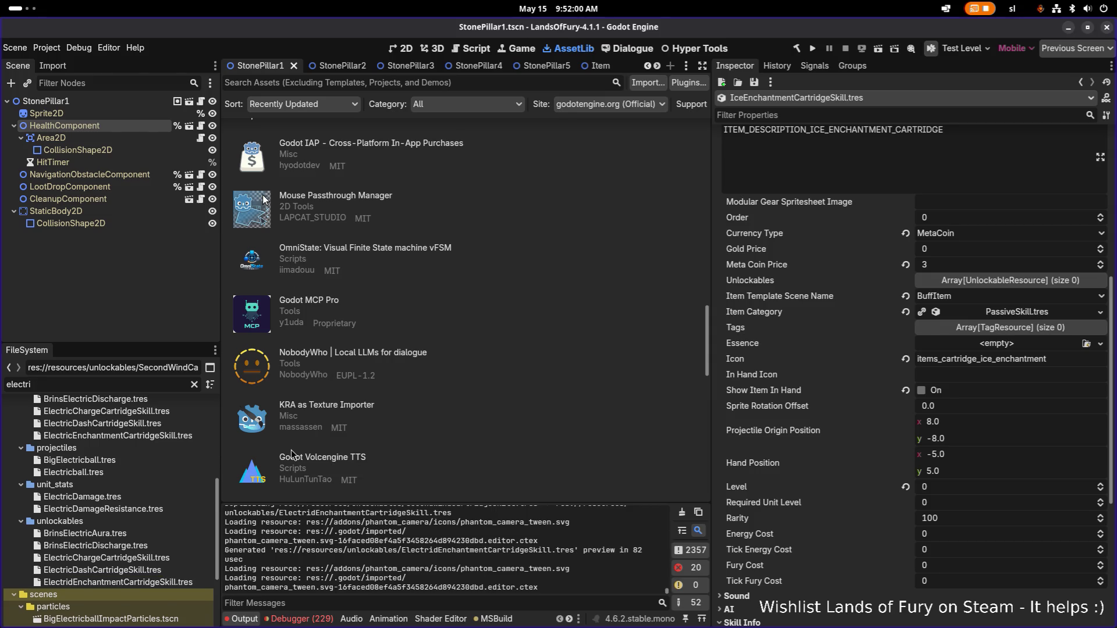
# Step: Rename ElectridEnchantmentCartridgeSkill.tres to ElectricEnchantmentCartridgeSkill.tres and filter by that name
pyautogui.click(176, 584)
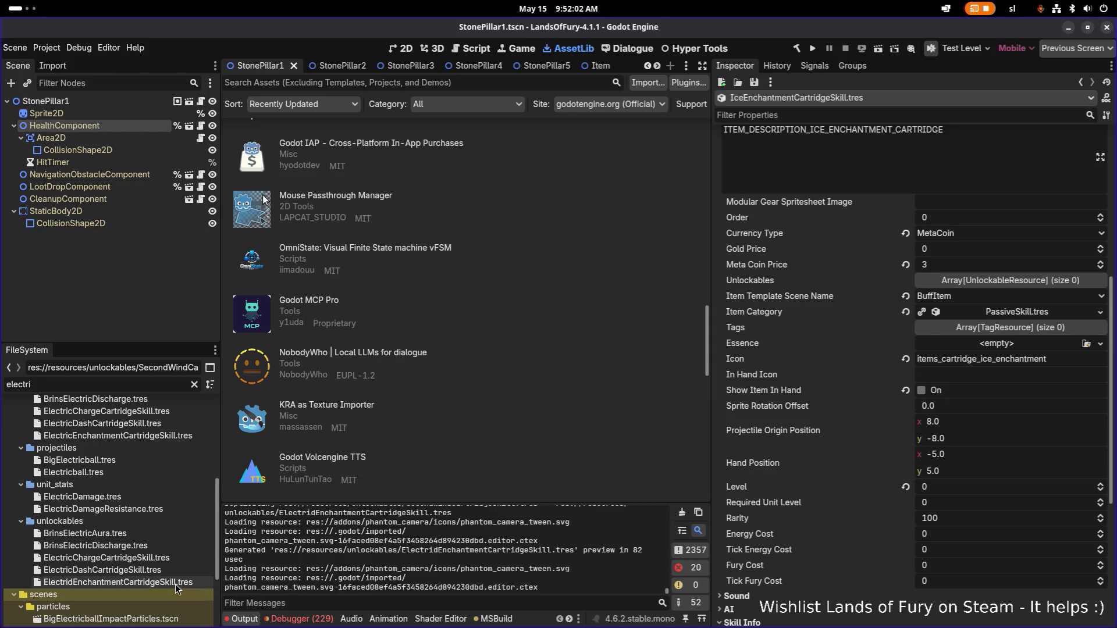
pyautogui.click(176, 584)
pyautogui.press('Left')
pyautogui.press('Right')
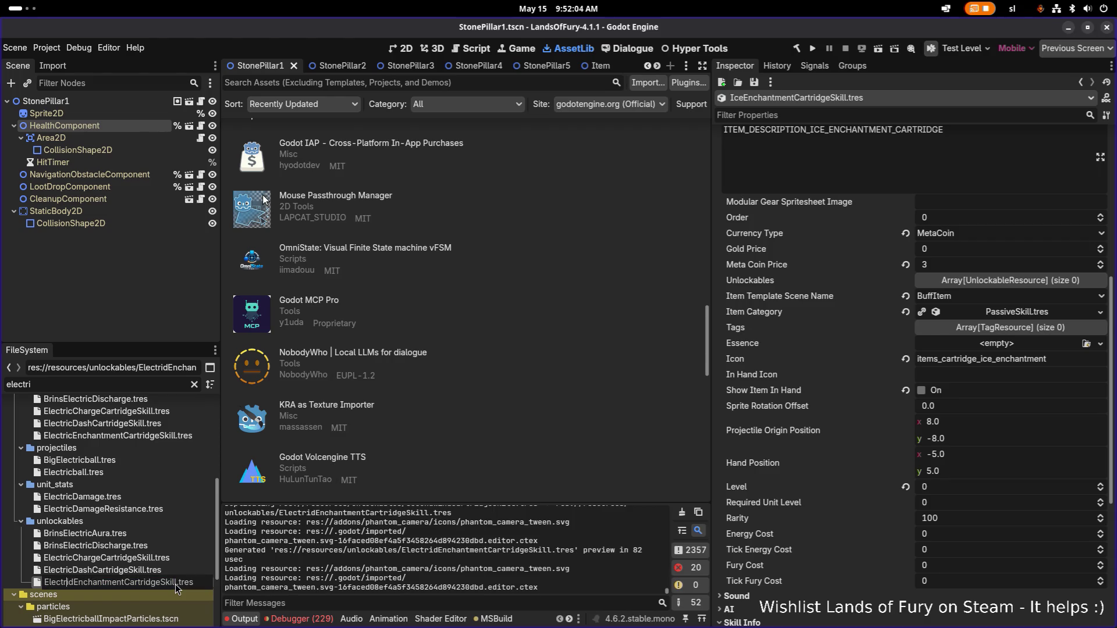
pyautogui.press('BackSpace')
pyautogui.write('c')
pyautogui.doubleClick(175, 584)
pyautogui.hotkey('ctrl', 'c')
pyautogui.press('Return')
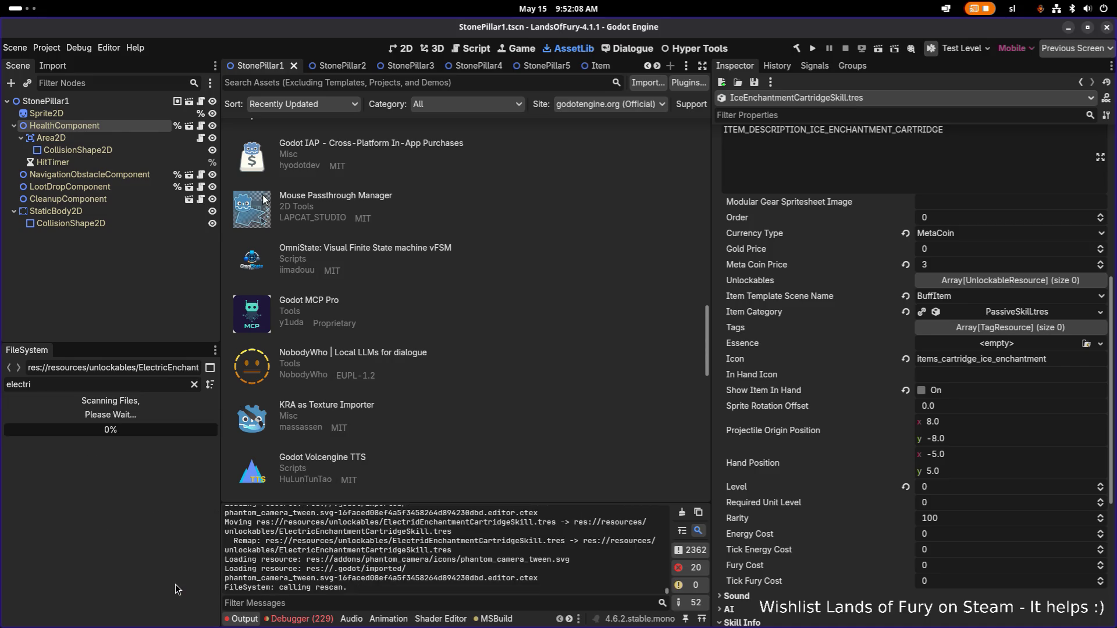
pyautogui.doubleClick(152, 380)
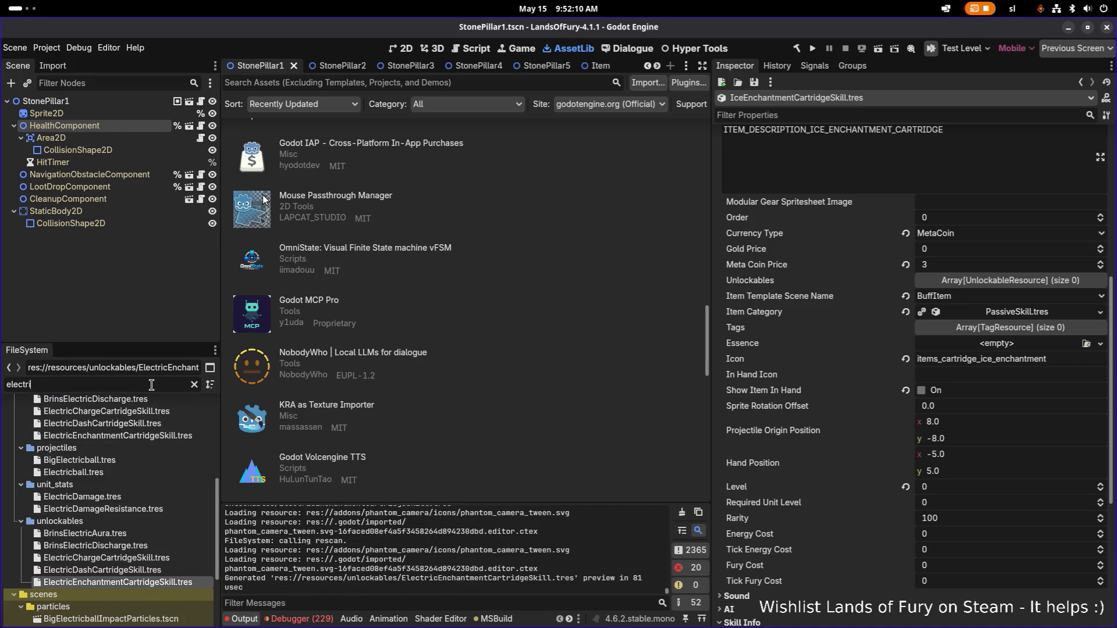
pyautogui.hotkey('ctrl', 'v')
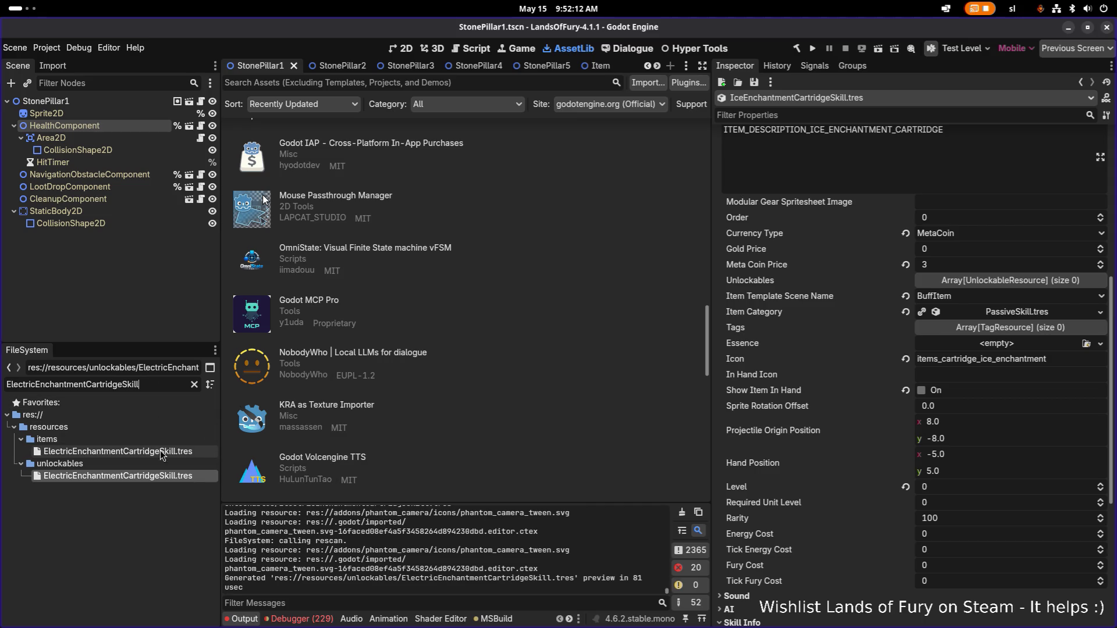
# Step: Set the unlockable Electric cartridge's Id to electric_enchantment_cartridge_skill, fill its keys from Id, and save
pyautogui.click(158, 476)
pyautogui.click(166, 452)
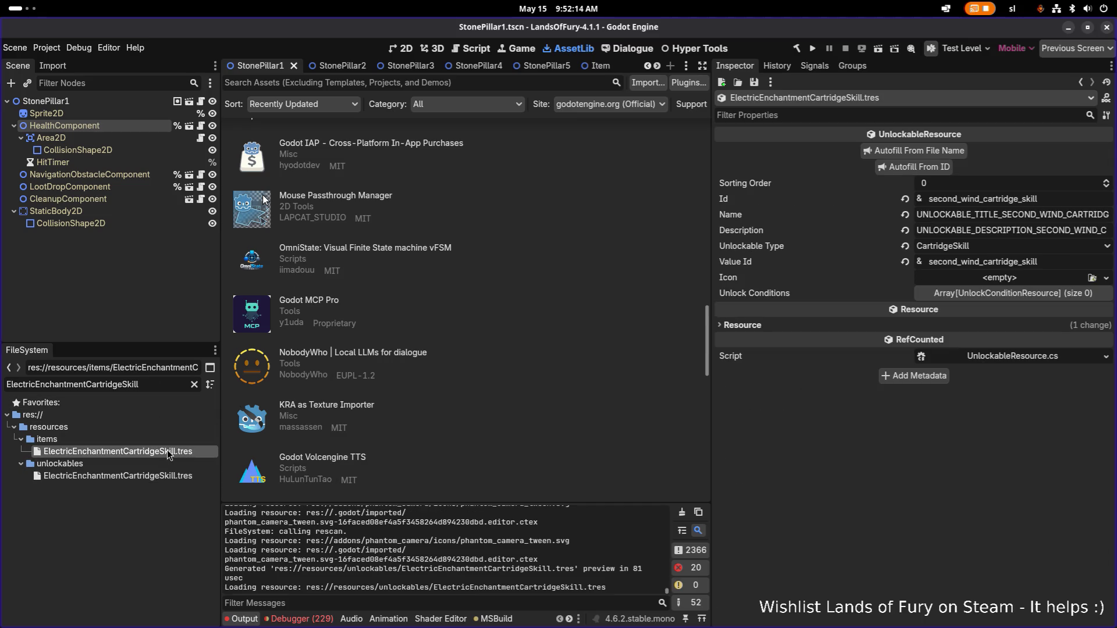
pyautogui.scroll(5, 941, 204)
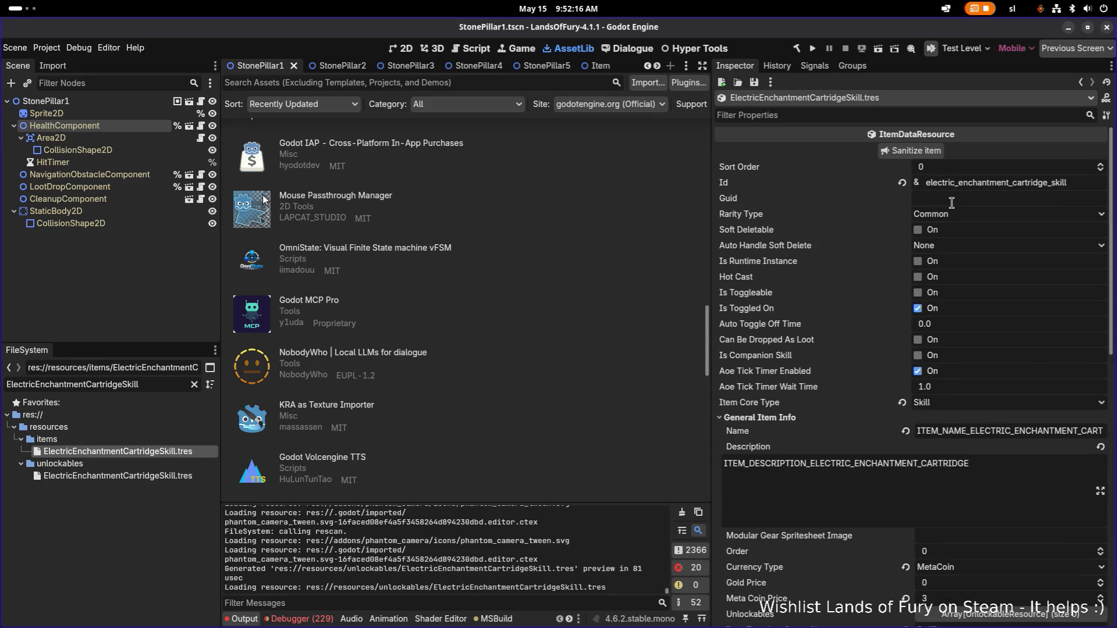
pyautogui.doubleClick(989, 182)
pyautogui.hotkey('ctrl', 'c')
pyautogui.click(129, 476)
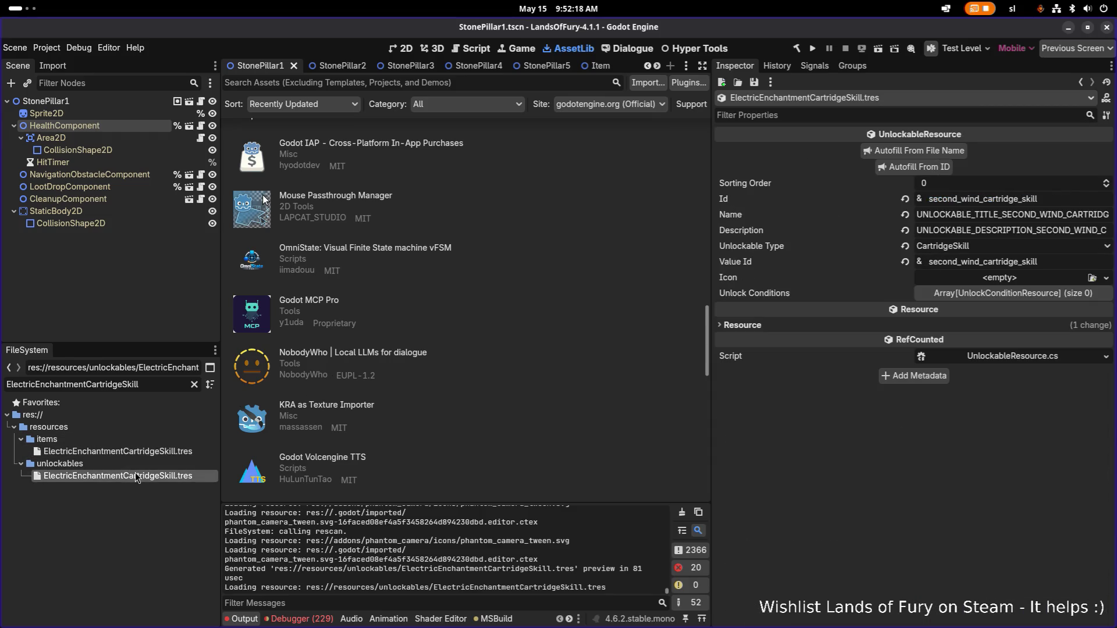
pyautogui.click(1065, 198)
pyautogui.hotkey('ctrl', 'a')
pyautogui.hotkey('ctrl', 'v')
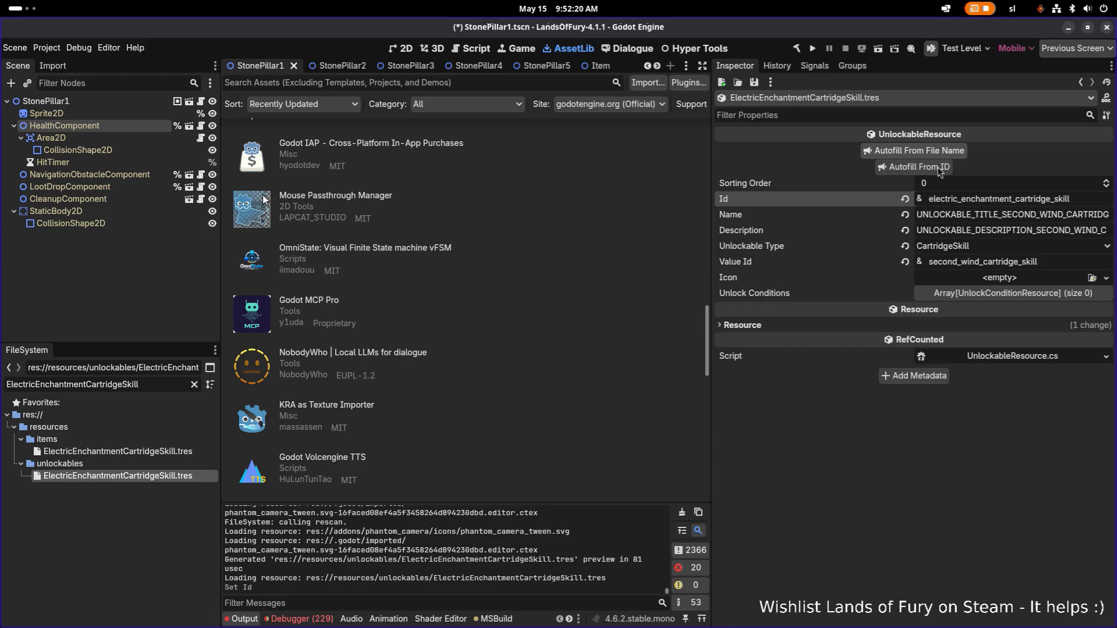
pyautogui.click(938, 168)
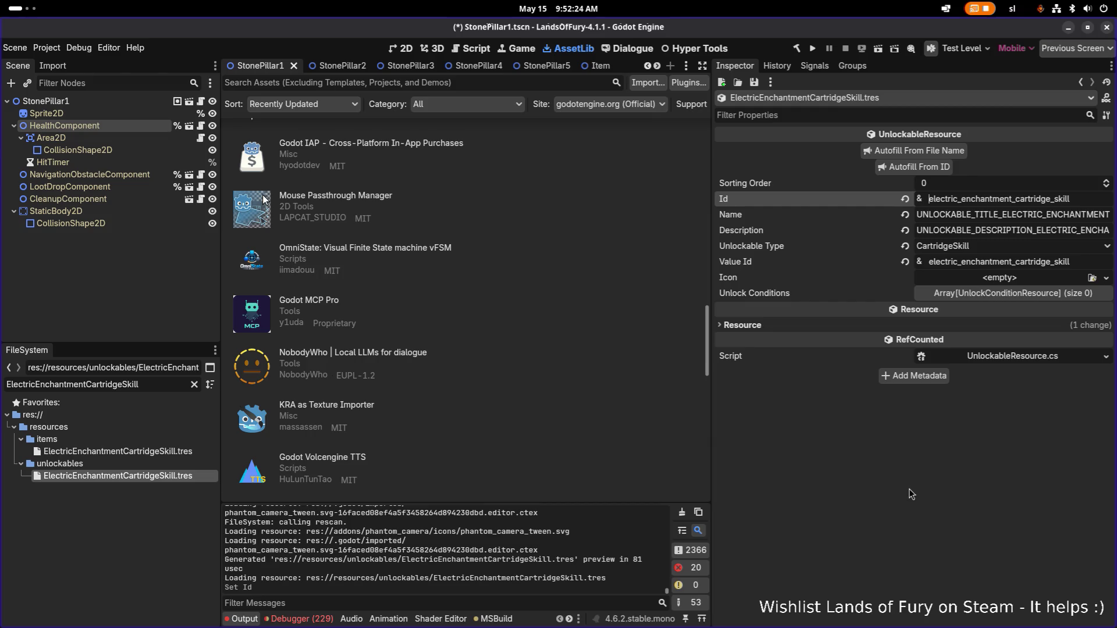
pyautogui.hotkey('ctrl', 's')
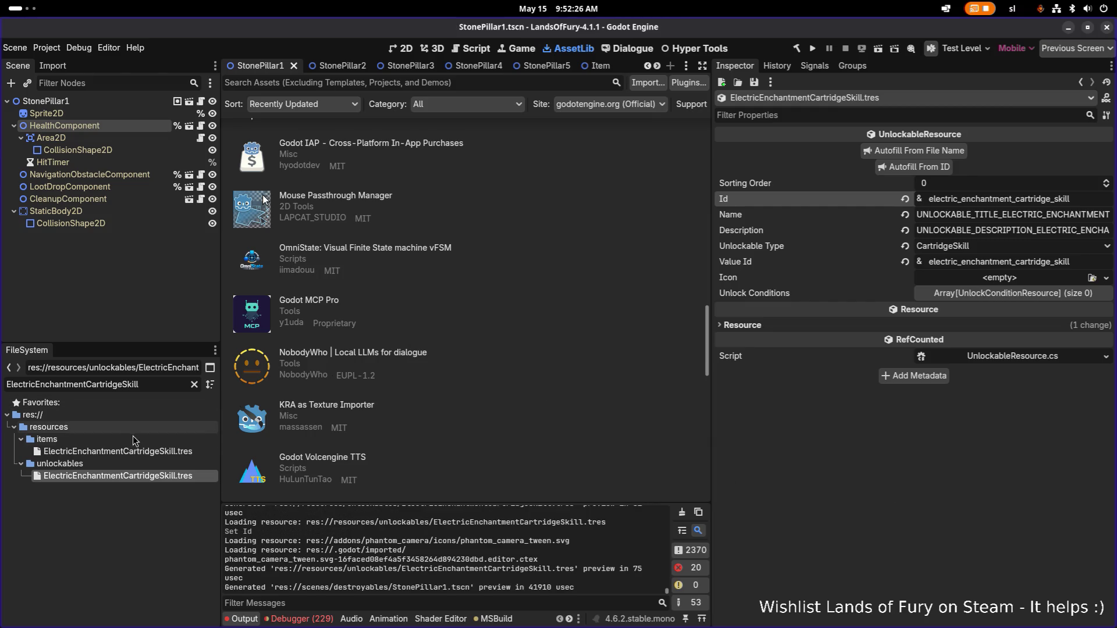
# Step: Compare the Electric cartridge item and unlockable resources, selecting the item's name key
pyautogui.click(118, 451)
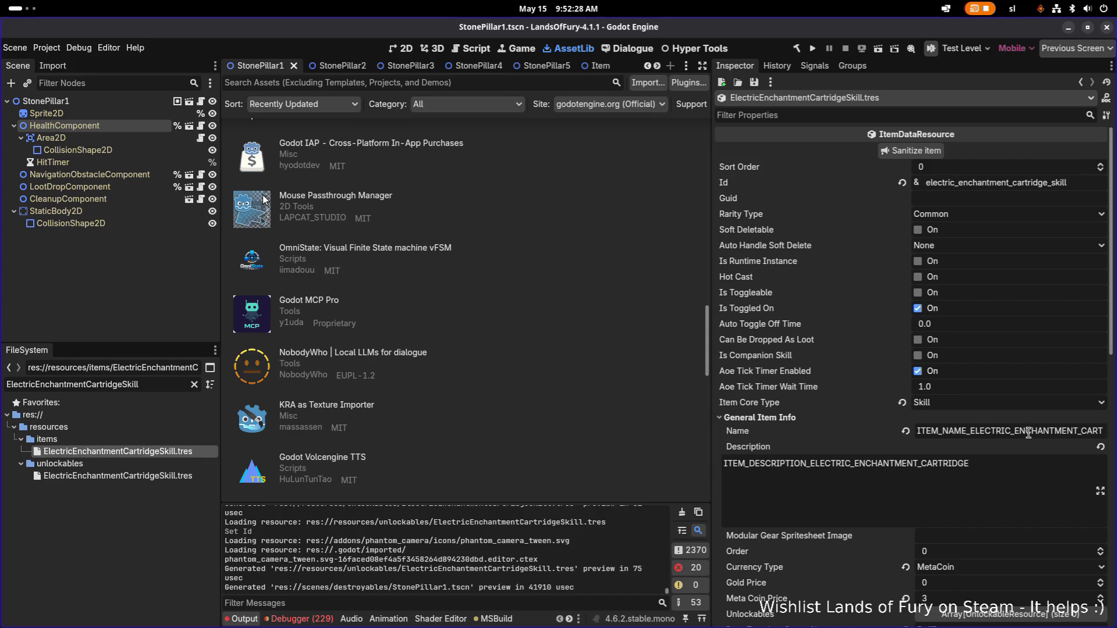
pyautogui.doubleClick(1067, 427)
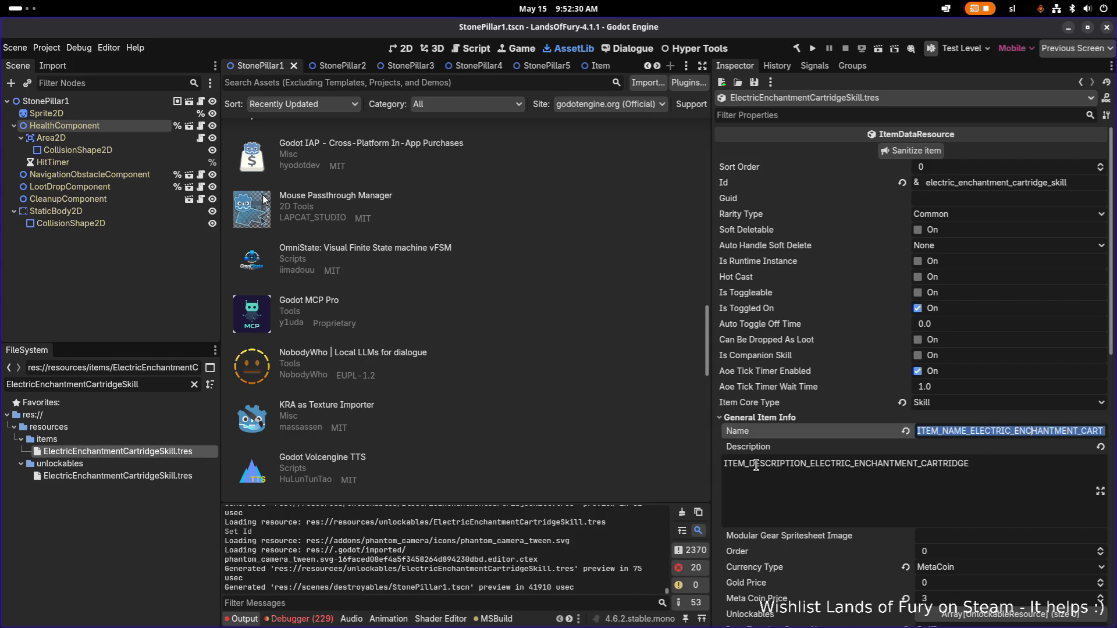
pyautogui.click(118, 476)
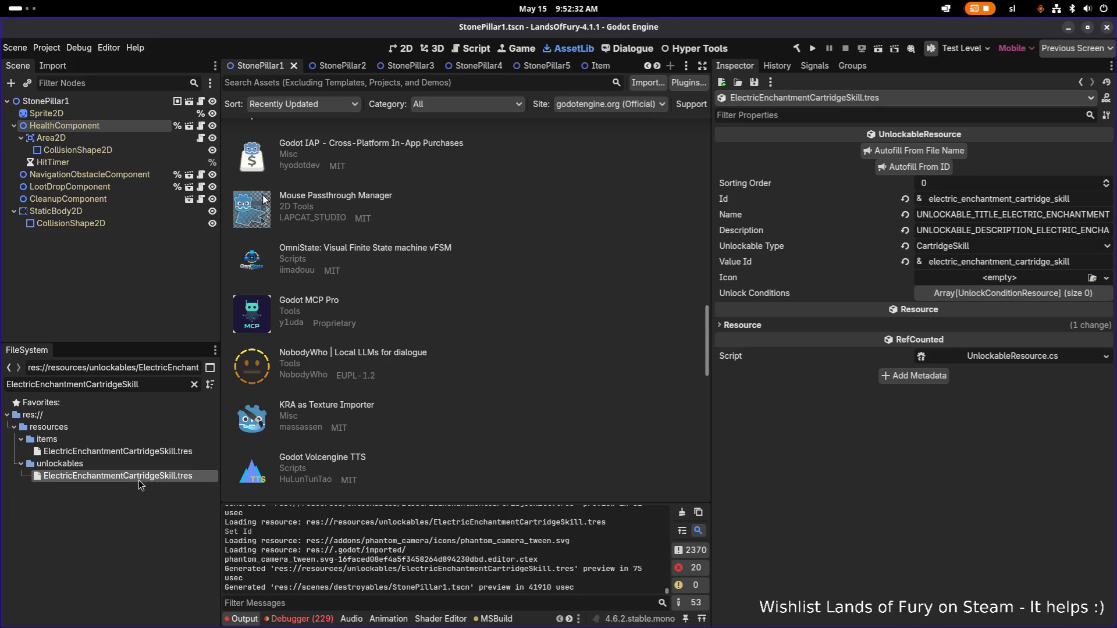
pyautogui.click(177, 453)
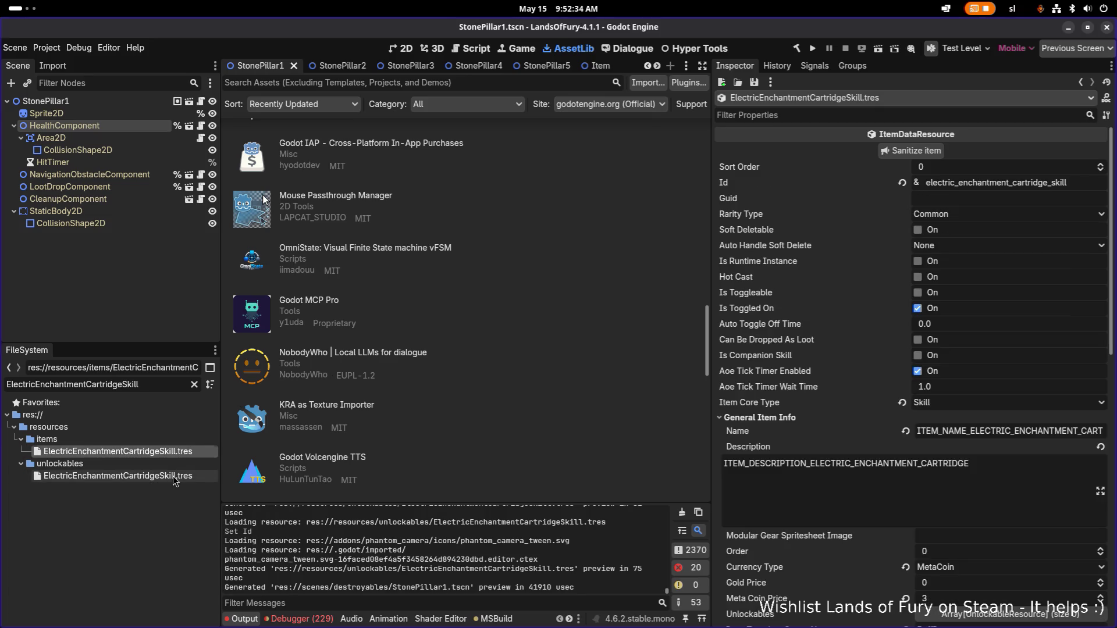
pyautogui.click(173, 476)
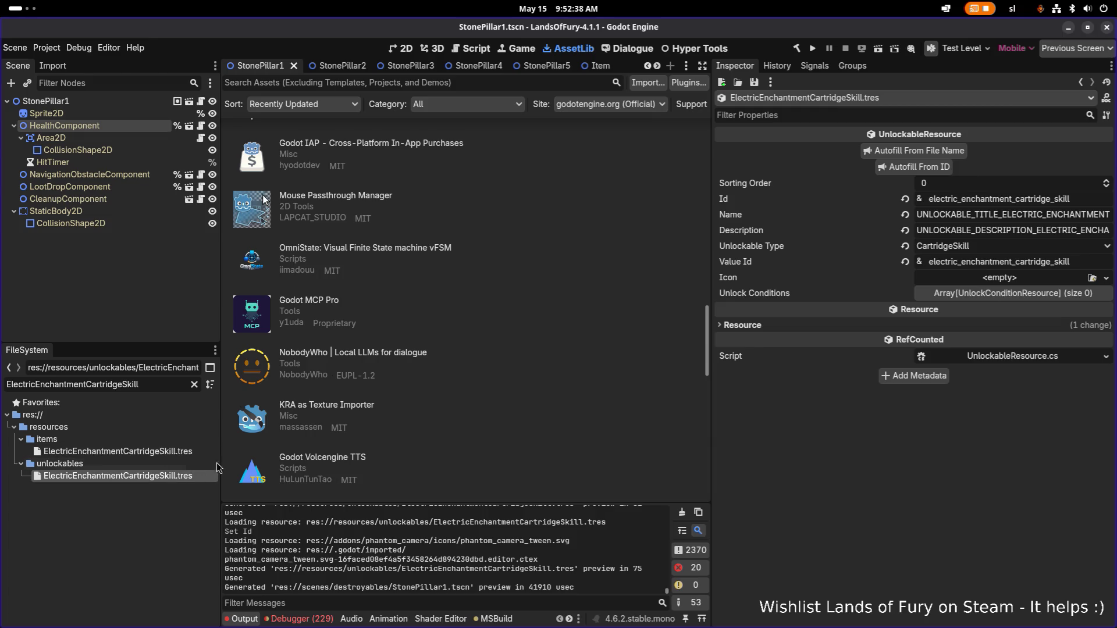
pyautogui.click(174, 452)
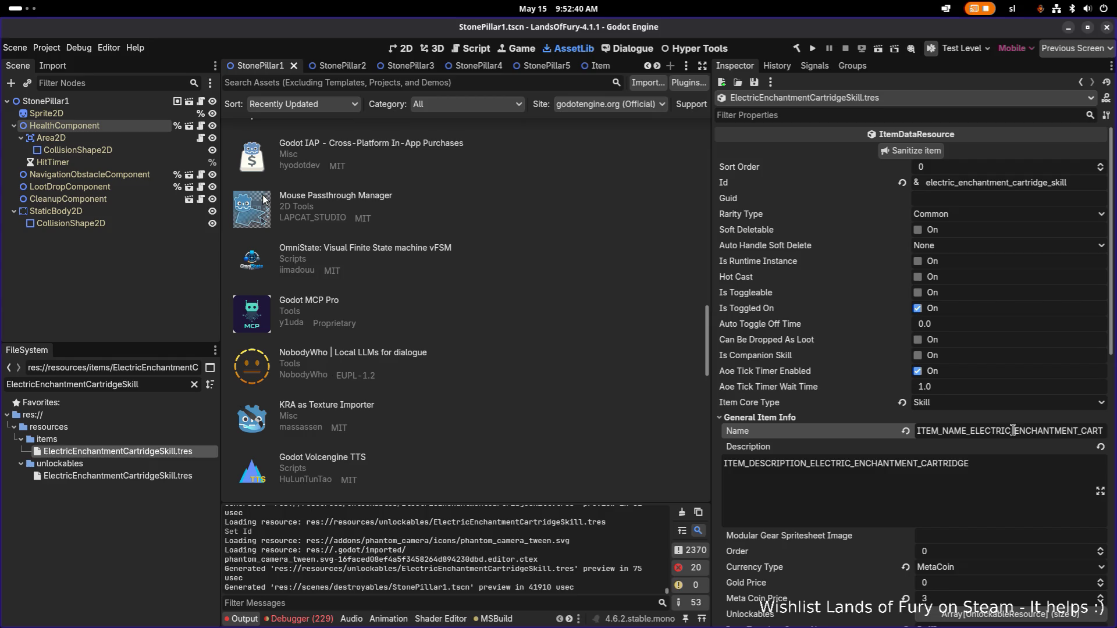
# Step: Widen the FileSystem filter to 'EnchantmentCartridgeSkill' and select the Electric cartridge's name key
pyautogui.doubleClick(36, 385)
pyautogui.press('BackSpace')
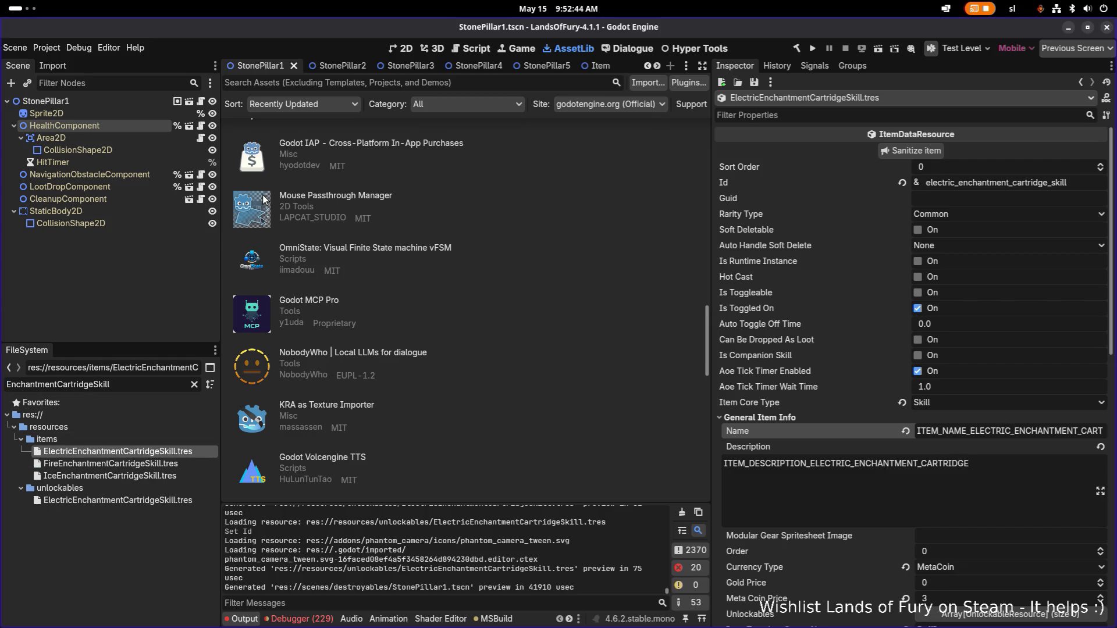
pyautogui.click(164, 461)
pyautogui.click(169, 455)
pyautogui.scroll(-2, 798, 431)
pyautogui.click(1046, 368)
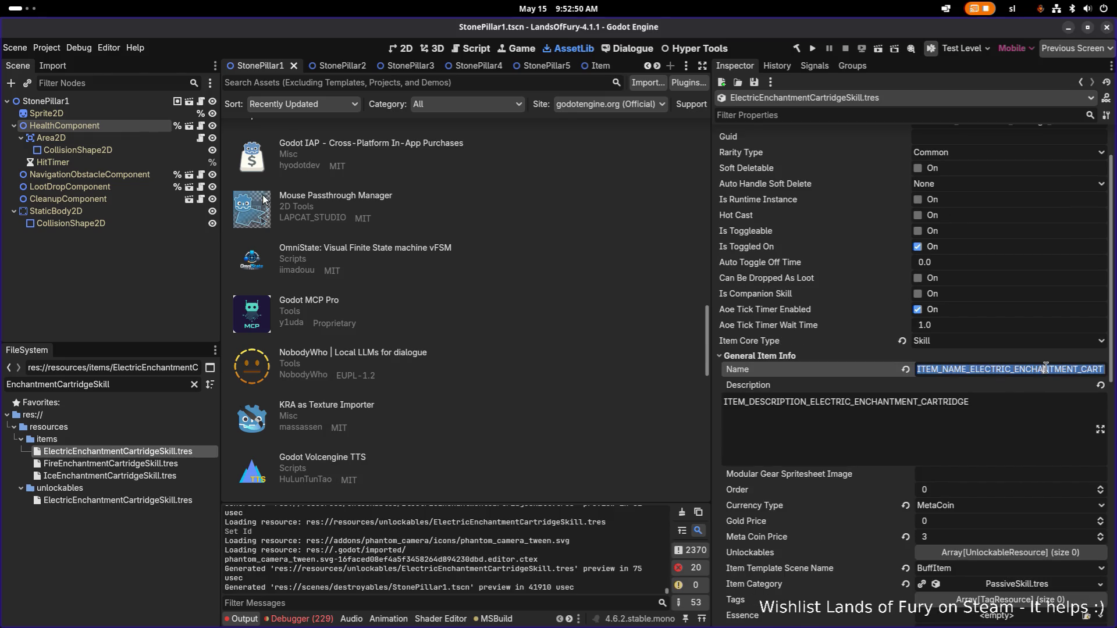
pyautogui.hotkey('alt', 'Tab')
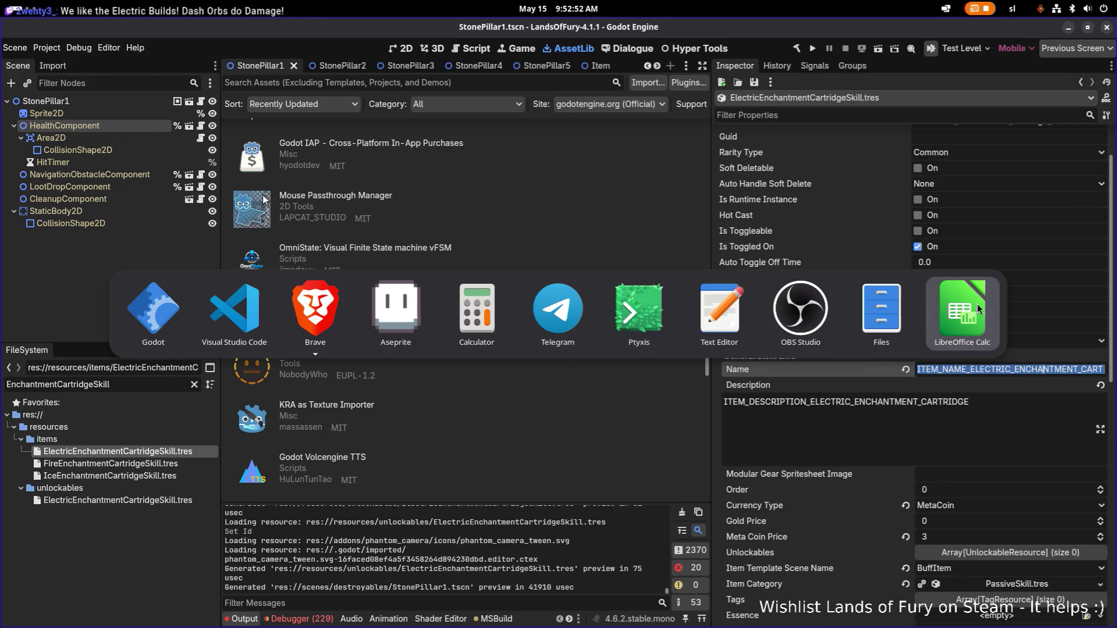
# Step: Insert 10 blank entire rows below the TEK-PICK entries in Translations.csv
pyautogui.click(979, 309)
pyautogui.click(277, 326)
pyautogui.click(214, 414)
pyautogui.rightClick(214, 415)
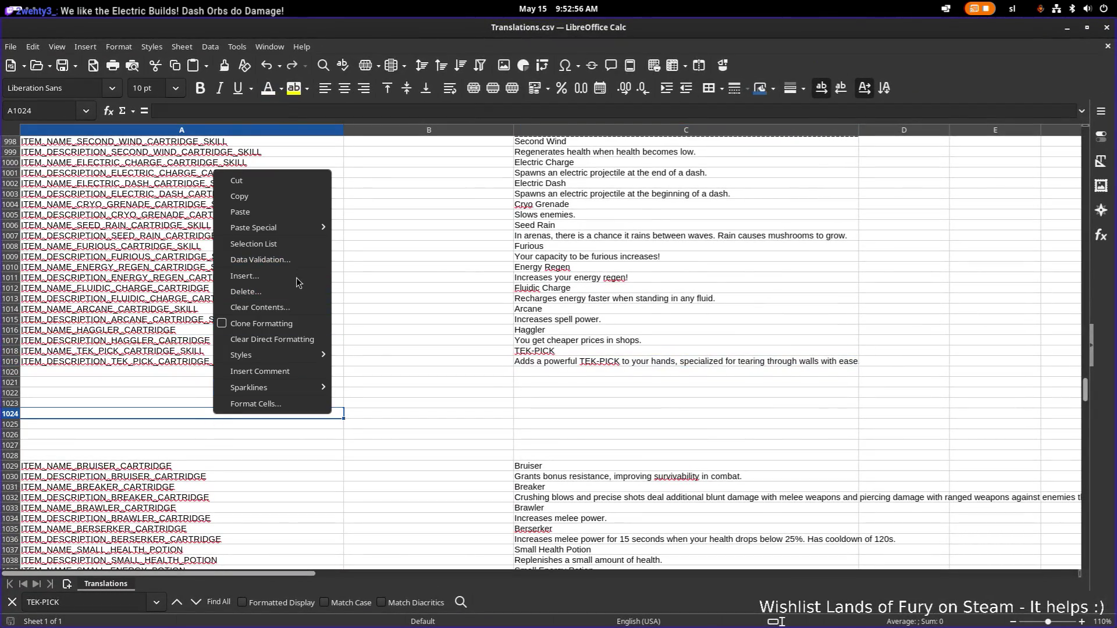
pyautogui.click(296, 283)
pyautogui.write('10')
pyautogui.press('Return')
# Step: Paste the Electric Enchantment name key into A1020 and enter 'Electric Enchantment' in C1020
pyautogui.click(191, 372)
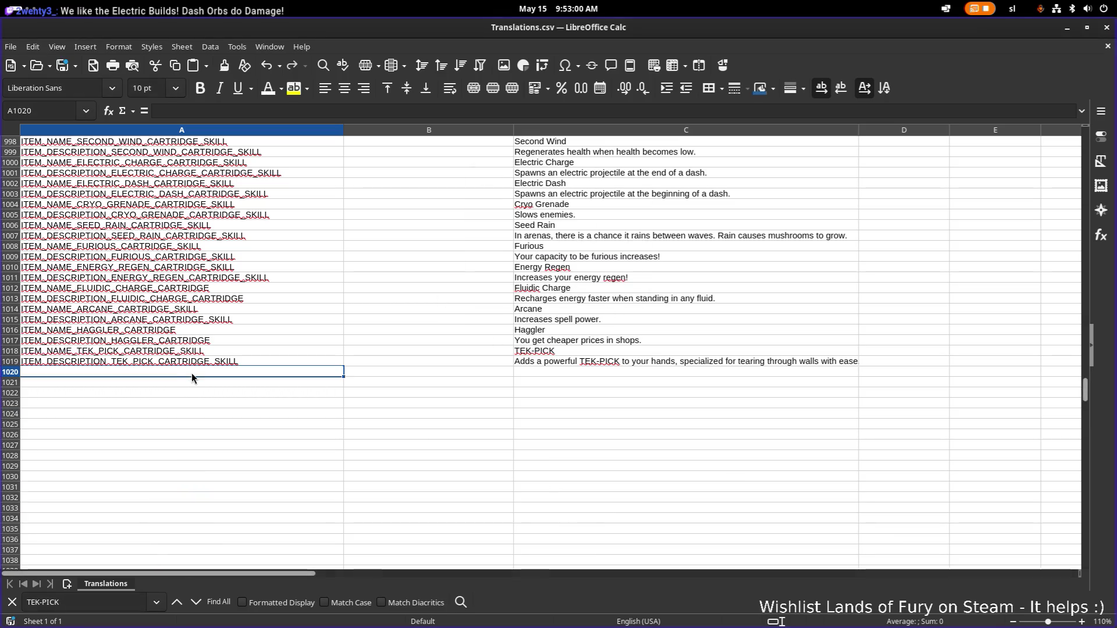
pyautogui.write('ITEM_NAME_ELECTRIC_ENCHANTMENT_CARTRIDGE')
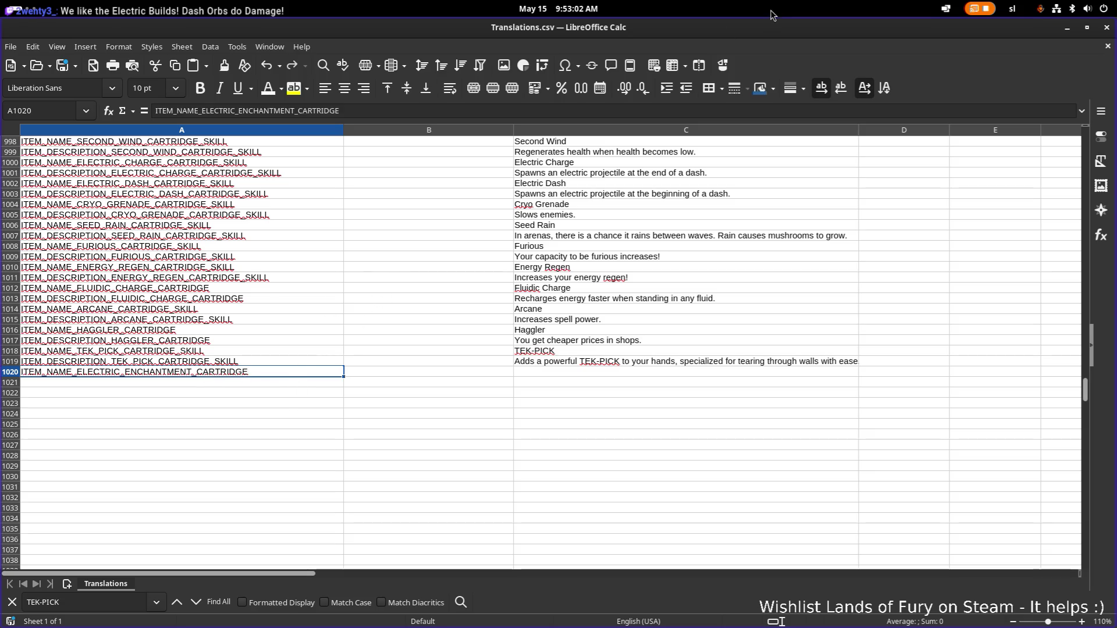
pyautogui.hotkey('alt', 'Tab')
pyautogui.click(999, 420)
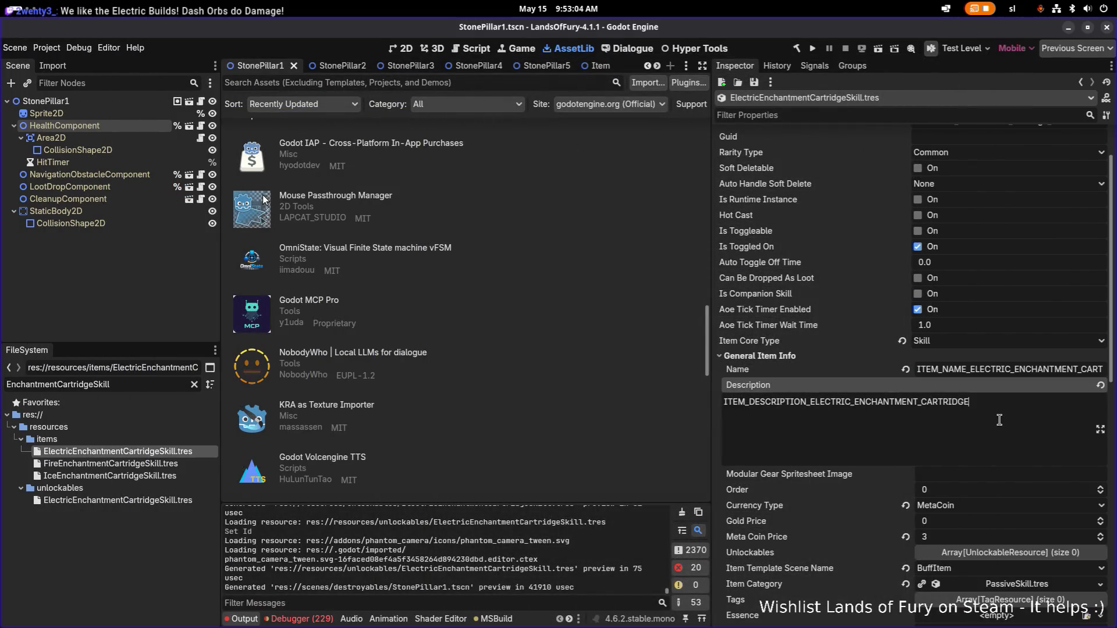
pyautogui.hotkey('ctrl', 'a')
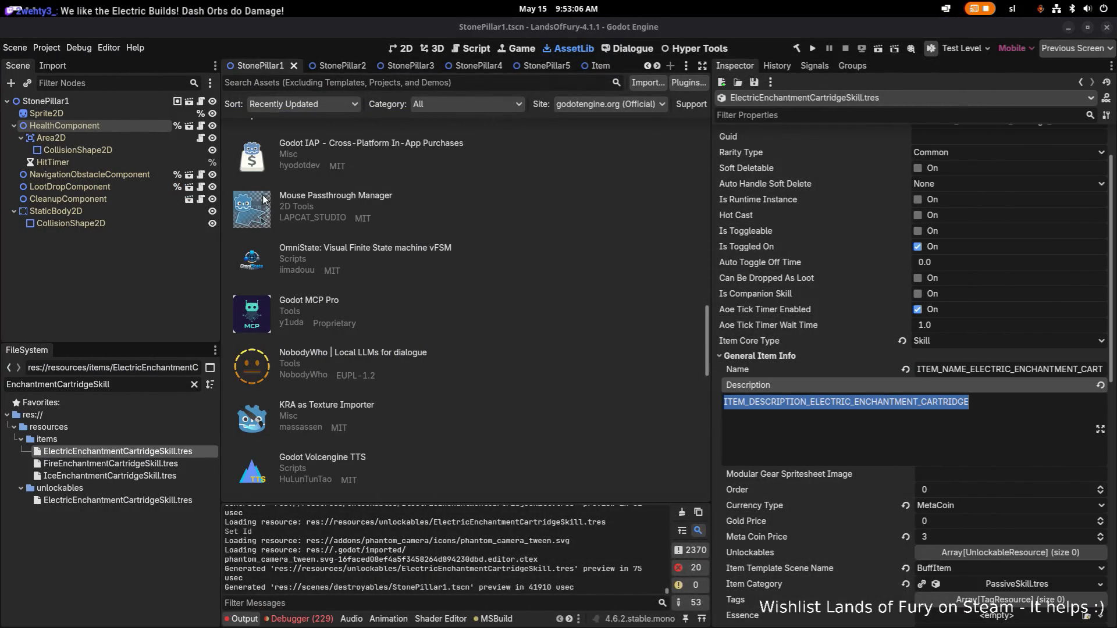
pyautogui.hotkey('alt', 'Tab')
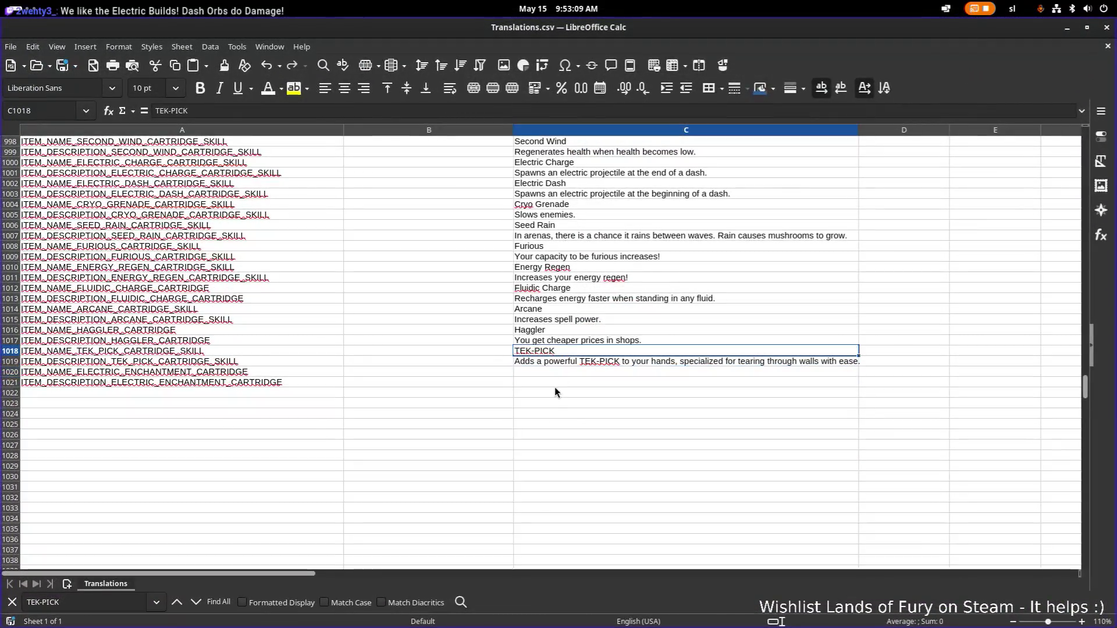
pyautogui.click(560, 370)
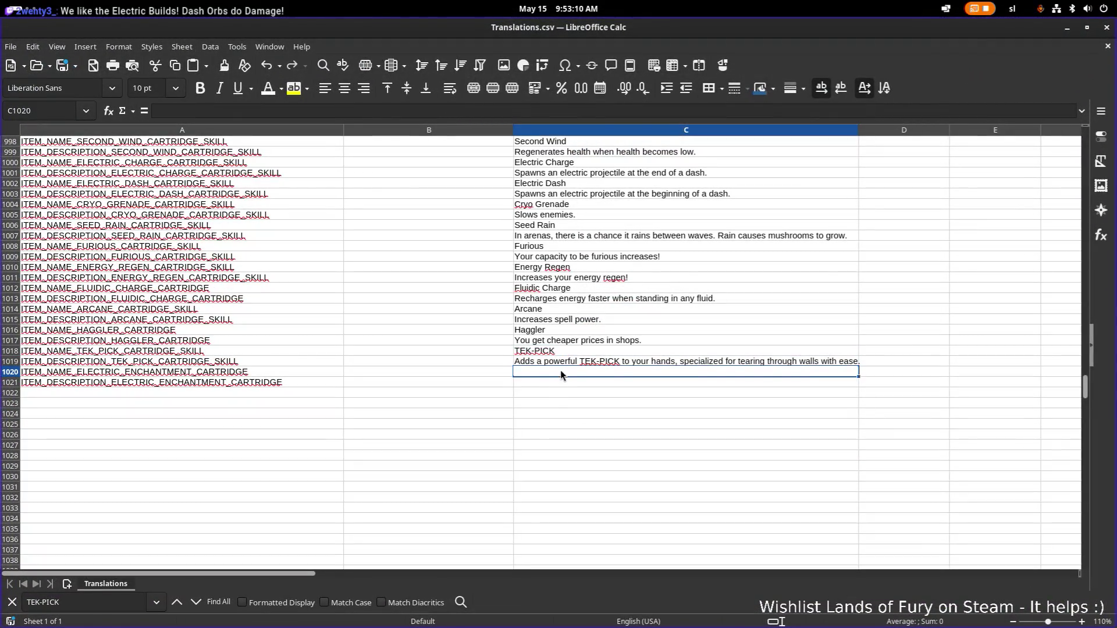
pyautogui.write('Ele')
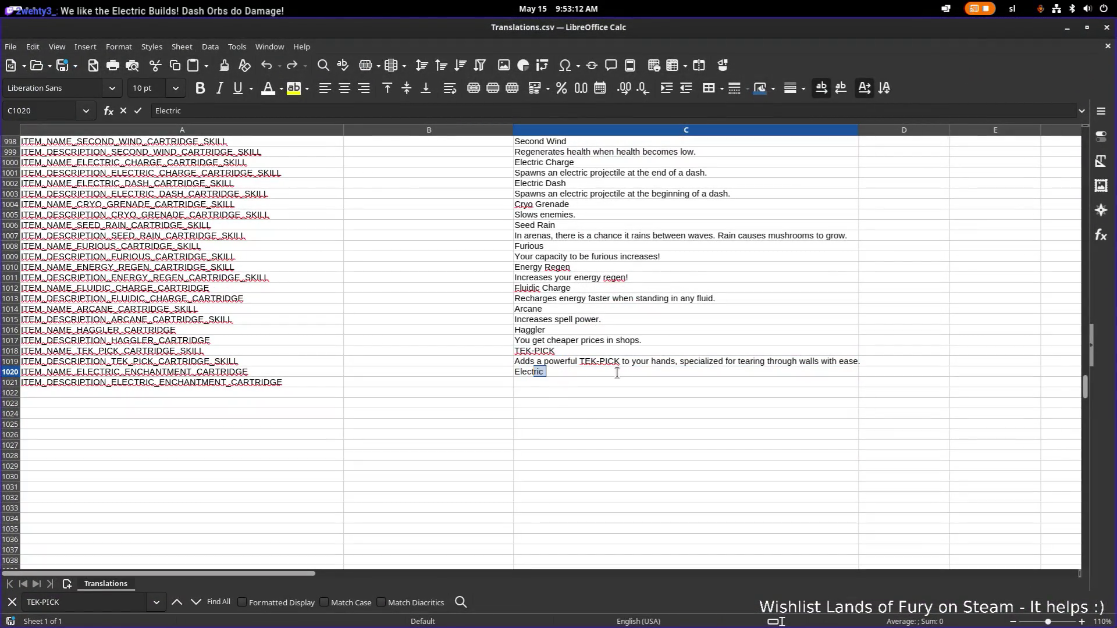
pyautogui.write('ctric Encha')
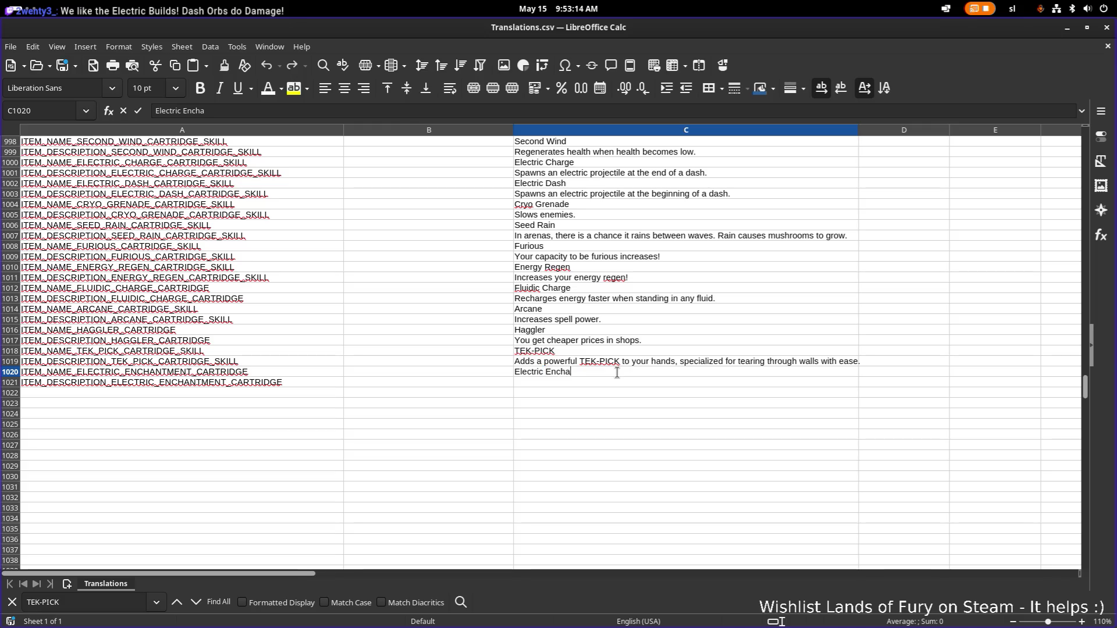
pyautogui.write('ntment')
pyautogui.press('Return')
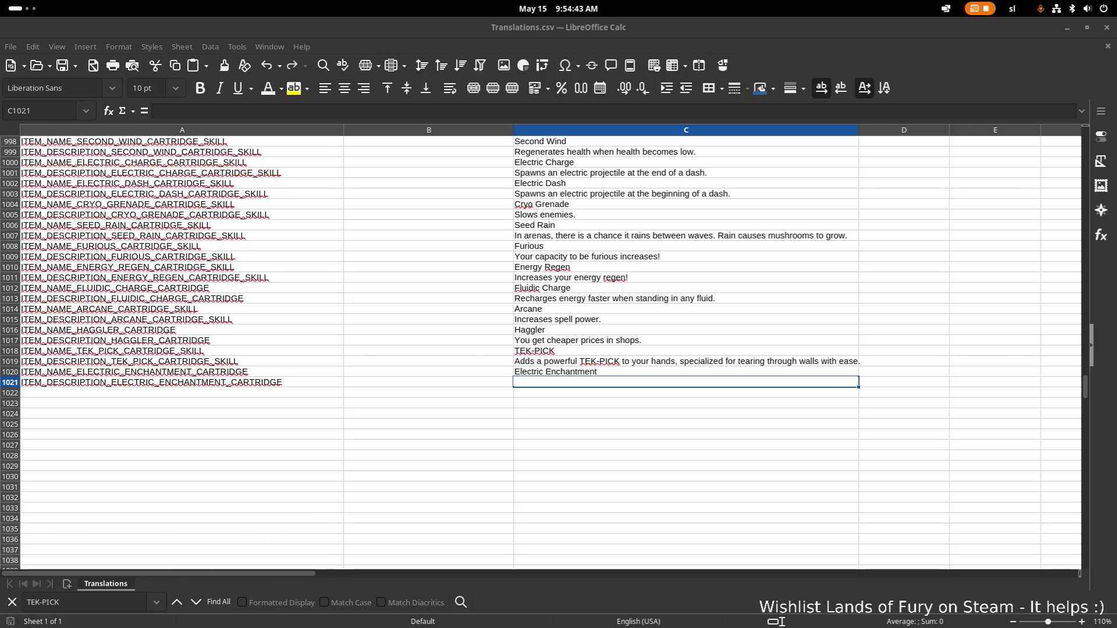
# Step: Paste 'Increases the power of your electric damage.' into C1021 as unformatted text
pyautogui.write('Increases the power of your electric damage.')
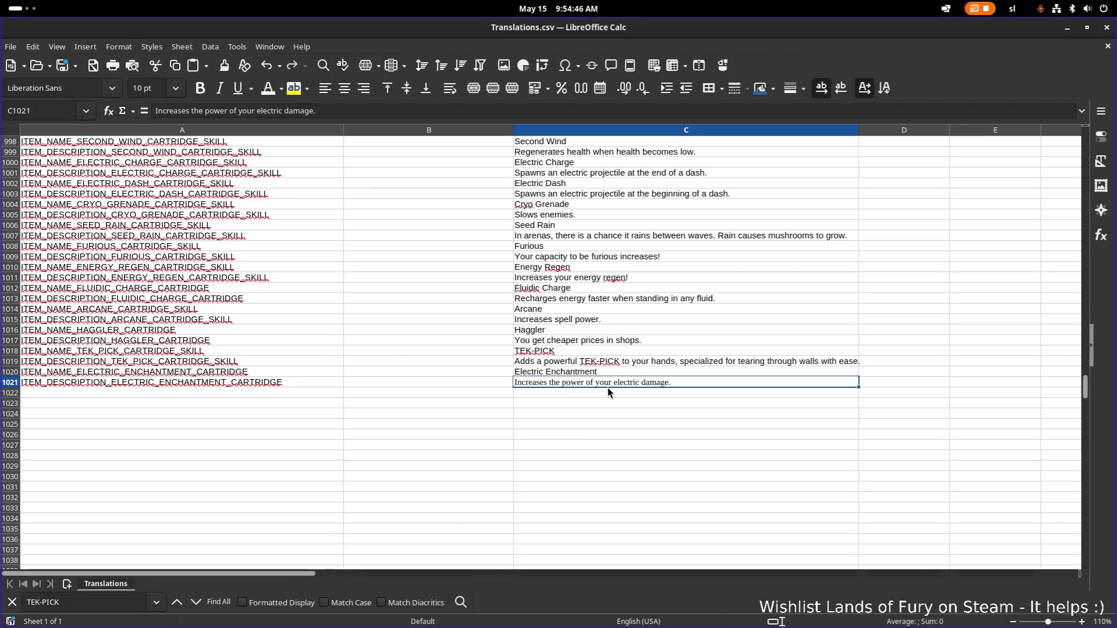
pyautogui.hotkey('ctrl', 'z')
pyautogui.click(617, 385)
pyautogui.hotkey('ctrl', 'shift', 'v')
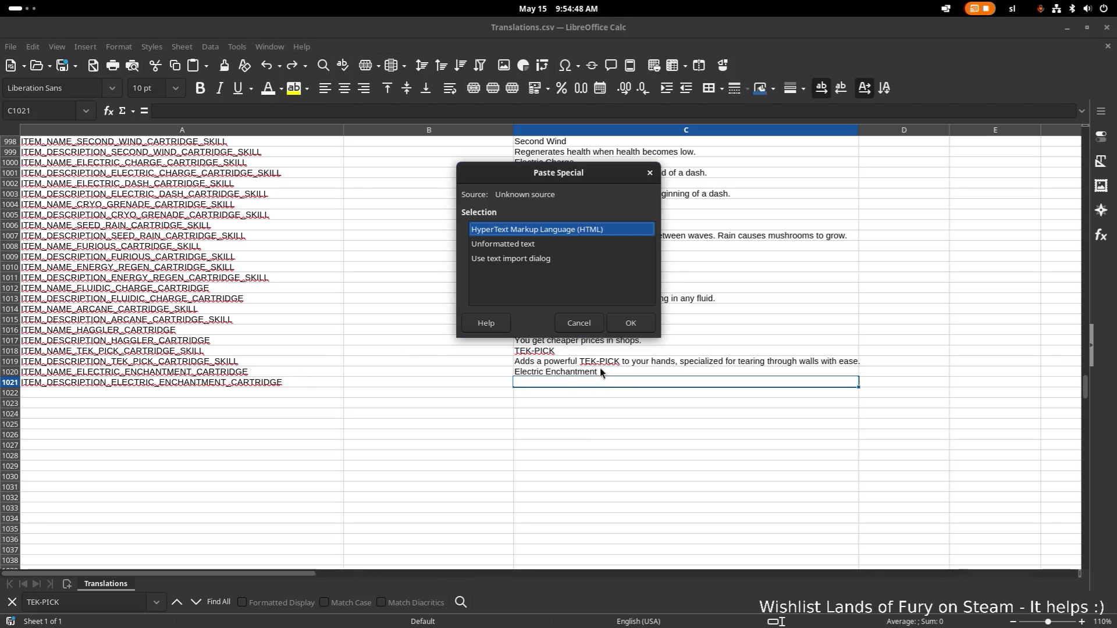
pyautogui.click(540, 244)
pyautogui.doubleClick(605, 246)
pyautogui.click(662, 369)
# Step: Switch to Visual Studio Code and then back to the Godot editor
pyautogui.press('super')
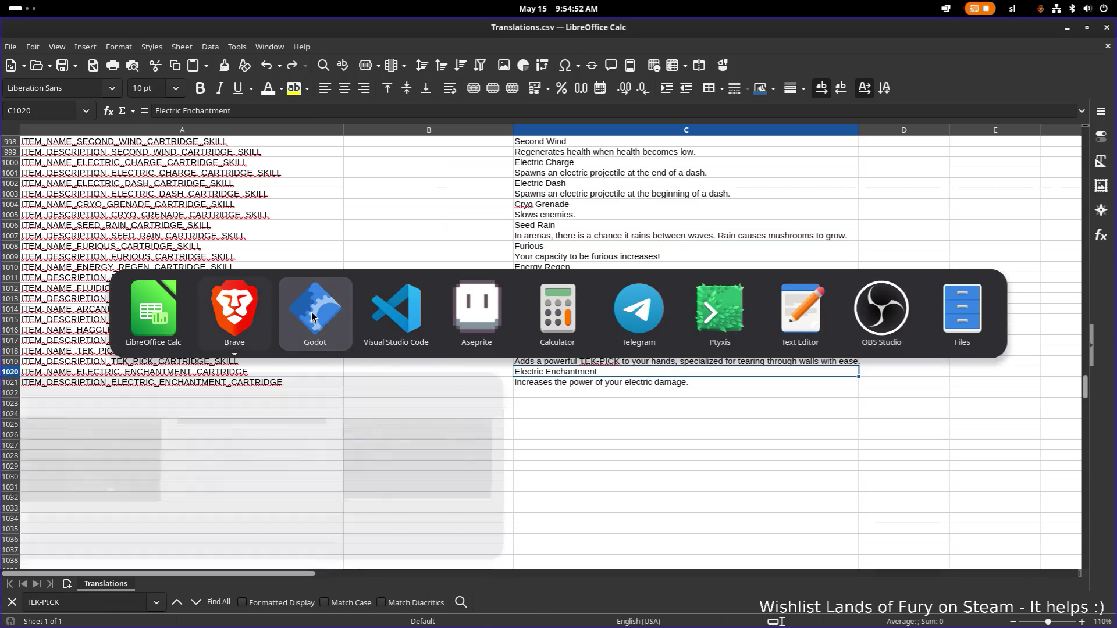
pyautogui.click(392, 313)
pyautogui.press('super')
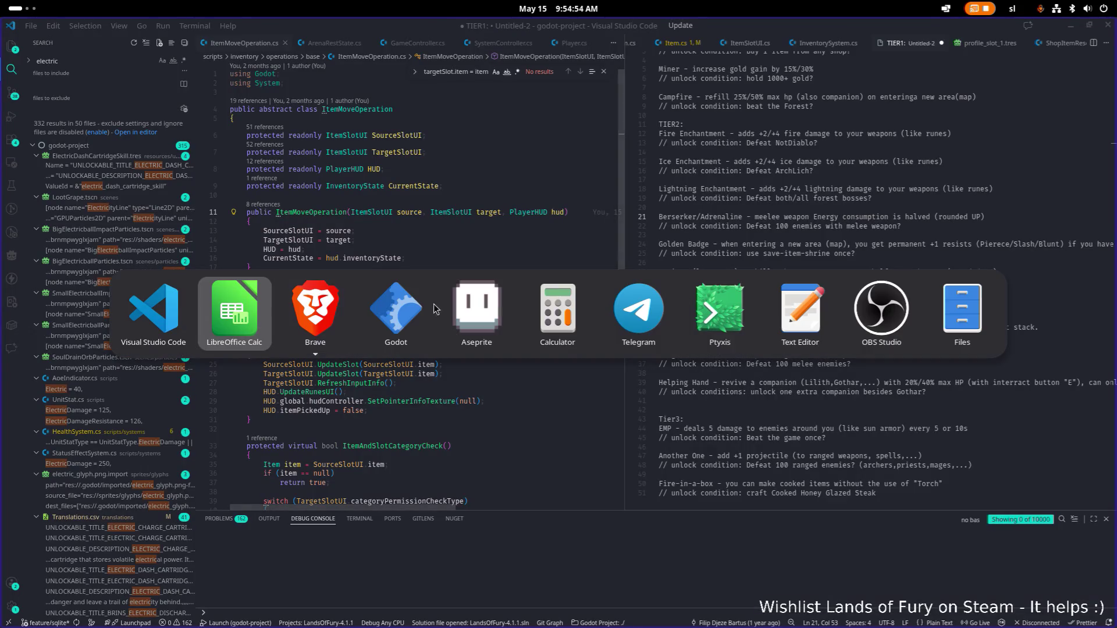
pyautogui.press('super')
pyautogui.press('super')
pyautogui.click(402, 303)
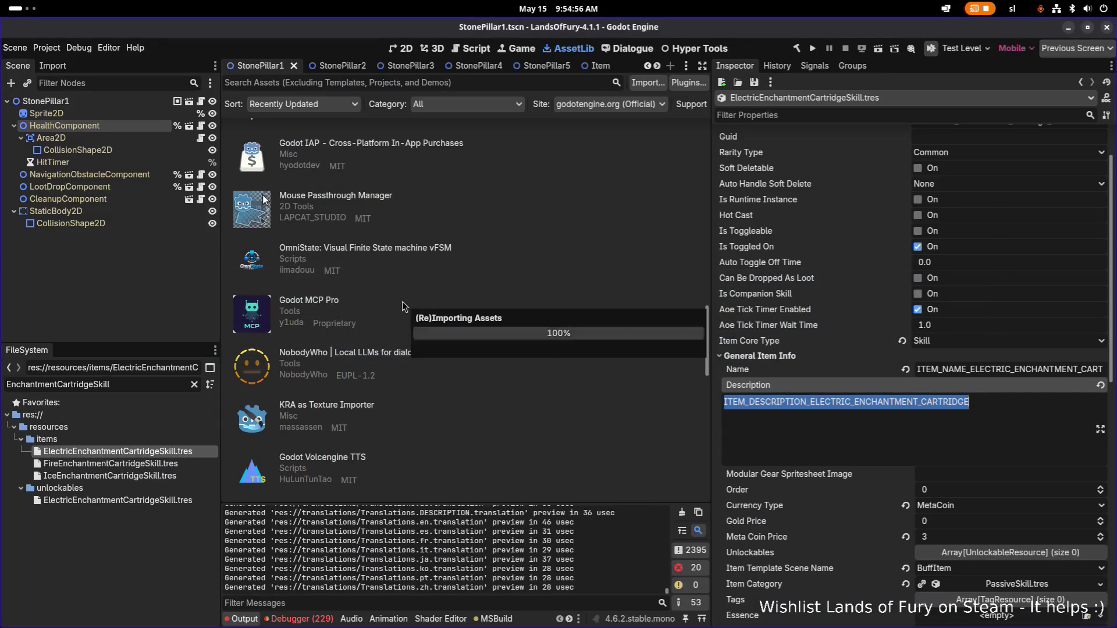
# Step: Select the name key in FireEnchantmentCartridgeSkill.tres and go to cell A1022 in the spreadsheet
pyautogui.click(166, 461)
pyautogui.scroll(3, 944, 364)
pyautogui.scroll(5, 944, 364)
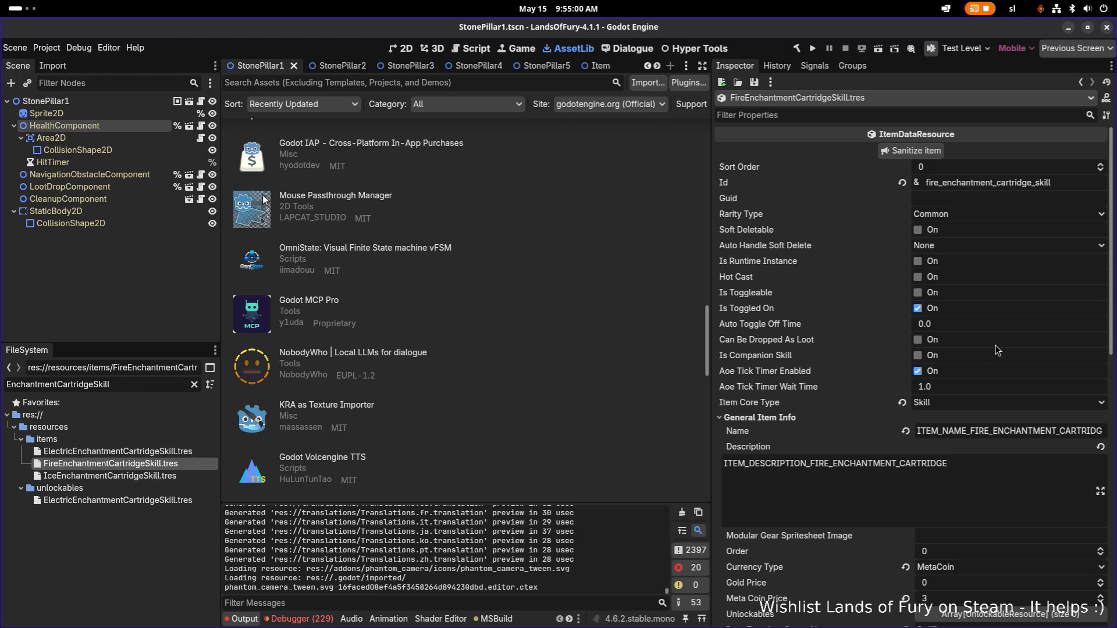
pyautogui.doubleClick(975, 431)
pyautogui.hotkey('alt', 'Tab')
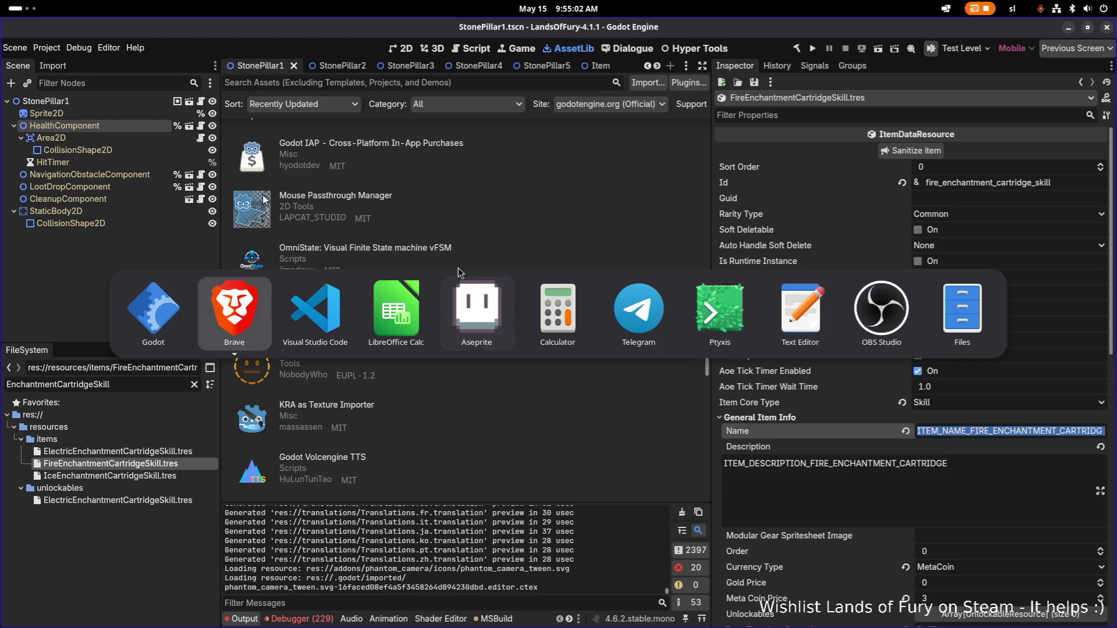
pyautogui.press('Tab')
pyautogui.press('Tab')
pyautogui.hotkey('shift', 'Tab')
pyautogui.click(297, 393)
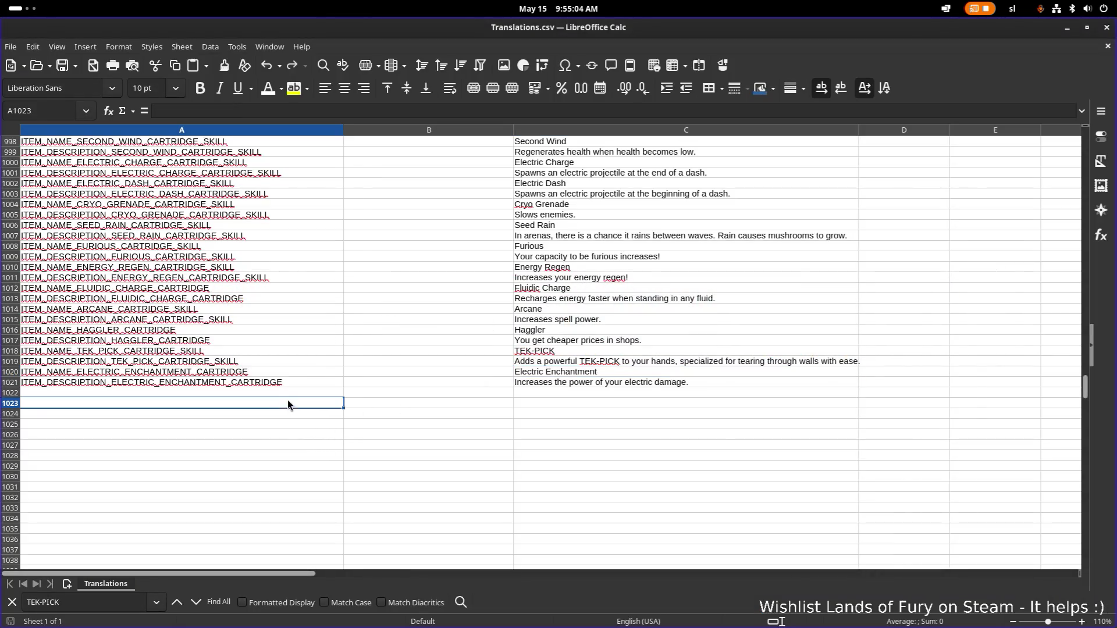
# Step: Paste the Fire cartridge's name key into A1022 and description key into A1023
pyautogui.write('ITEM_NAME_FIRE_ENCHANTMENT_CARTRIDGE')
pyautogui.click(625, 320)
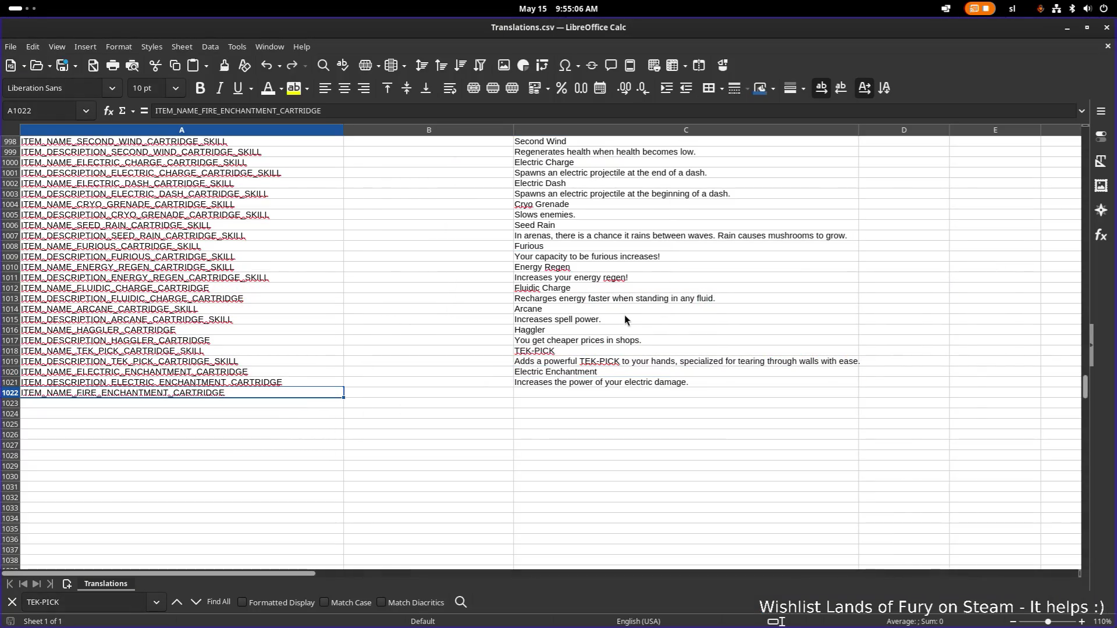
pyautogui.hotkey('alt', 'Tab')
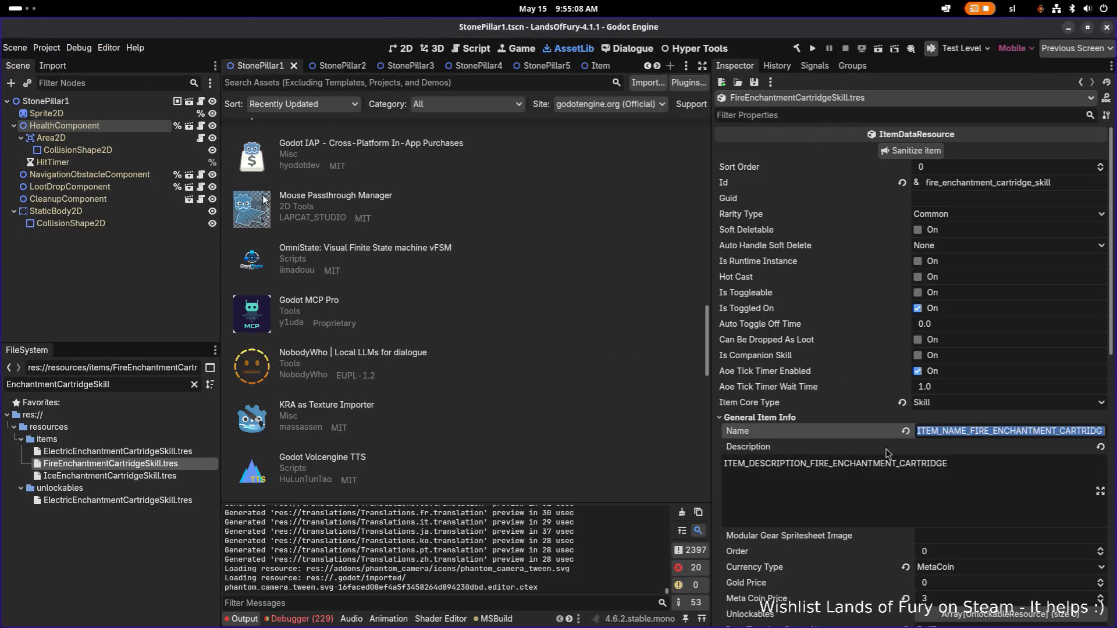
pyautogui.click(949, 489)
pyautogui.hotkey('ctrl', 'a')
pyautogui.hotkey('alt', 'Tab')
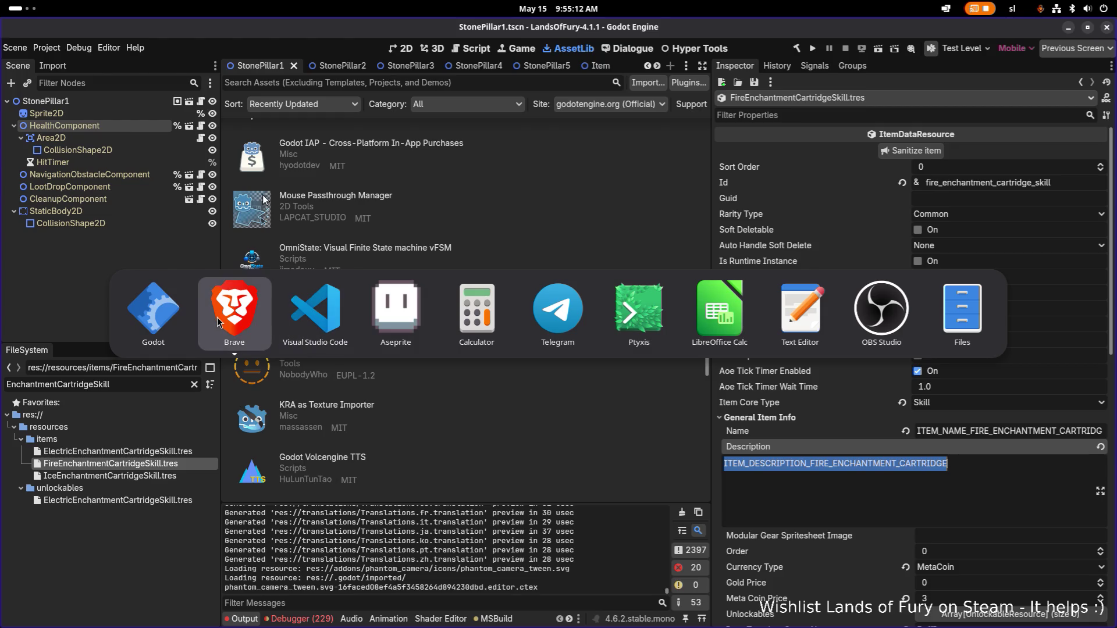
pyautogui.click(715, 306)
pyautogui.click(592, 391)
pyautogui.hotkey('ctrl', 'shift', 'v')
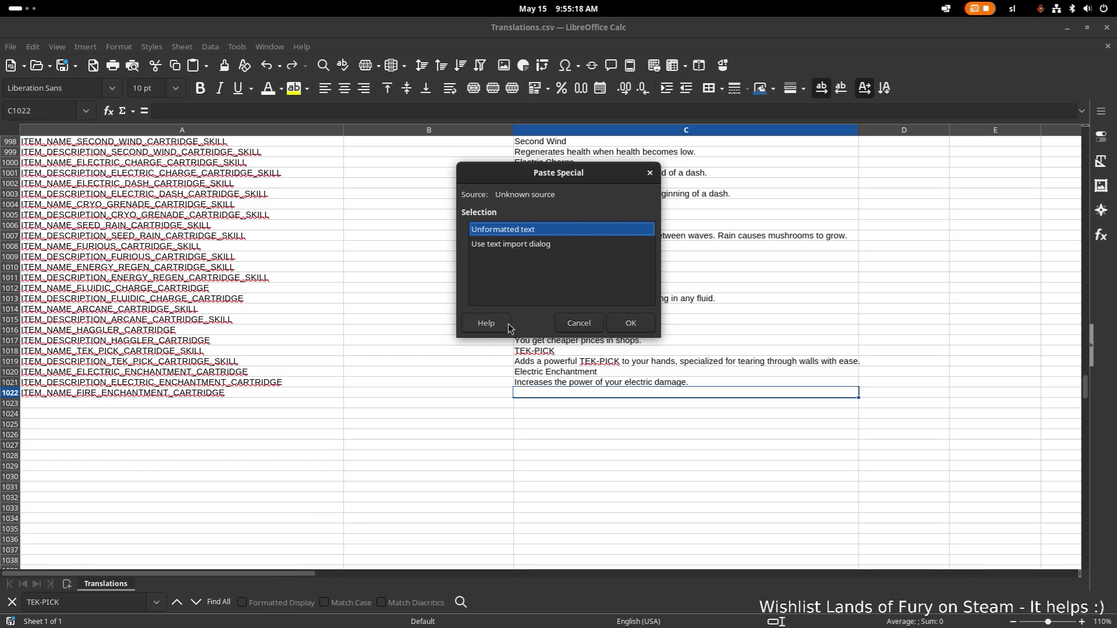
pyautogui.press('Escape')
pyautogui.click(215, 397)
pyautogui.click(229, 402)
pyautogui.hotkey('ctrl', 'shift', 'v')
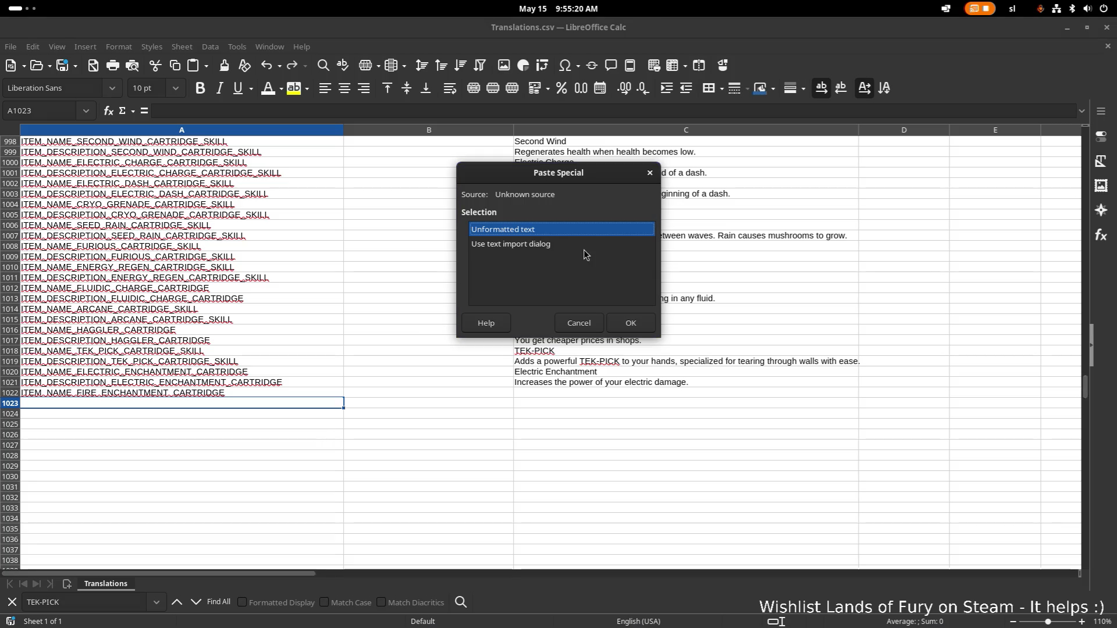
pyautogui.press('Return')
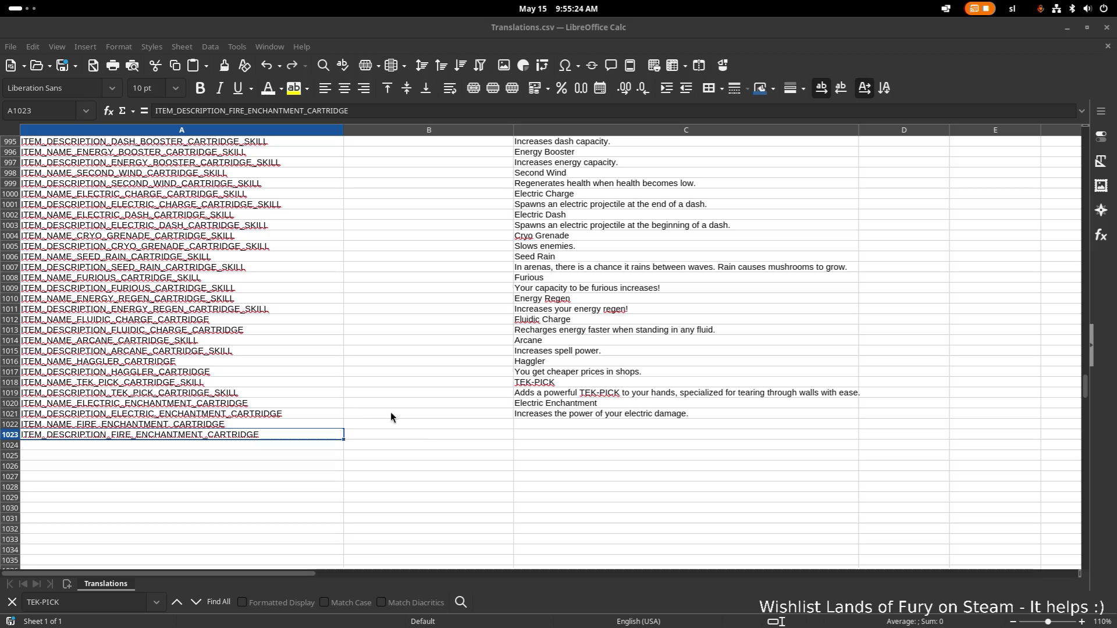
# Step: Paste the fire damage description into C1023 as unformatted text
pyautogui.click(549, 434)
pyautogui.write('Increases the power of your fire damage.')
pyautogui.click(546, 244)
pyautogui.click(632, 323)
pyautogui.click(592, 416)
# Step: Copy the Electric Enchantment name into C1022 and change it to 'Fire Enchantment'
pyautogui.press('Up')
pyautogui.press('Up')
pyautogui.press('Down')
pyautogui.press('F2')
pyautogui.hotkey('shift', 'Home')
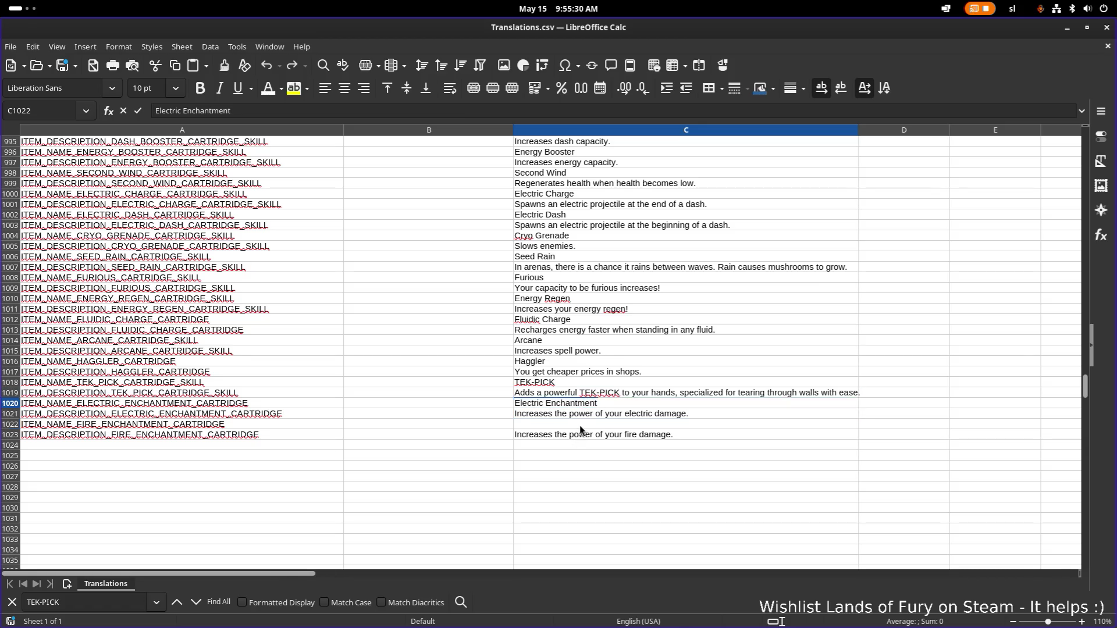
pyautogui.write('Electric Enchantment')
pyautogui.click(631, 323)
pyautogui.press('F2')
pyautogui.hotkey('shift', 'Home')
pyautogui.press('End')
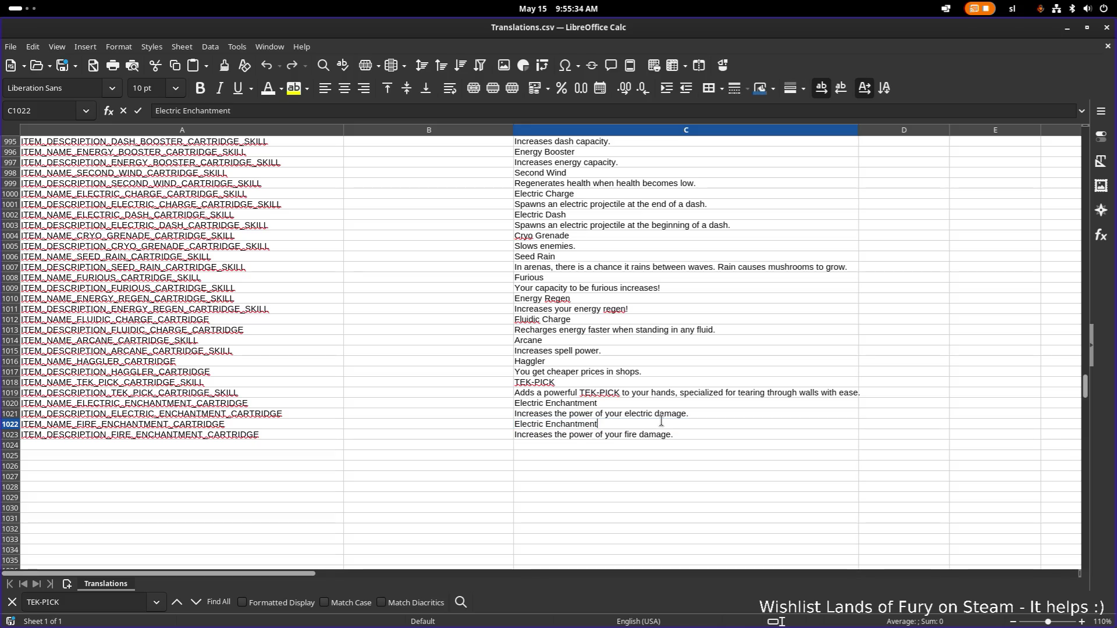
pyautogui.hotkey('shift', 'Home')
pyautogui.press('BackSpace')
pyautogui.write('Fire')
pyautogui.press('Return')
# Step: Duplicate the fire key rows into A1024:A1025, replacing FIRE with ICE
pyautogui.click(640, 415)
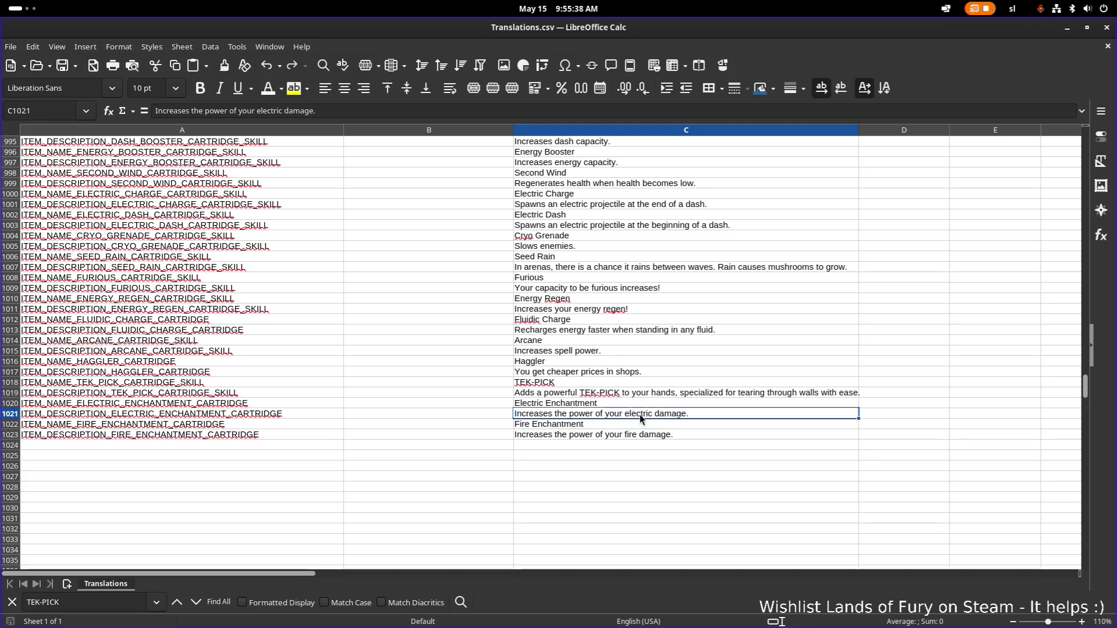
pyautogui.moveTo(194, 428); pyautogui.dragTo(204, 436)
pyautogui.hotkey('ctrl', 'c')
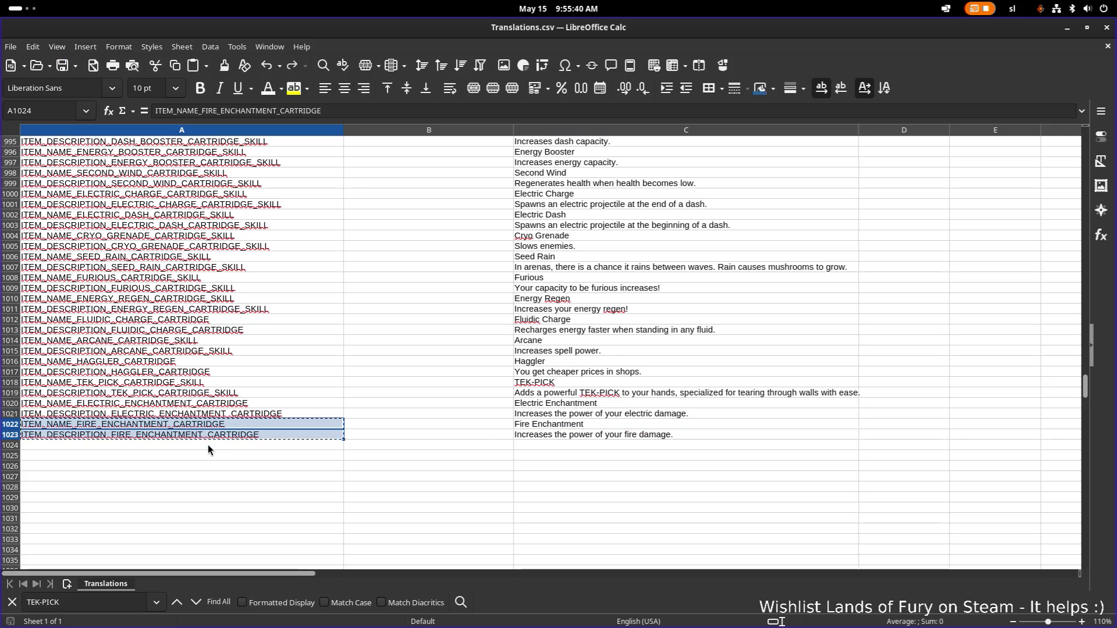
pyautogui.click(208, 444)
pyautogui.hotkey('ctrl', 'v')
pyautogui.click(116, 447)
pyautogui.doubleClick(87, 445)
pyautogui.doubleClick(88, 445)
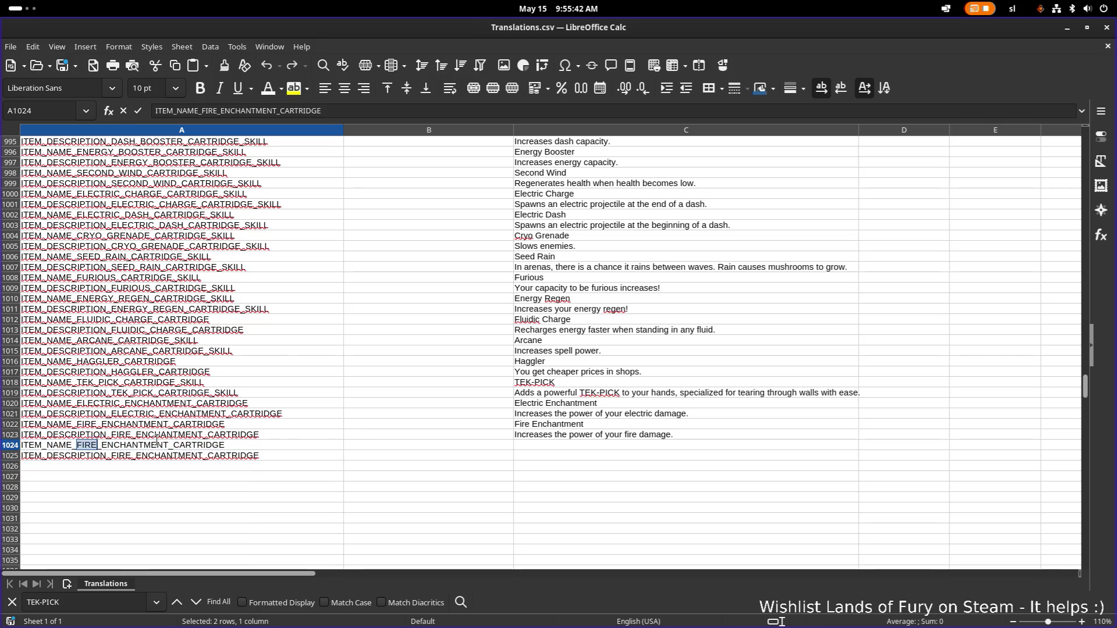
pyautogui.write('ICE')
pyautogui.press('Return')
pyautogui.doubleClick(124, 458)
pyautogui.doubleClick(124, 457)
pyautogui.write('ICE')
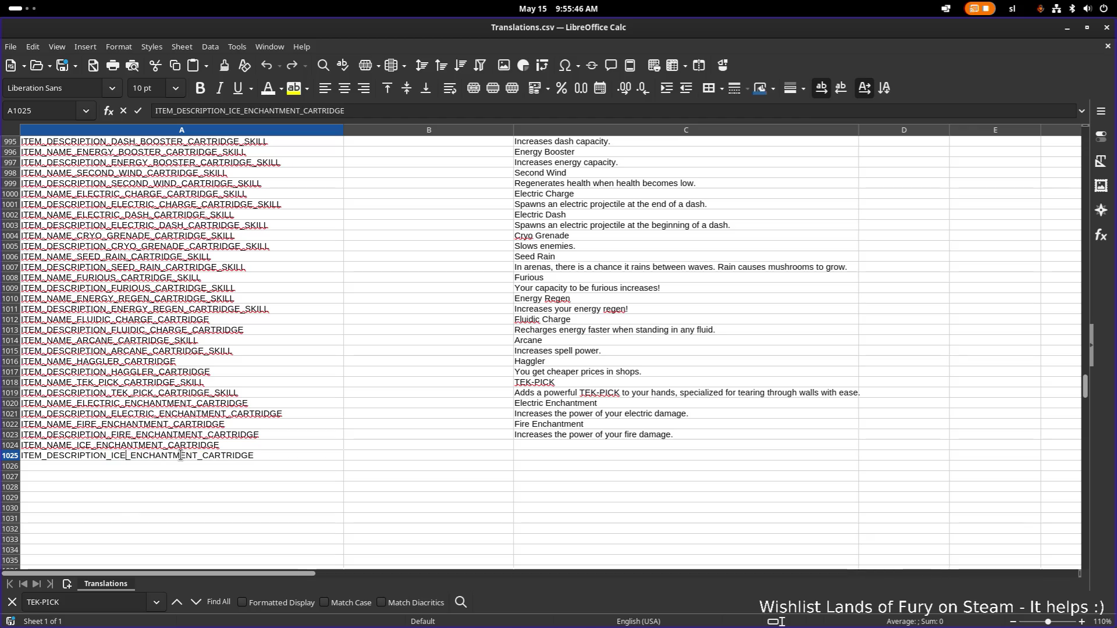
pyautogui.click(427, 445)
# Step: Enter 'Ice Enchantment' in C1024 and an ice damage description in C1025
pyautogui.click(571, 425)
pyautogui.hotkey('ctrl', 'c')
pyautogui.click(565, 446)
pyautogui.hotkey('ctrl', 'shift', 'v')
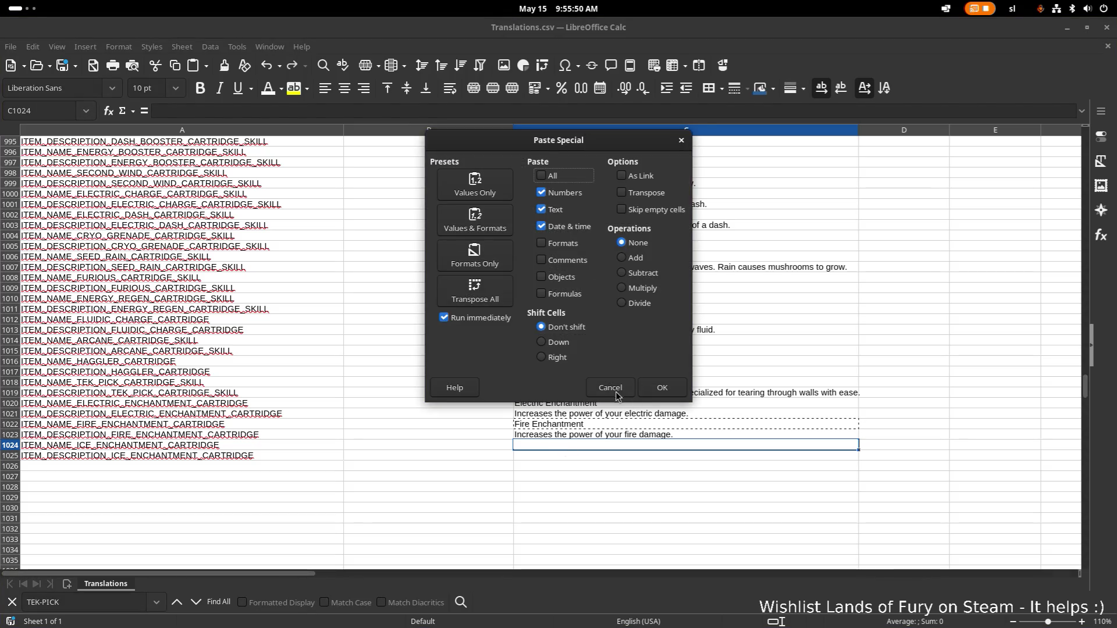
pyautogui.click(663, 387)
pyautogui.write('Ice Enchantment')
pyautogui.press('Return')
pyautogui.click(599, 436)
pyautogui.hotkey('ctrl', 'c')
pyautogui.click(581, 456)
pyautogui.hotkey('ctrl', 'v')
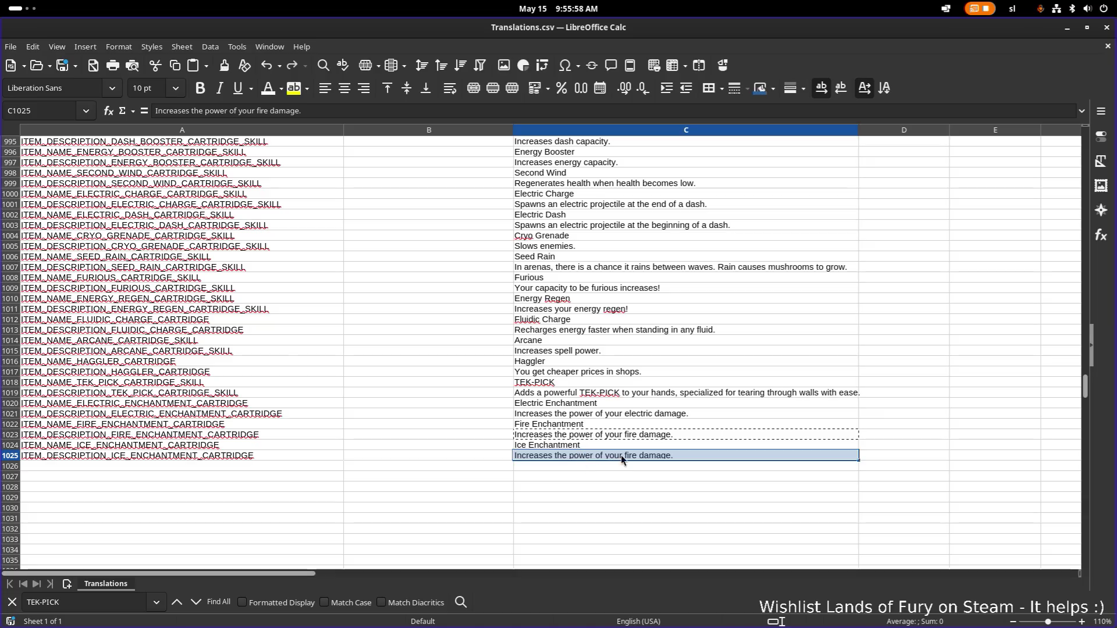
pyautogui.doubleClick(630, 455)
pyautogui.write('ice')
pyautogui.press('Return')
pyautogui.click(697, 437)
pyautogui.moveTo(120, 407)
pyautogui.mouseDown()
pyautogui.moveTo(466, 457)
pyautogui.moveTo(643, 457)
pyautogui.mouseUp()
# Step: Paste the six enchantment rows A1020:C1025 into A136:C141, below the TEK-PICK entries
pyautogui.hotkey('ctrl', 'c')
pyautogui.scroll(-20, 442, 430)
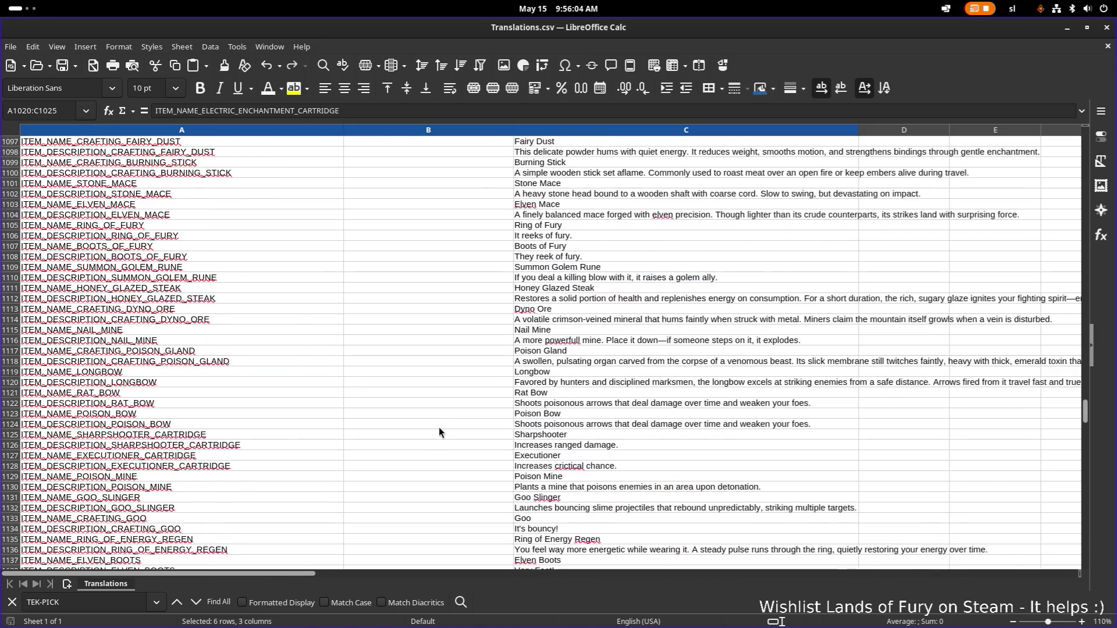
pyautogui.scroll(20, 436, 427)
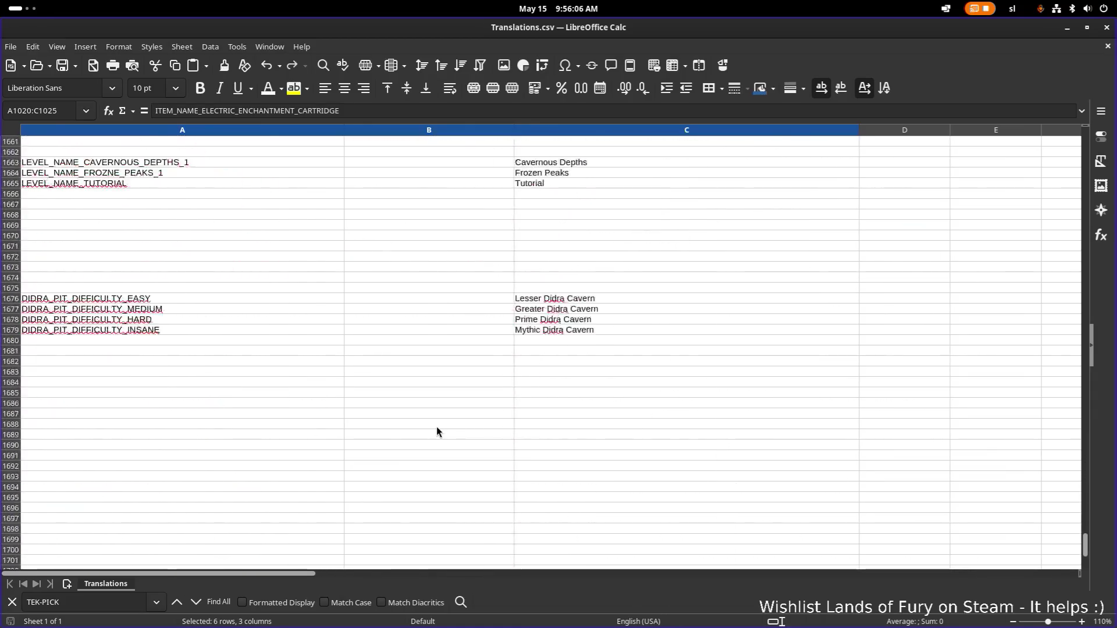
pyautogui.scroll(20, 427, 432)
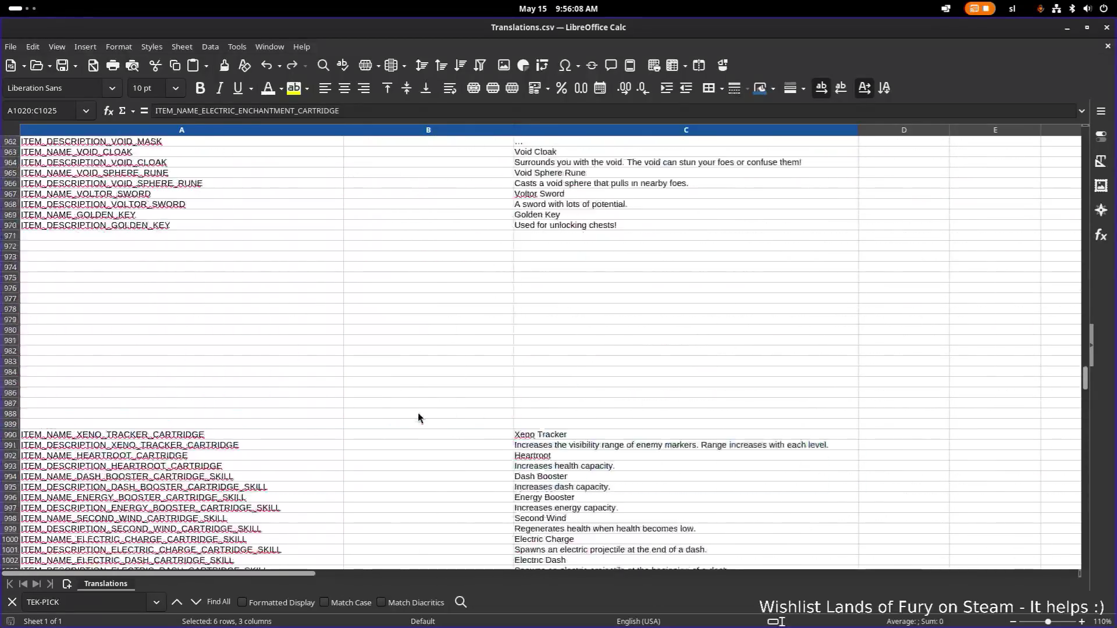
pyautogui.scroll(20, 415, 416)
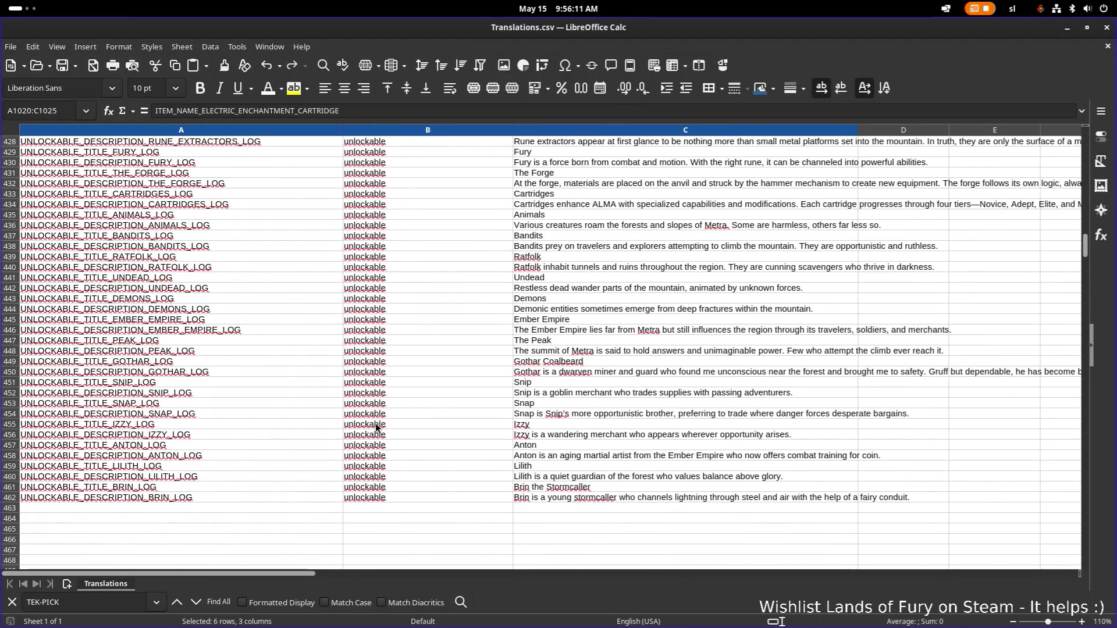
pyautogui.scroll(20, 357, 434)
pyautogui.scroll(20, 357, 434)
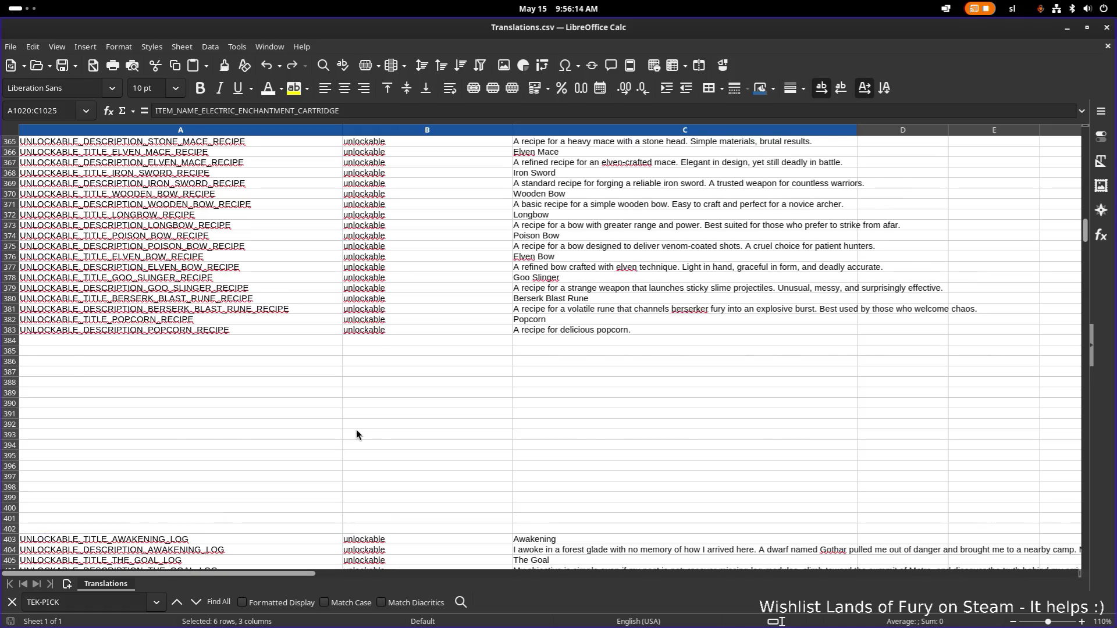
pyautogui.scroll(20, 356, 433)
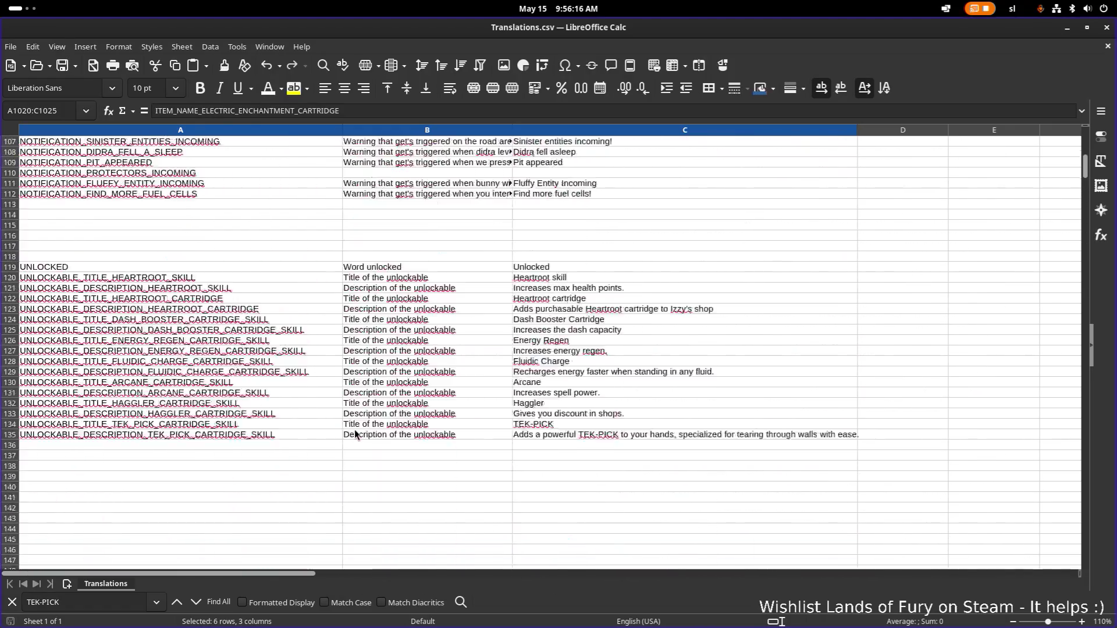
pyautogui.scroll(-8, 355, 429)
pyautogui.scroll(3, 355, 429)
pyautogui.click(255, 290)
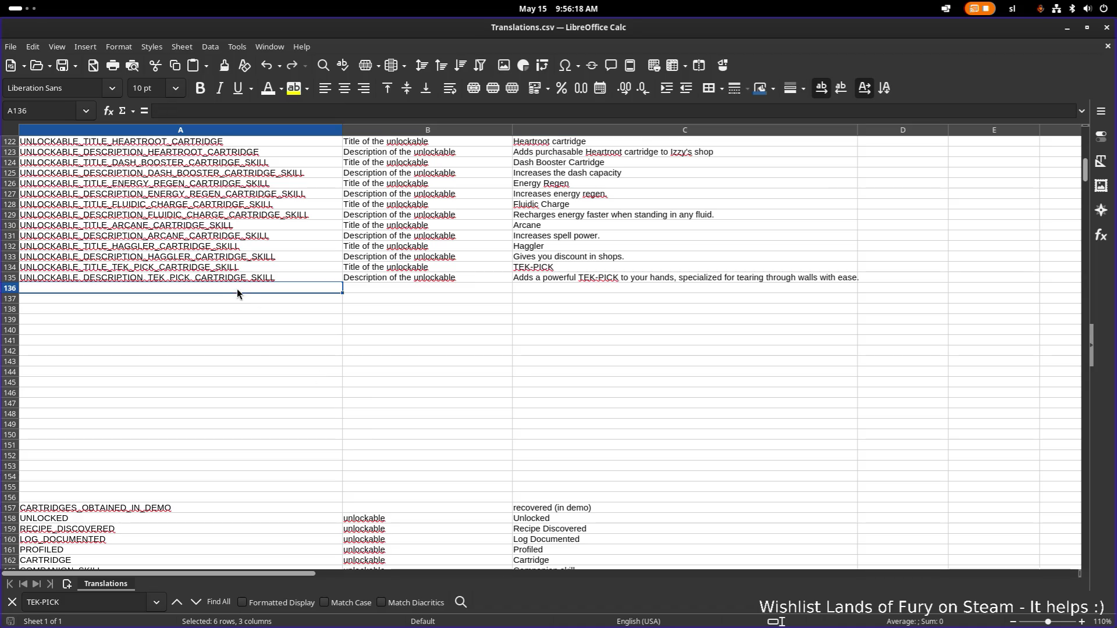
pyautogui.hotkey('ctrl', 'v')
pyautogui.click(374, 372)
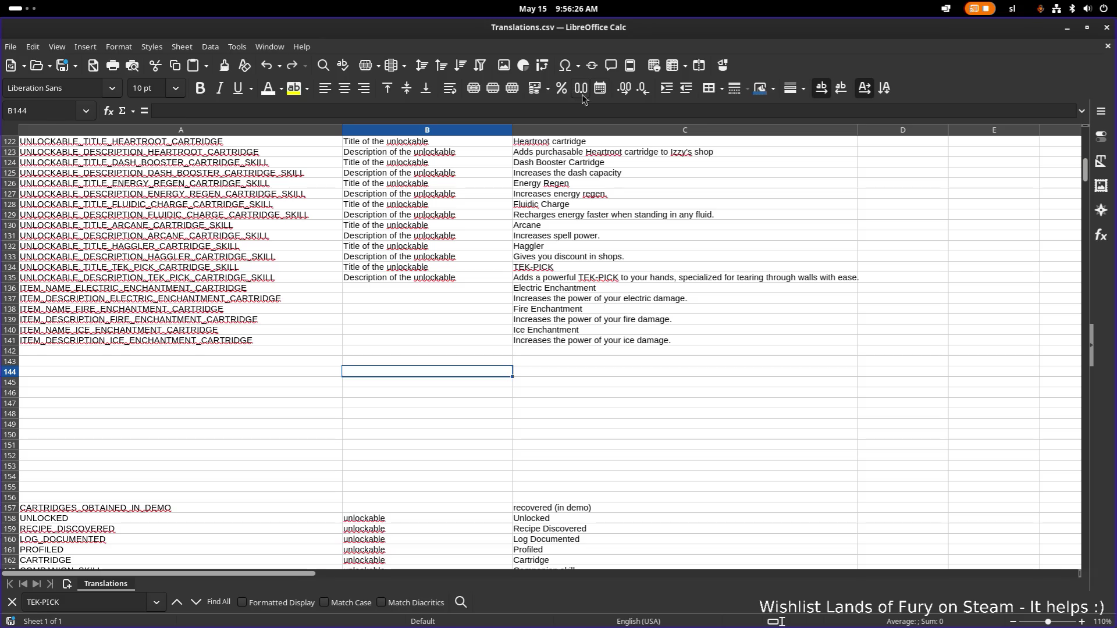
pyautogui.hotkey('alt', 'Tab')
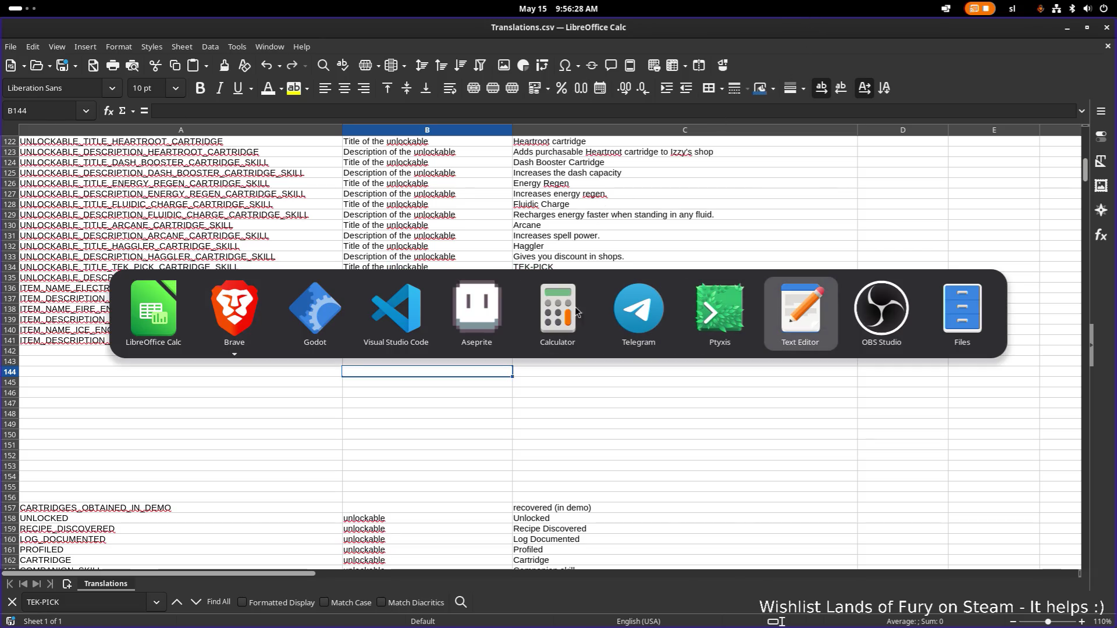
# Step: Duplicate the Electric enchantment unlockable resource as a Fire copy
pyautogui.click(411, 314)
pyautogui.hotkey('alt', 'Tab')
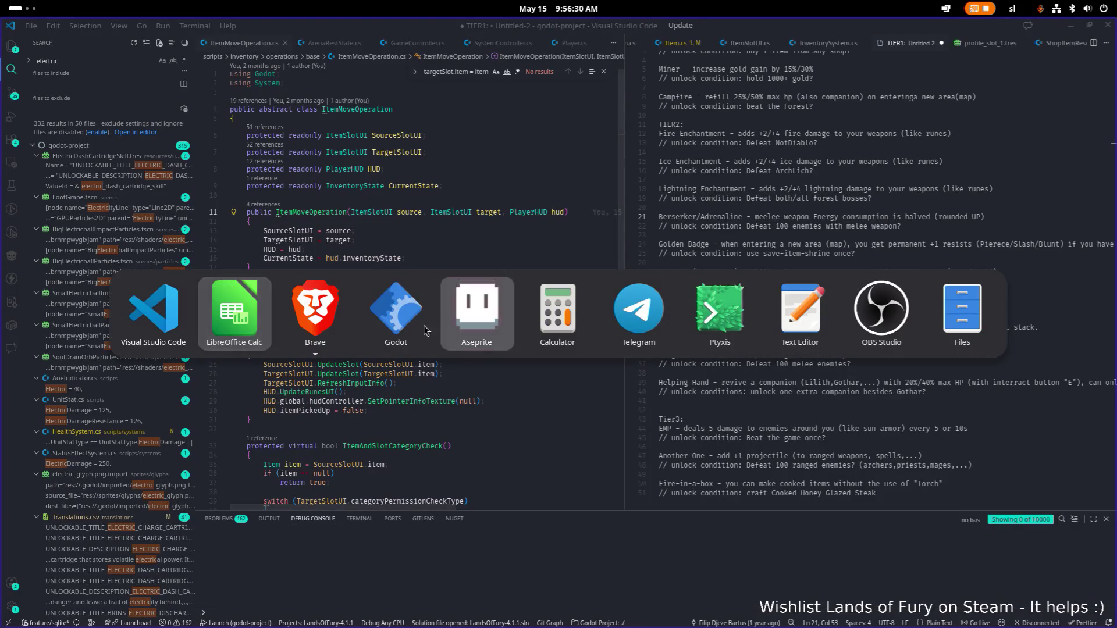
pyautogui.click(424, 325)
pyautogui.click(110, 500)
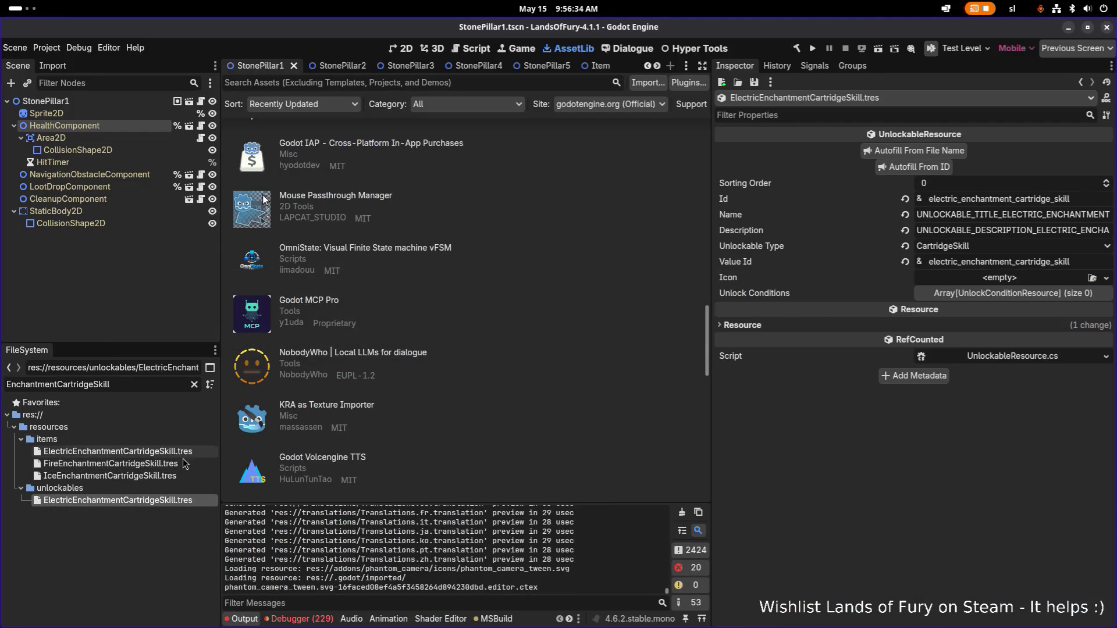
pyautogui.hotkey('ctrl', 'd')
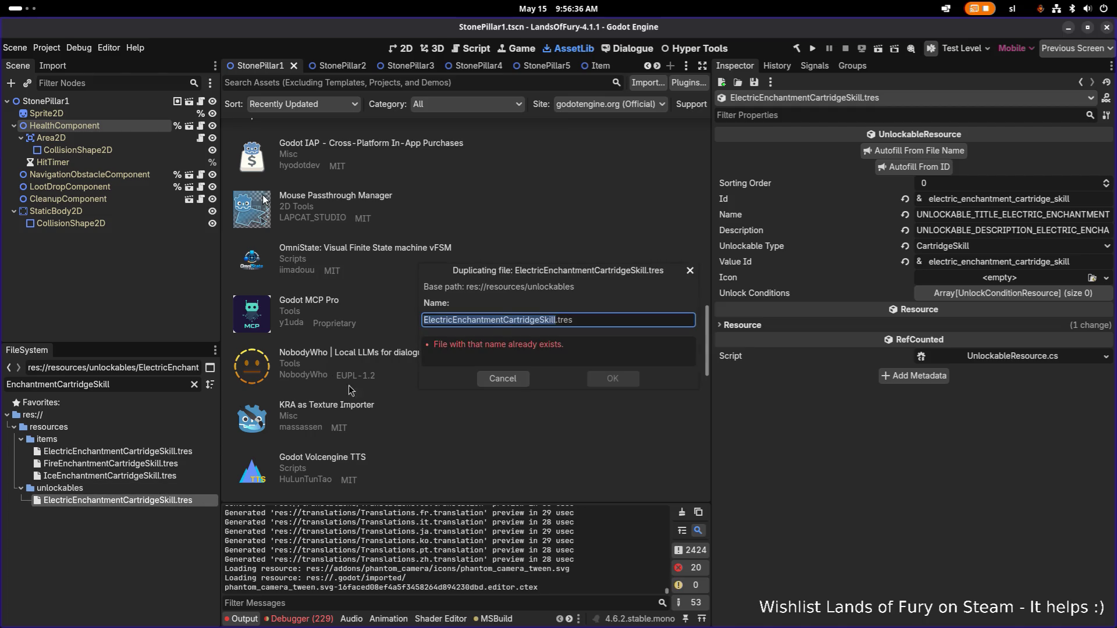
pyautogui.click(468, 323)
pyautogui.hotkey('shift', 'Home')
pyautogui.write('Fire')
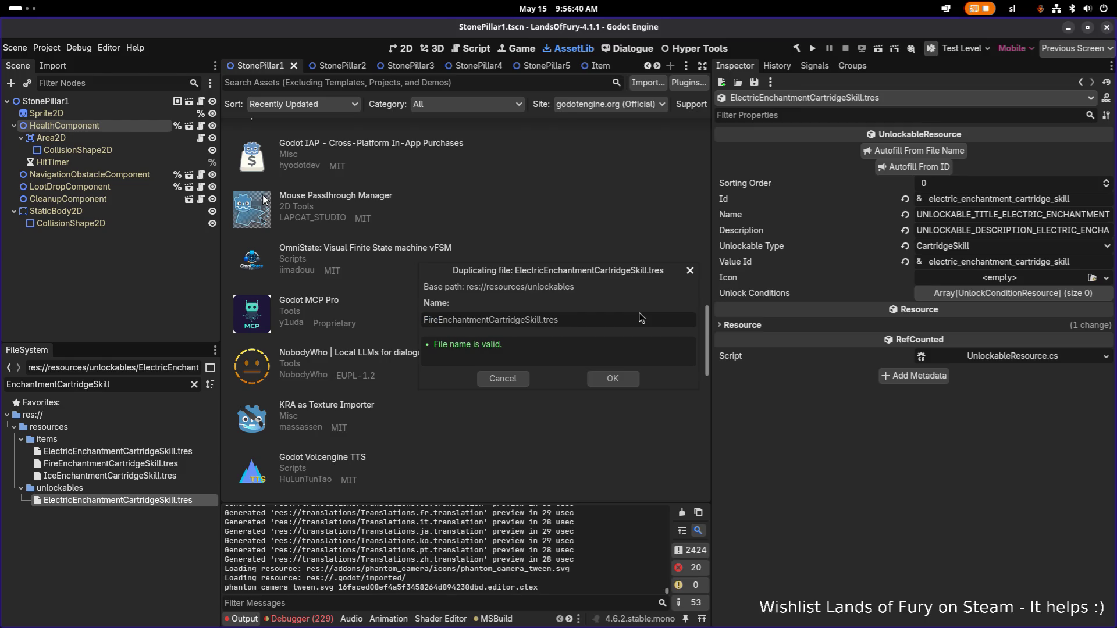
pyautogui.press('Return')
# Step: Duplicate the Electric unlockable again as an Ice copy
pyautogui.hotkey('ctrl', 'd')
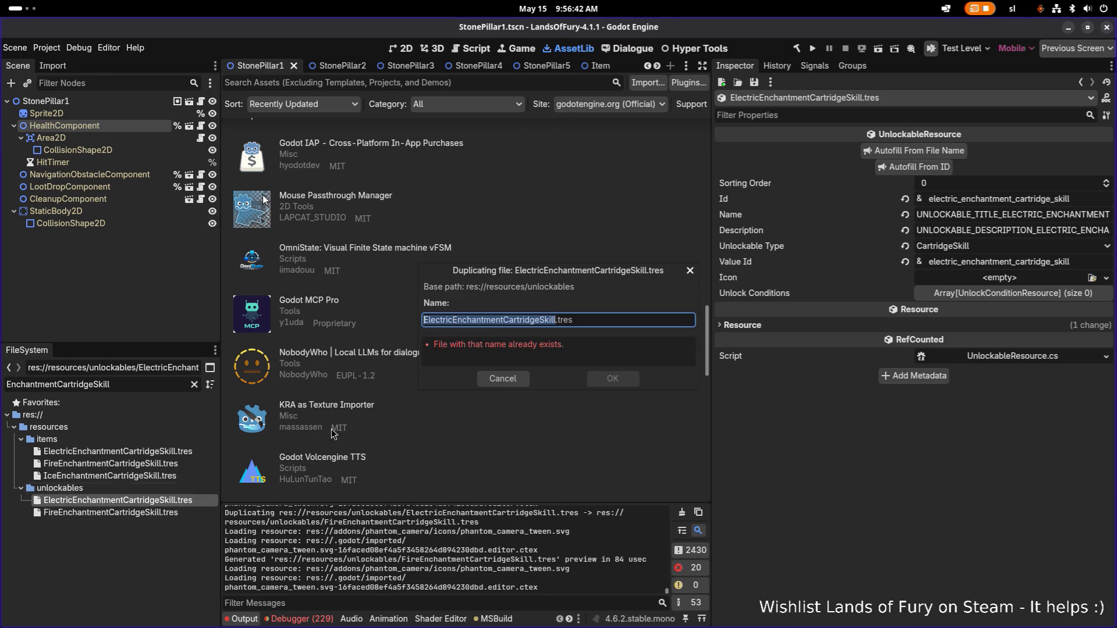
pyautogui.click(448, 320)
pyautogui.hotkey('ctrl', 'shift', 'Left')
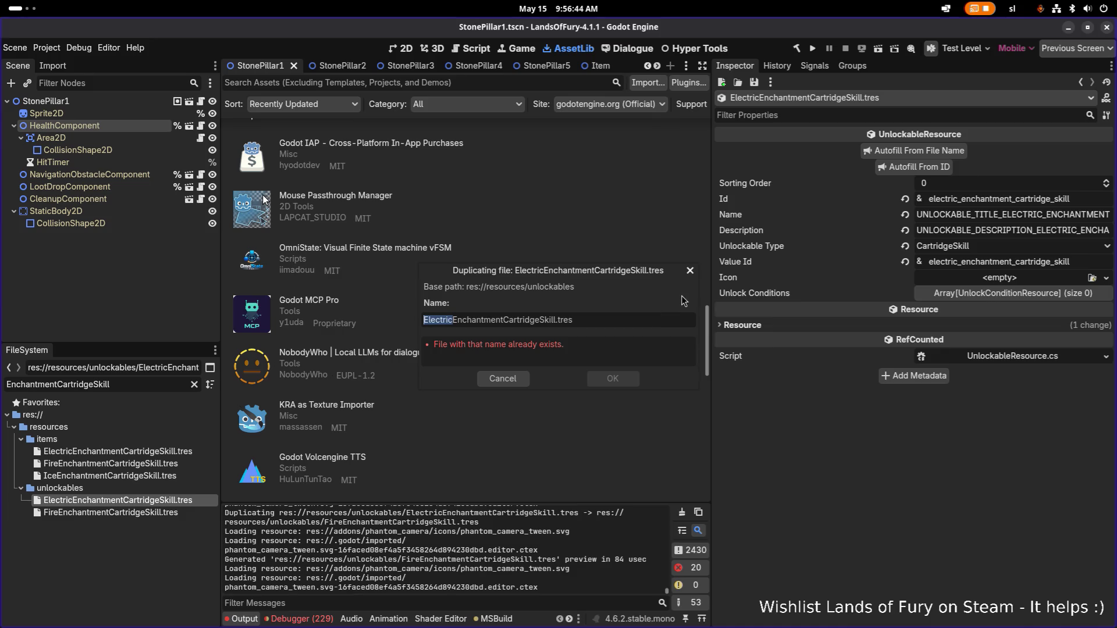
pyautogui.write('Ice')
pyautogui.press('Return')
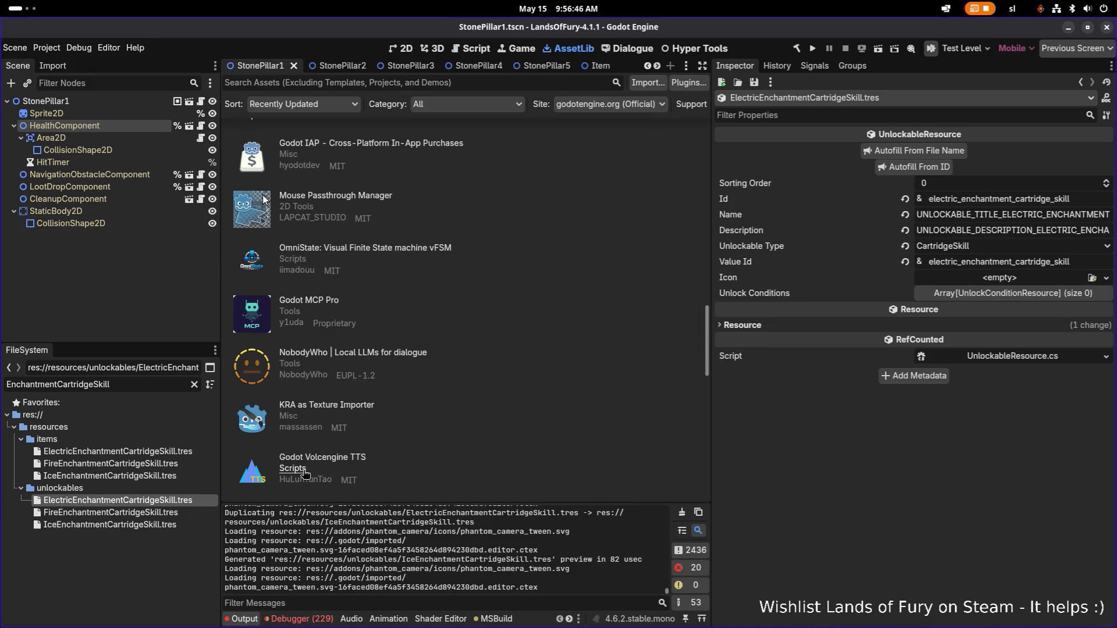
# Step: Set the Fire unlockable's Id to fire, fill its name and description keys, and save
pyautogui.click(178, 514)
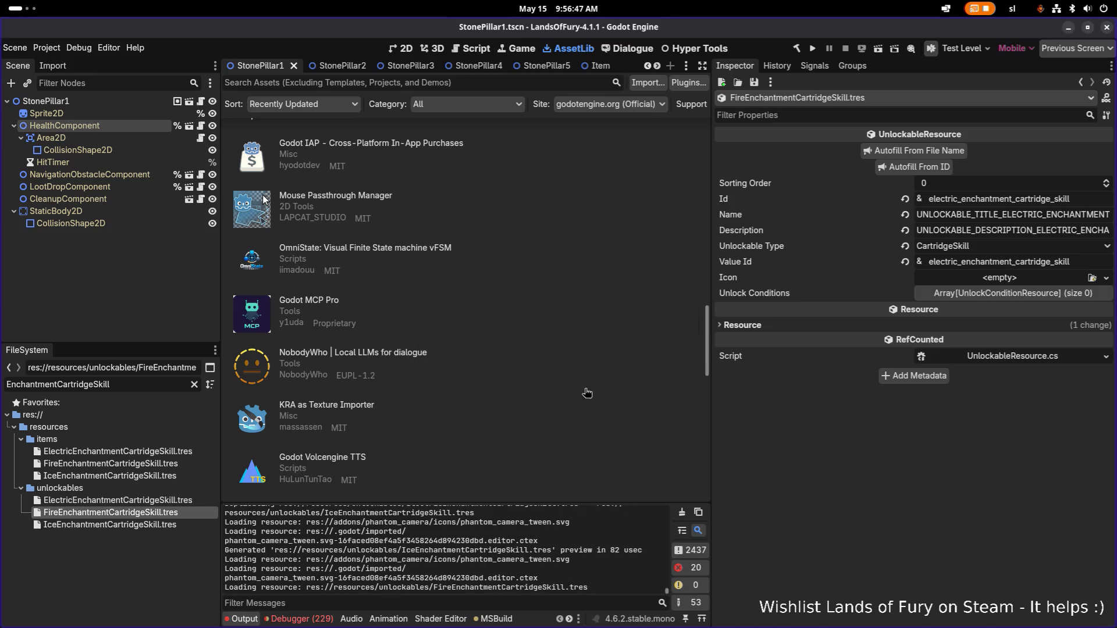
pyautogui.click(953, 199)
pyautogui.hotkey('shift', 'Home')
pyautogui.write('fire')
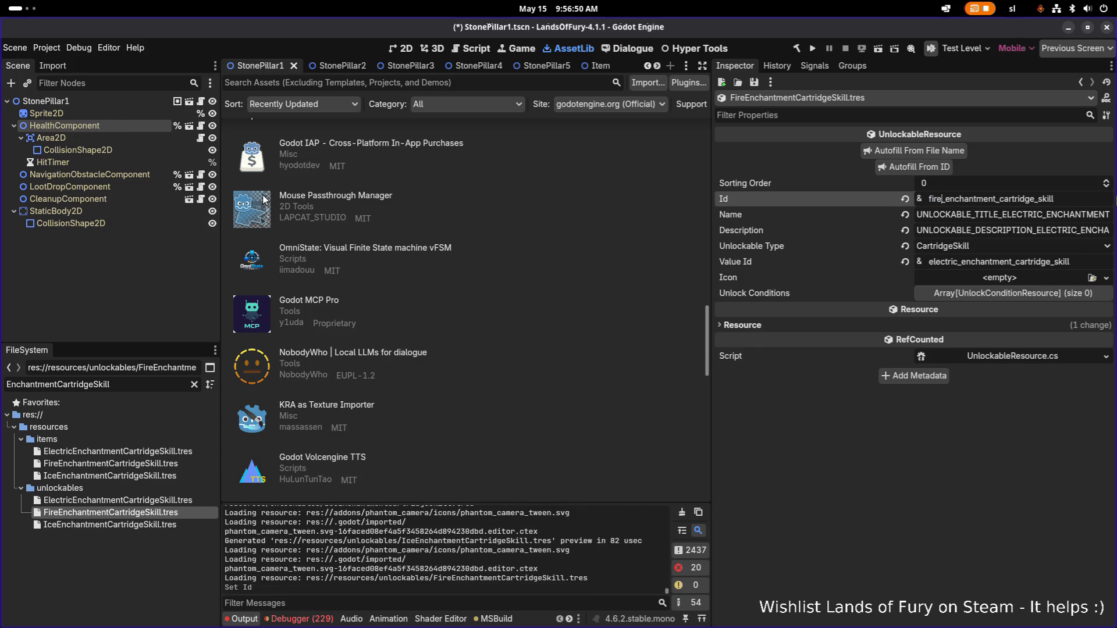
pyautogui.click(924, 167)
pyautogui.hotkey('ctrl', 's')
# Step: Set the Ice unlockable's Id to ice, fill its name and description keys, and save
pyautogui.click(132, 525)
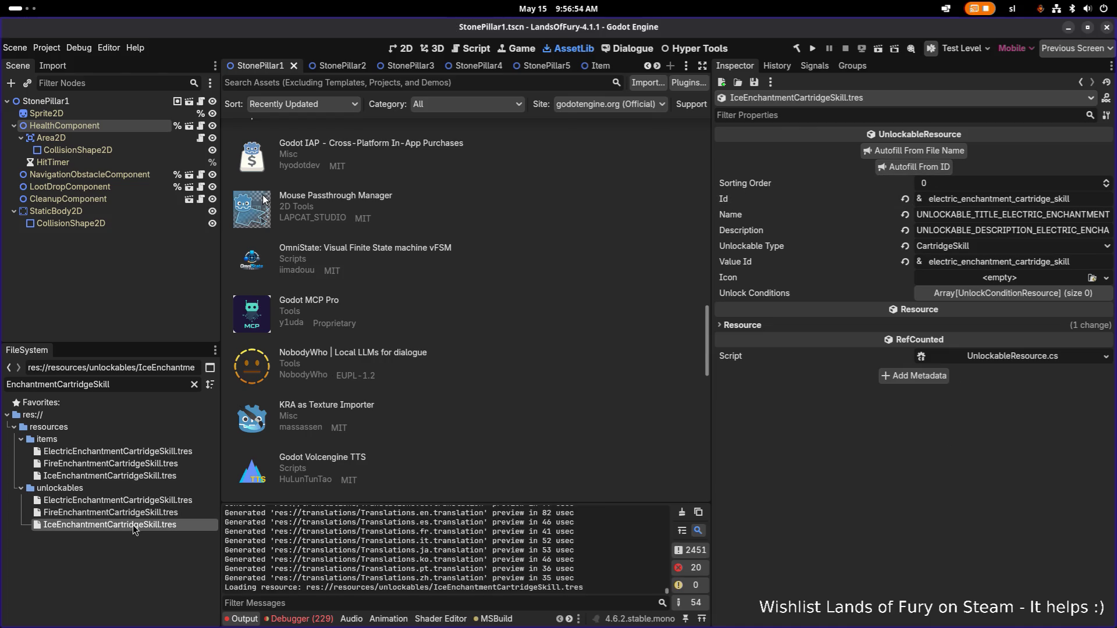
pyautogui.click(967, 199)
pyautogui.press('BackSpace')
pyautogui.press('BackSpace')
pyautogui.press('BackSpace')
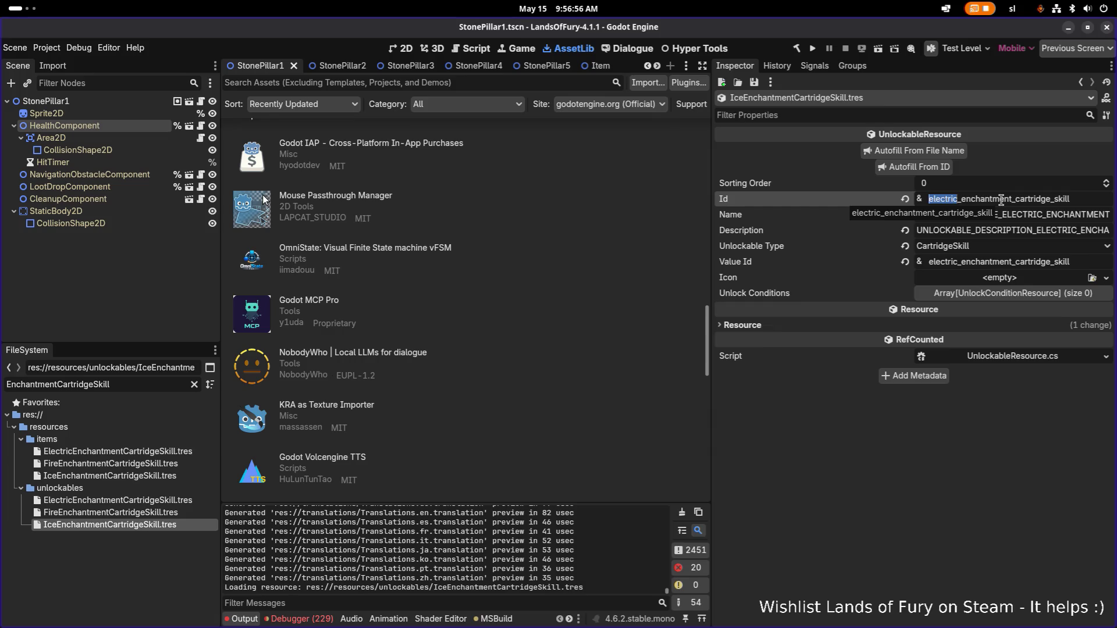
pyautogui.write('ice')
pyautogui.click(944, 168)
pyautogui.hotkey('ctrl', 's')
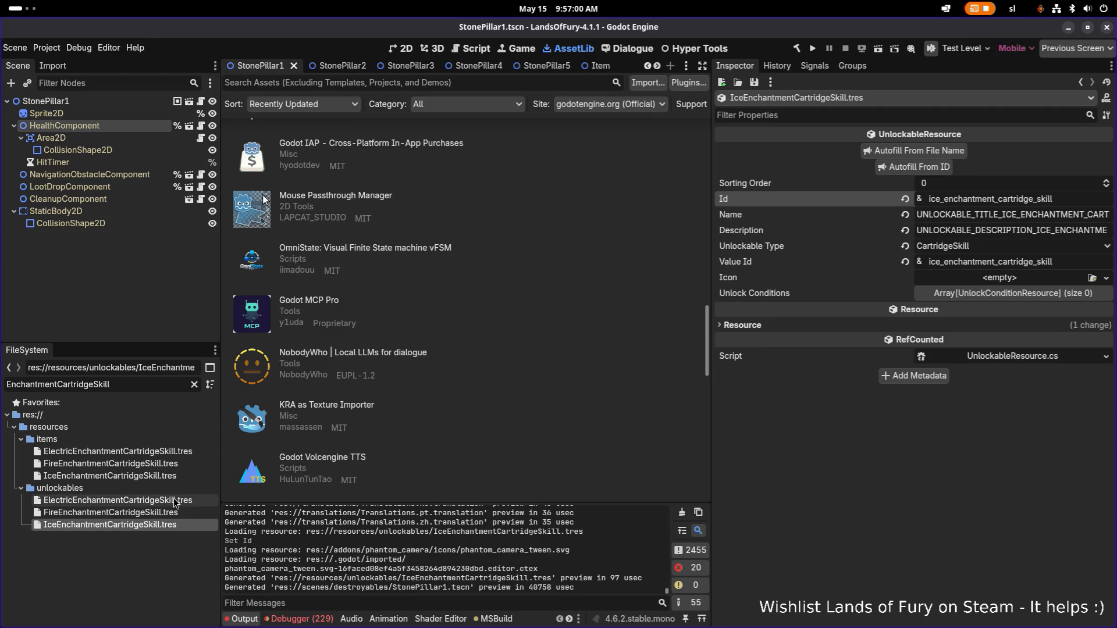
# Step: Copy the Electric unlockable's name and description keys into the translation spreadsheet
pyautogui.click(174, 500)
pyautogui.click(149, 512)
pyautogui.click(164, 505)
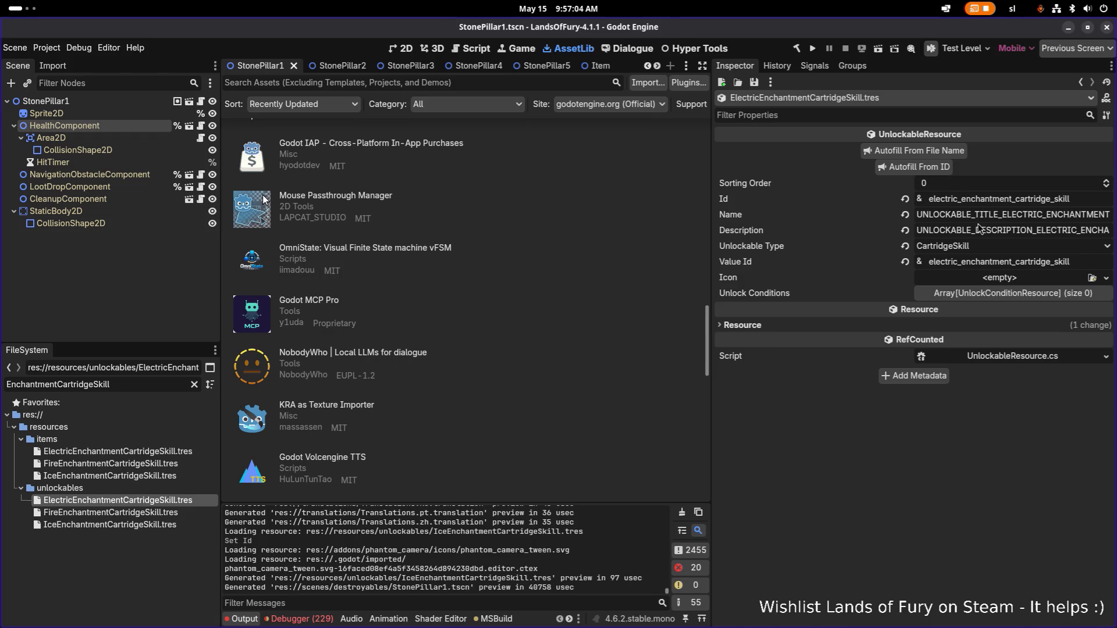
pyautogui.hotkey('alt', 'Tab')
pyautogui.hotkey('alt', 'Tab')
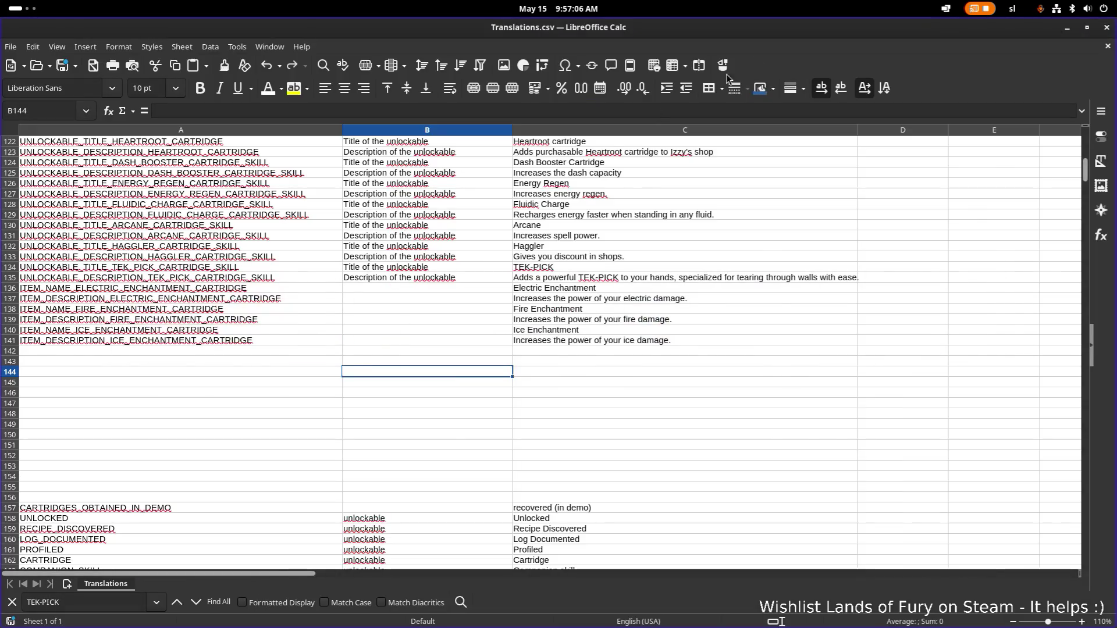
pyautogui.hotkey('alt', 'Tab')
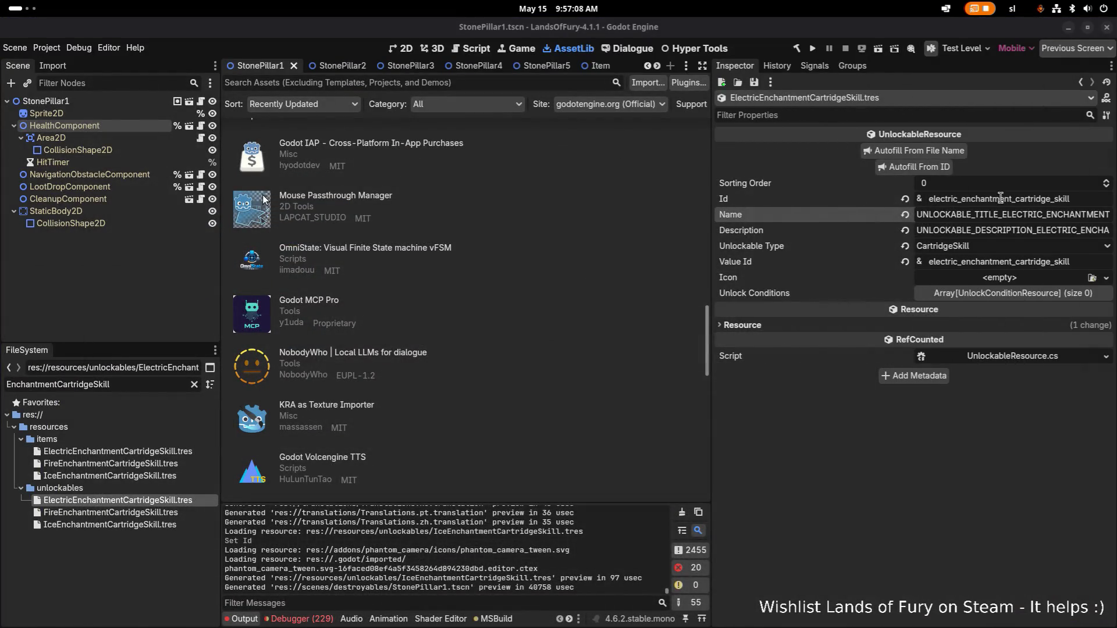
pyautogui.click(1006, 213)
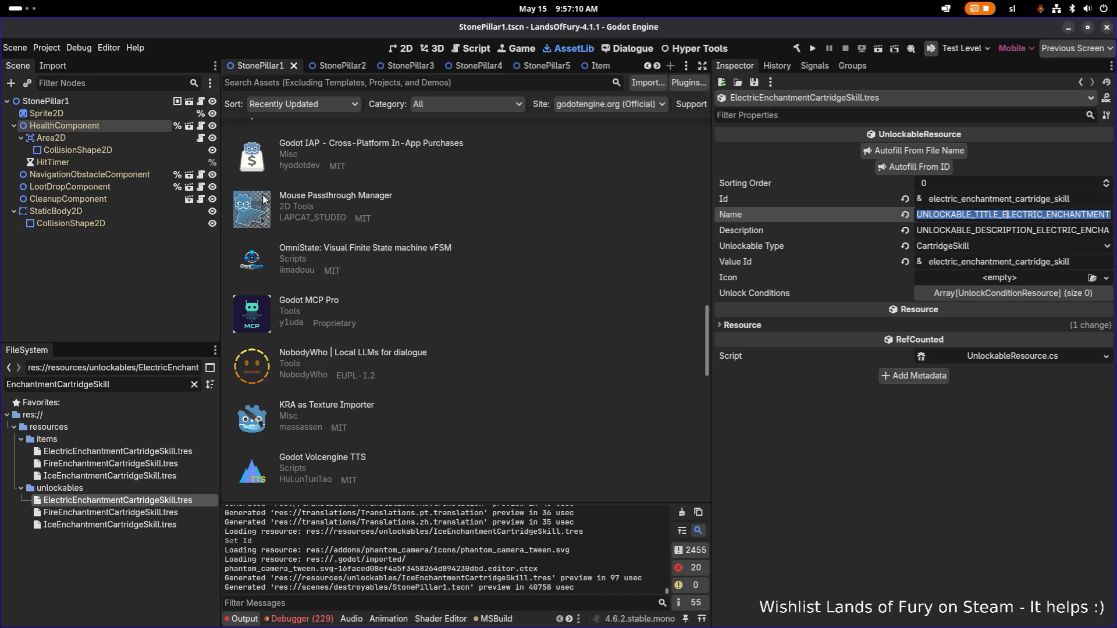
pyautogui.hotkey('alt', 'Tab')
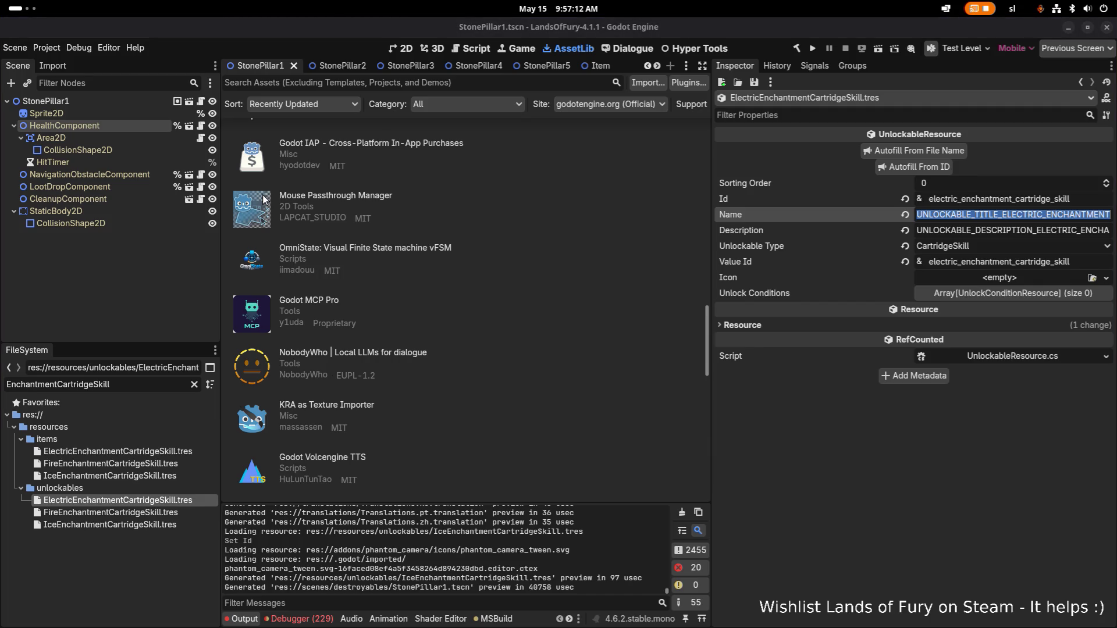
pyautogui.click(958, 231)
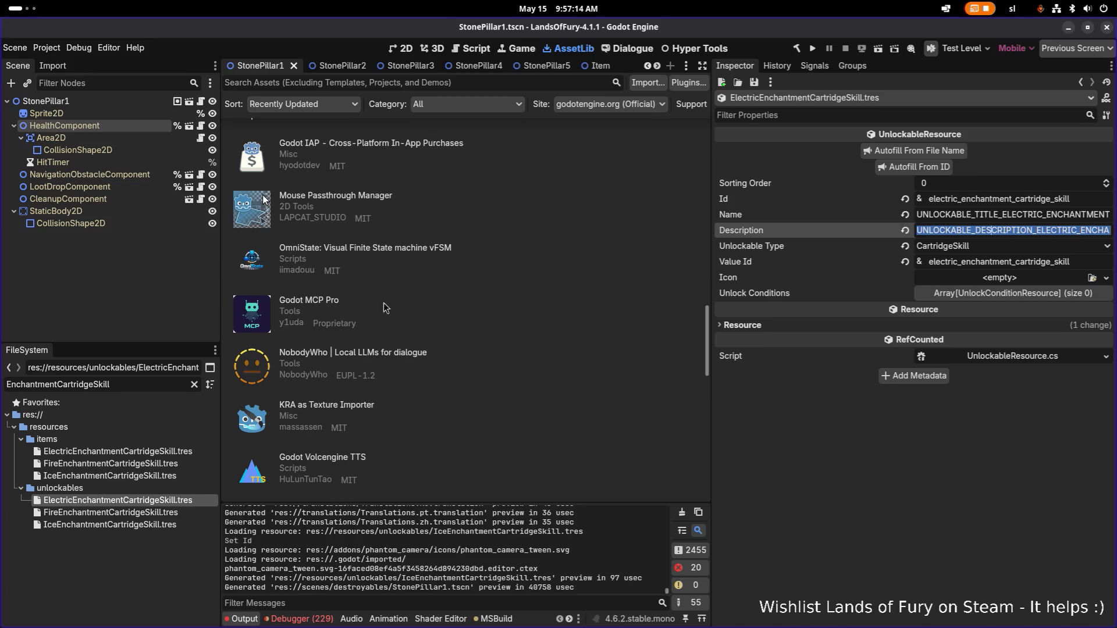
pyautogui.hotkey('alt', 'Tab')
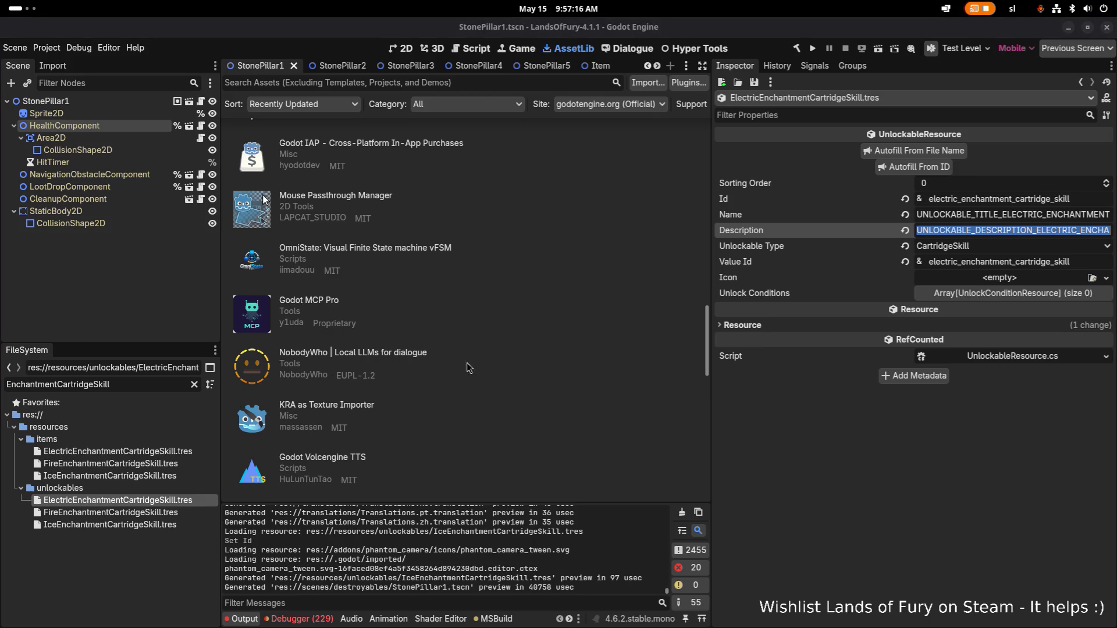
pyautogui.hotkey('alt', 'Tab')
# Step: Copy the Fire unlockable's name and description keys into the spreadsheet
pyautogui.click(138, 513)
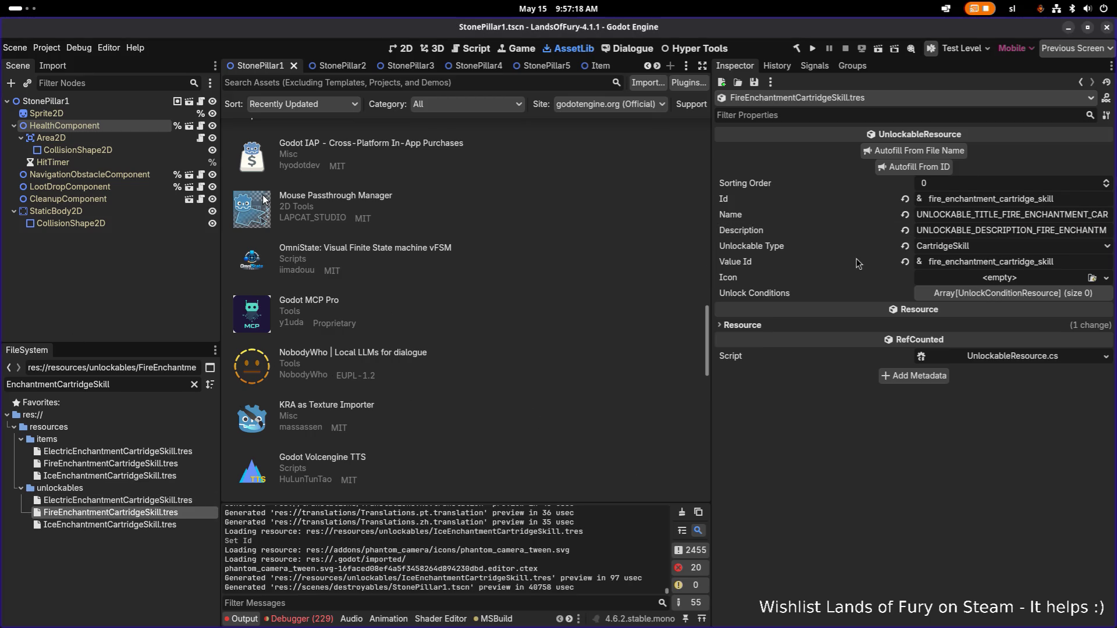
pyautogui.click(987, 216)
pyautogui.hotkey('alt', 'Tab')
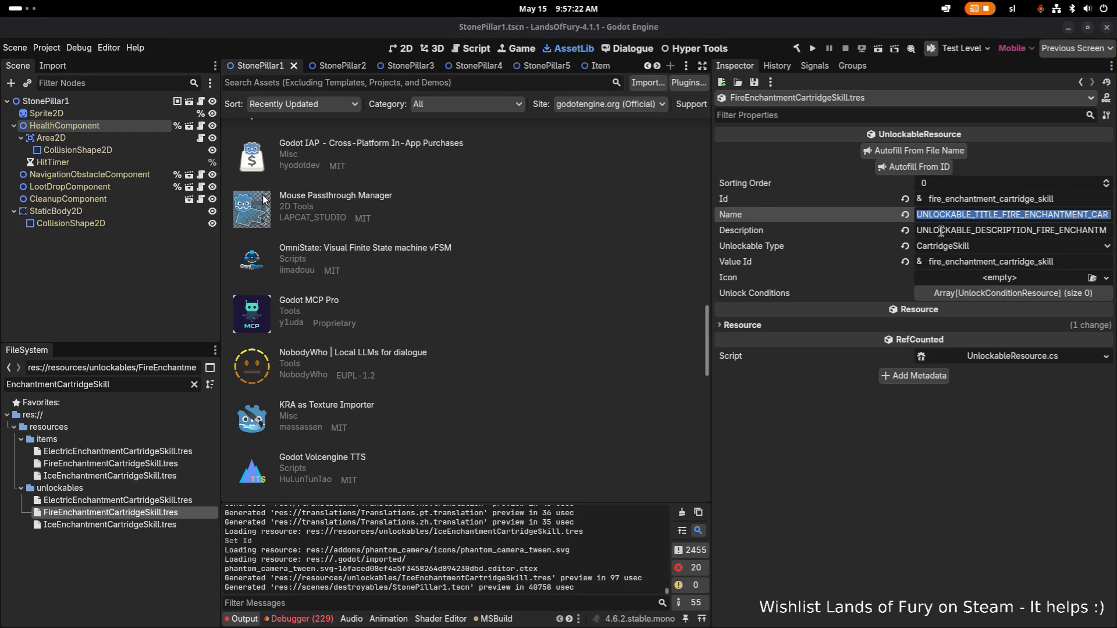
pyautogui.click(941, 231)
pyautogui.hotkey('alt', 'Tab')
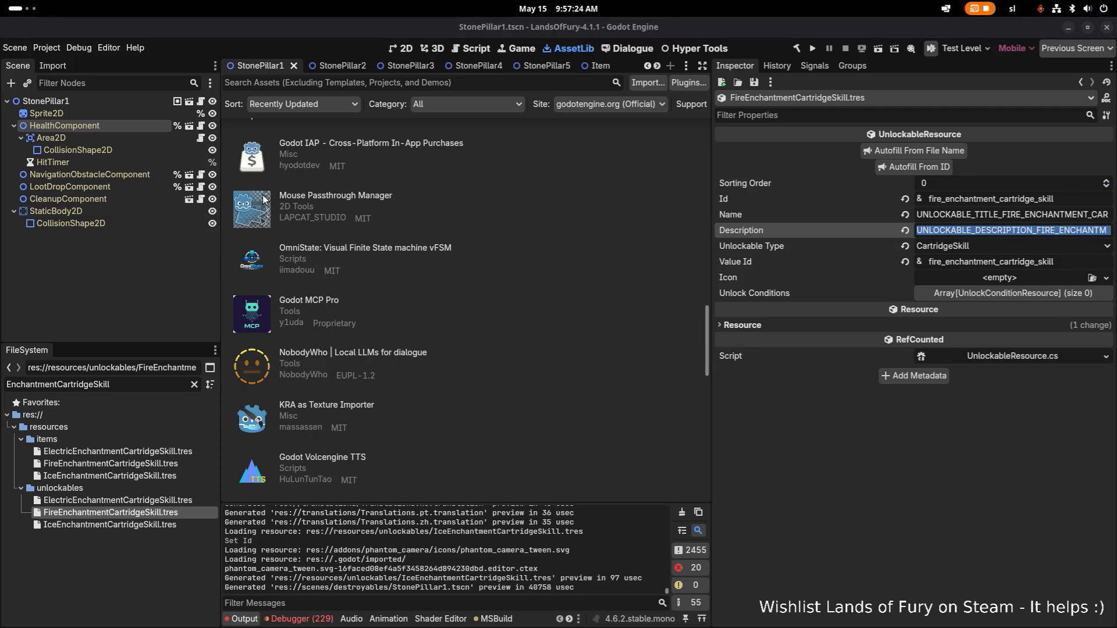
pyautogui.hotkey('alt', 'Tab')
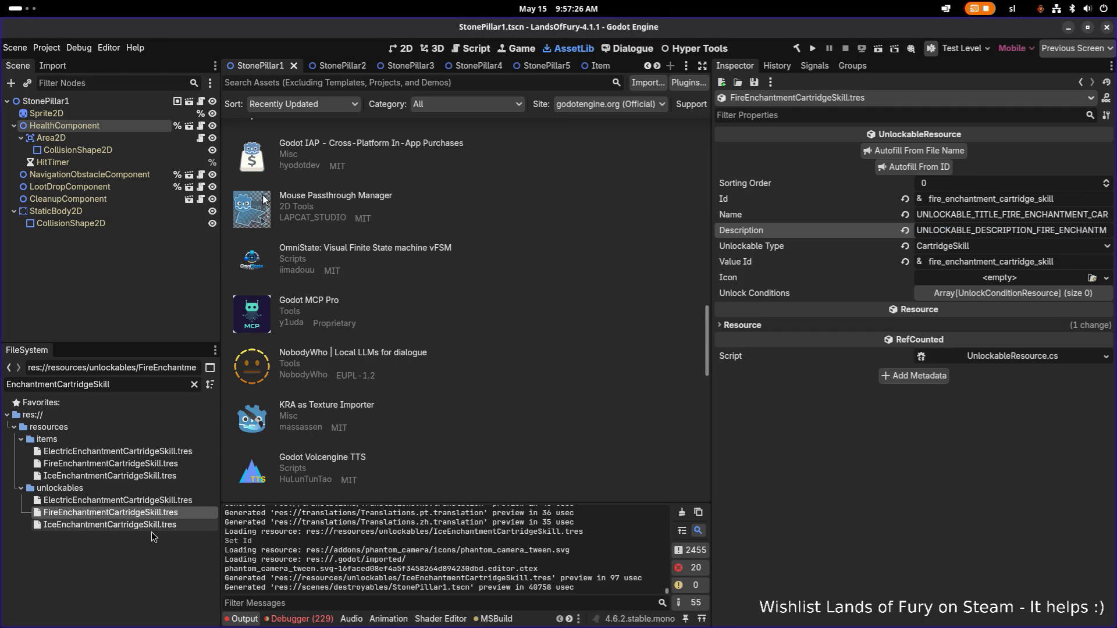
# Step: Copy the Ice unlockable's name and description keys into the spreadsheet, then reload assets in Godot
pyautogui.click(163, 525)
pyautogui.click(995, 218)
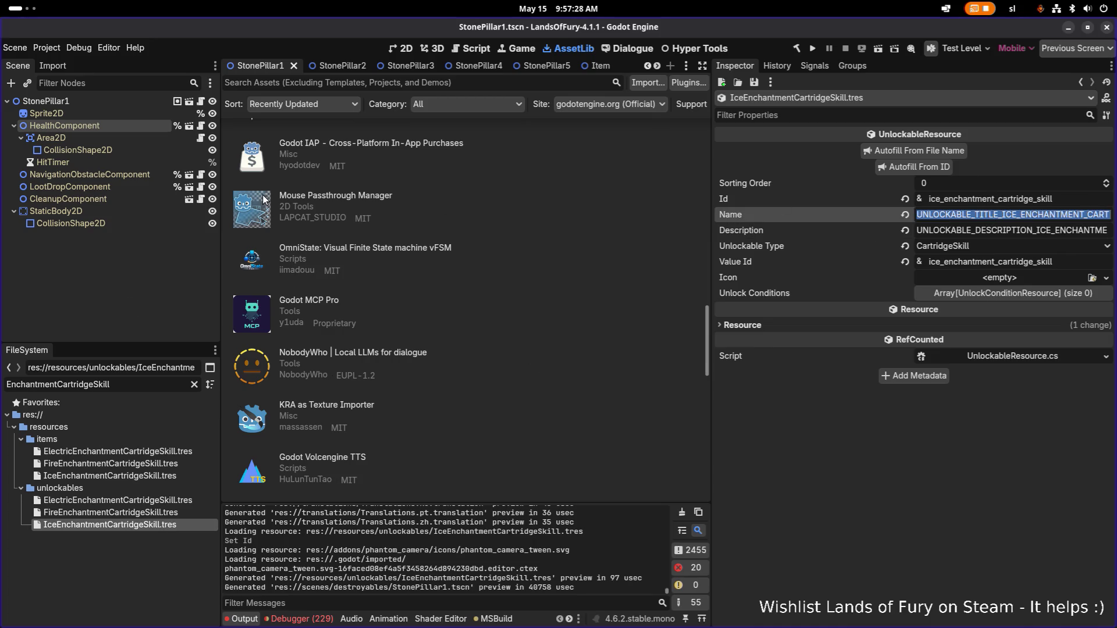
pyautogui.hotkey('alt', 'Tab')
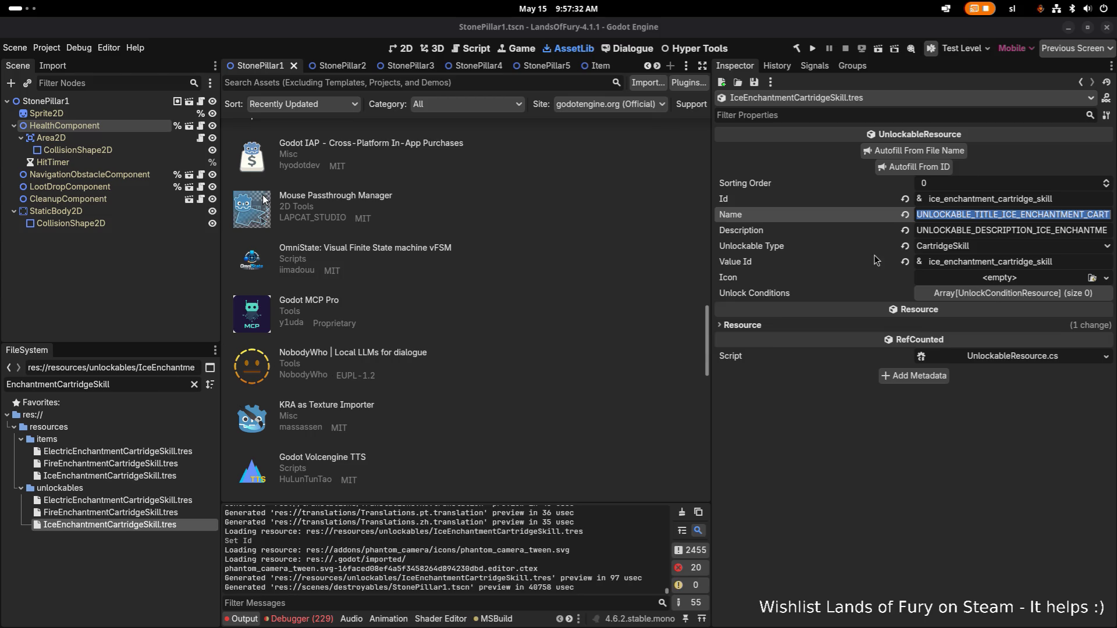
pyautogui.hotkey('alt', 'Tab')
pyautogui.press('Tab')
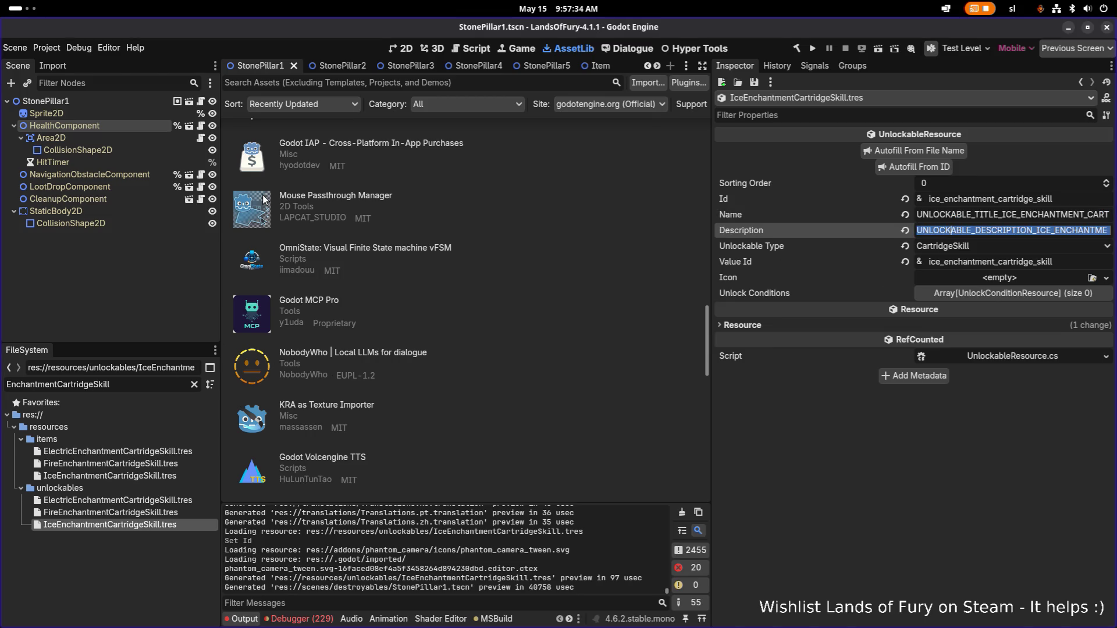
pyautogui.hotkey('alt', 'Tab')
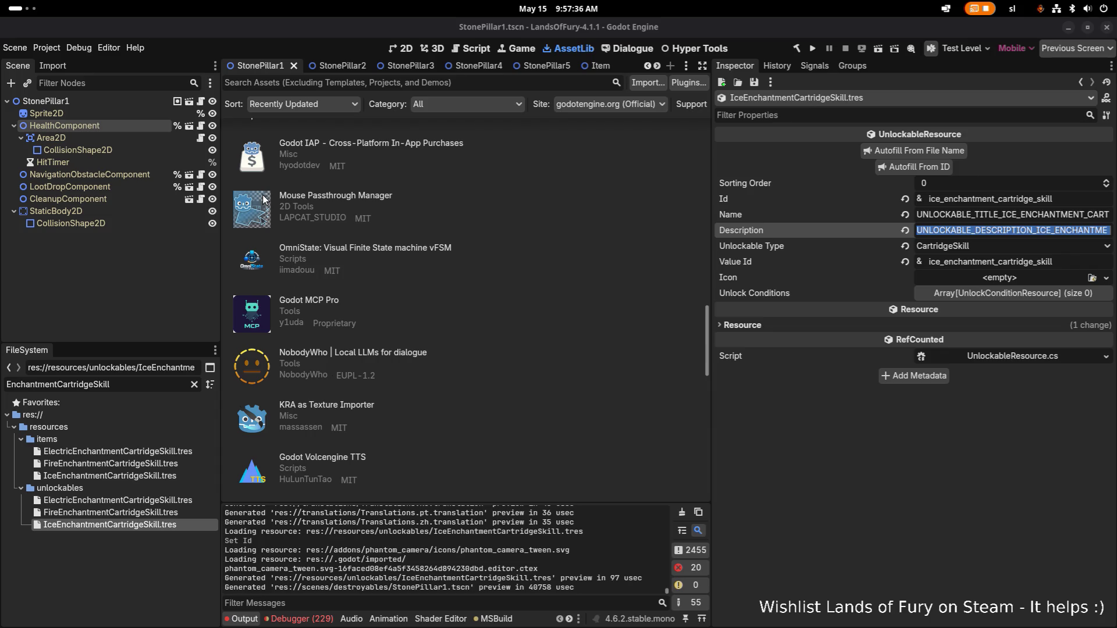
pyautogui.click(792, 428)
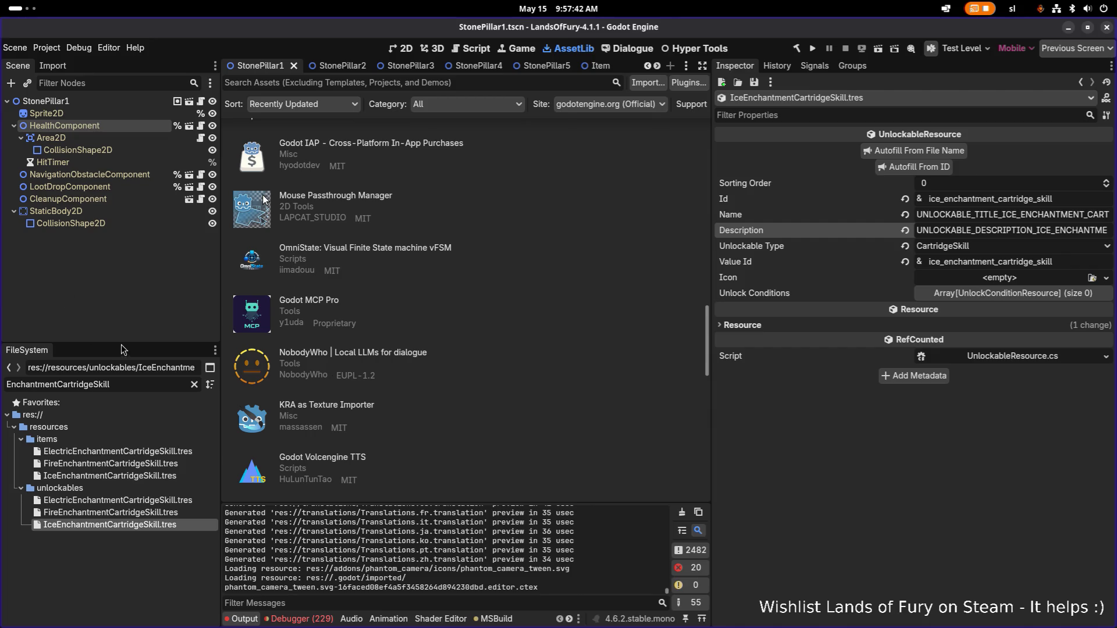
# Step: Open Unlockables.tres, refresh its lists so Cartridge Skills reaches 24 entries, and save
pyautogui.doubleClick(135, 386)
pyautogui.write('all')
pyautogui.write('unlockable')
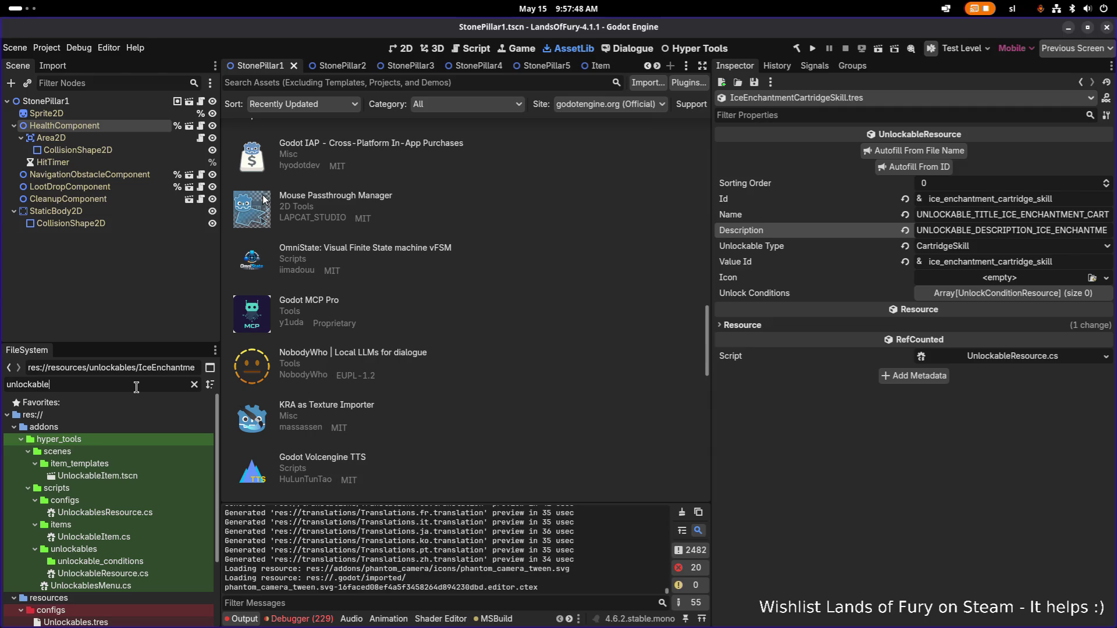
pyautogui.write('s')
pyautogui.click(109, 538)
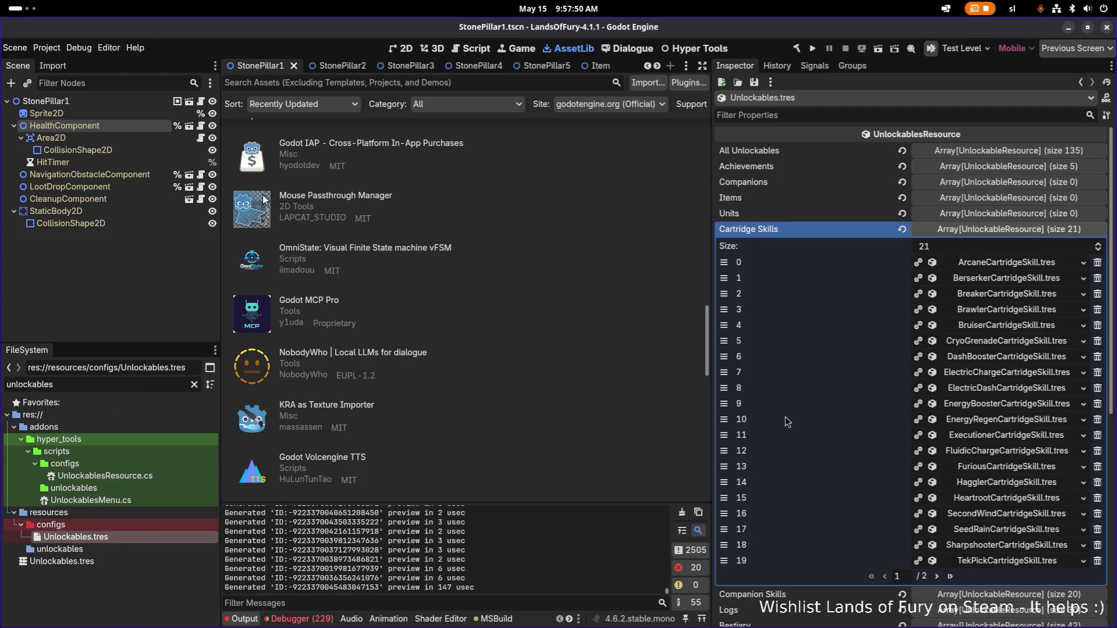
pyautogui.scroll(-5, 862, 442)
pyautogui.click(927, 549)
pyautogui.hotkey('ctrl', 's')
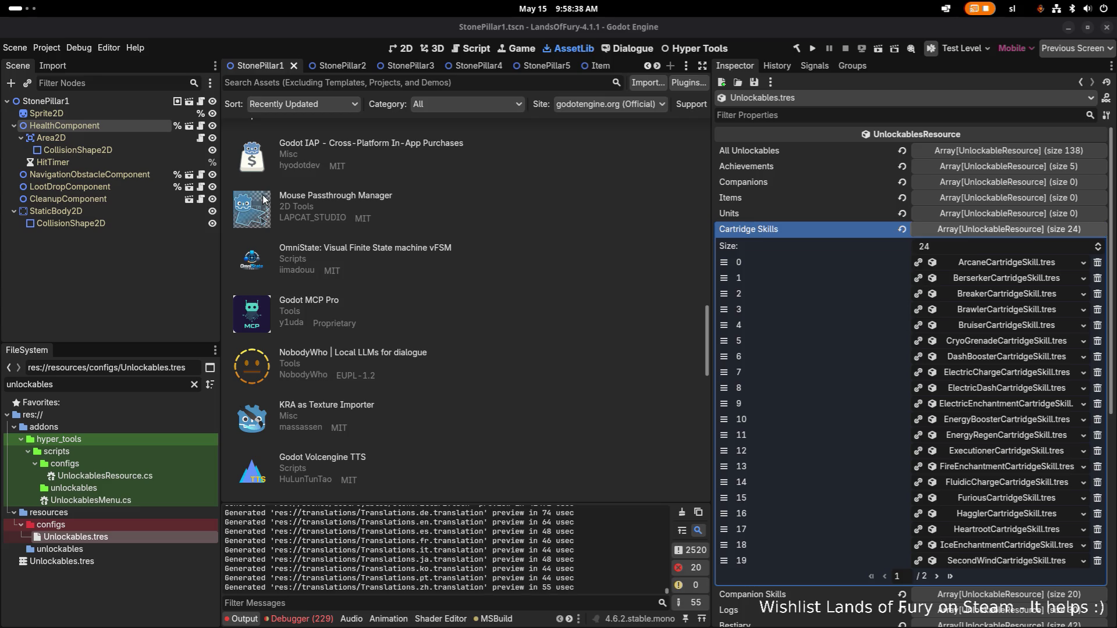
pyautogui.click(309, 293)
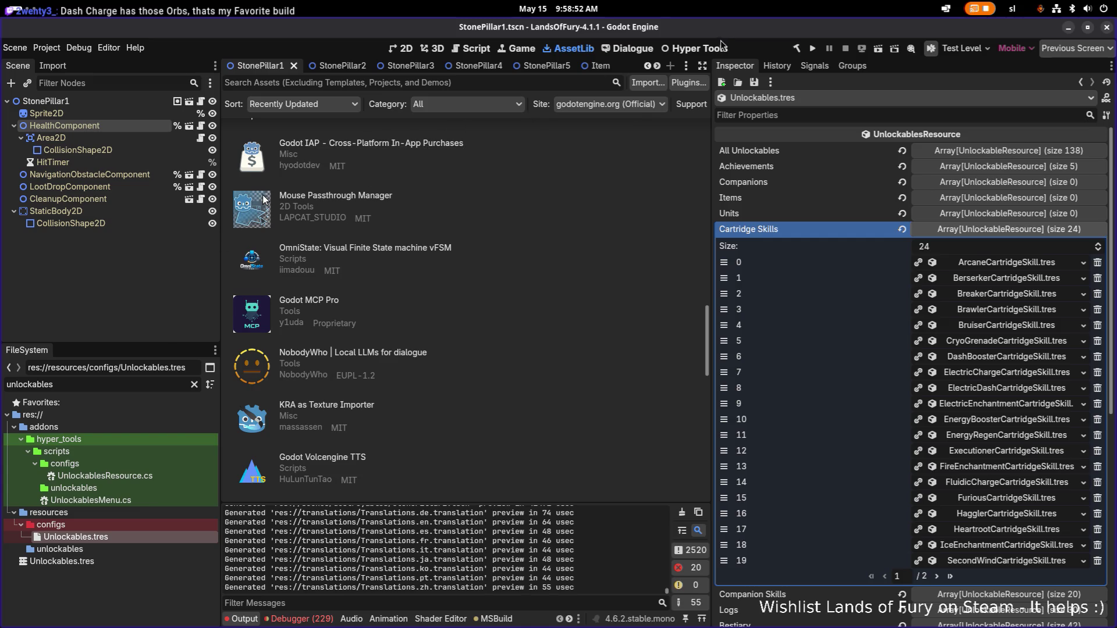
# Step: Run the project and load the first save profile
pyautogui.click(812, 47)
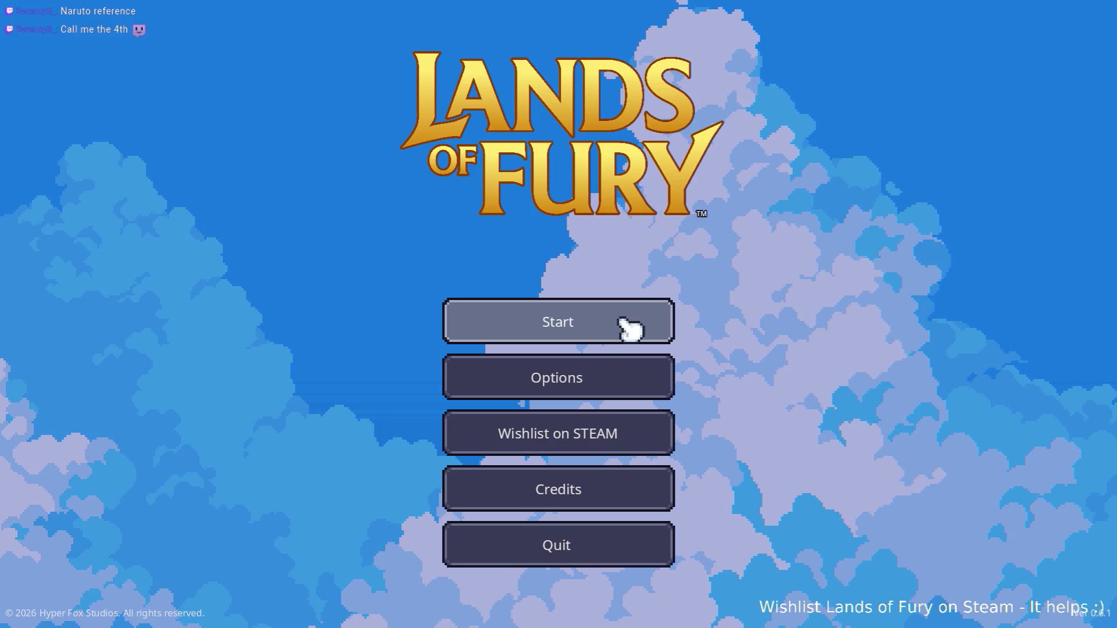
pyautogui.click(631, 324)
pyautogui.click(586, 337)
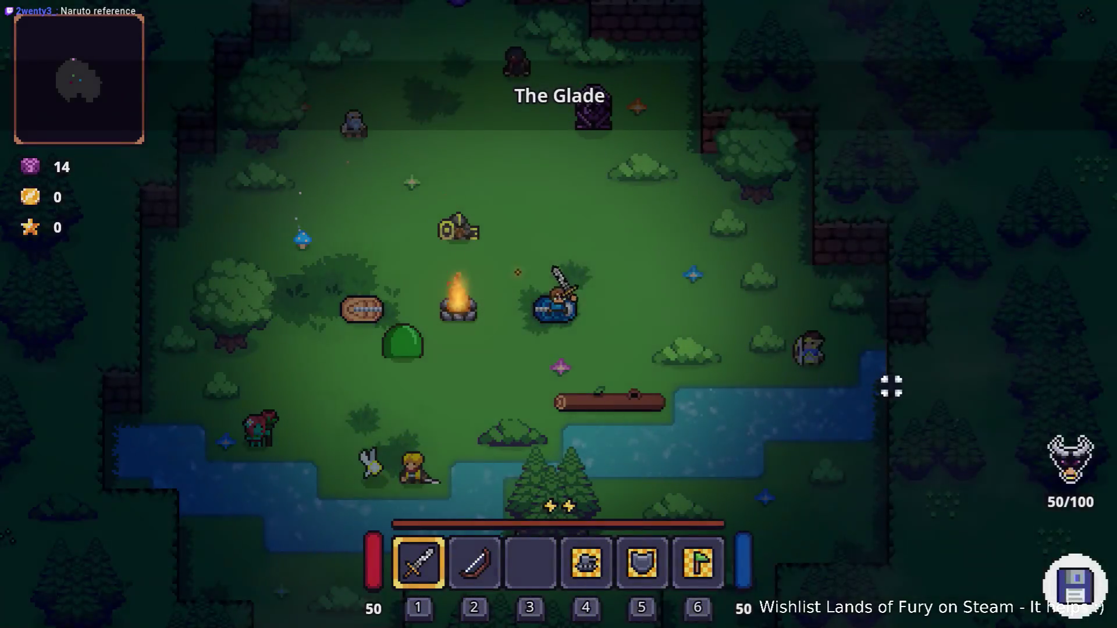
# Step: Open the inventory and the ALMA cartridge window, then return to the editor
pyautogui.press('w')
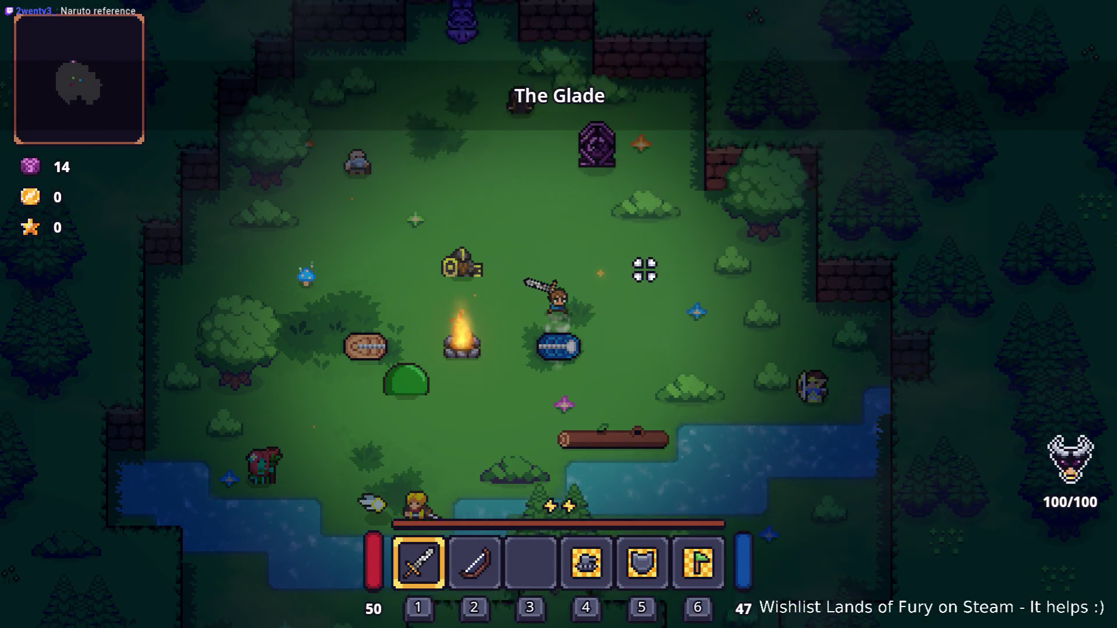
pyautogui.press('i')
pyautogui.click(384, 483)
pyautogui.press('Escape')
pyautogui.click(386, 443)
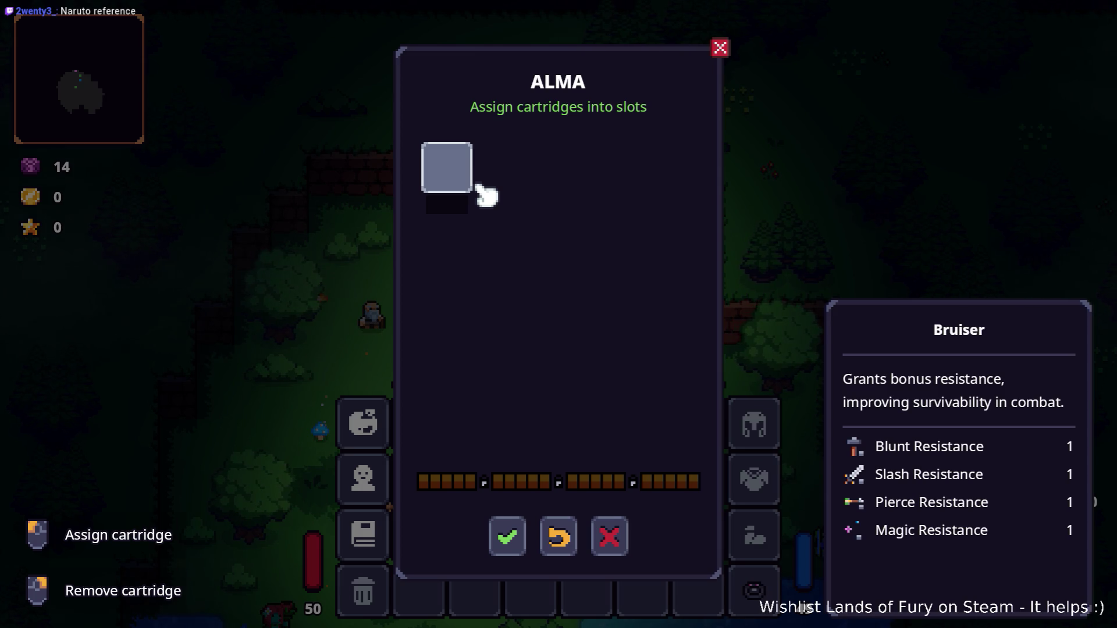
pyautogui.hotkey('alt', 'Tab')
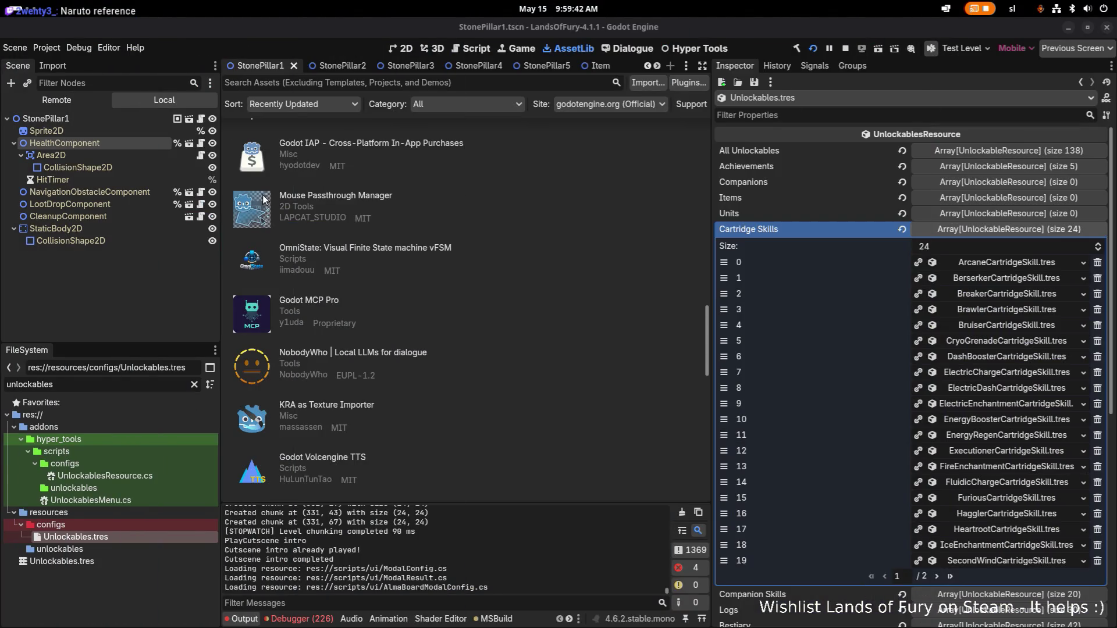
# Step: Inspect the KeyNotFound error for items_cartridge_bruiser, then filter files by items_cartridge
pyautogui.click(297, 619)
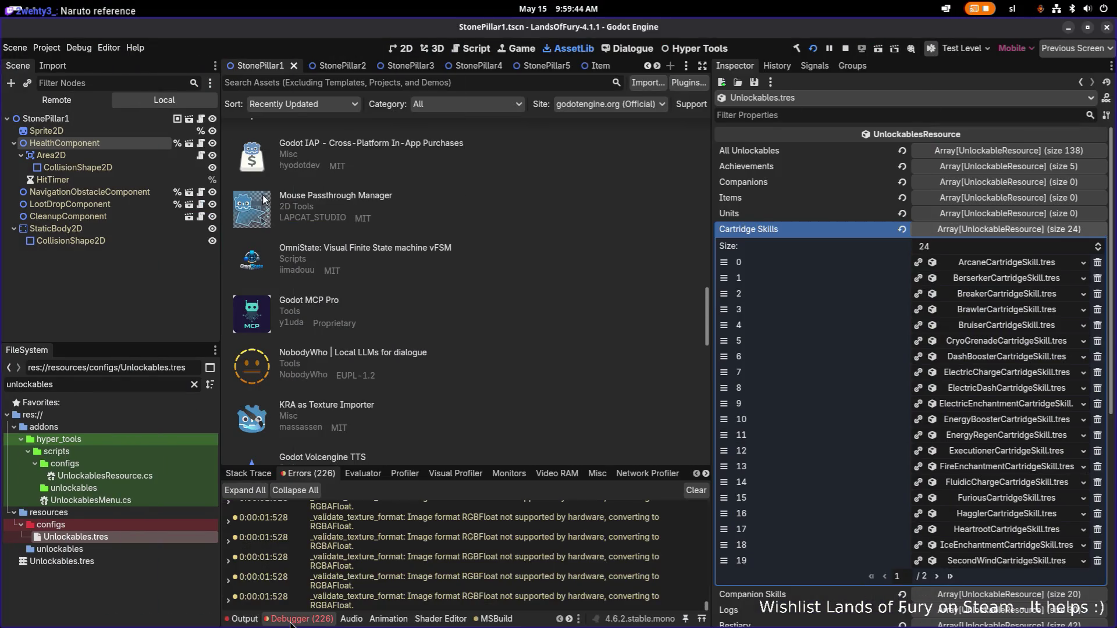
pyautogui.scroll(-5, 351, 556)
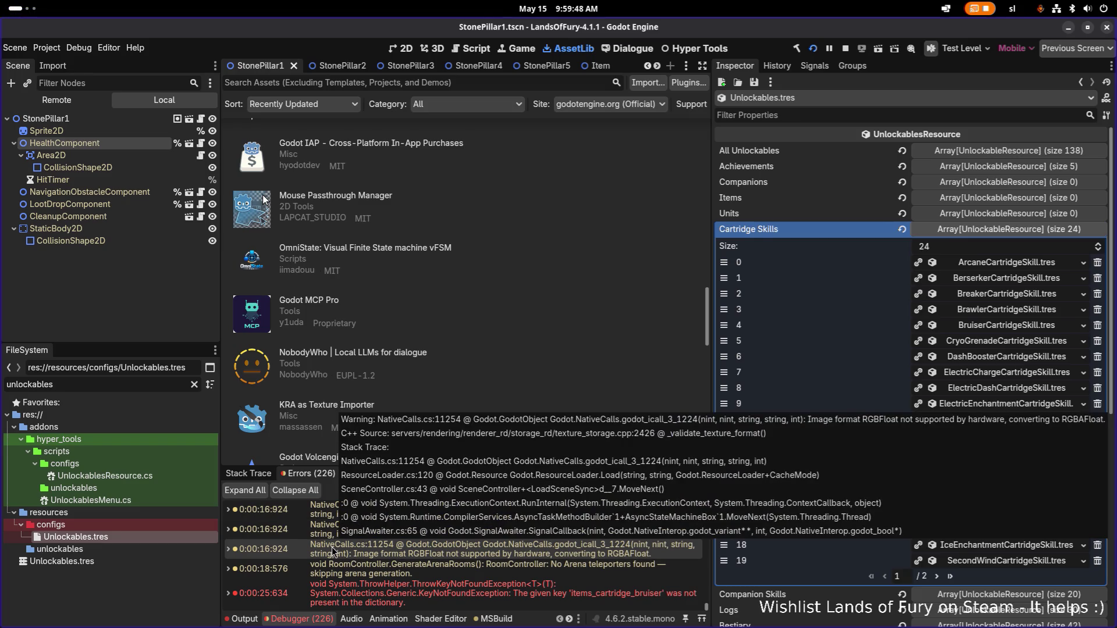
pyautogui.moveTo(636, 600)
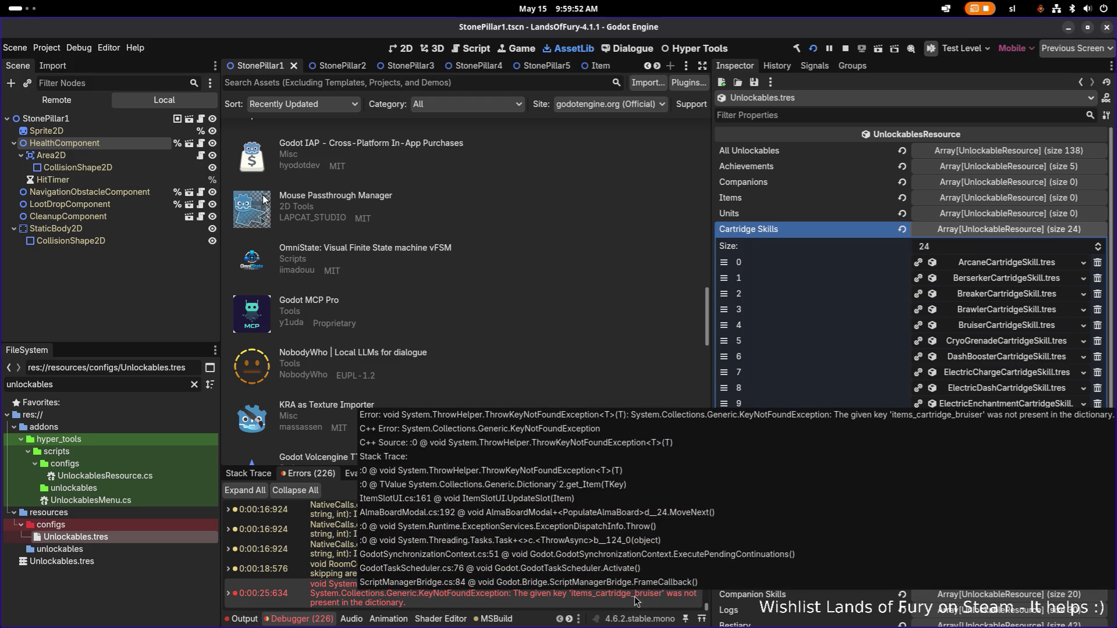
pyautogui.doubleClick(637, 599)
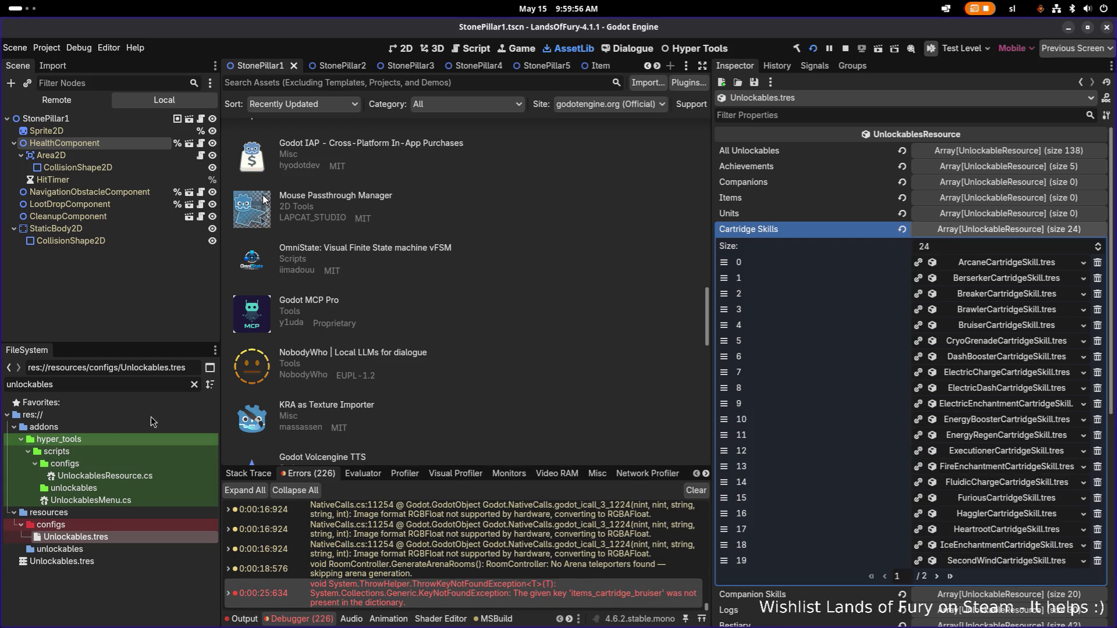
pyautogui.doubleClick(139, 388)
pyautogui.write('items_cart')
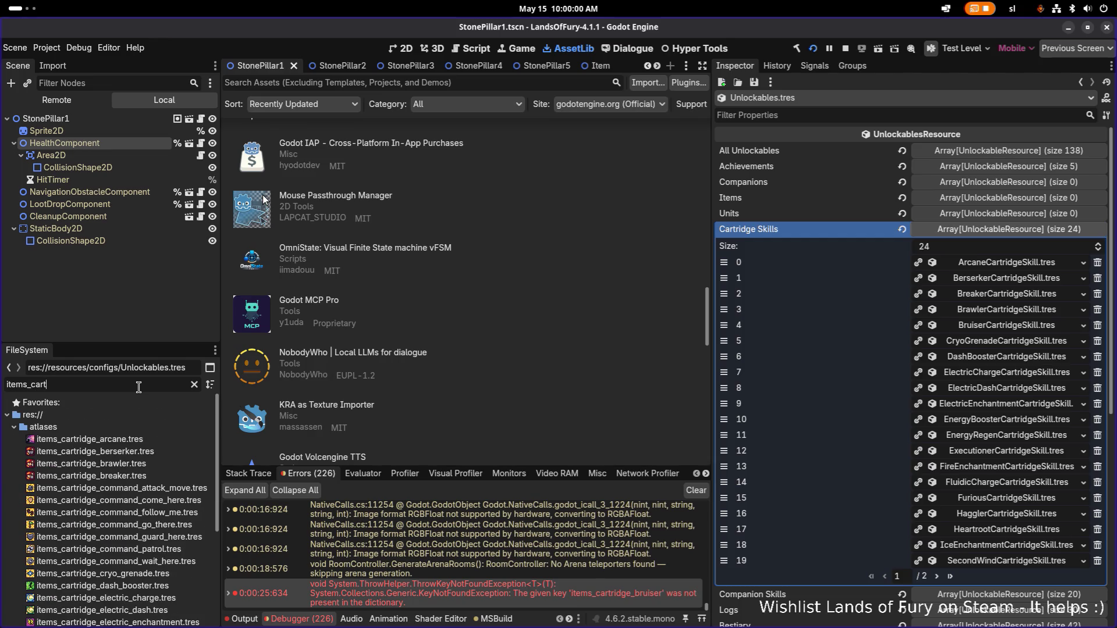
pyautogui.write('rige')
# Step: Duplicate items_cartridge_berserker.tres as items_cartridge_bruiser.tres
pyautogui.press('BackSpace')
pyautogui.press('BackSpace')
pyautogui.write('idge')
pyautogui.write('_b')
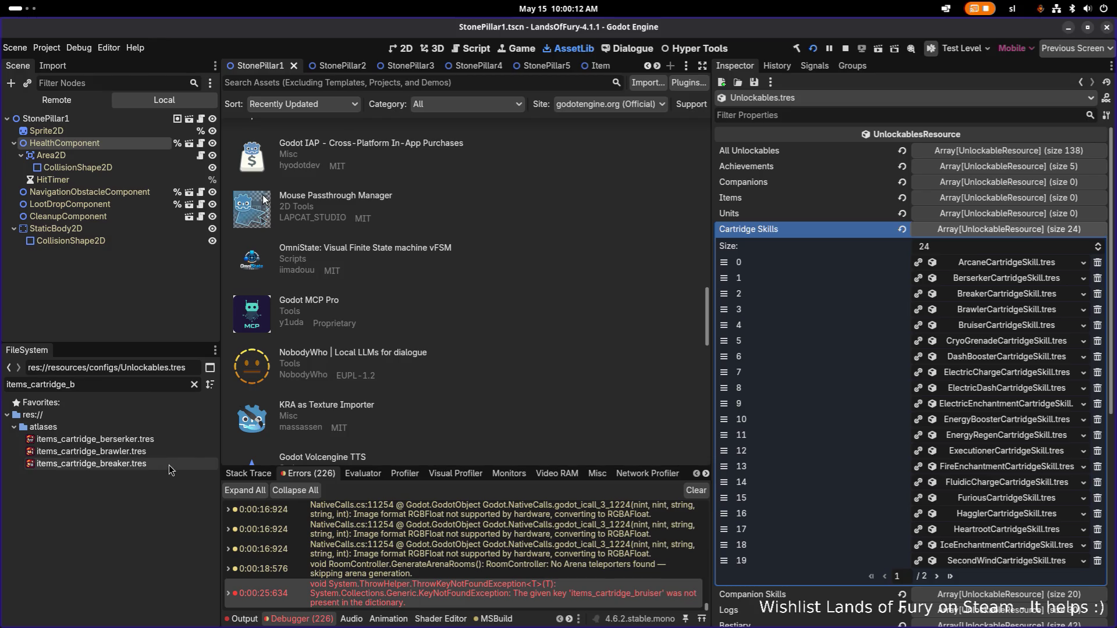
pyautogui.click(154, 439)
pyautogui.hotkey('ctrl', 'd')
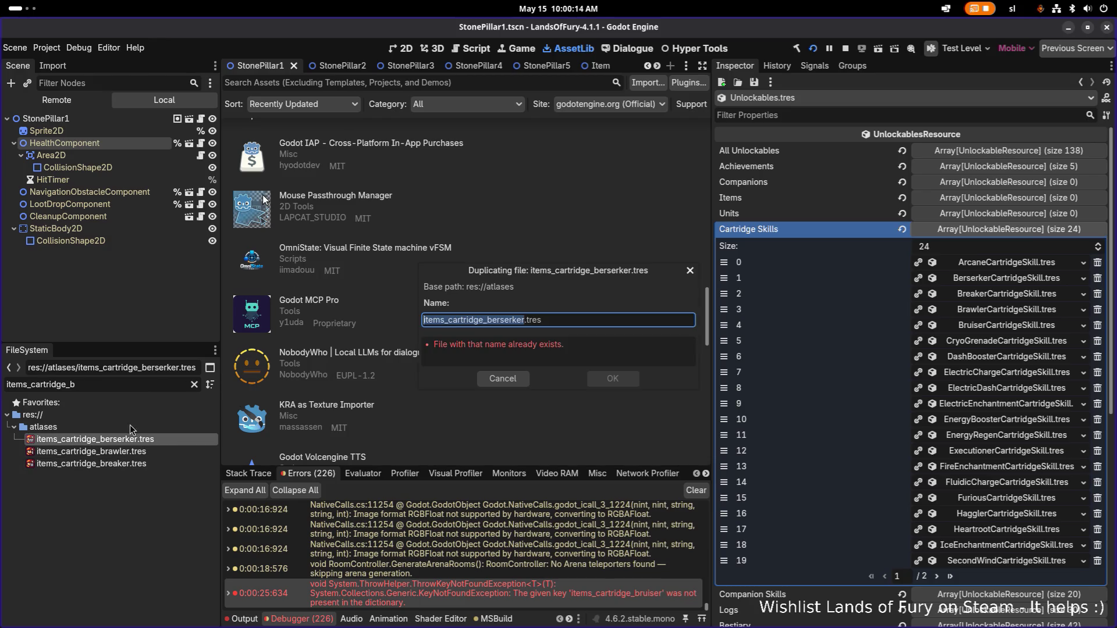
pyautogui.click(483, 320)
pyautogui.hotkey('ctrl', 'shift', 'Right')
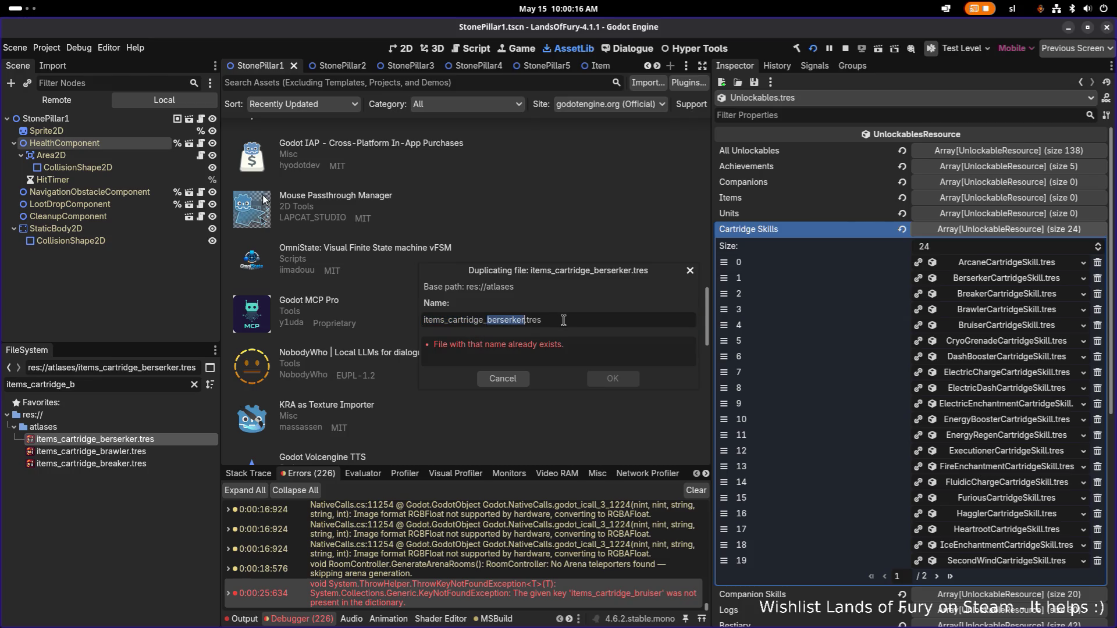
pyautogui.write('bruiser')
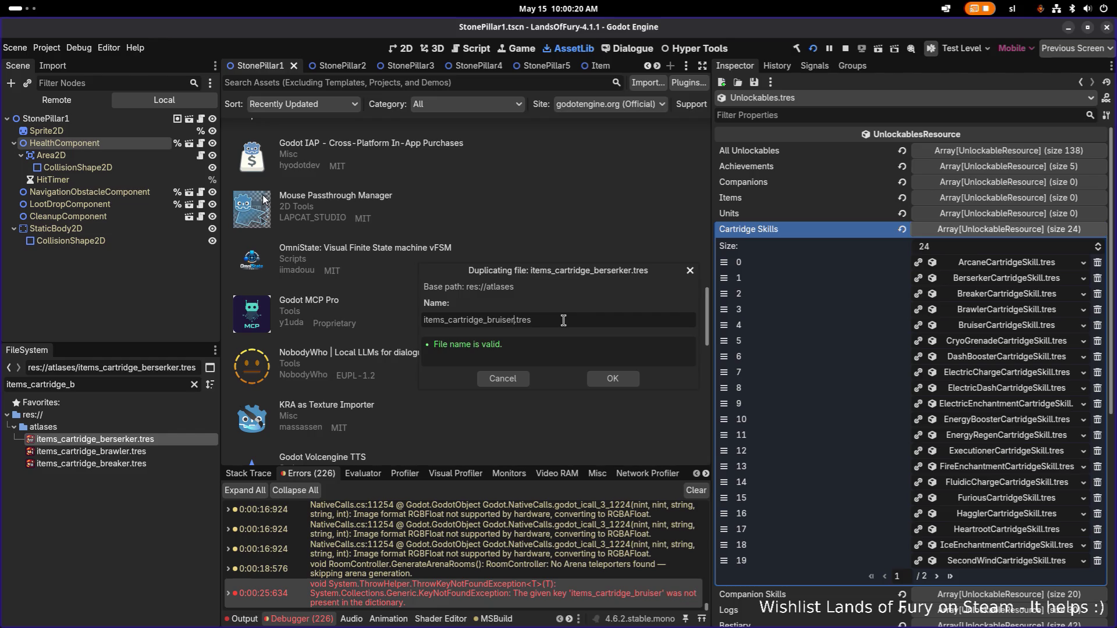
pyautogui.press('Return')
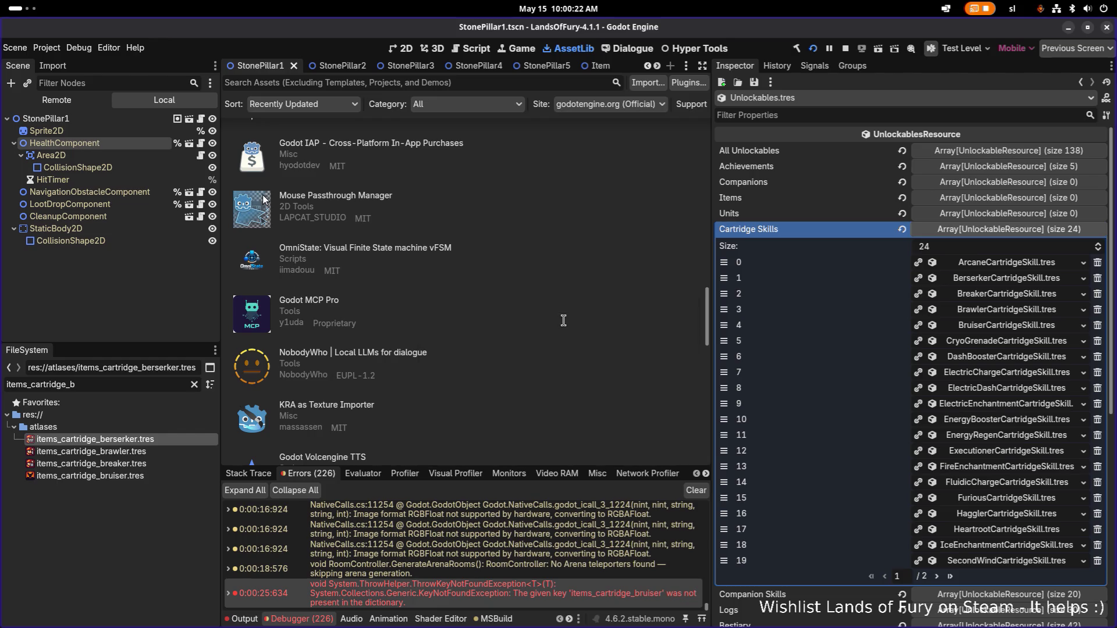
# Step: Check the bruiser texture's atlas region, then bring Visual Studio Code to the front
pyautogui.click(158, 476)
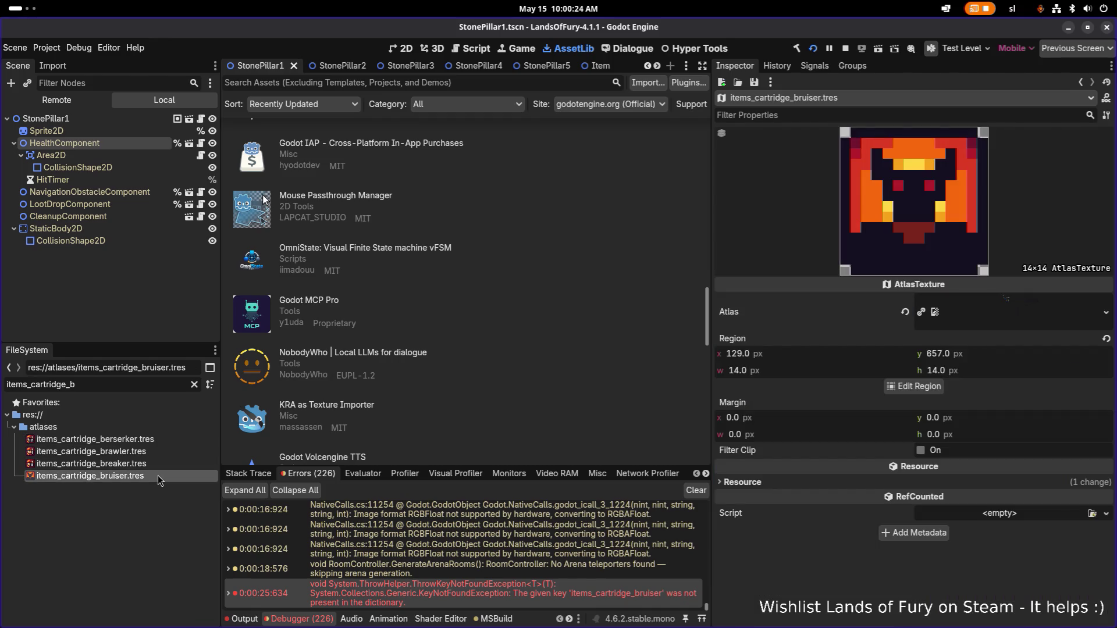
pyautogui.click(194, 385)
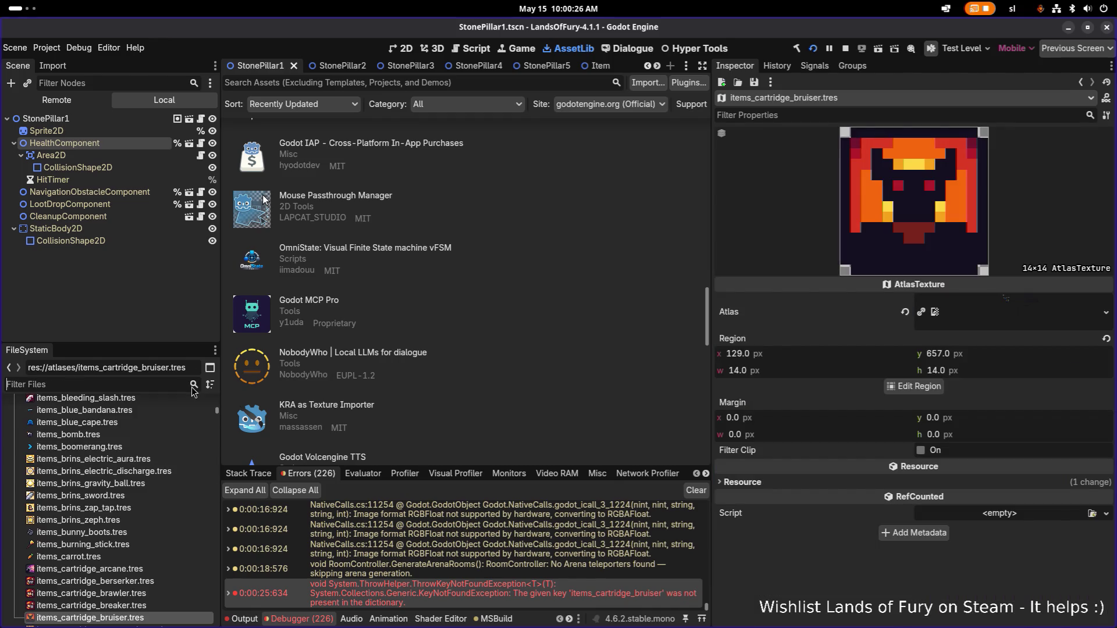
pyautogui.click(172, 544)
pyautogui.click(148, 594)
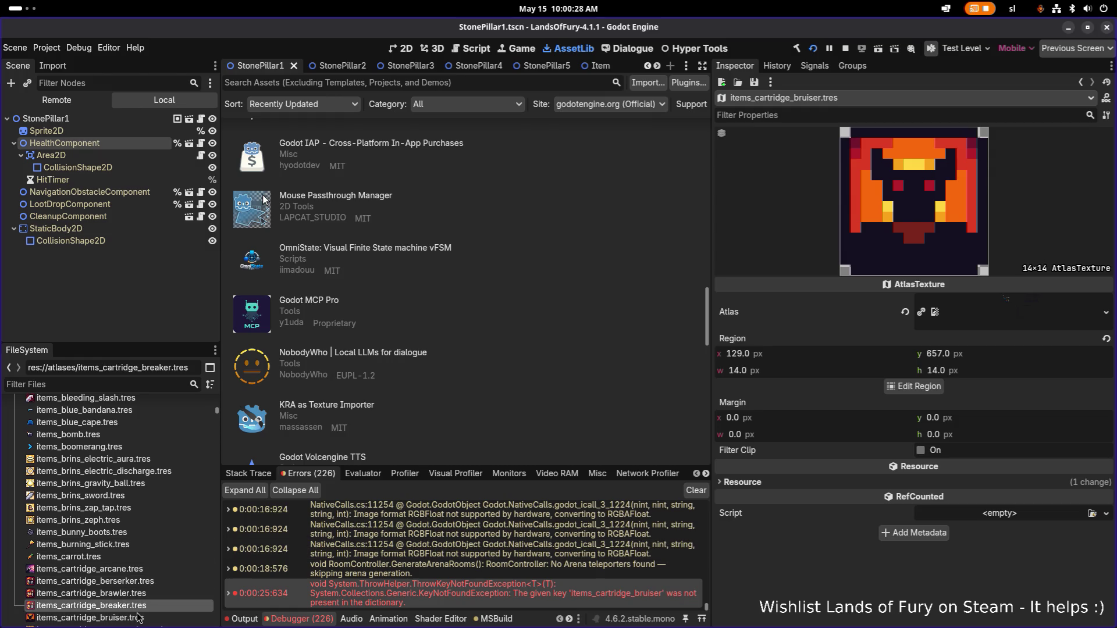
pyautogui.click(146, 618)
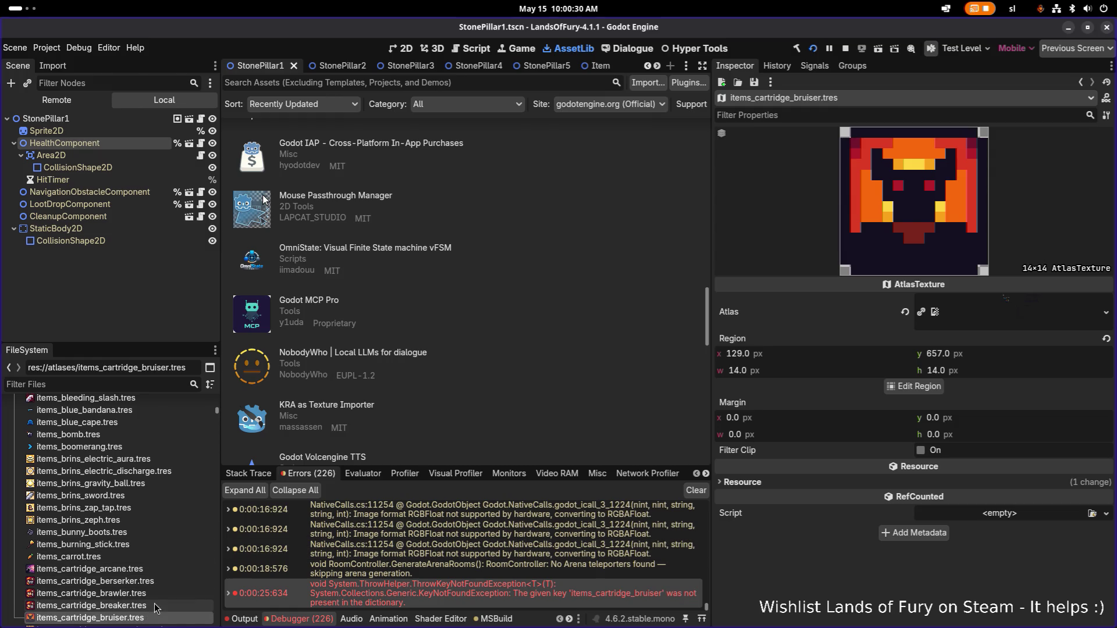
pyautogui.click(939, 387)
pyautogui.scroll(-6, 579, 240)
pyautogui.scroll(5, 502, 281)
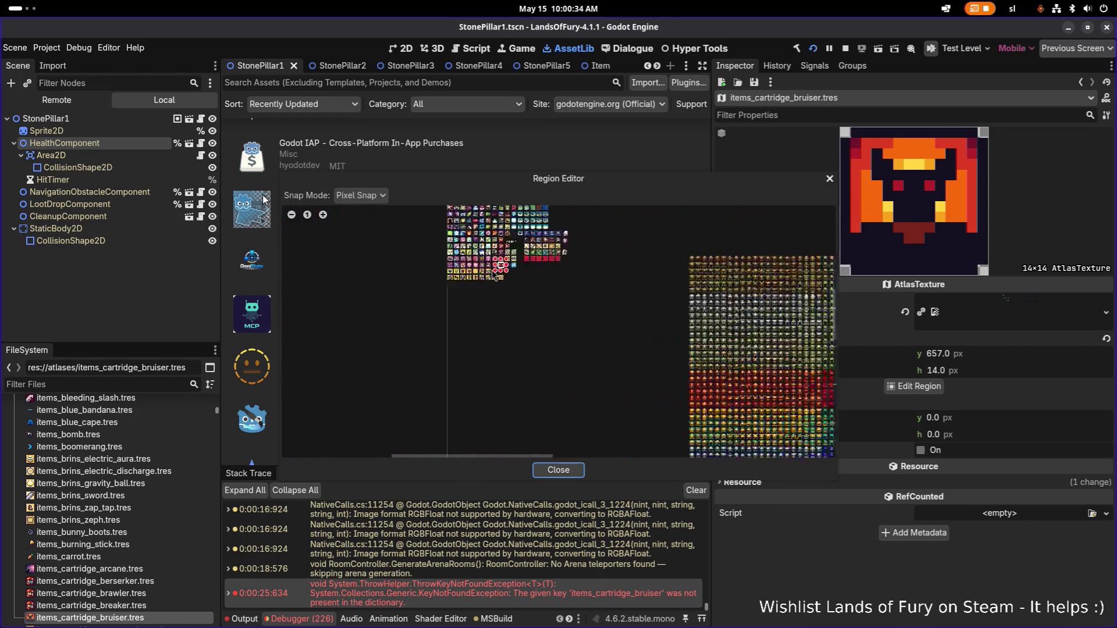
pyautogui.click(831, 180)
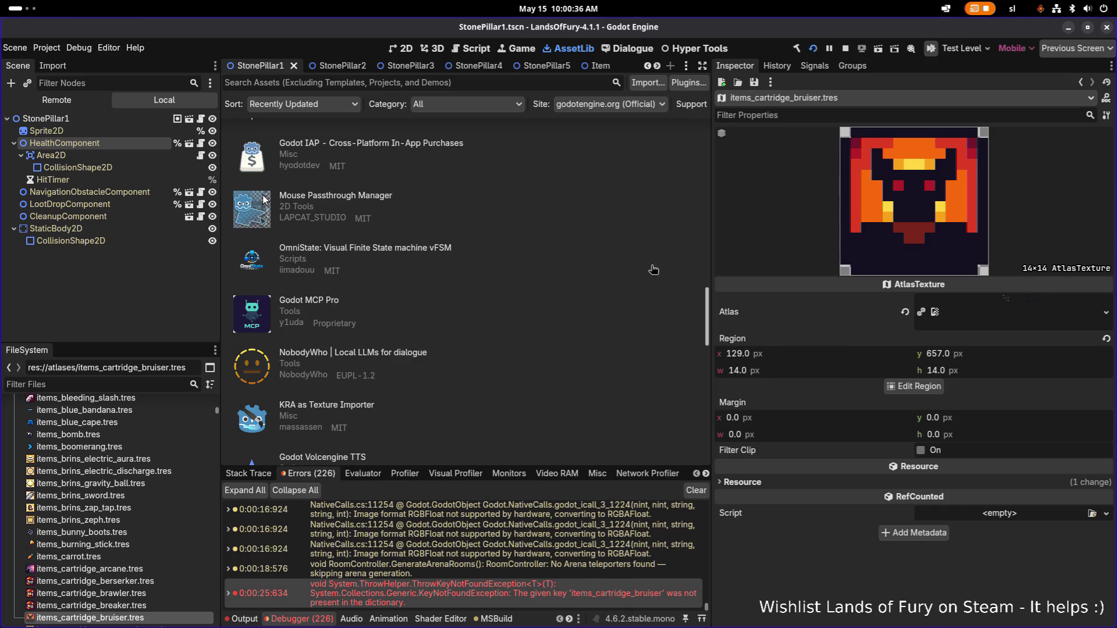
pyautogui.hotkey('alt', 'Tab')
pyautogui.click(339, 335)
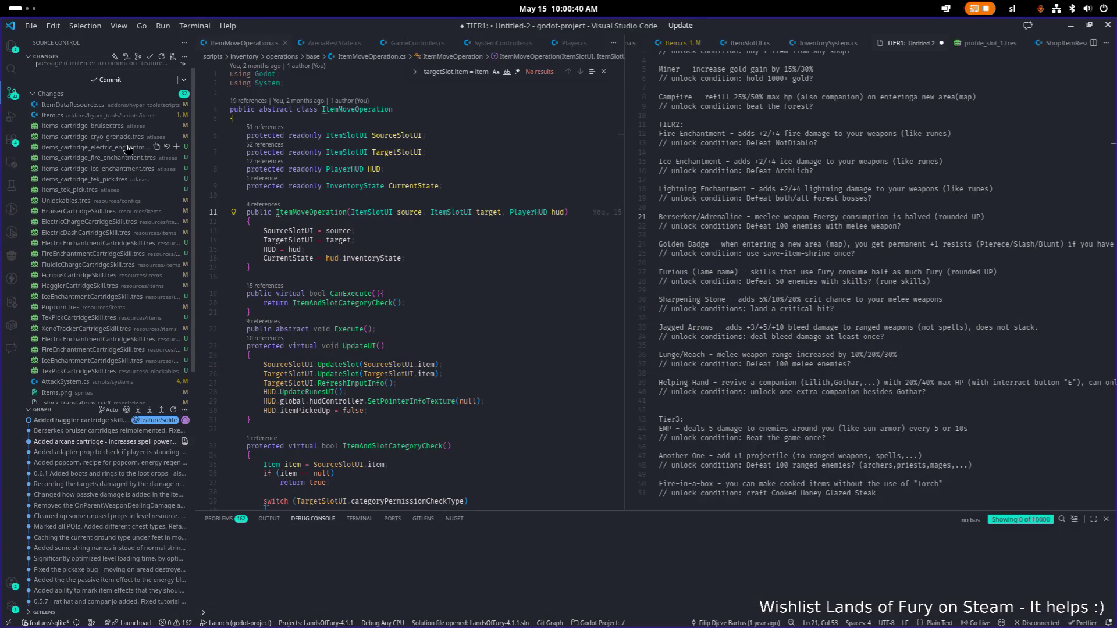
# Step: View the items_cartridge_bruiser.tres diff (region y 641 to 657), then stop the game in Godot
pyautogui.click(128, 130)
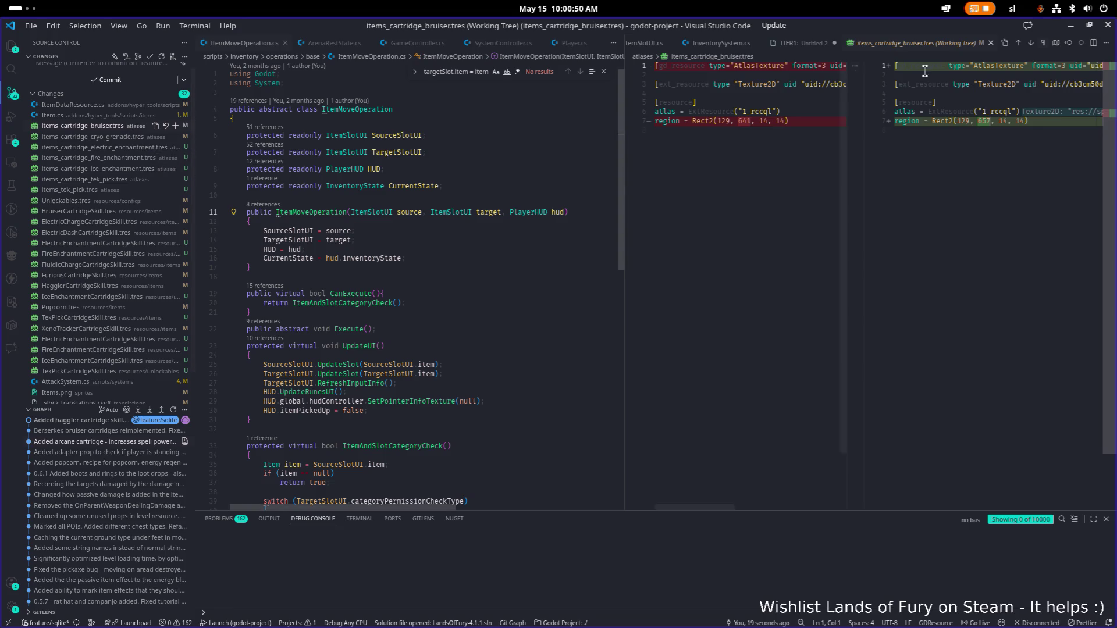
pyautogui.hotkey('alt', 'Tab')
pyautogui.click(814, 49)
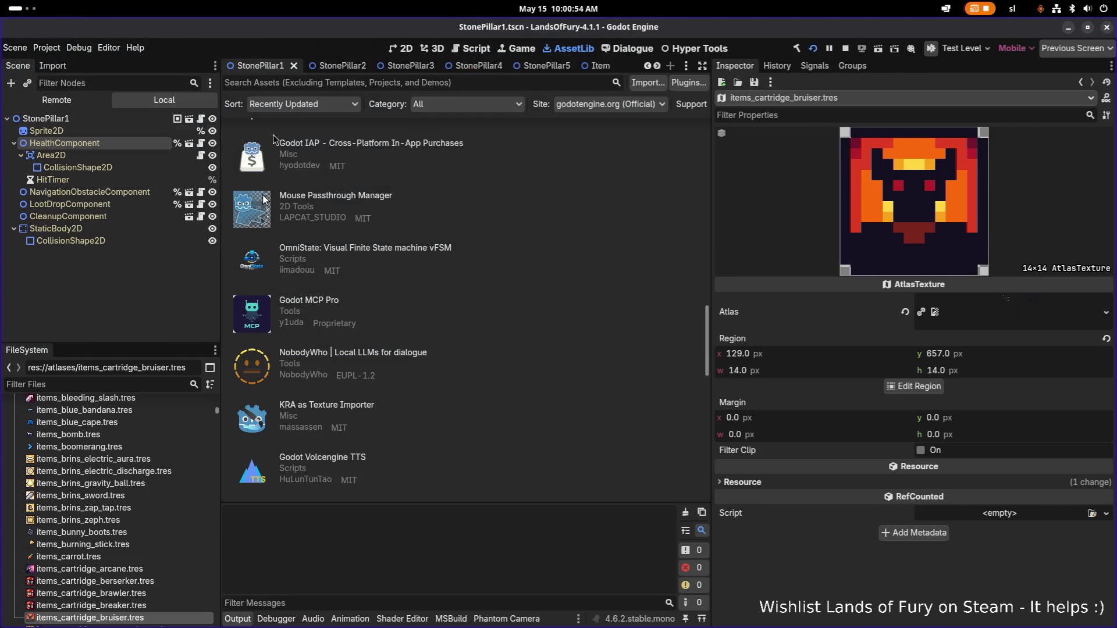
# Step: Move the bruiser atlas region to the 14×14 tile at x 129, y 641 and save
pyautogui.scroll(-2, 170, 435)
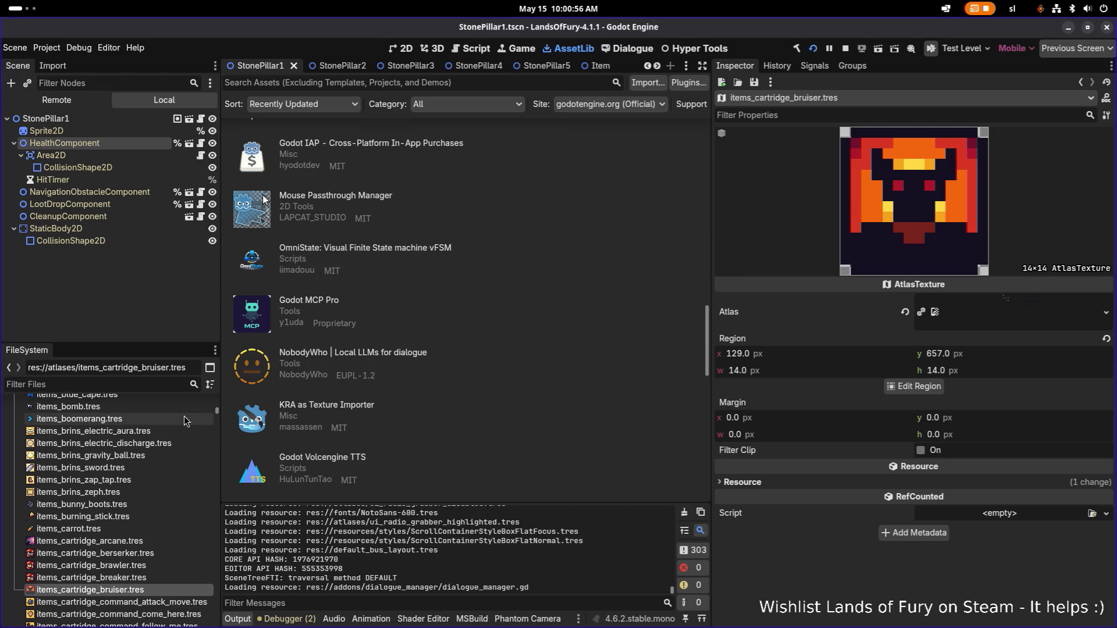
pyautogui.click(916, 386)
pyautogui.scroll(-3, 457, 311)
pyautogui.scroll(5, 457, 311)
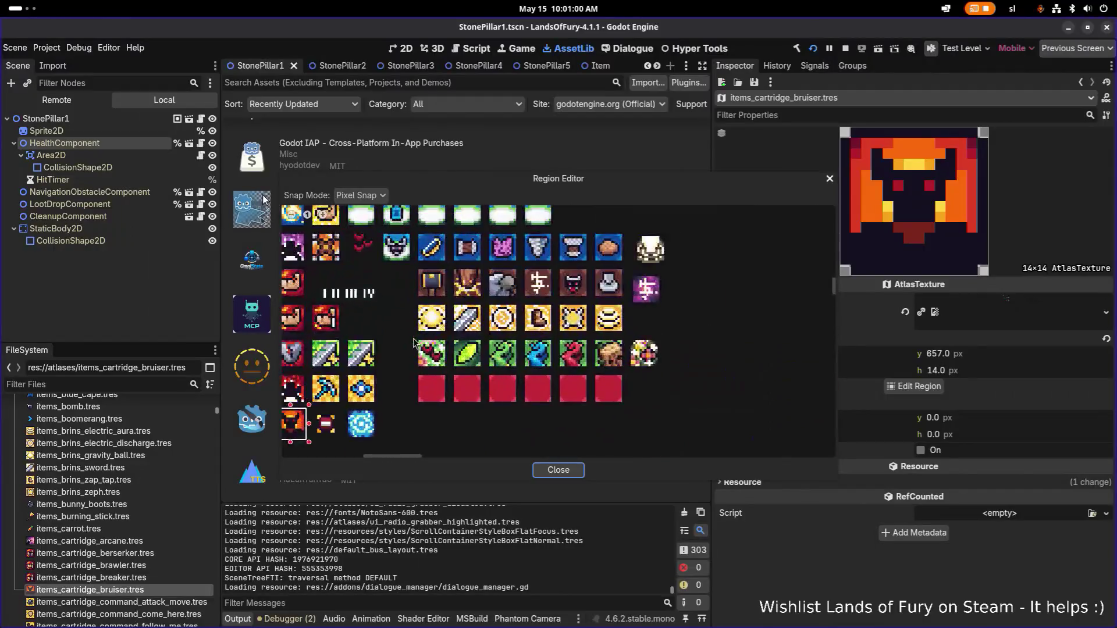
pyautogui.scroll(3, 549, 350)
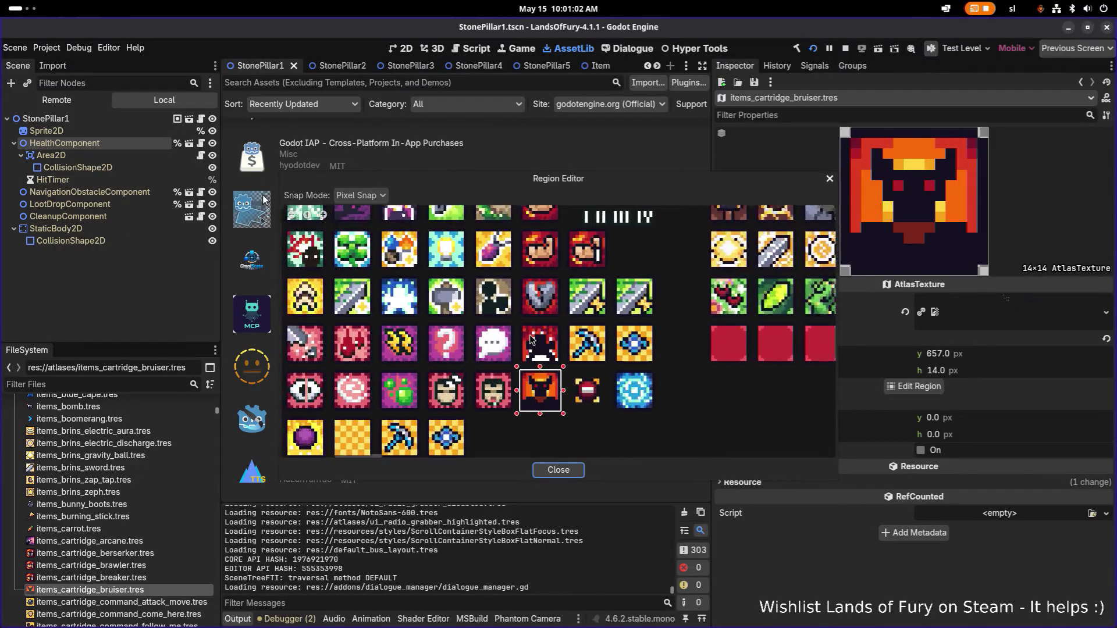
pyautogui.moveTo(511, 313); pyautogui.dragTo(573, 375)
pyautogui.scroll(1, 576, 381)
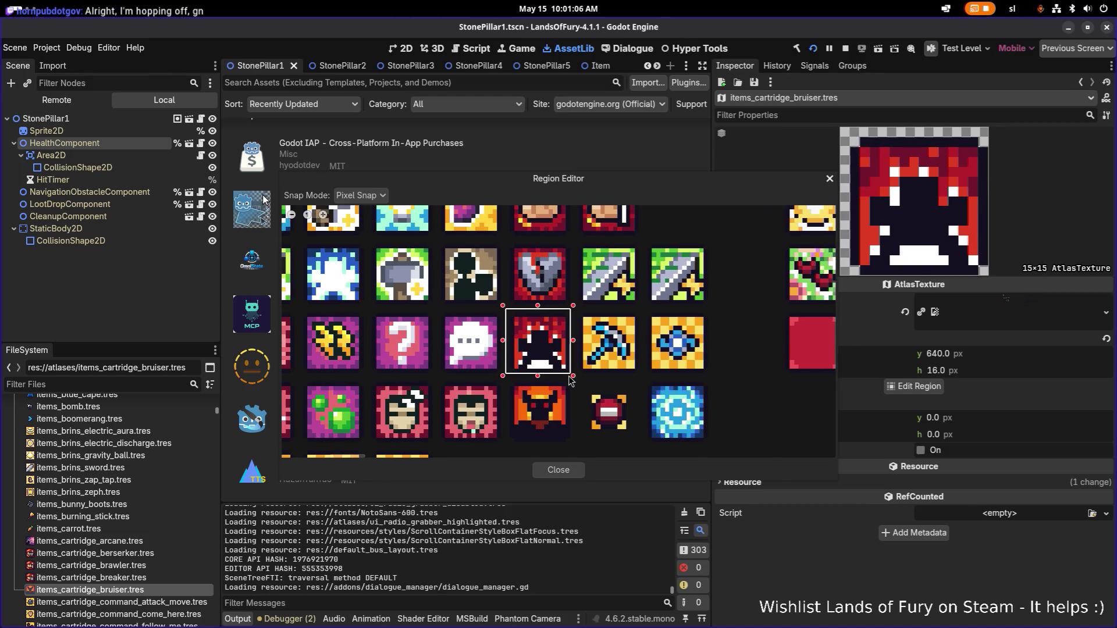
pyautogui.moveTo(503, 307); pyautogui.dragTo(512, 321)
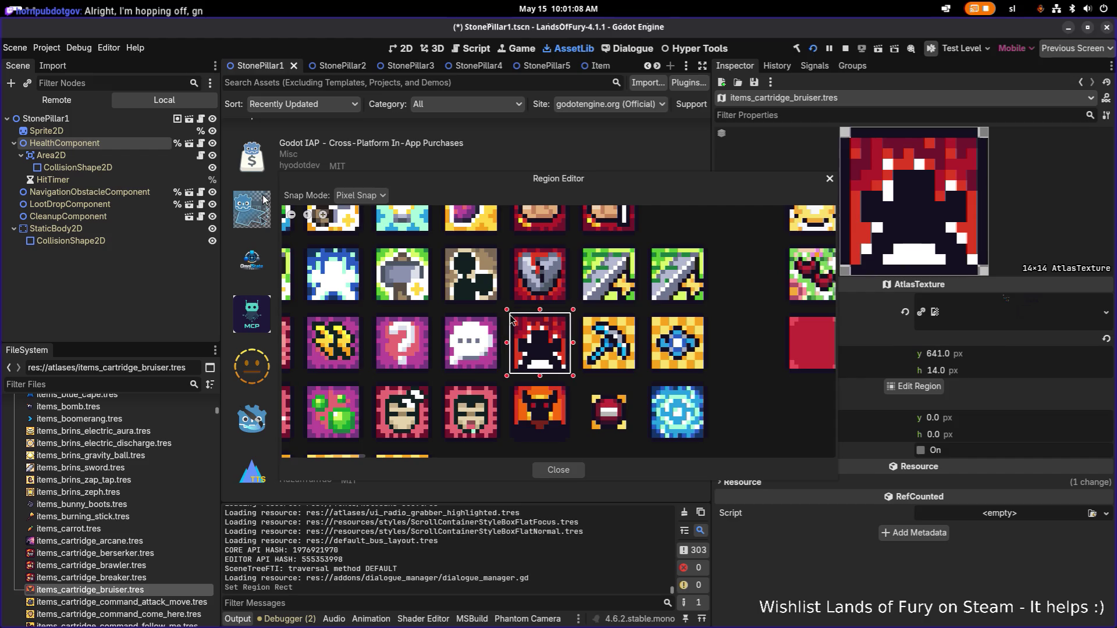
pyautogui.click(560, 470)
pyautogui.hotkey('ctrl', 's')
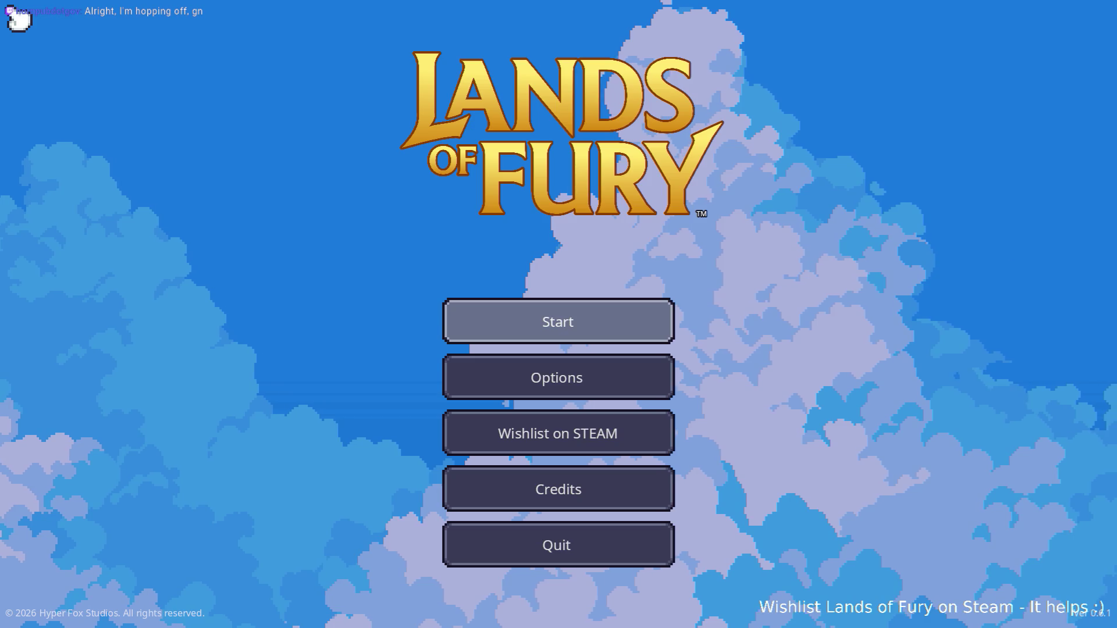
# Step: Load the first profile into The Glade and open the cartridge assignment screen from the inventory
pyautogui.click(589, 324)
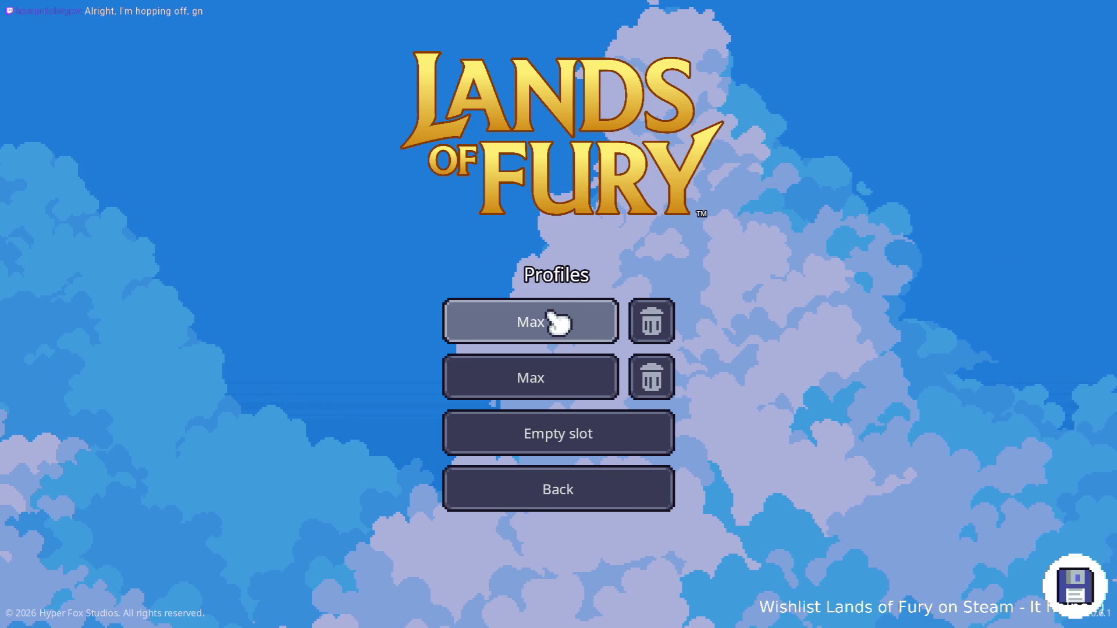
pyautogui.click(549, 330)
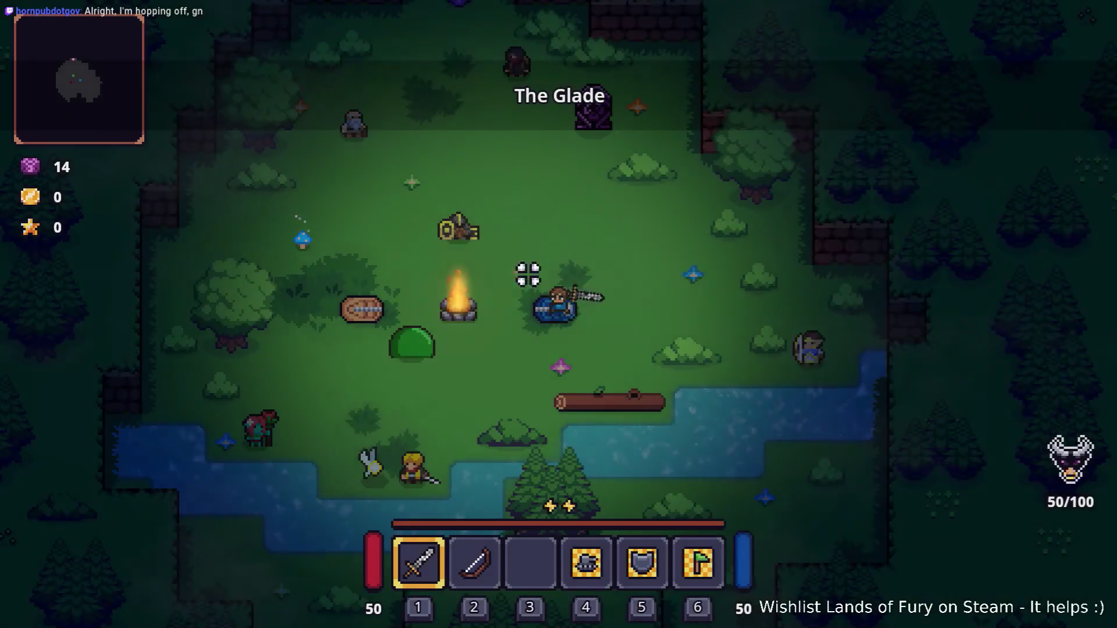
pyautogui.click(568, 259)
pyautogui.press('`')
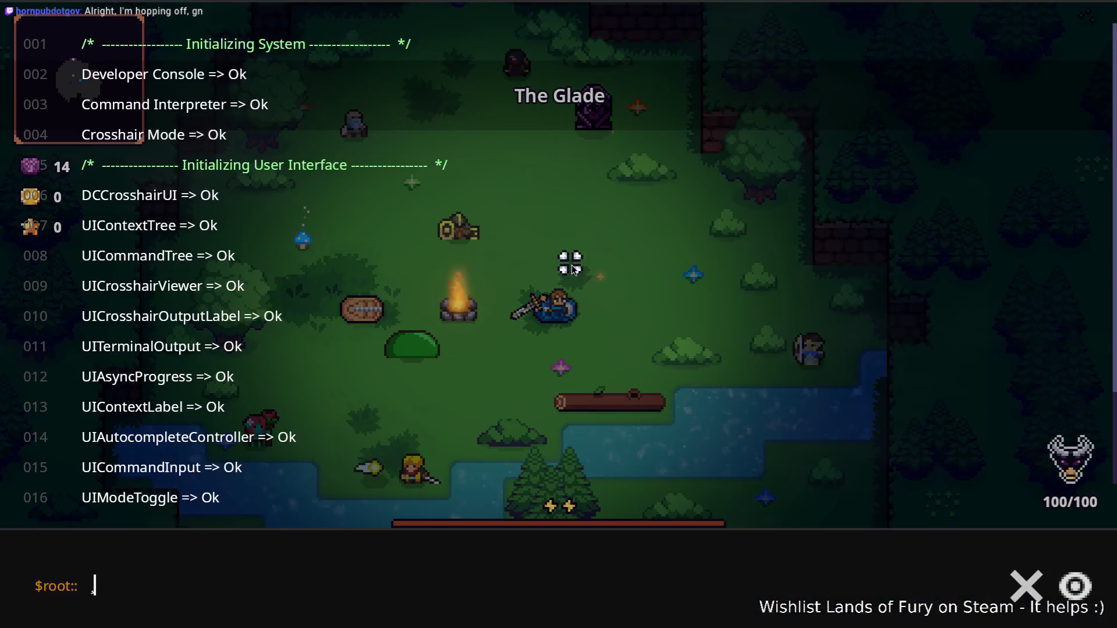
pyautogui.press('`')
pyautogui.press('`')
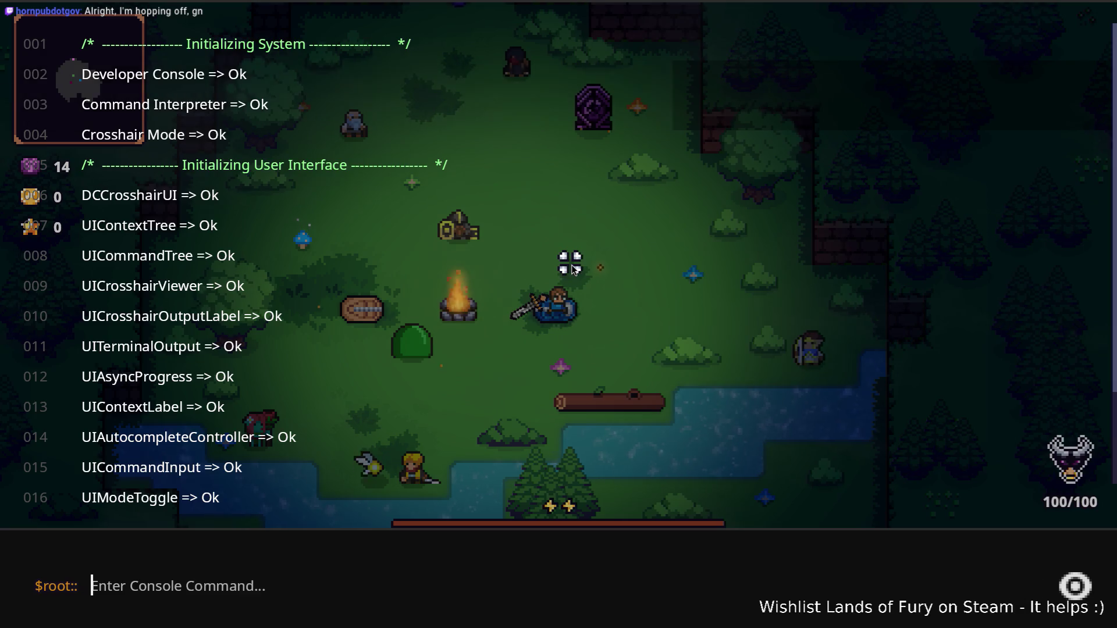
pyautogui.press('`')
pyautogui.press('`')
pyautogui.press('`')
pyautogui.press('i')
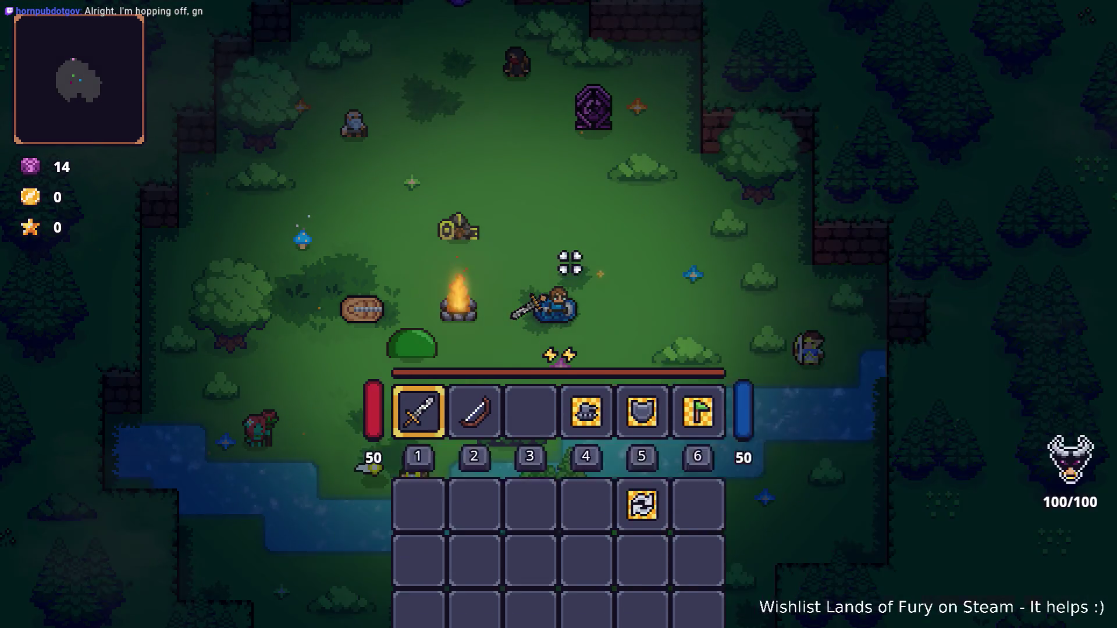
pyautogui.click(362, 416)
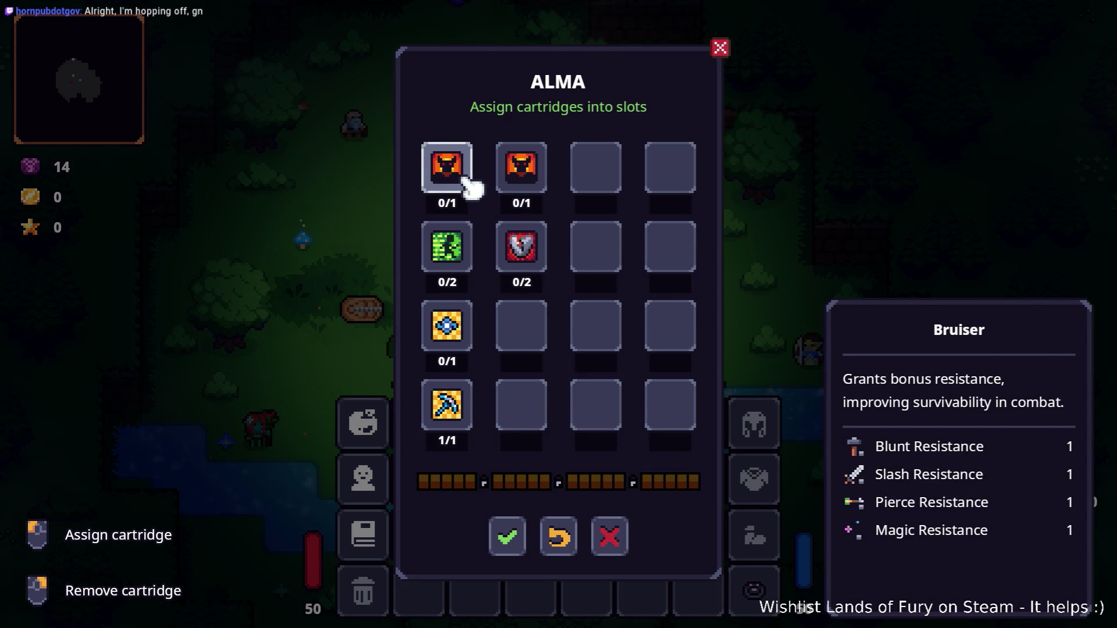
# Step: Remove the TEK-PICK cartridge from its bruiser slot and browse the cartridge picker's options
pyautogui.click(469, 187)
pyautogui.click(559, 473)
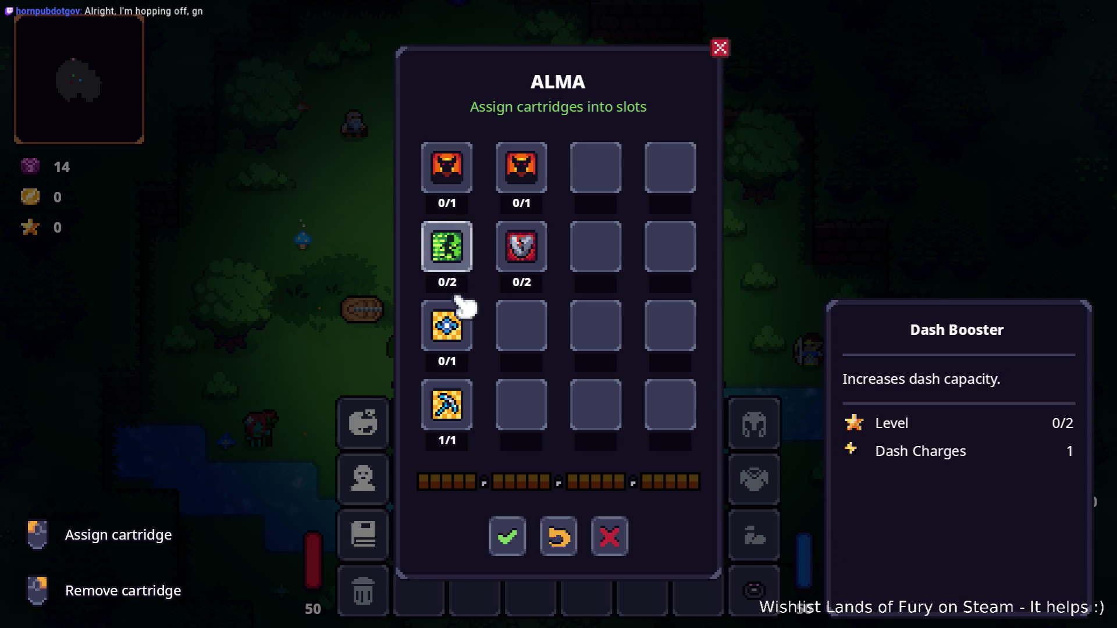
pyautogui.rightClick(468, 402)
pyautogui.click(465, 384)
pyautogui.scroll(-1, 524, 355)
pyautogui.scroll(1, 523, 355)
pyautogui.scroll(-1, 527, 373)
pyautogui.click(558, 474)
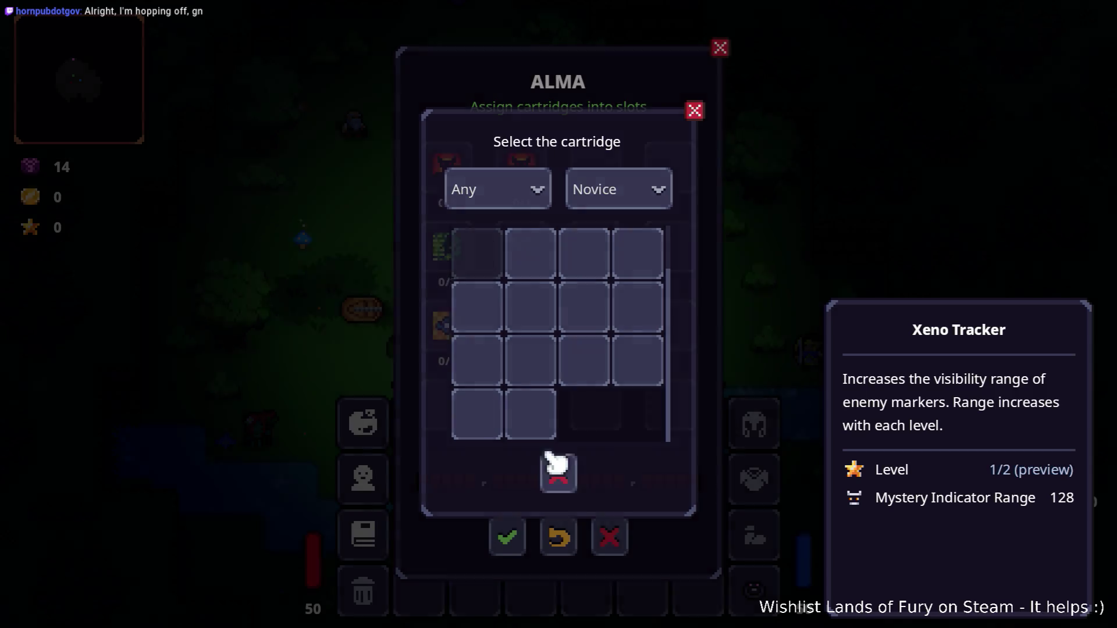
pyautogui.click(456, 402)
pyautogui.scroll(-1, 570, 401)
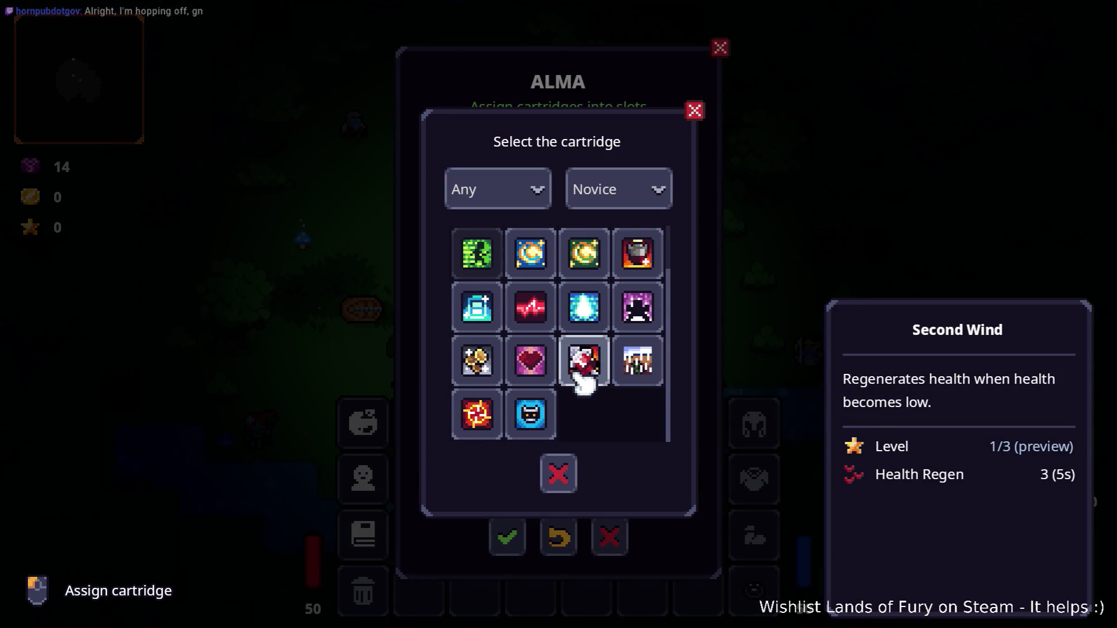
pyautogui.click(558, 471)
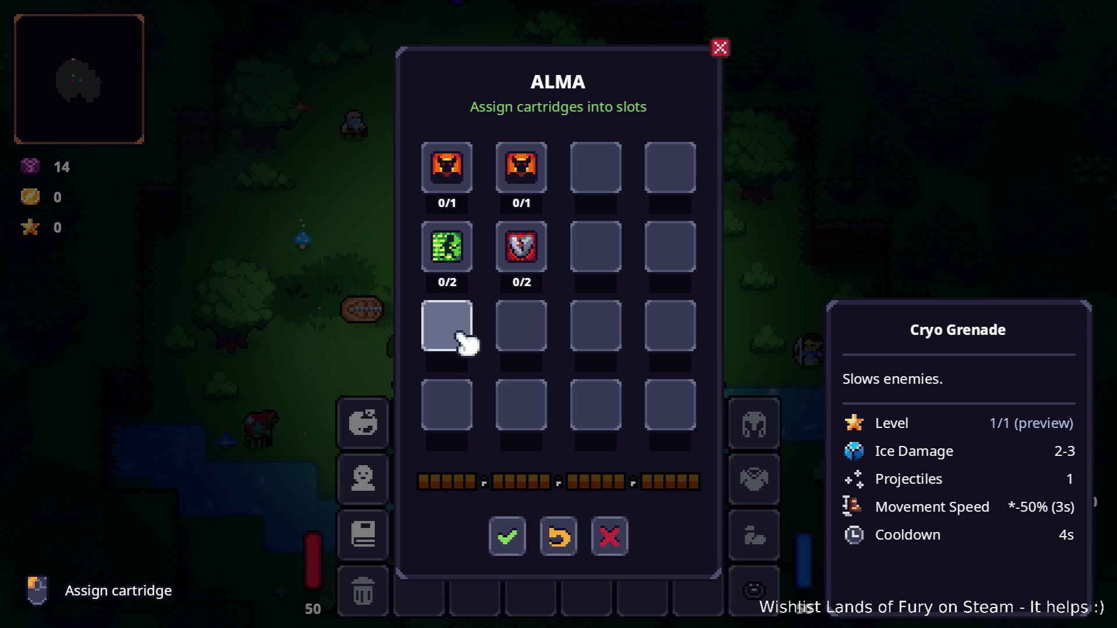
# Step: Choose a cartridge from the picker and assign it to an empty ALMA slot
pyautogui.click(464, 338)
pyautogui.scroll(-1, 556, 360)
pyautogui.scroll(1, 552, 360)
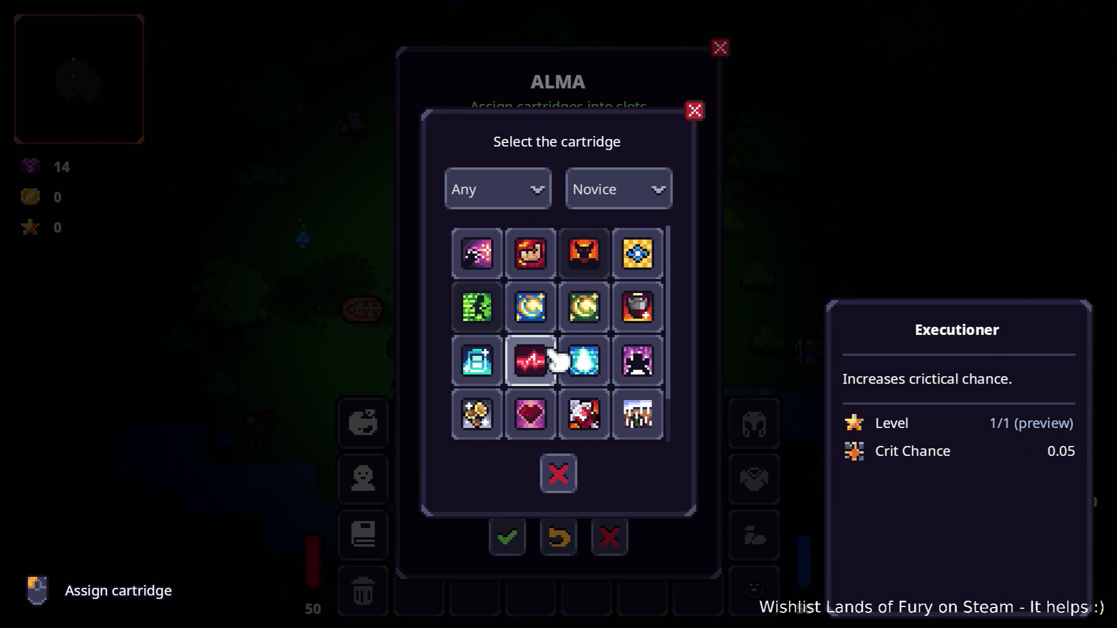
pyautogui.scroll(-1, 576, 309)
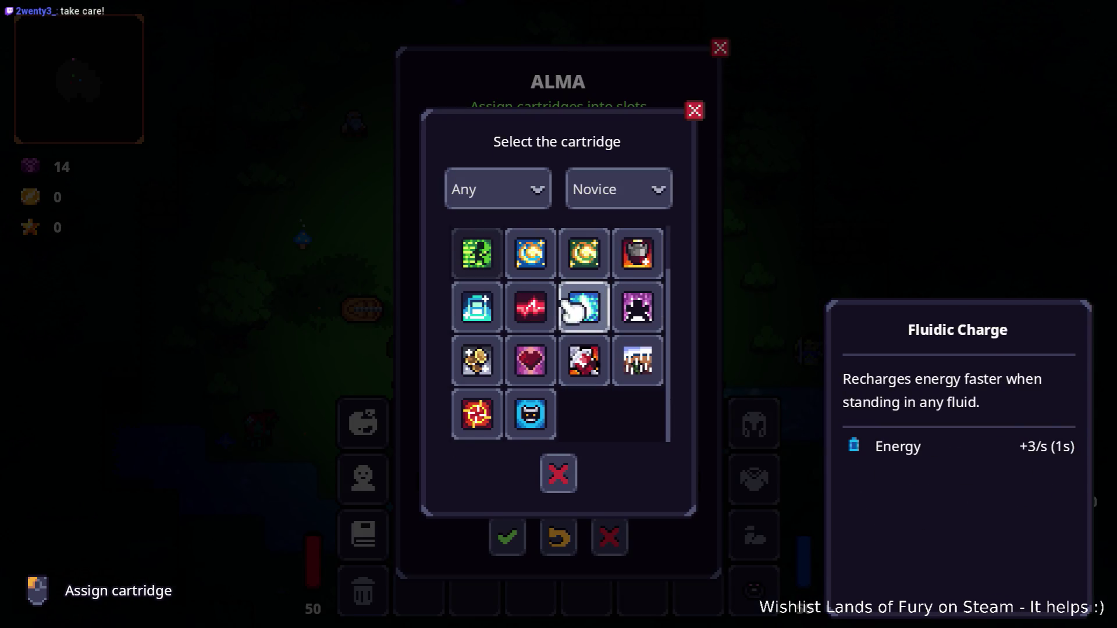
pyautogui.scroll(1, 559, 325)
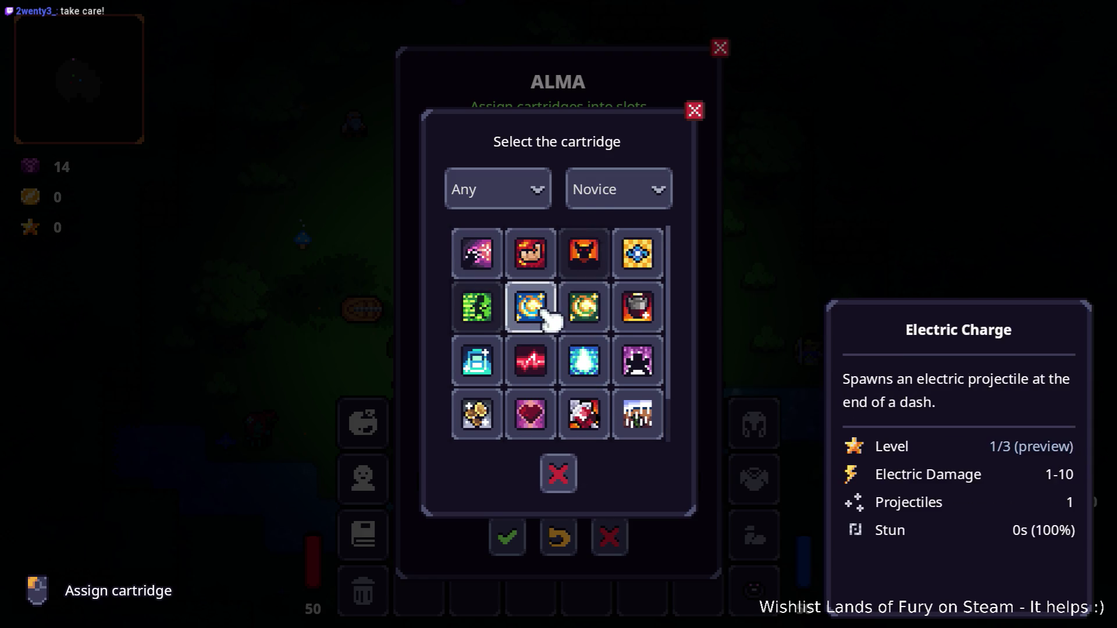
pyautogui.click(579, 317)
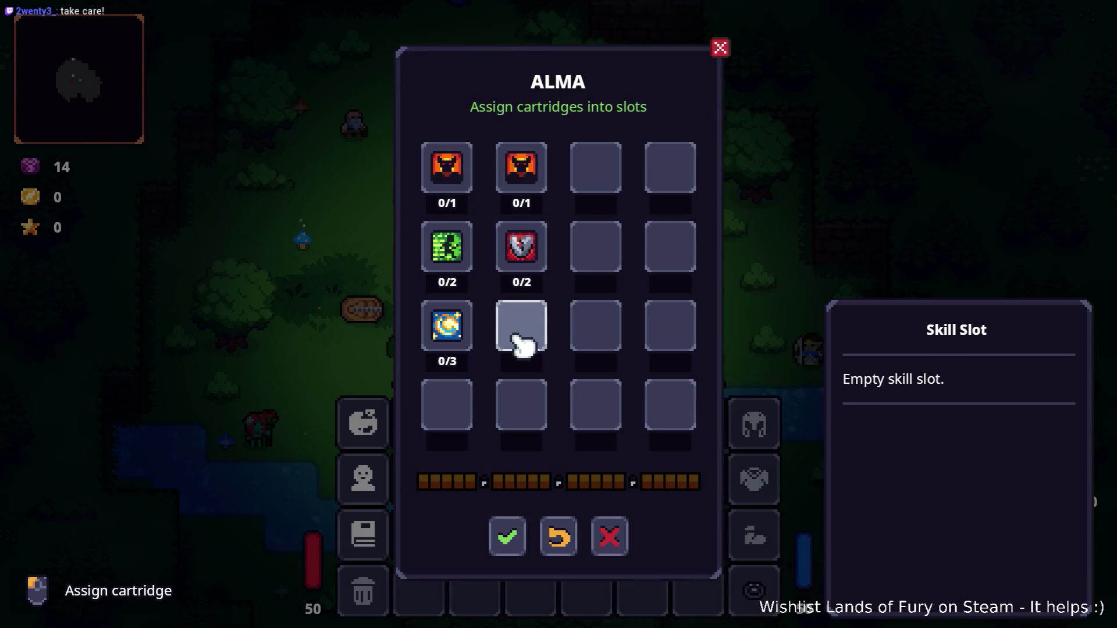
# Step: Check which cartridges the other slot tiers, including Master, offer, then leave assignment
pyautogui.click(535, 323)
pyautogui.click(565, 463)
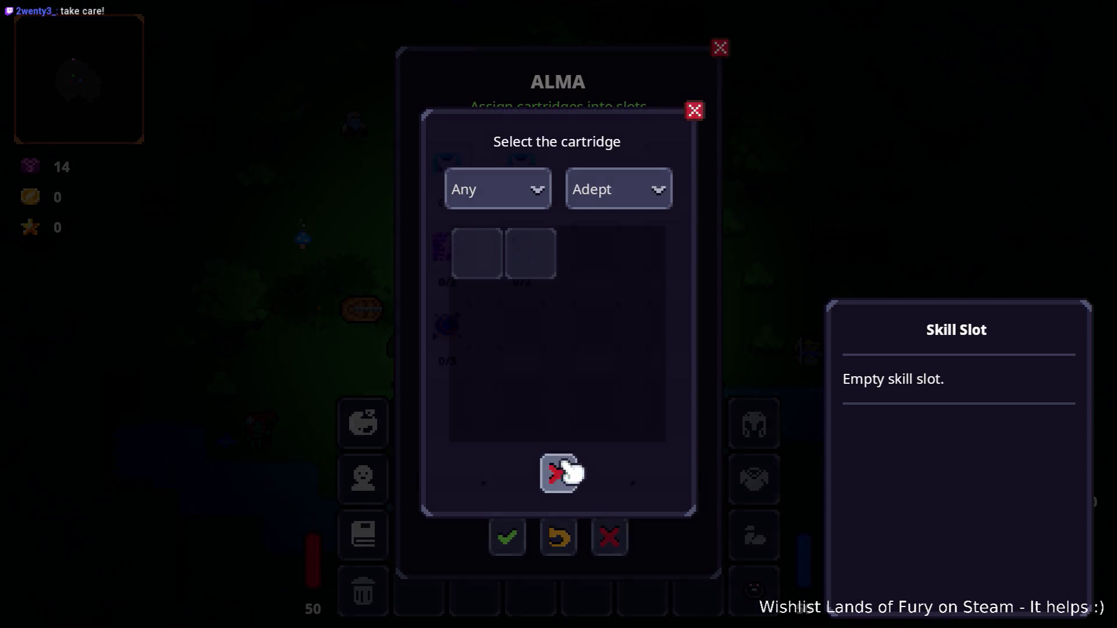
pyautogui.click(602, 317)
pyautogui.click(566, 488)
pyautogui.click(673, 400)
pyautogui.click(564, 479)
pyautogui.click(522, 541)
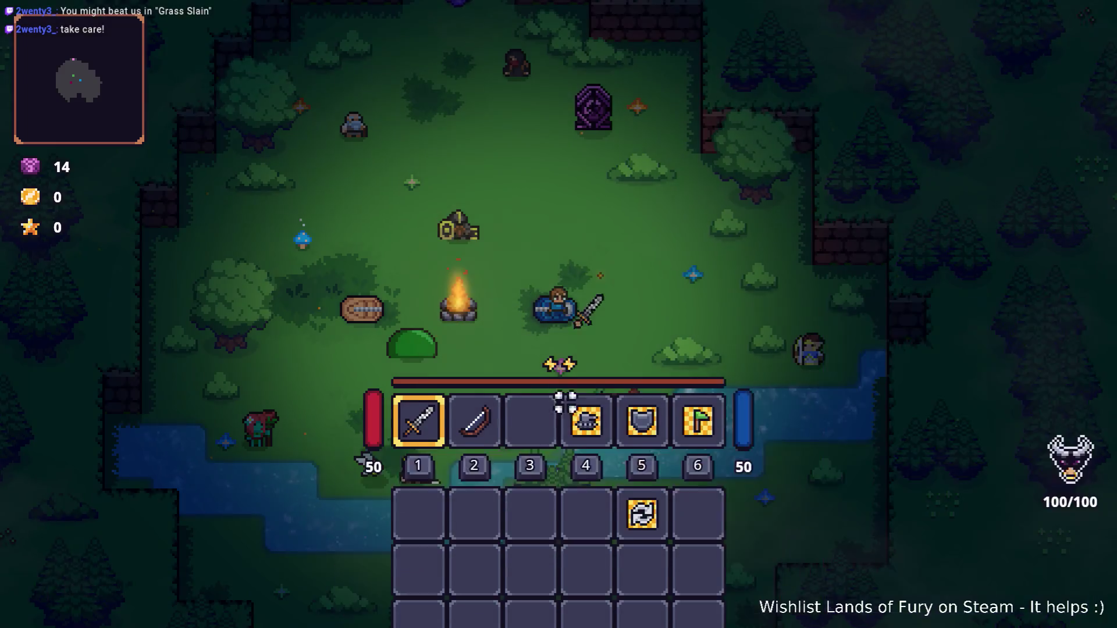
# Step: Walk to the merchant Izzy, view her cartridge shop's wares, and close it
pyautogui.press('Escape')
pyautogui.press('w')
pyautogui.press('e')
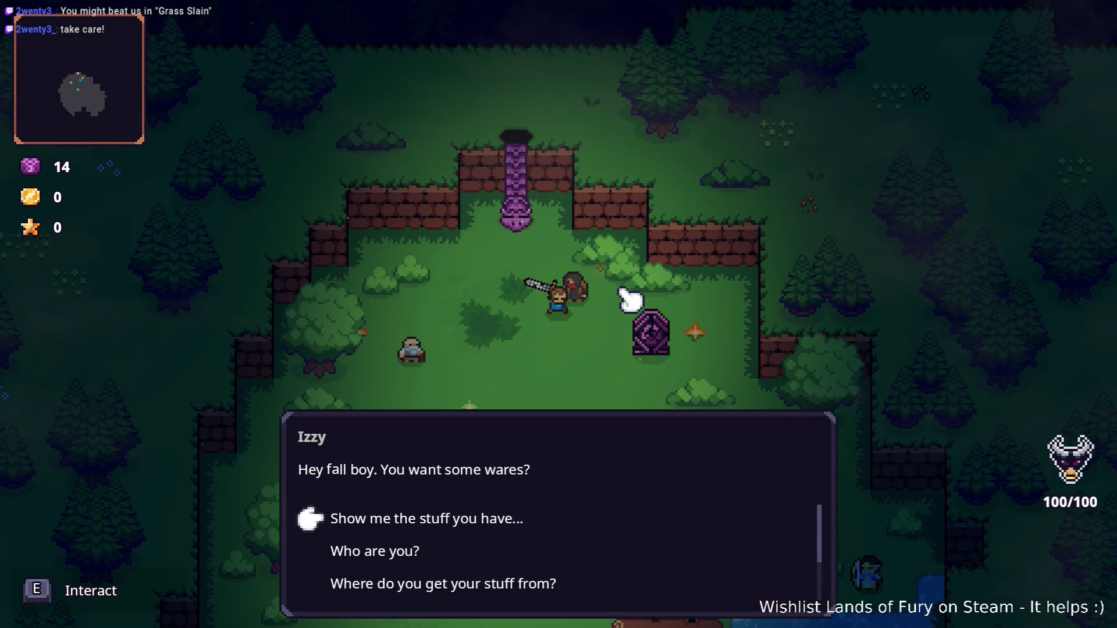
pyautogui.press('e')
pyautogui.click(663, 291)
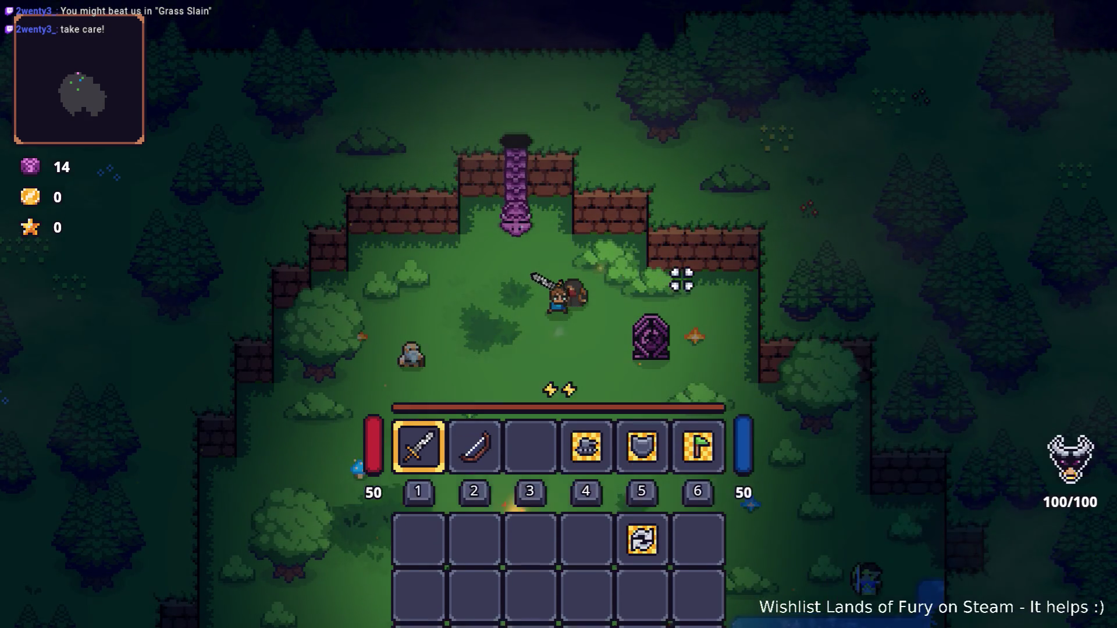
# Step: Switch from the game back to the Godot editor
pyautogui.press('super')
pyautogui.press('Right')
pyautogui.press('Right')
pyautogui.press('Right')
pyautogui.press('Left')
pyautogui.press('Left')
pyautogui.press('Left')
pyautogui.press('Return')
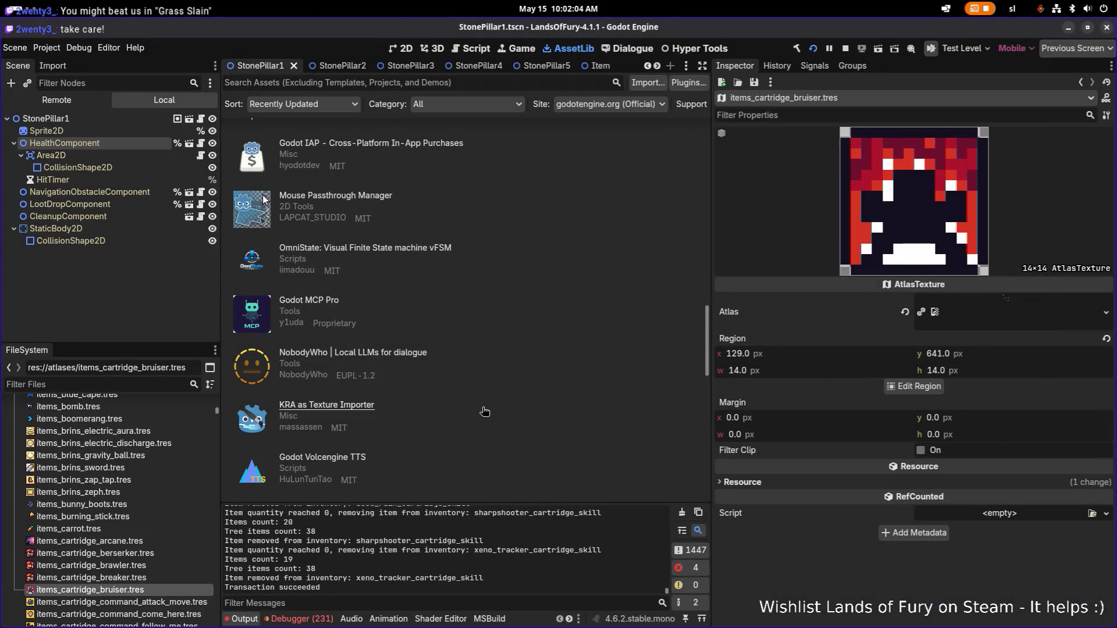
# Step: Filter FileSystem for 'unlockables', open Unlockables.tres and check its Cartridge Skills entries
pyautogui.click(142, 387)
pyautogui.write('all')
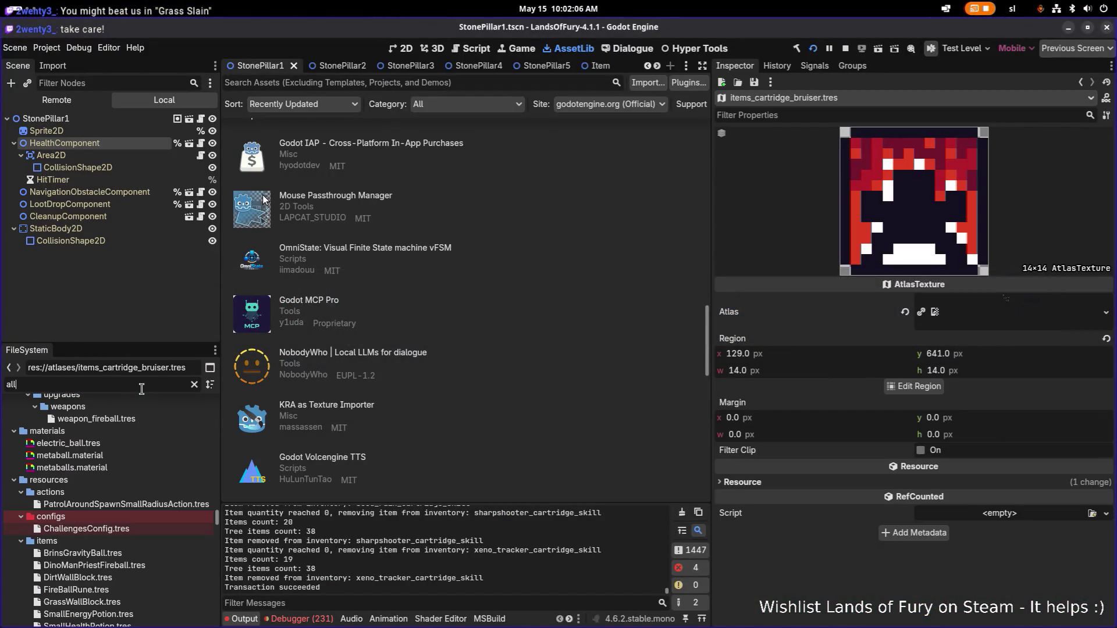
pyautogui.press('BackSpace')
pyautogui.press('BackSpace')
pyautogui.press('BackSpace')
pyautogui.write('ca')
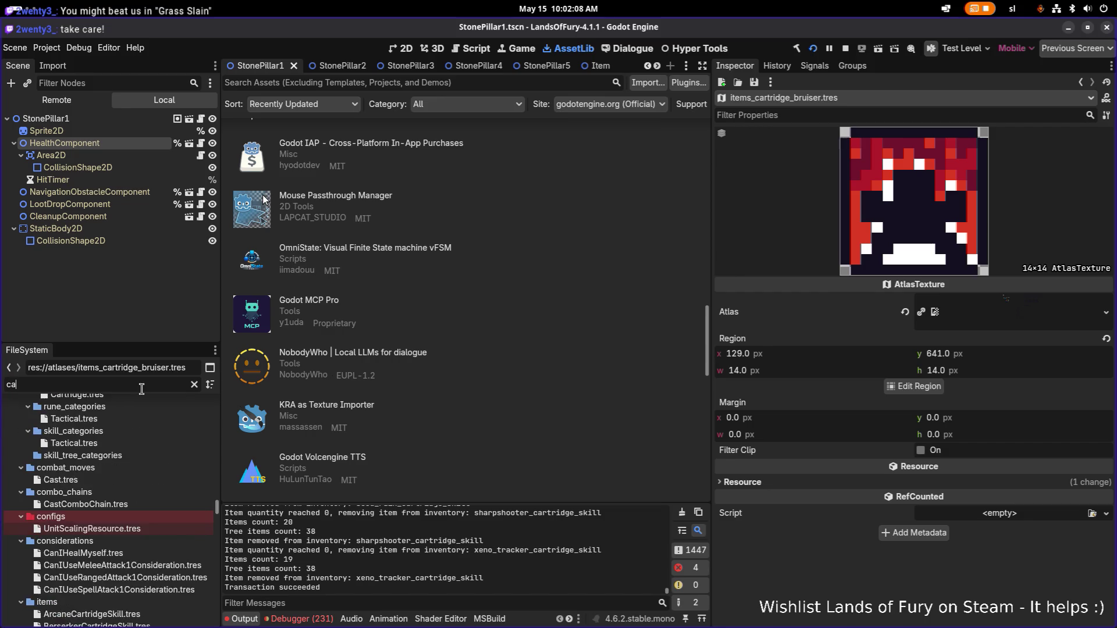
pyautogui.write('rtriges')
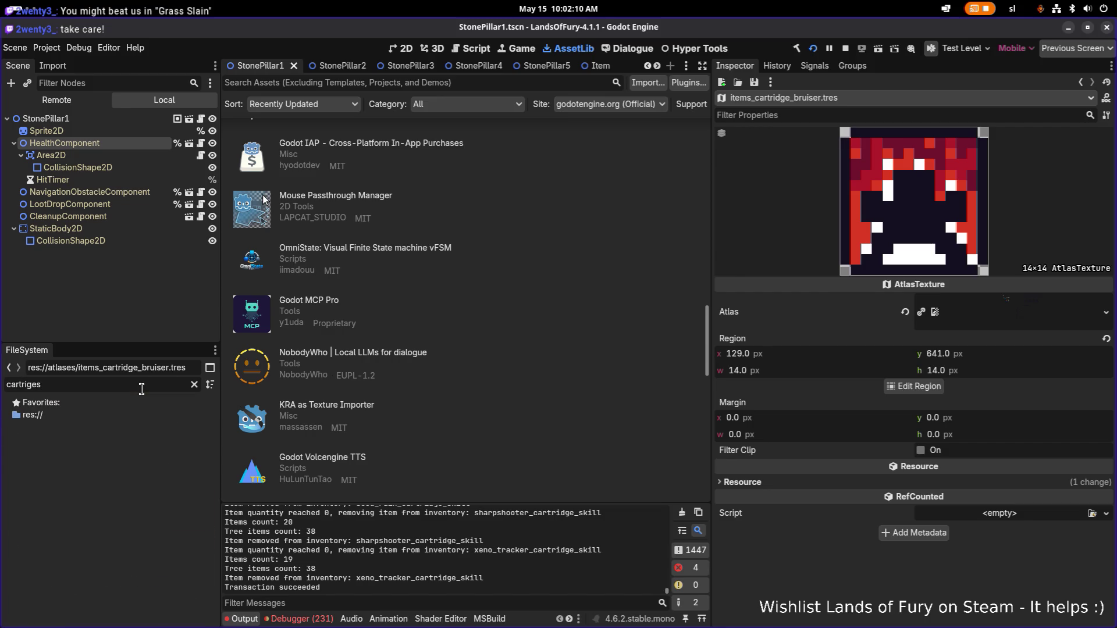
pyautogui.write('cartri')
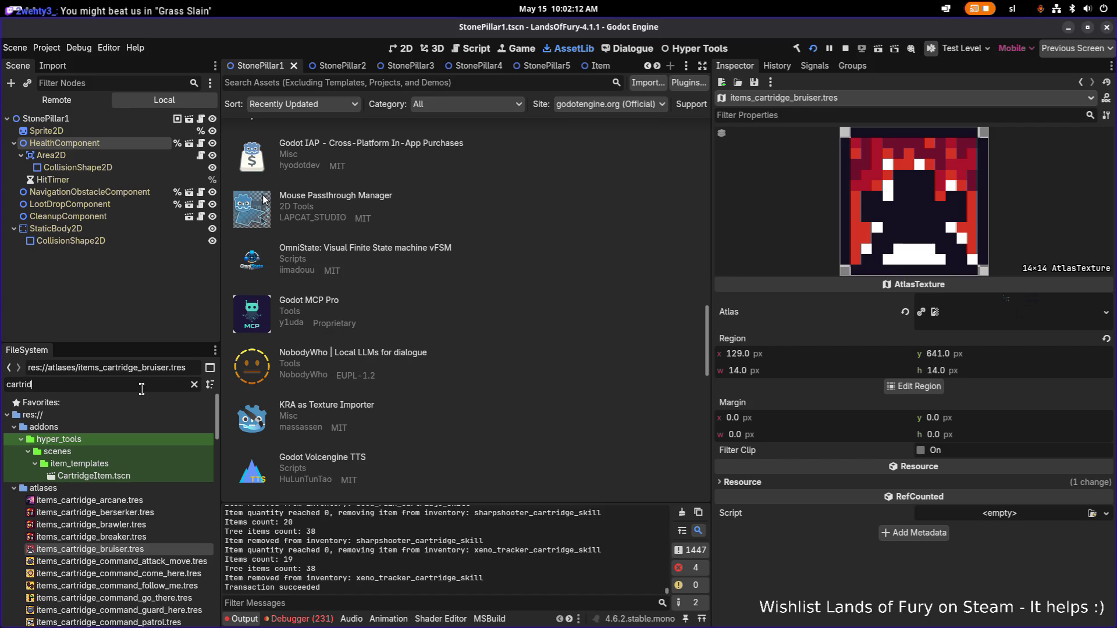
pyautogui.hotkey('ctrl', 'a')
pyautogui.write('unlock')
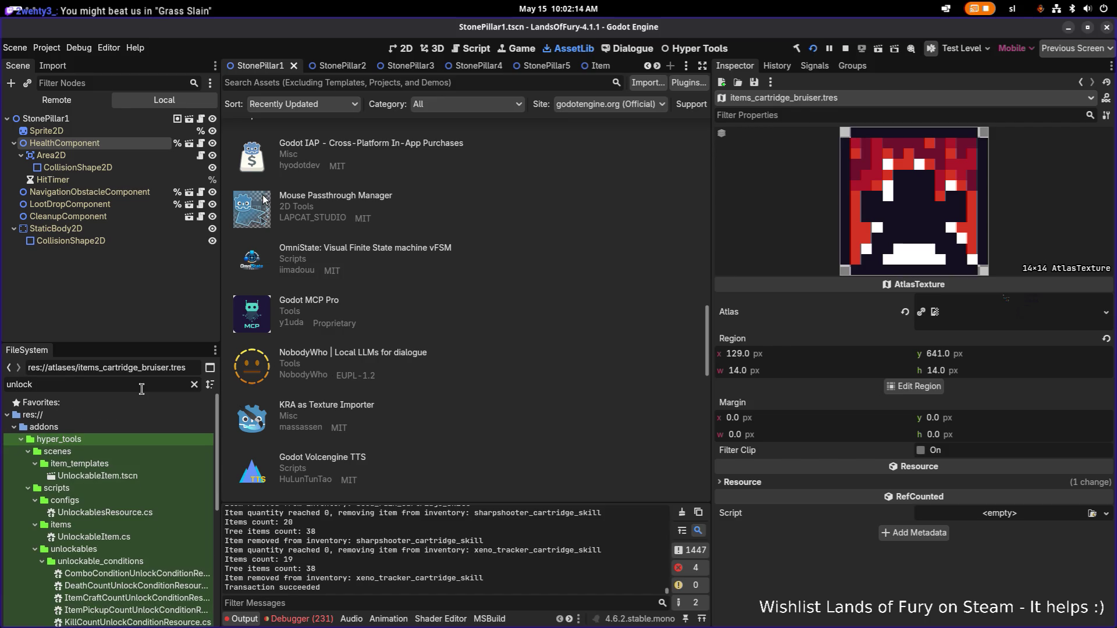
pyautogui.write('ables')
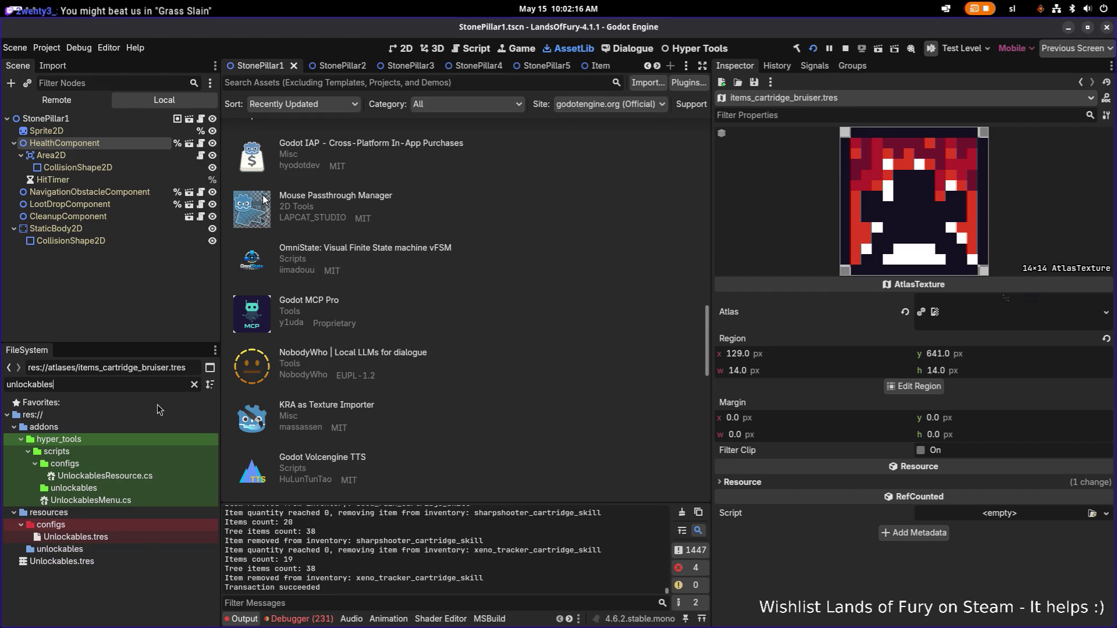
pyautogui.click(144, 536)
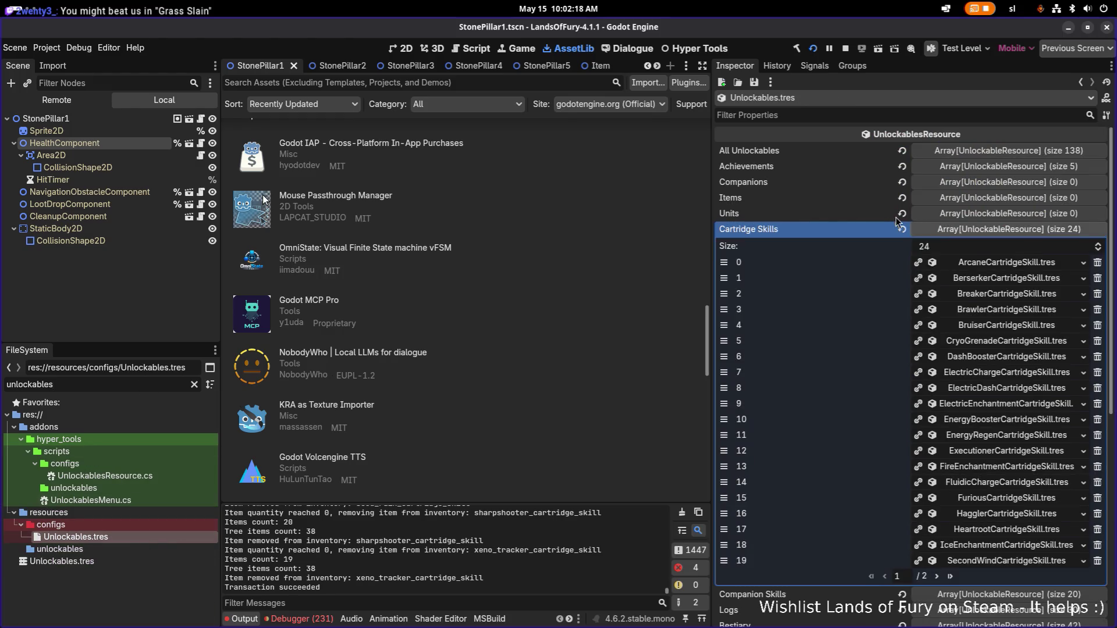
pyautogui.scroll(-5, 956, 494)
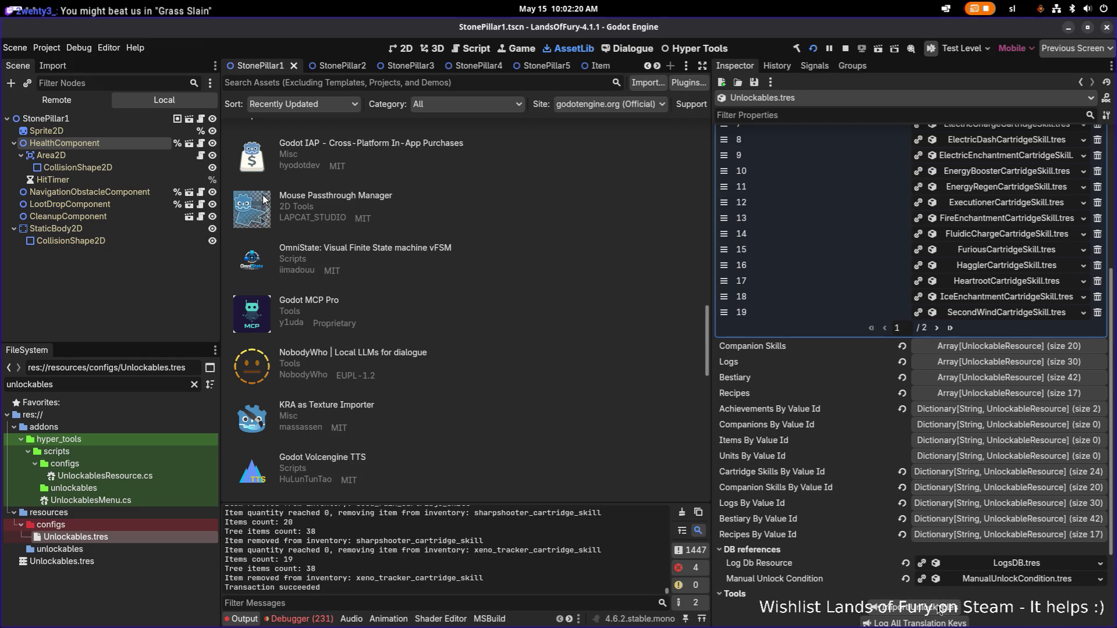
pyautogui.hotkey('alt', 'Tab')
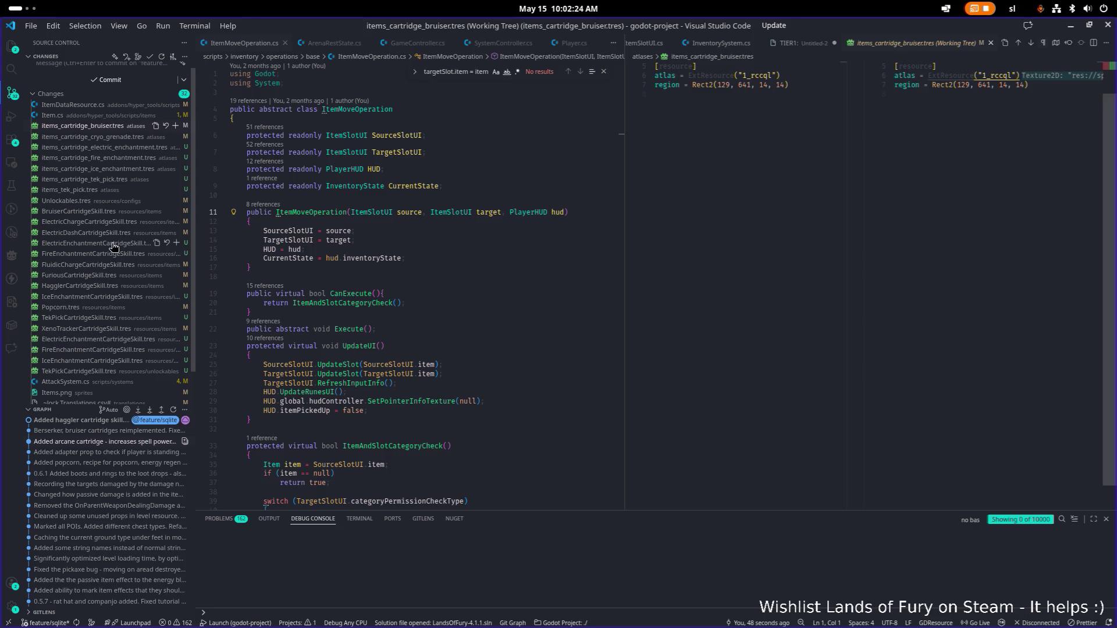
# Step: Scroll through the Unlockables.tres diff from Source Control Changes, then return to Godot
pyautogui.click(108, 202)
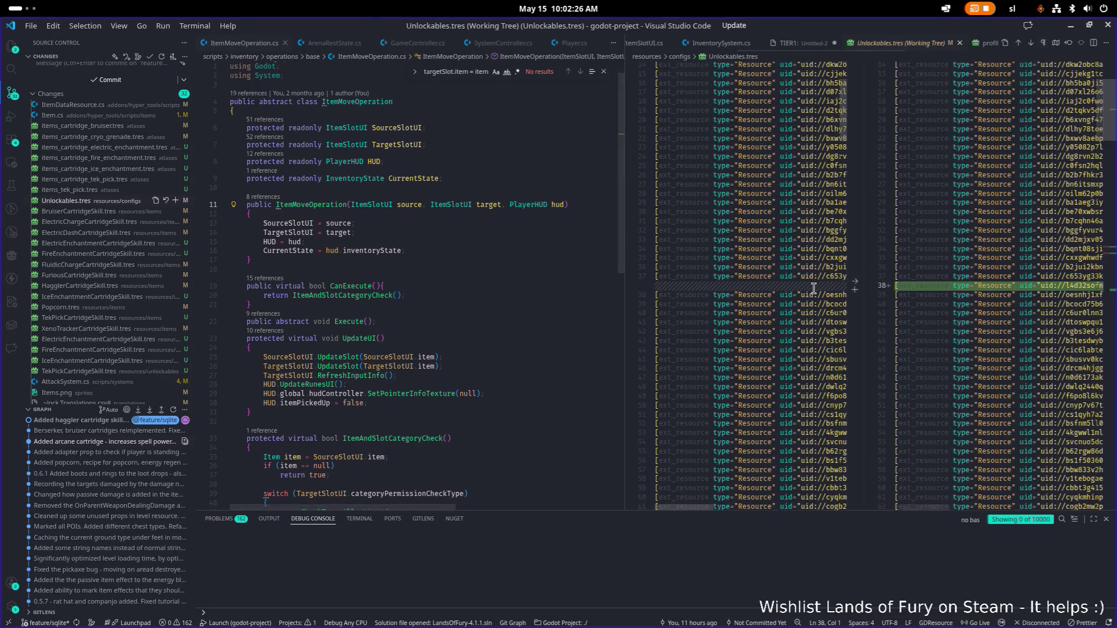
pyautogui.scroll(2, 814, 288)
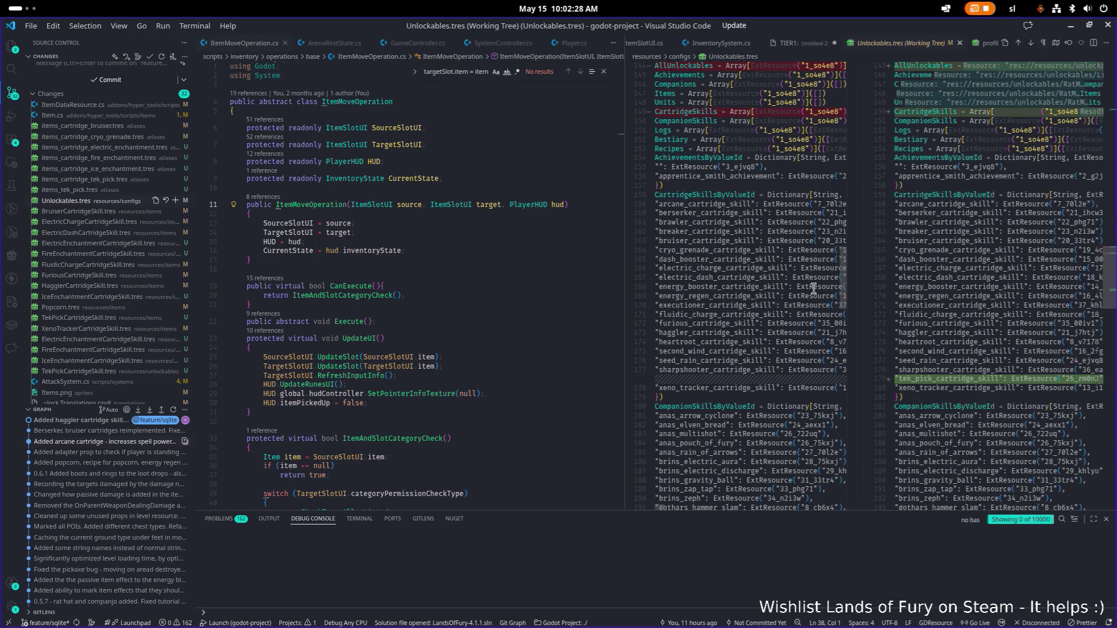
pyautogui.scroll(3, 813, 288)
pyautogui.scroll(-10, 814, 288)
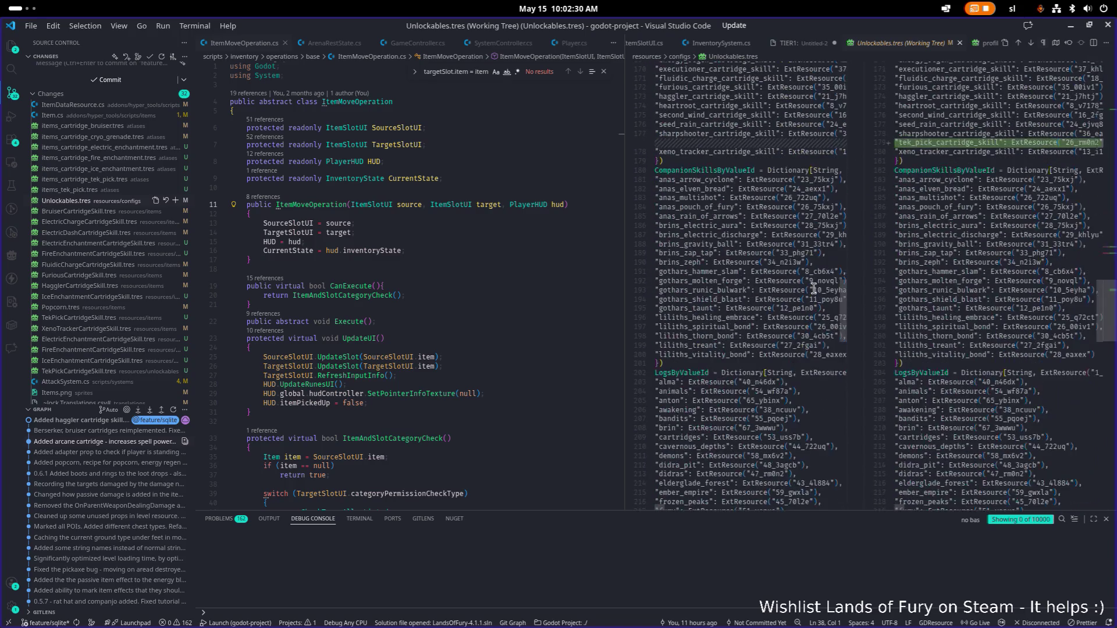
pyautogui.hotkey('alt', 'Tab')
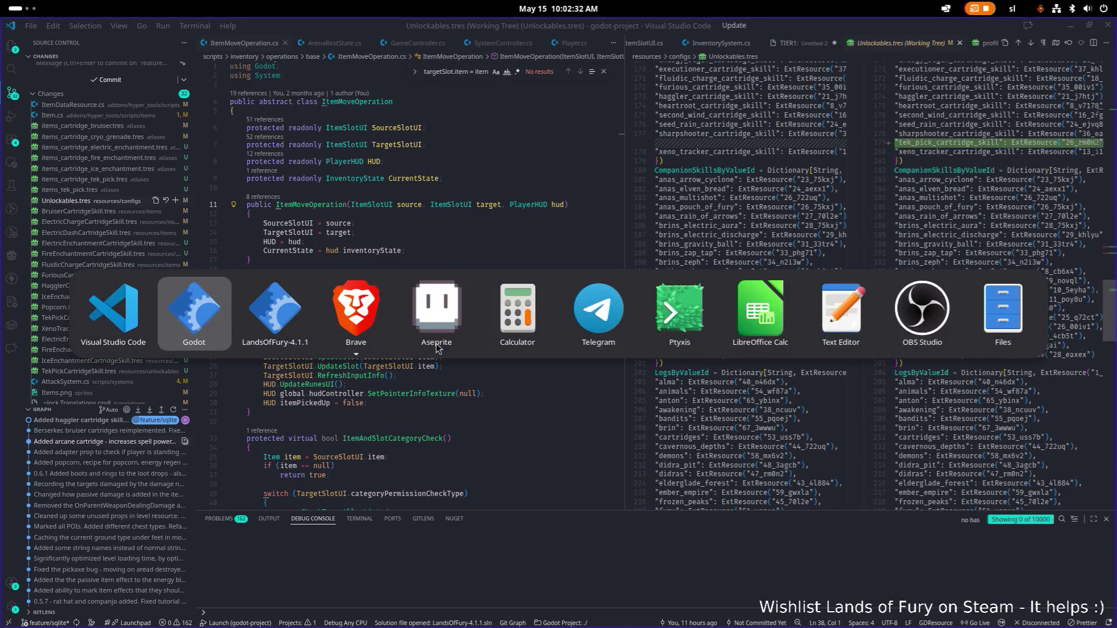
pyautogui.click(198, 328)
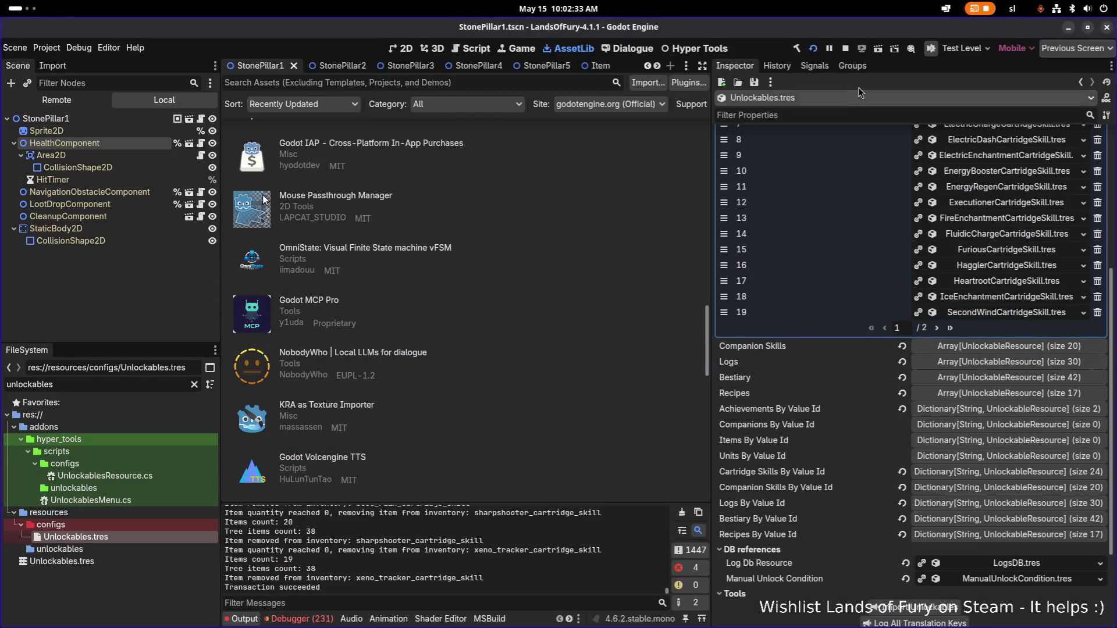
# Step: Save Unlockables.tres from the Inspector's save menu and stop the game with F5
pyautogui.click(755, 82)
pyautogui.click(774, 97)
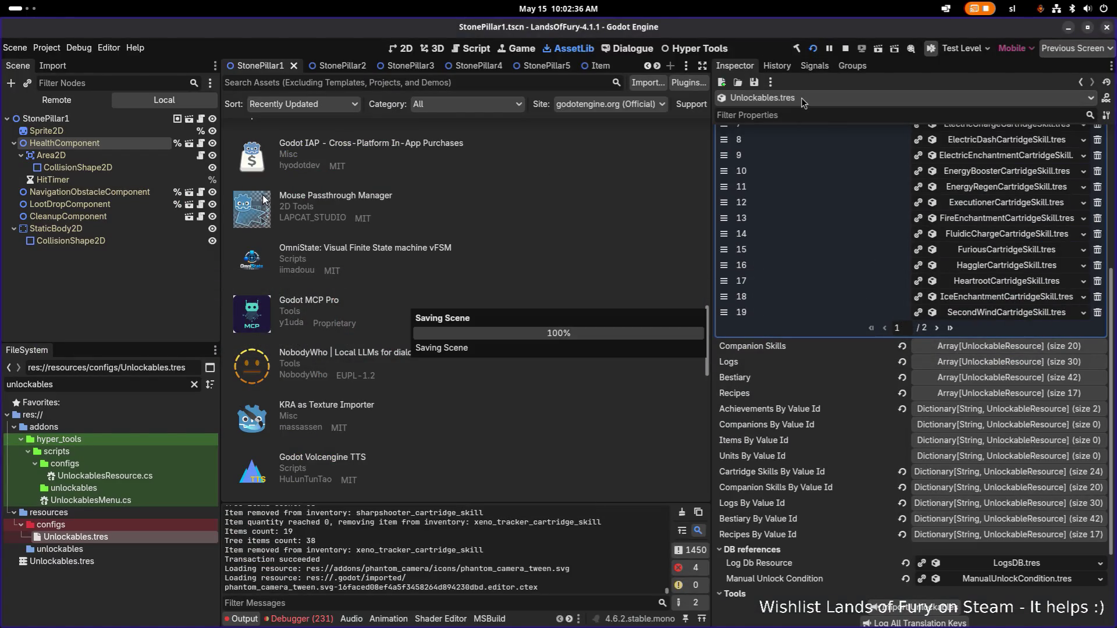
pyautogui.press('F5')
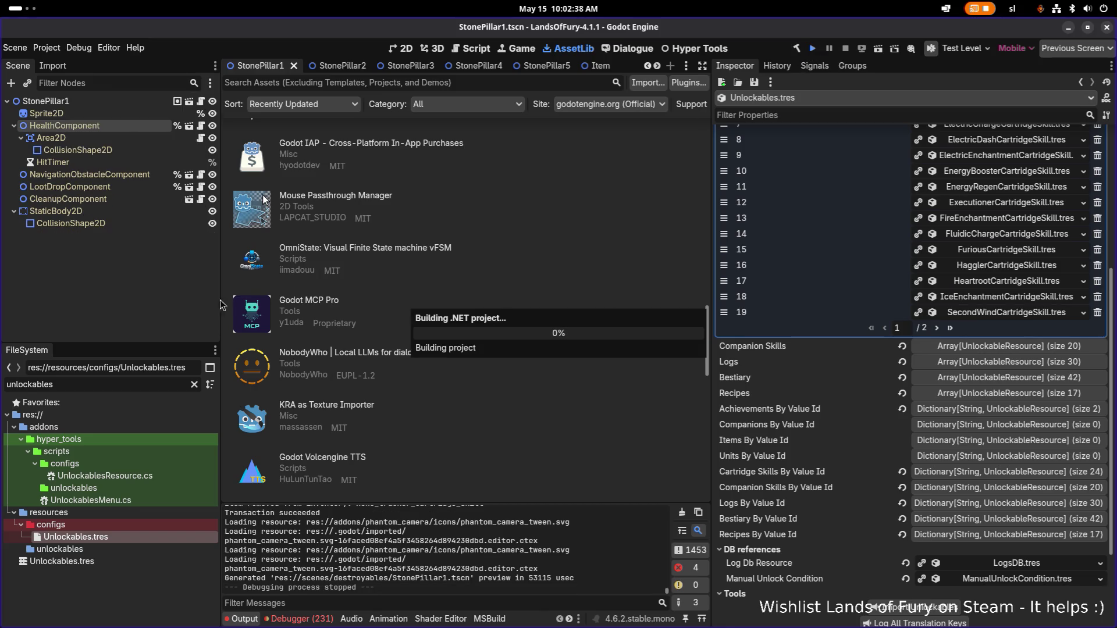
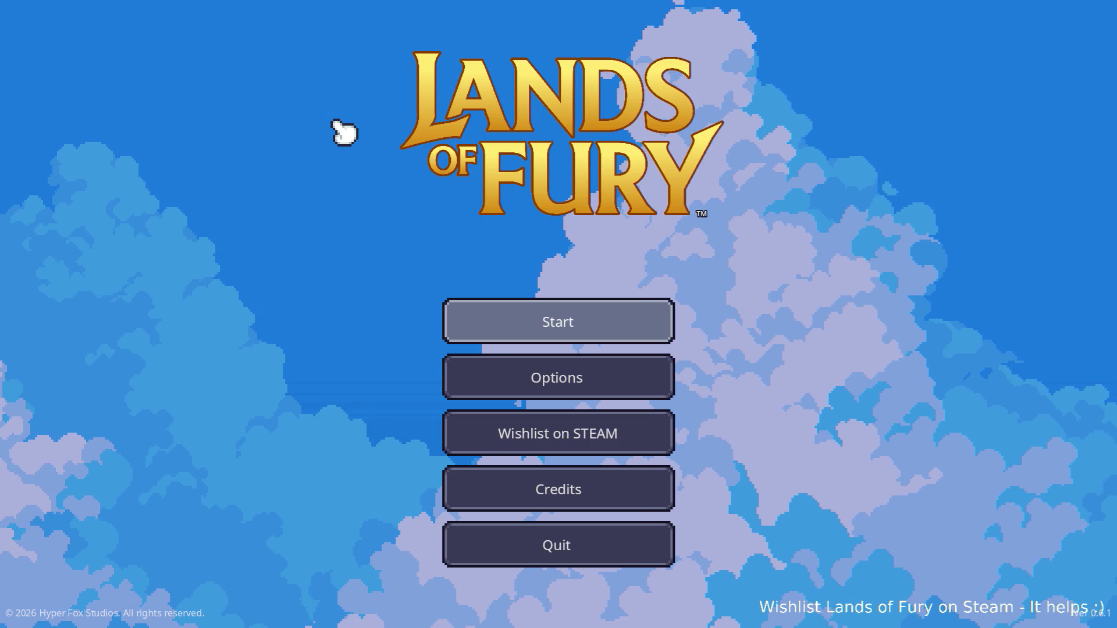
# Step: Start the first profile, check the inventory, and open Izzy the Cartridge Seller's trade window
pyautogui.press('Return')
pyautogui.press('Return')
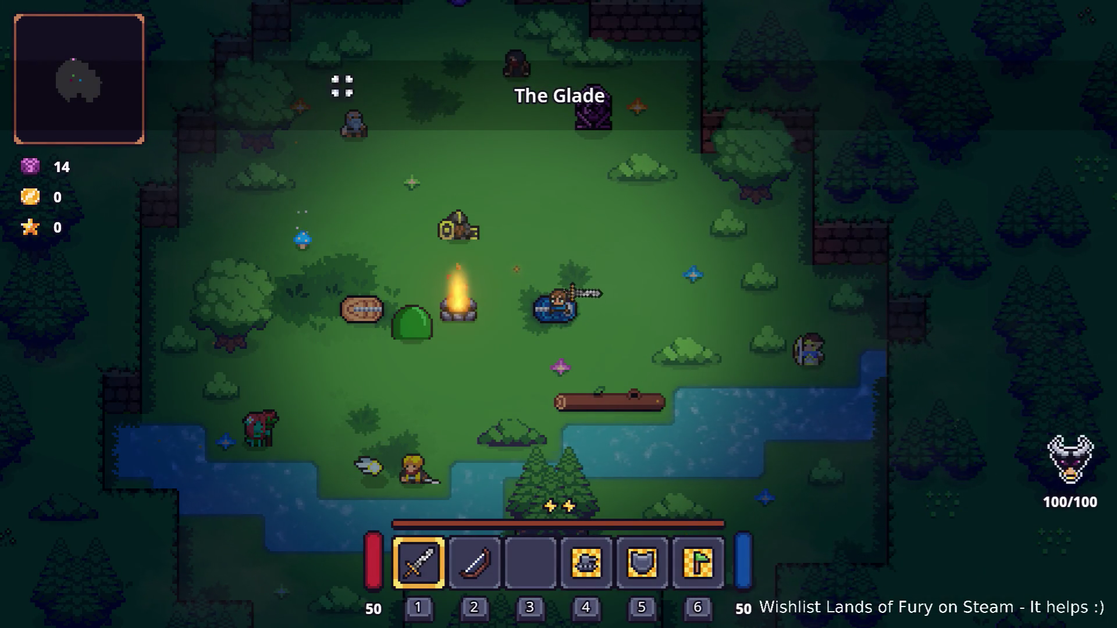
pyautogui.click(623, 231)
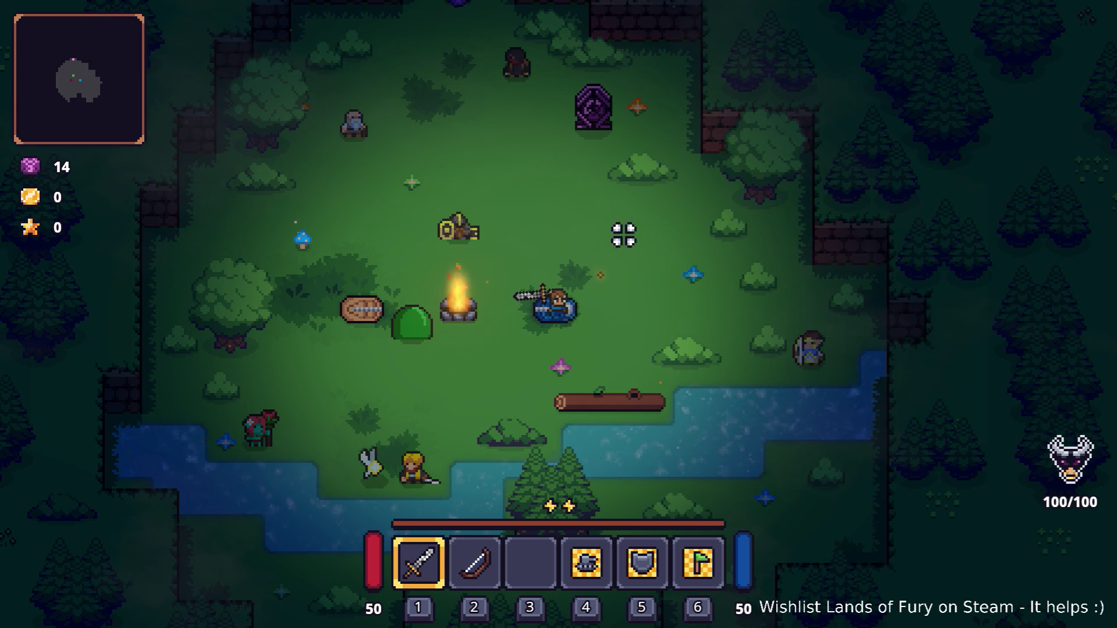
pyautogui.press('i')
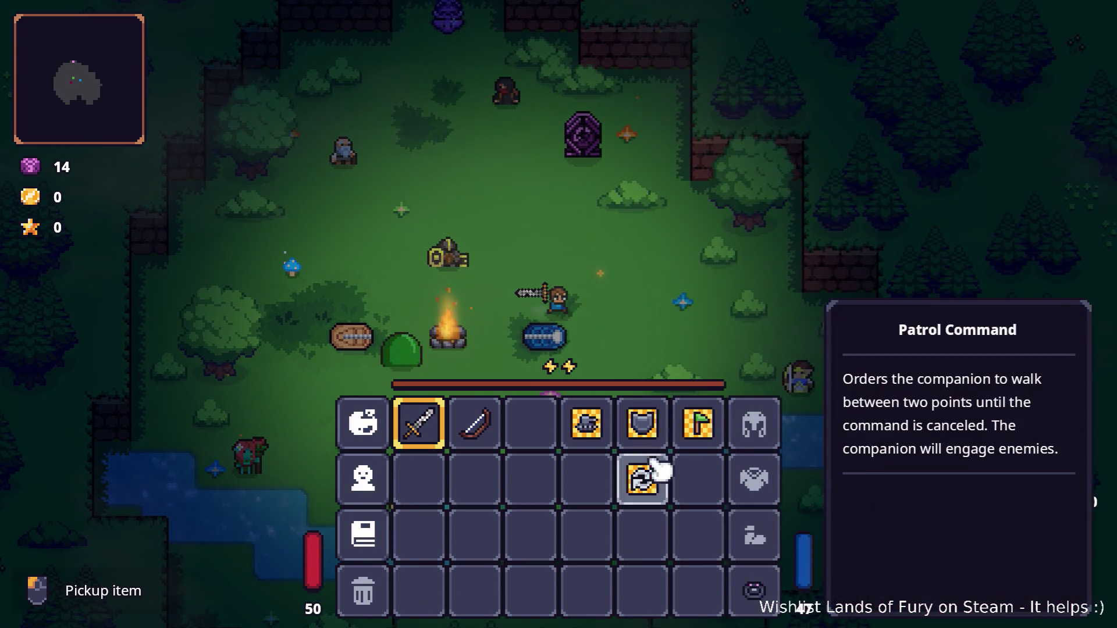
pyautogui.press('i')
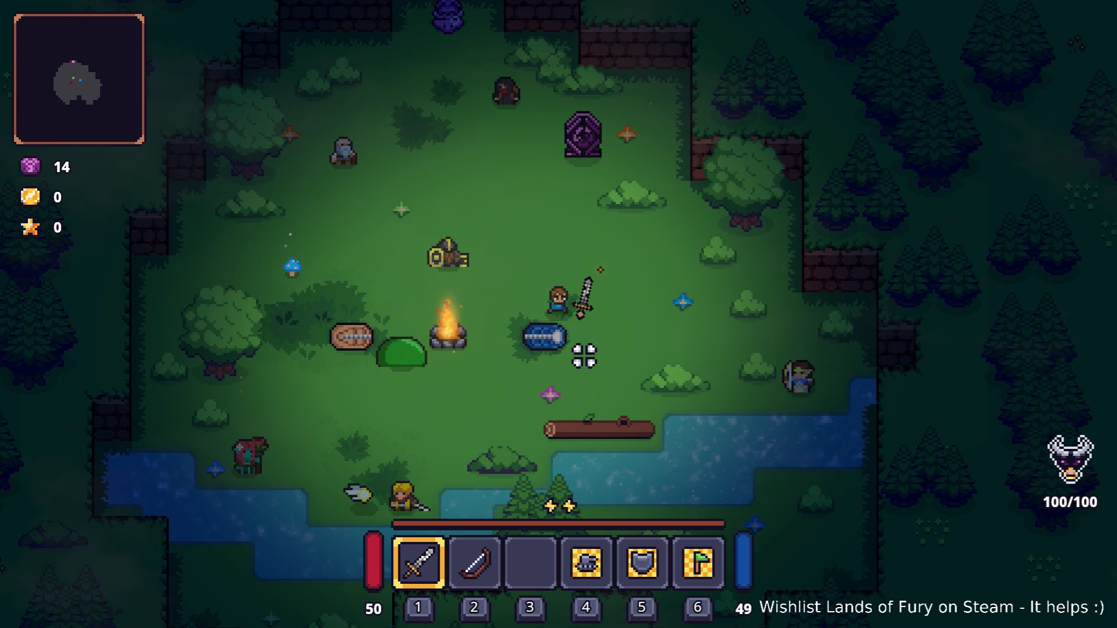
pyautogui.press('i')
pyautogui.press('i')
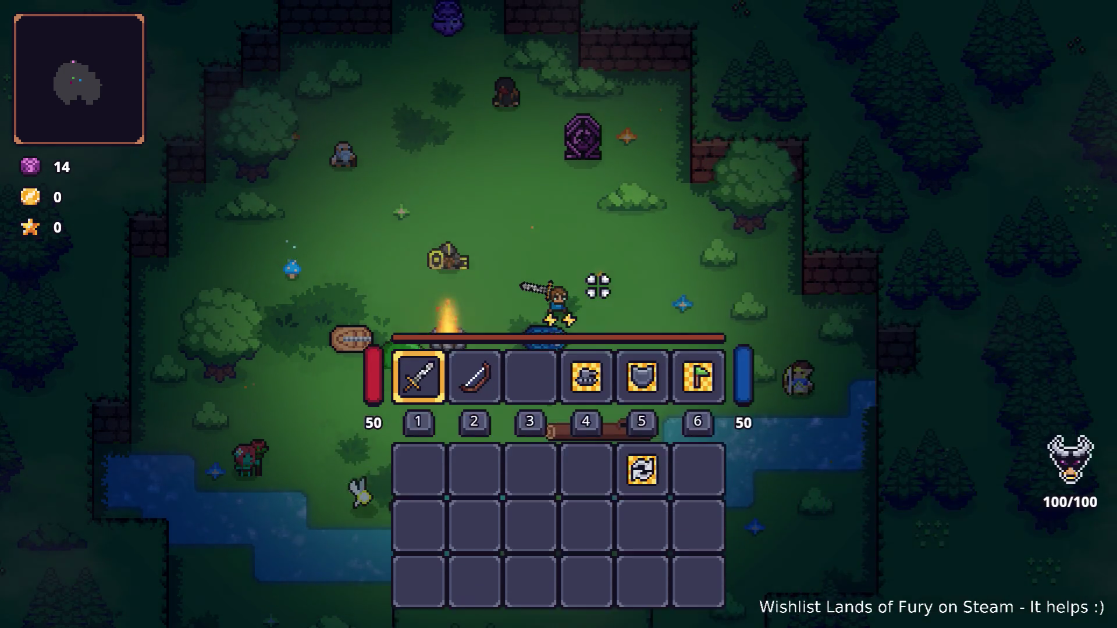
pyautogui.press('w')
pyautogui.press('e')
pyautogui.press('e')
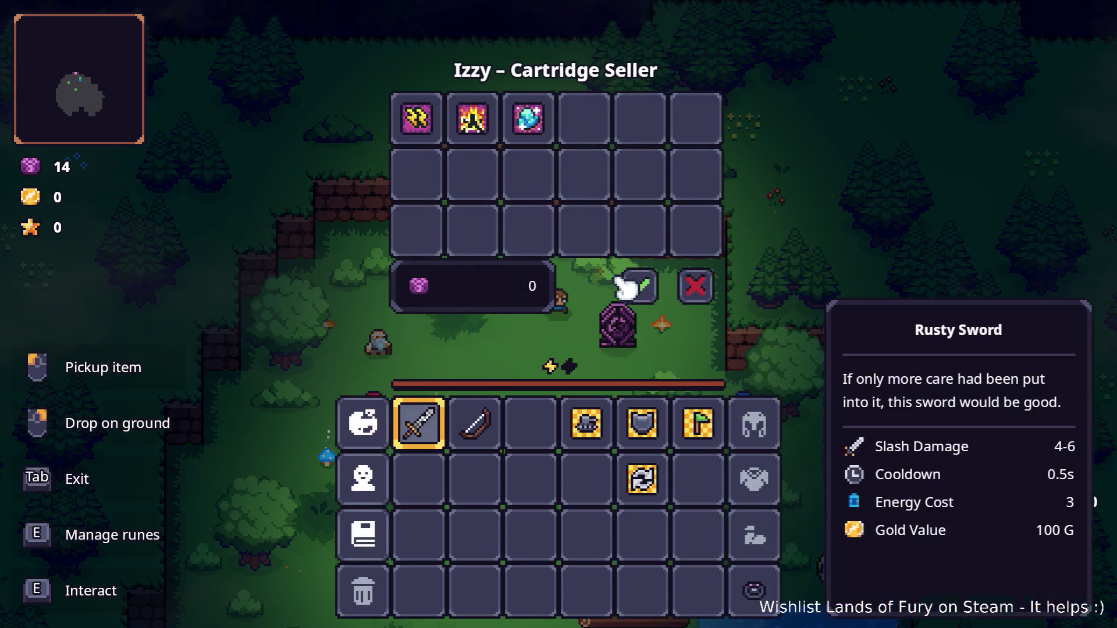
# Step: Buy the Electric, Fire and Ice Enchantment cartridges from Izzy's shop
pyautogui.click(434, 140)
pyautogui.click(531, 423)
pyautogui.click(489, 125)
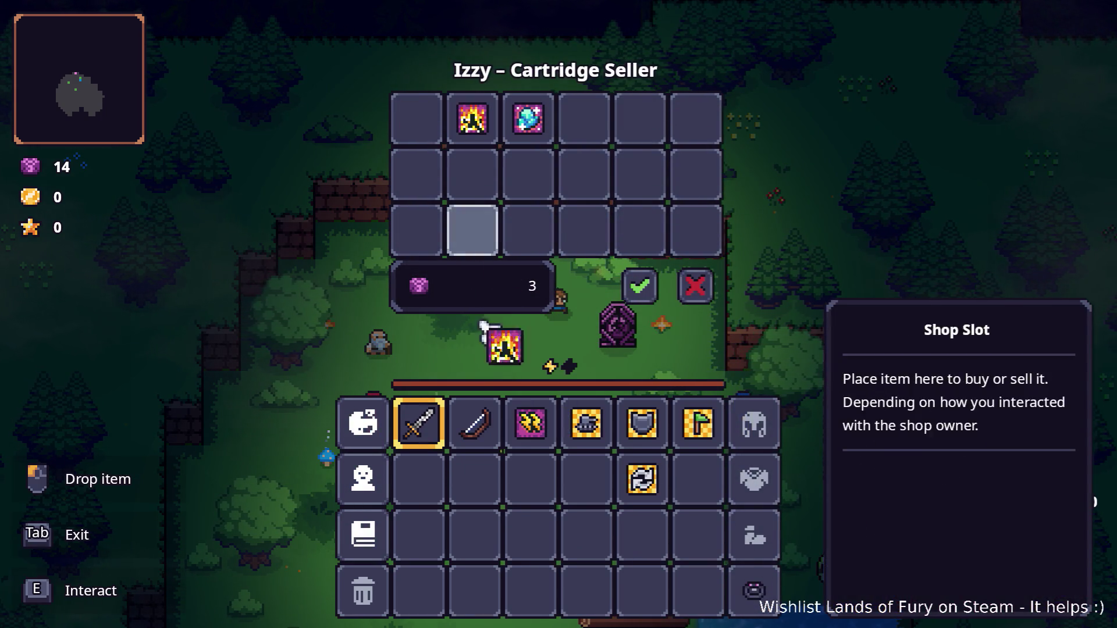
pyautogui.click(475, 479)
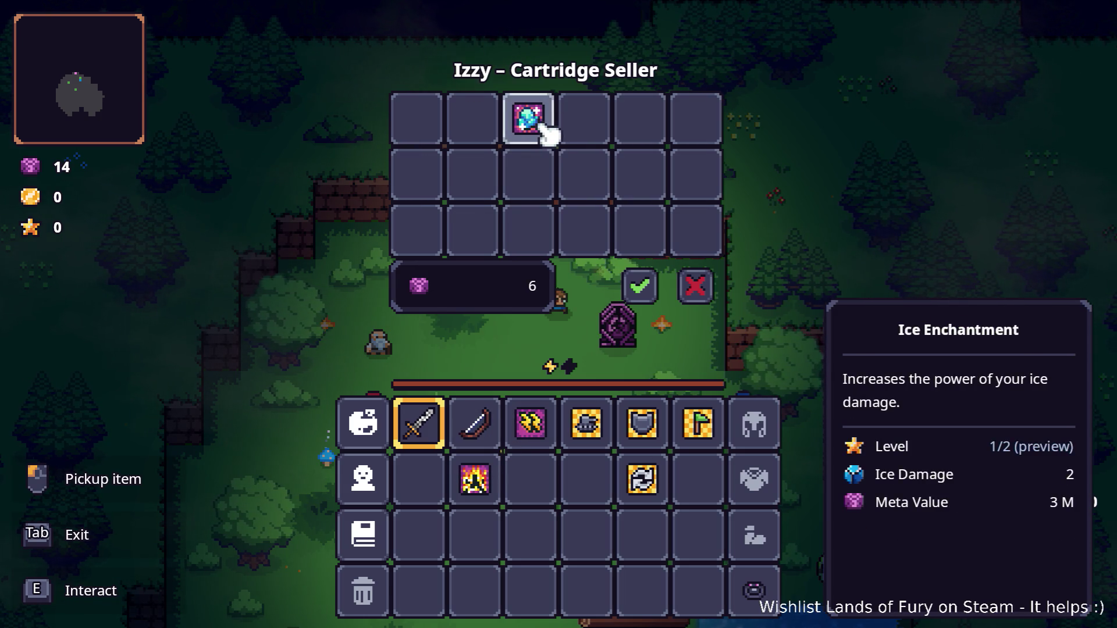
pyautogui.click(547, 131)
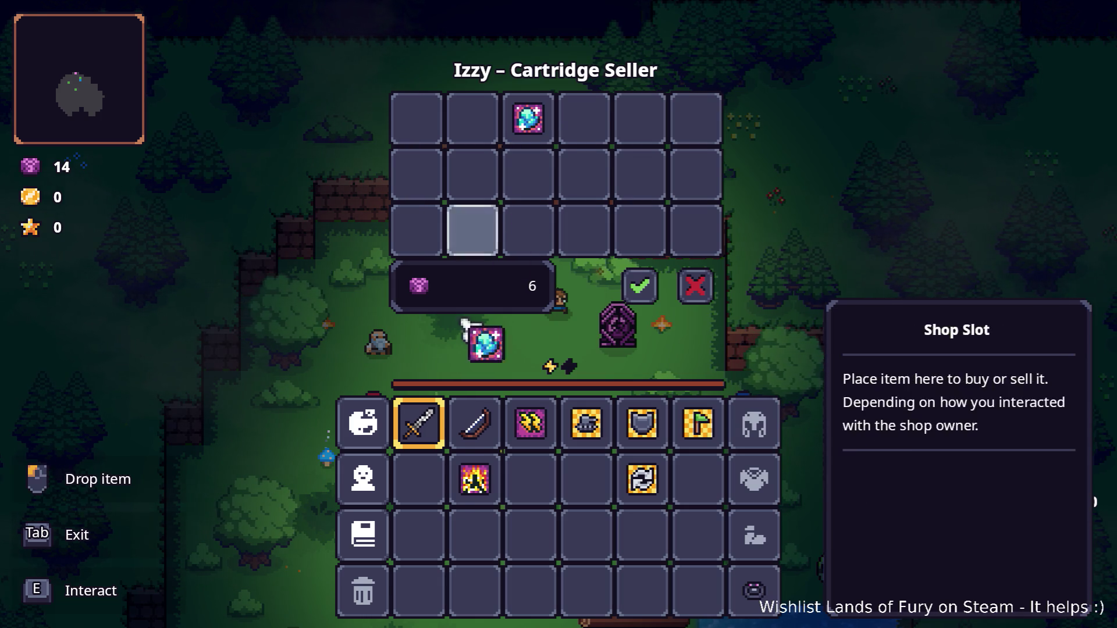
pyautogui.click(419, 479)
pyautogui.click(648, 291)
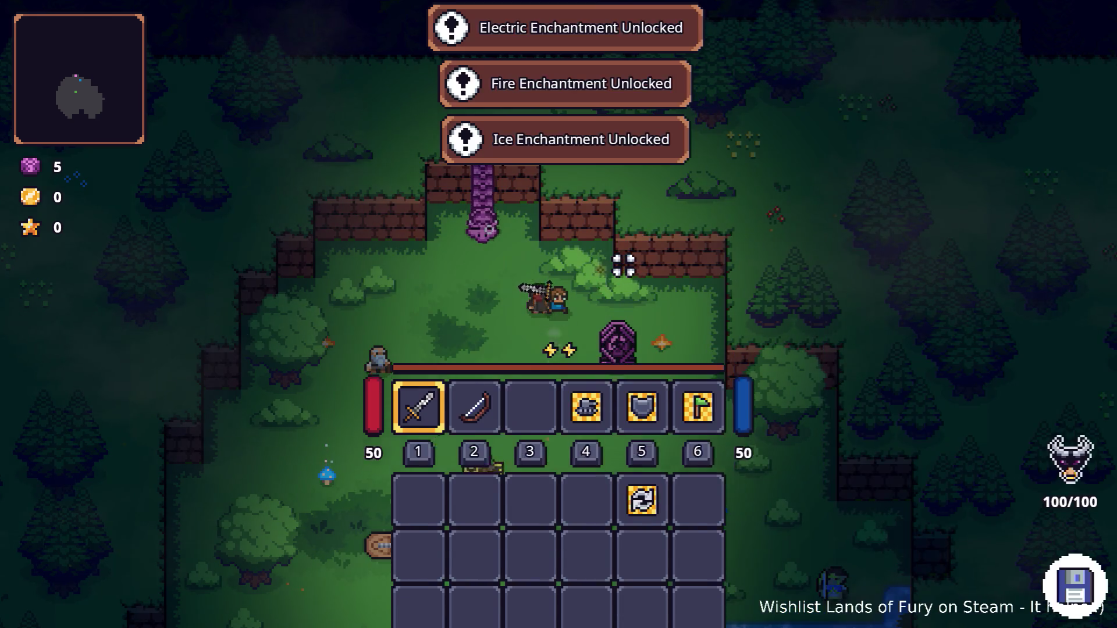
# Step: Assign Electric and Fire Enchantment to empty ALMA slots and confirm
pyautogui.press('Tab')
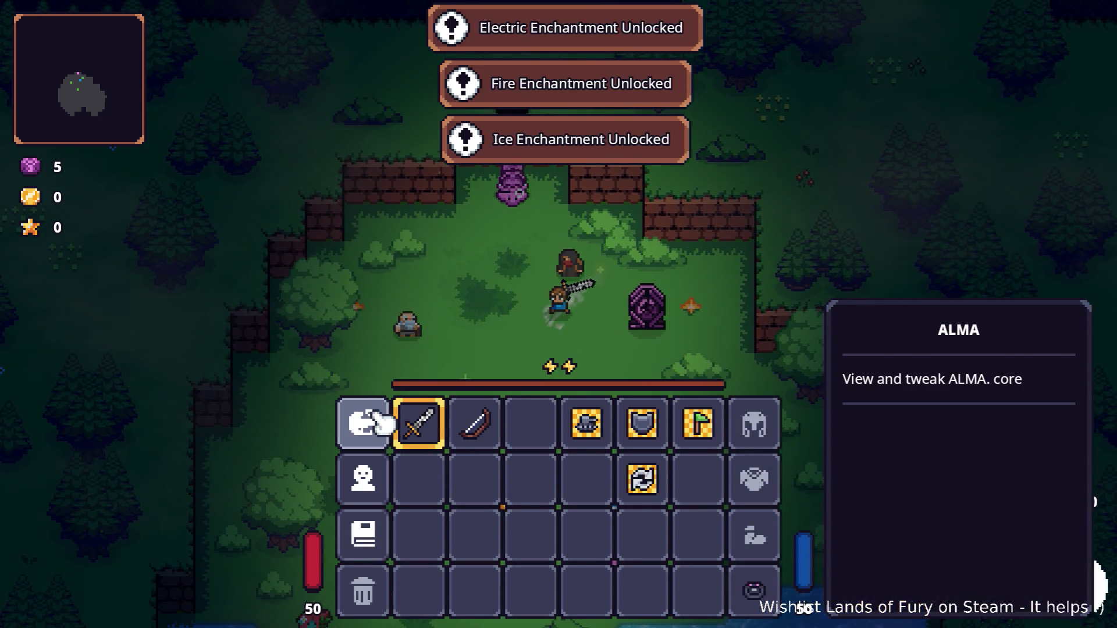
pyautogui.click(364, 423)
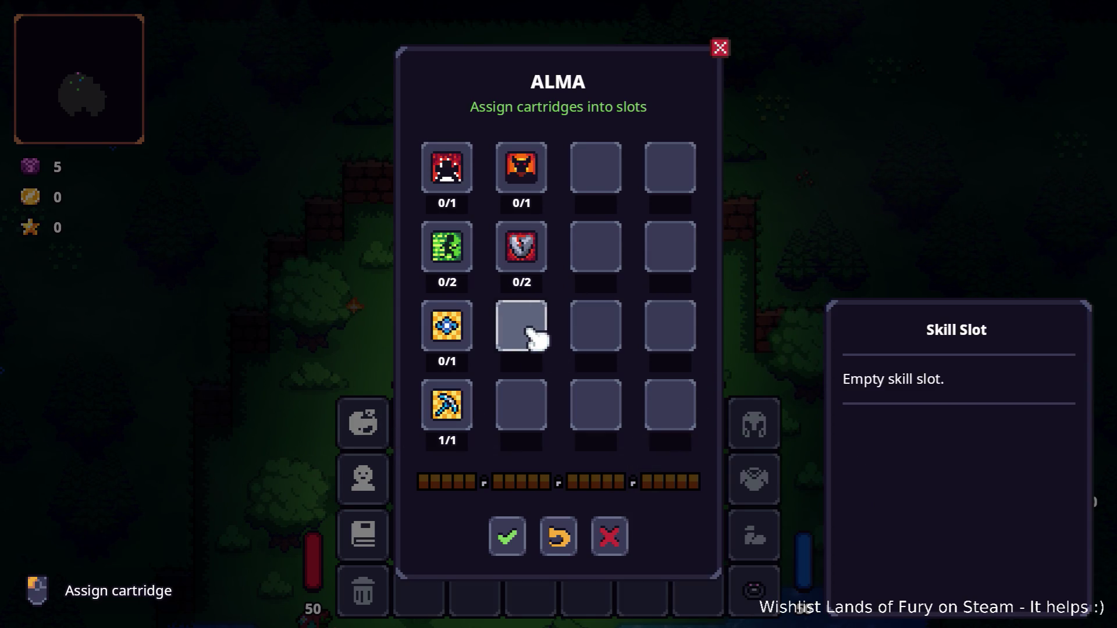
pyautogui.click(536, 336)
pyautogui.click(590, 262)
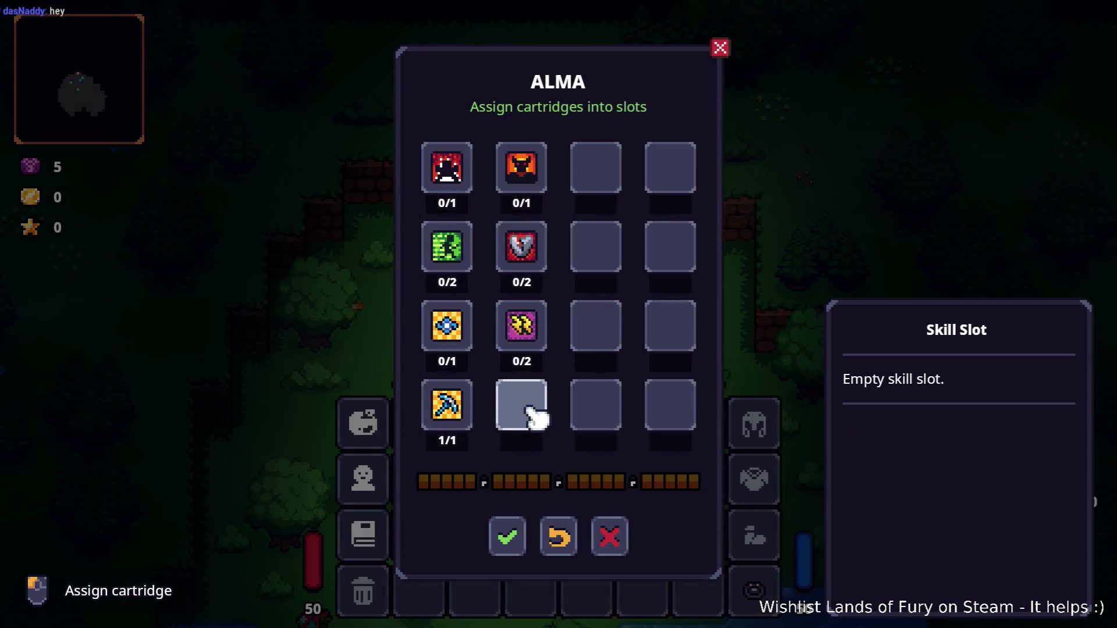
pyautogui.click(536, 413)
pyautogui.click(638, 263)
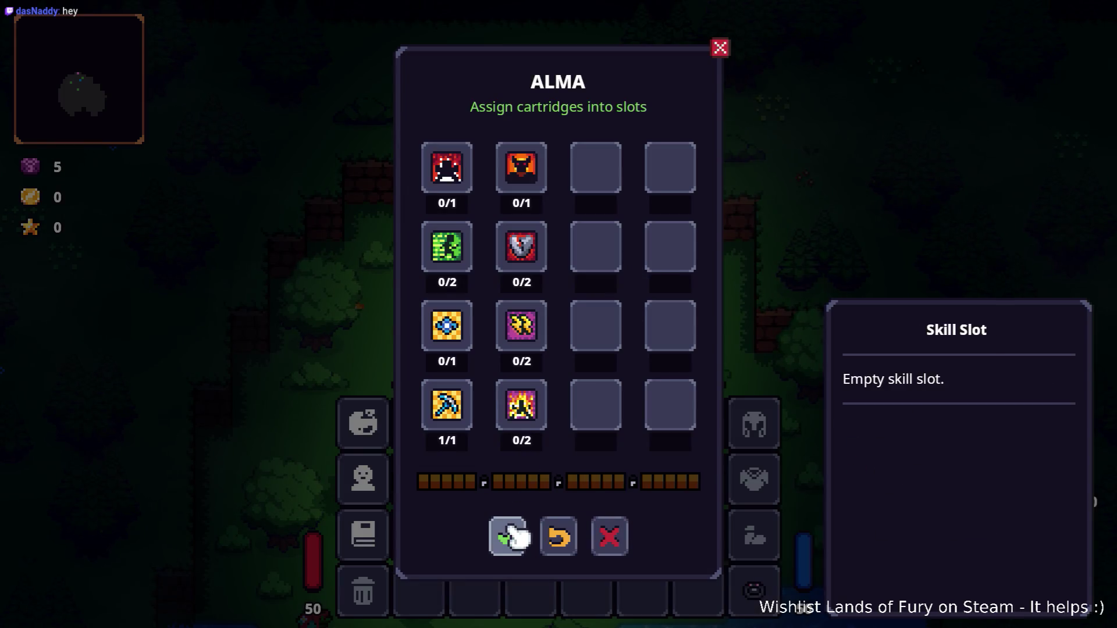
pyautogui.click(506, 533)
pyautogui.press('Escape')
# Step: Glance at the ALMA panel, then scroll through the character's Stats window
pyautogui.press('i')
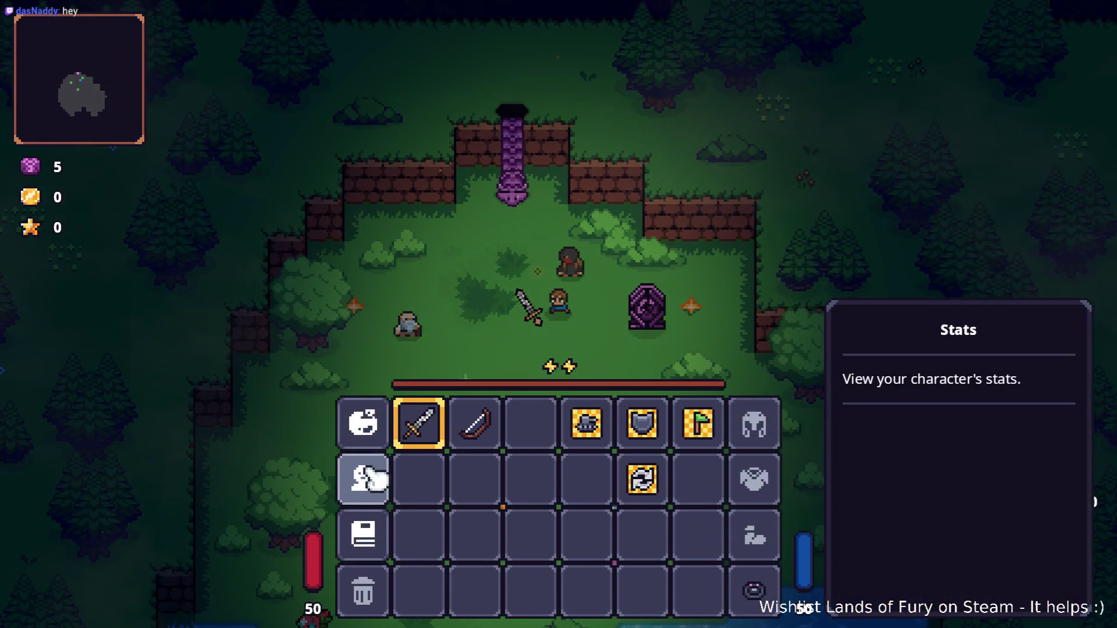
pyautogui.click(384, 423)
pyautogui.press('Escape')
pyautogui.click(379, 465)
pyautogui.scroll(-5, 384, 460)
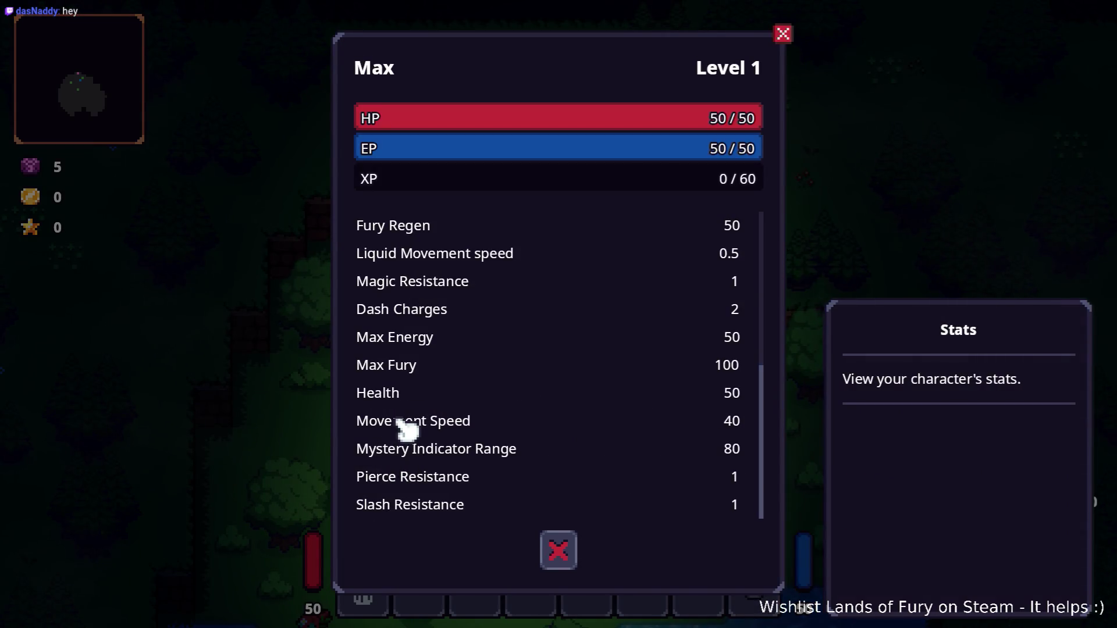
pyautogui.scroll(4, 506, 420)
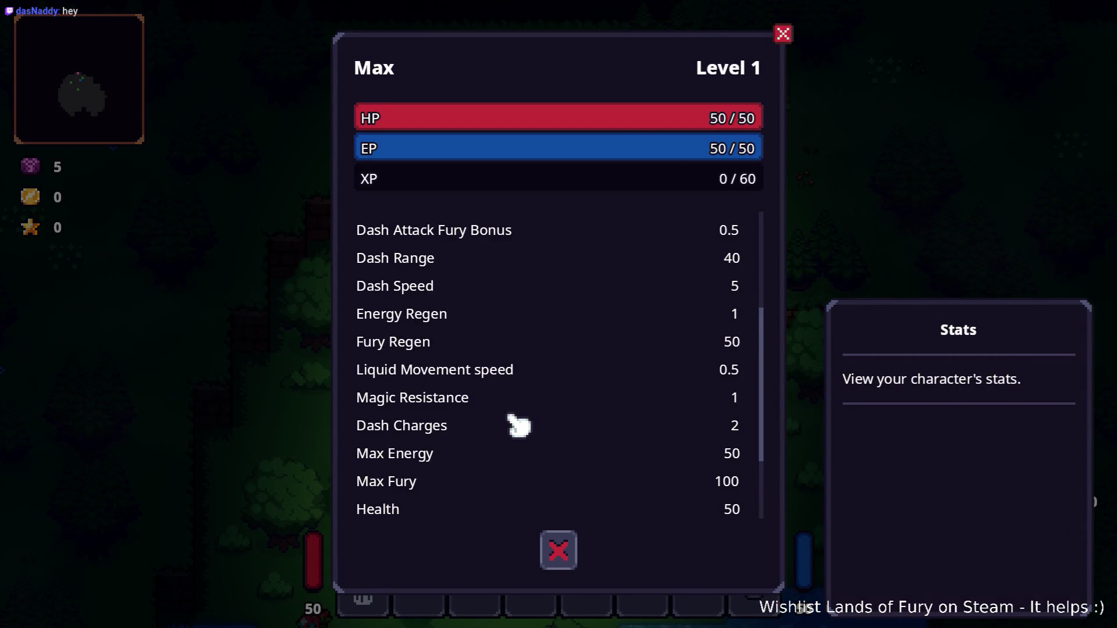
pyautogui.scroll(5, 518, 425)
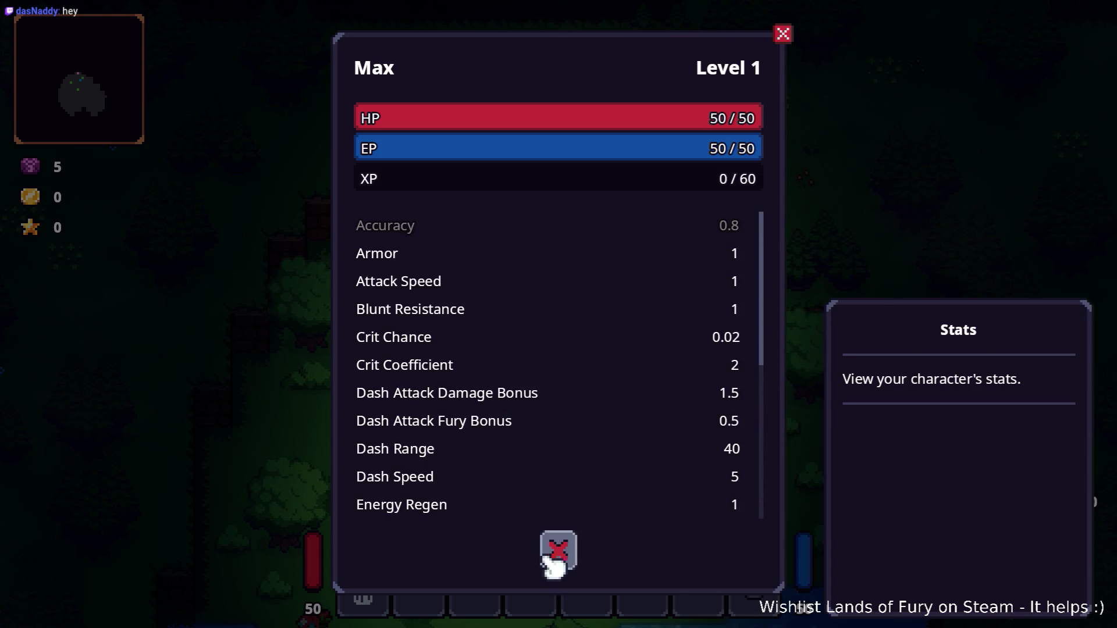
pyautogui.click(550, 558)
pyautogui.press('Escape')
# Step: Walk into the purple portal to travel to Elderglade Forest
pyautogui.press('w')
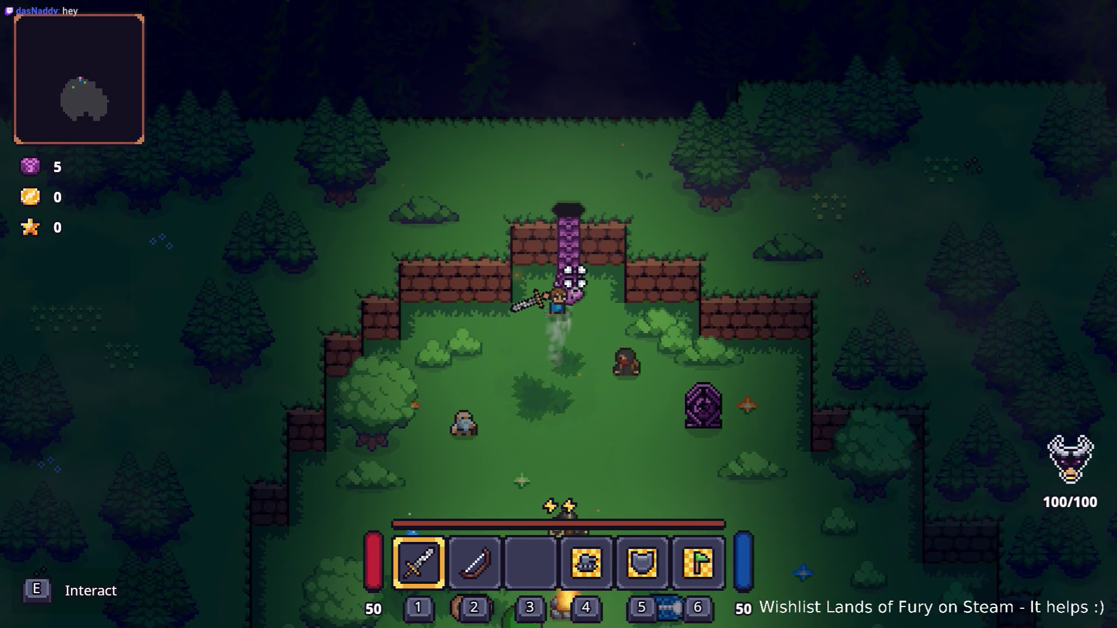
pyautogui.press('e')
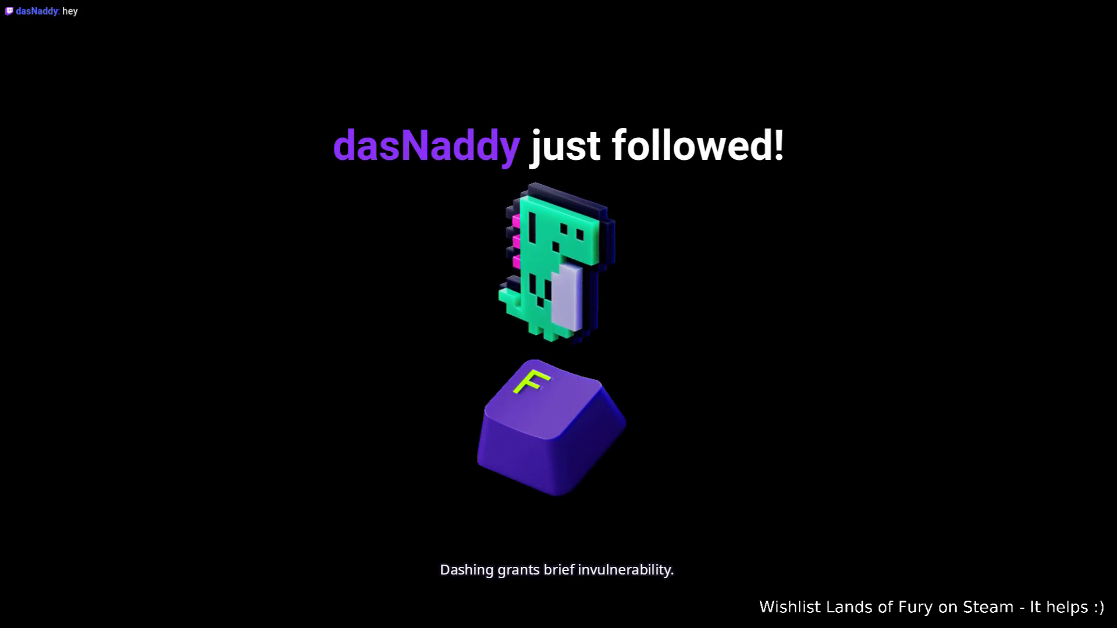
pyautogui.hotkey('alt', 'Tab')
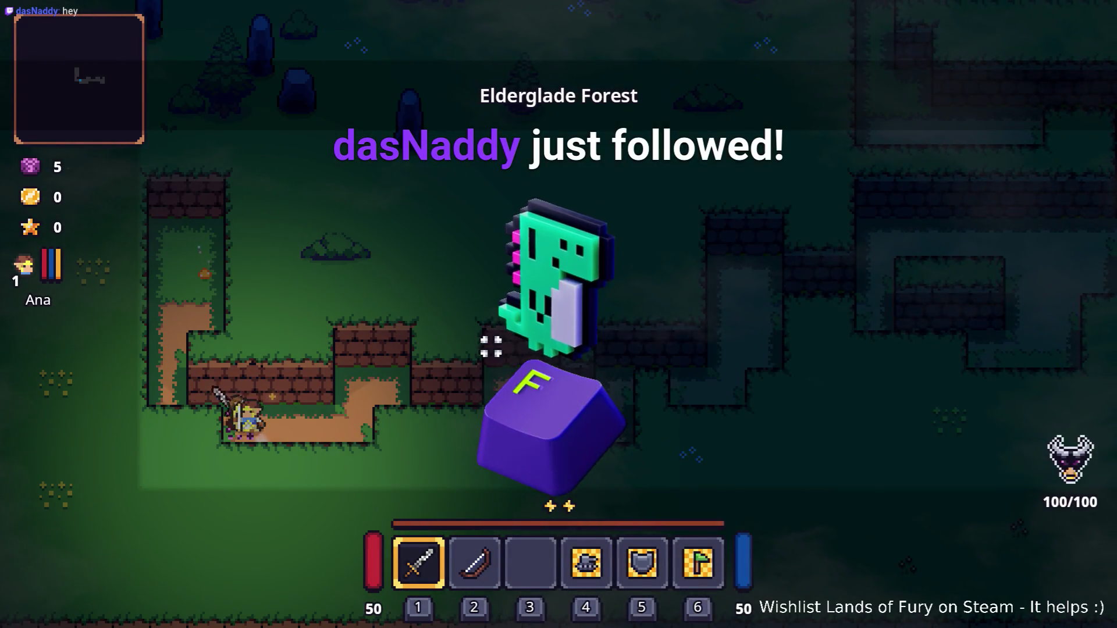
# Step: Run Player.AddLevels(10) in the developer console to reach level 11 with 10 skill points
pyautogui.press('`')
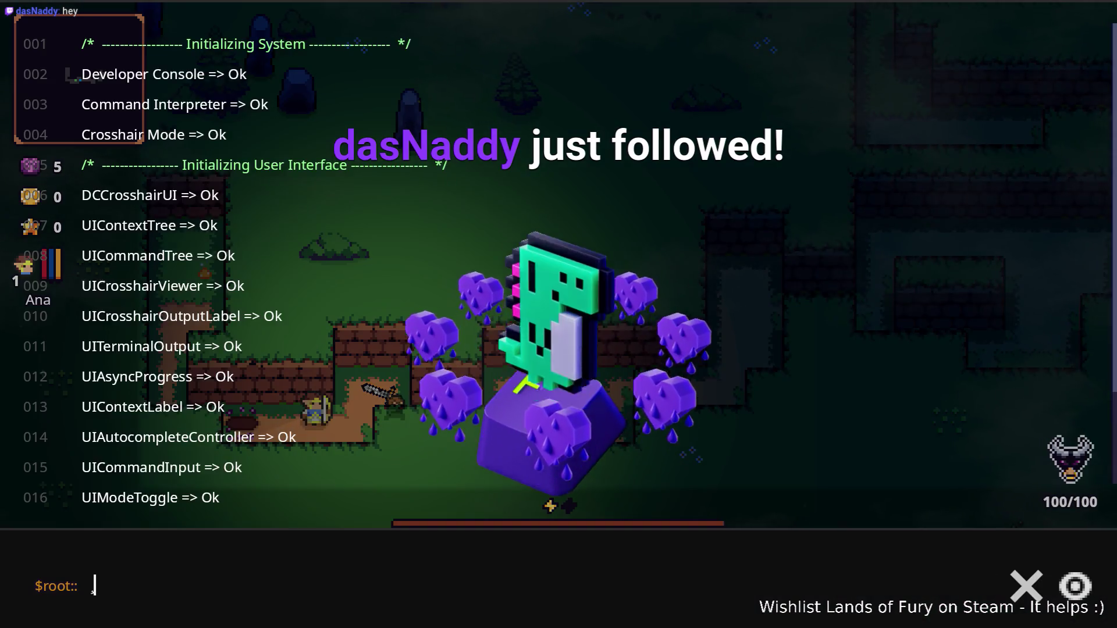
pyautogui.press('`')
pyautogui.press('`')
pyautogui.write('P')
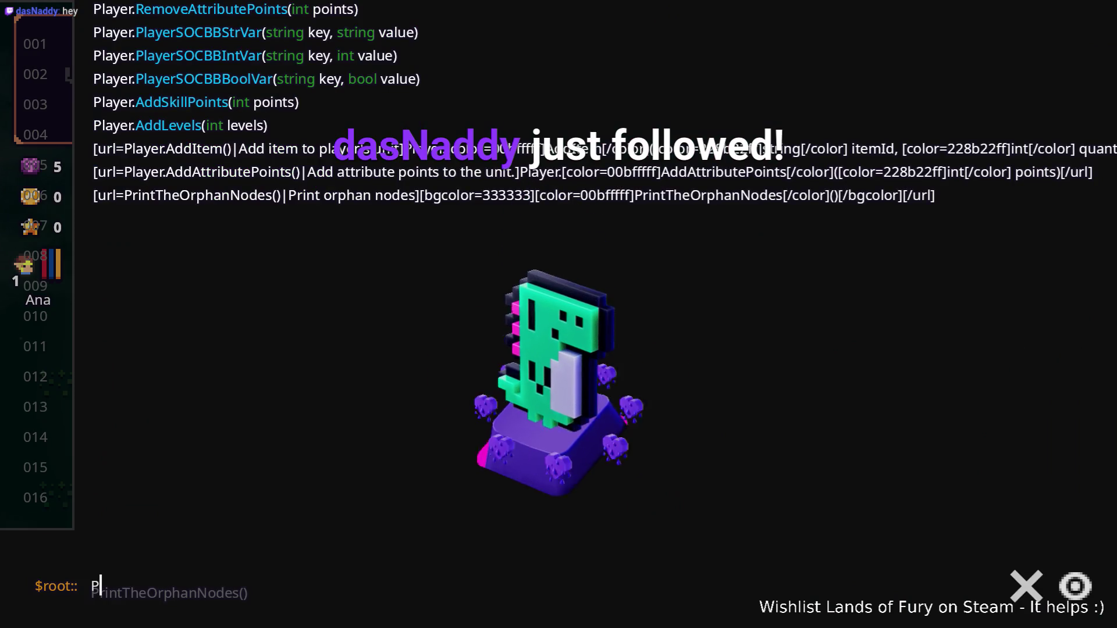
pyautogui.write('layer.Ad')
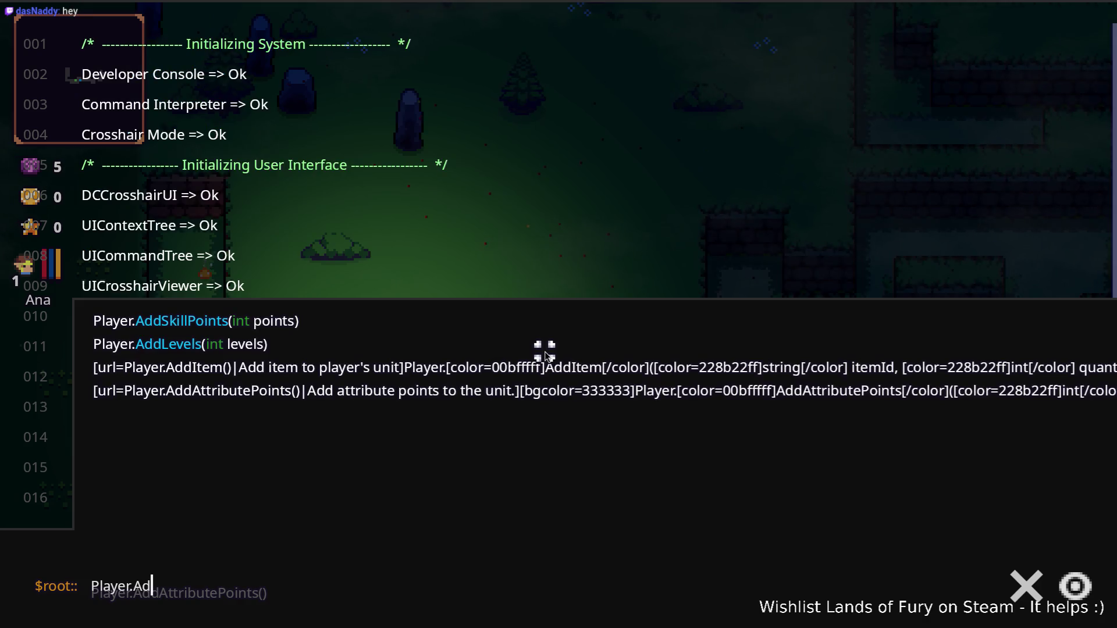
pyautogui.write('dS')
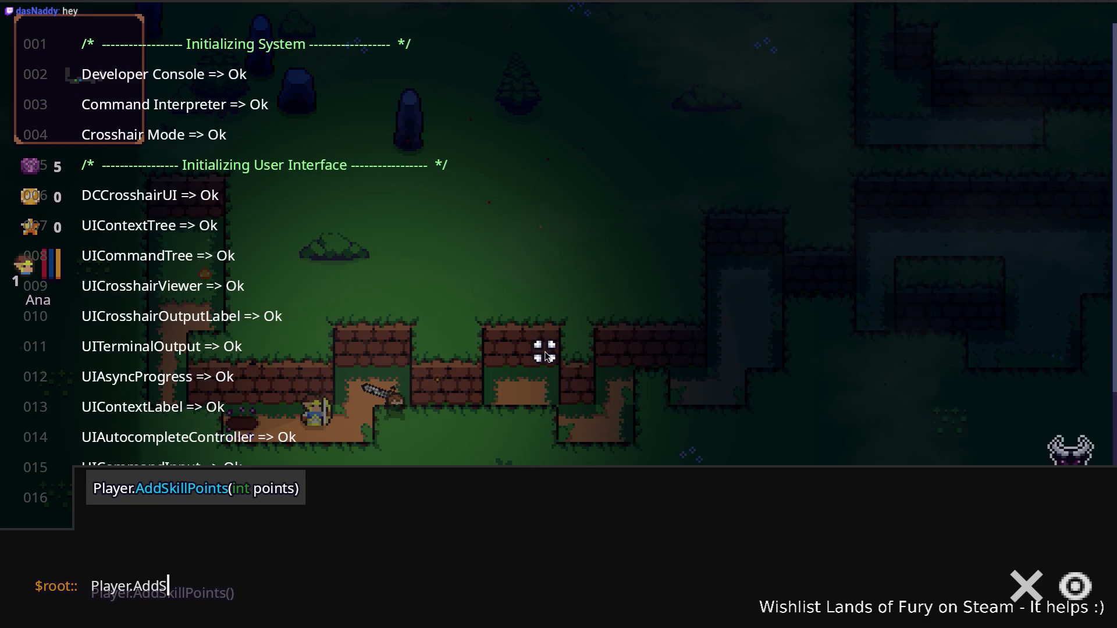
pyautogui.press('Tab')
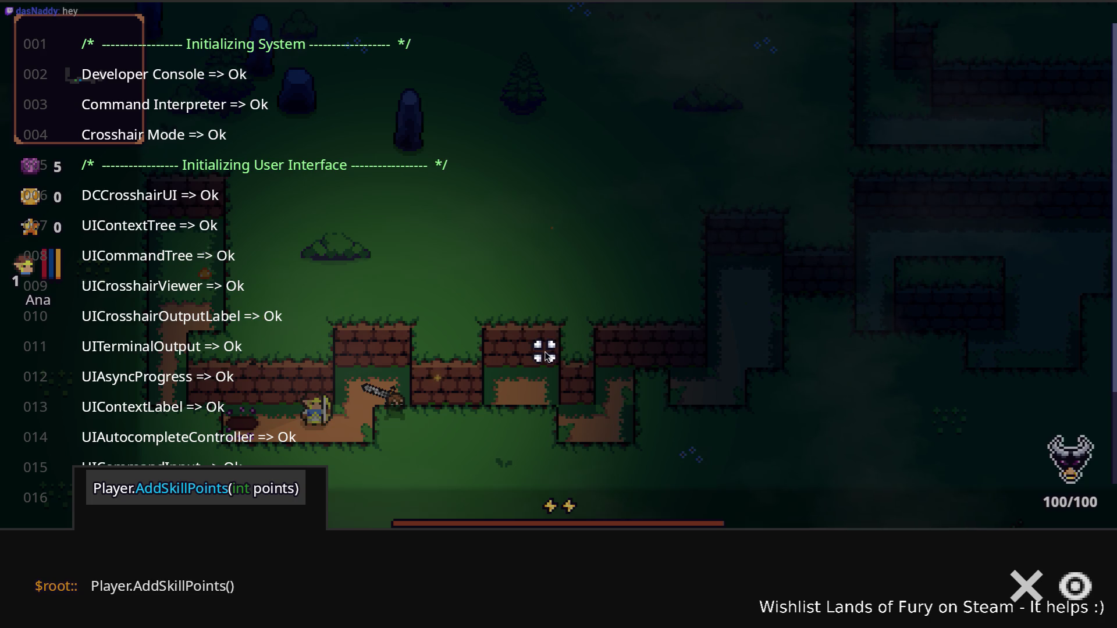
pyautogui.press('BackSpace')
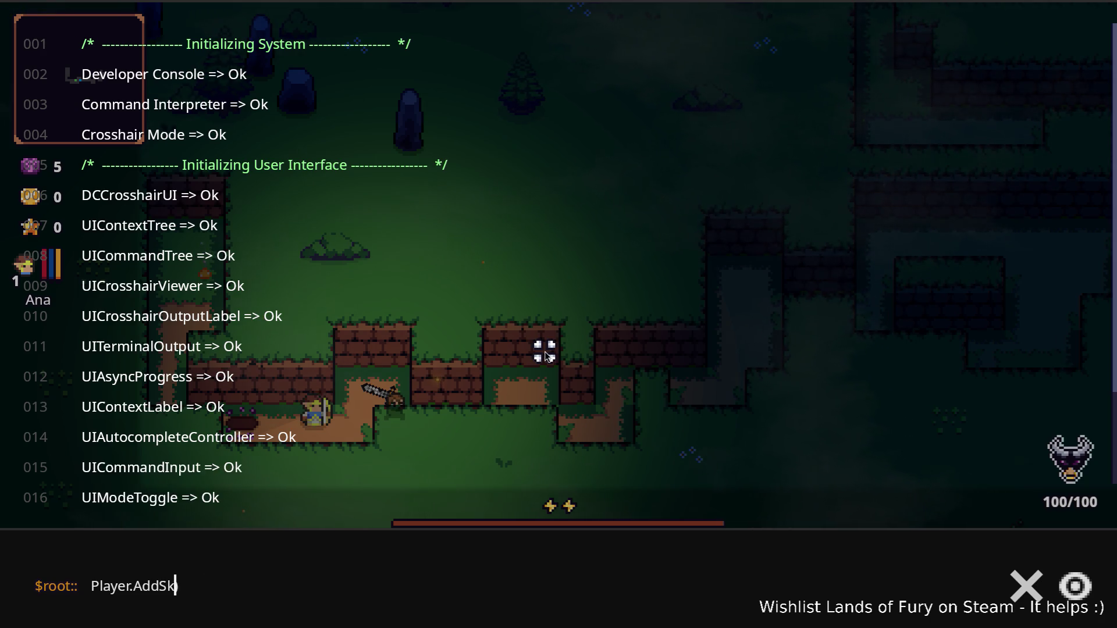
pyautogui.write('le')
pyautogui.press('Delete')
pyautogui.write('le')
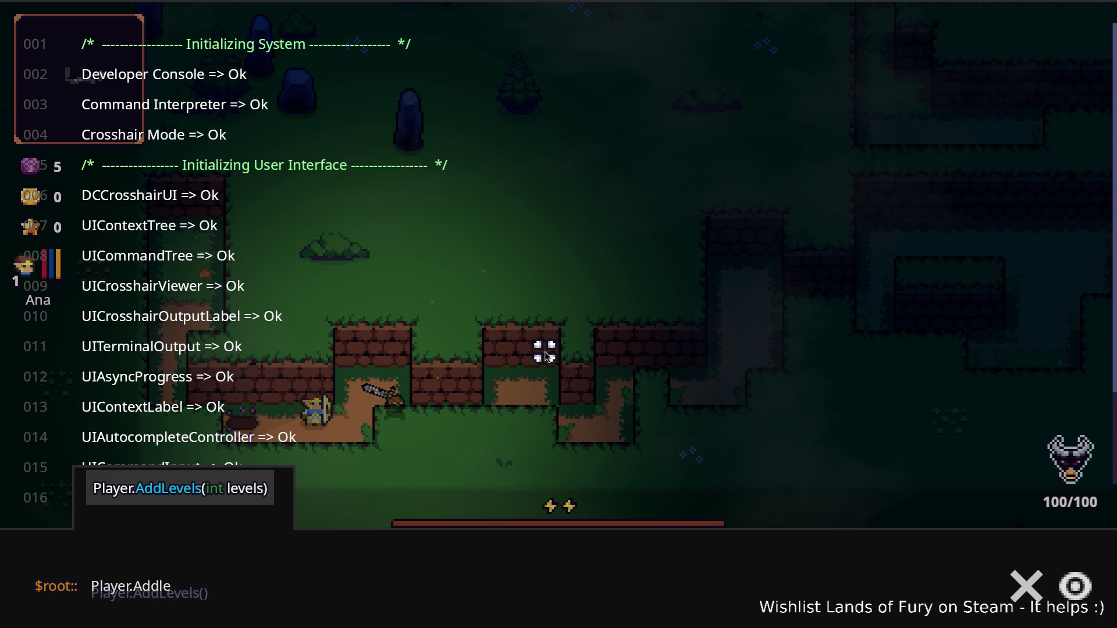
pyautogui.press('Tab')
pyautogui.press('Return')
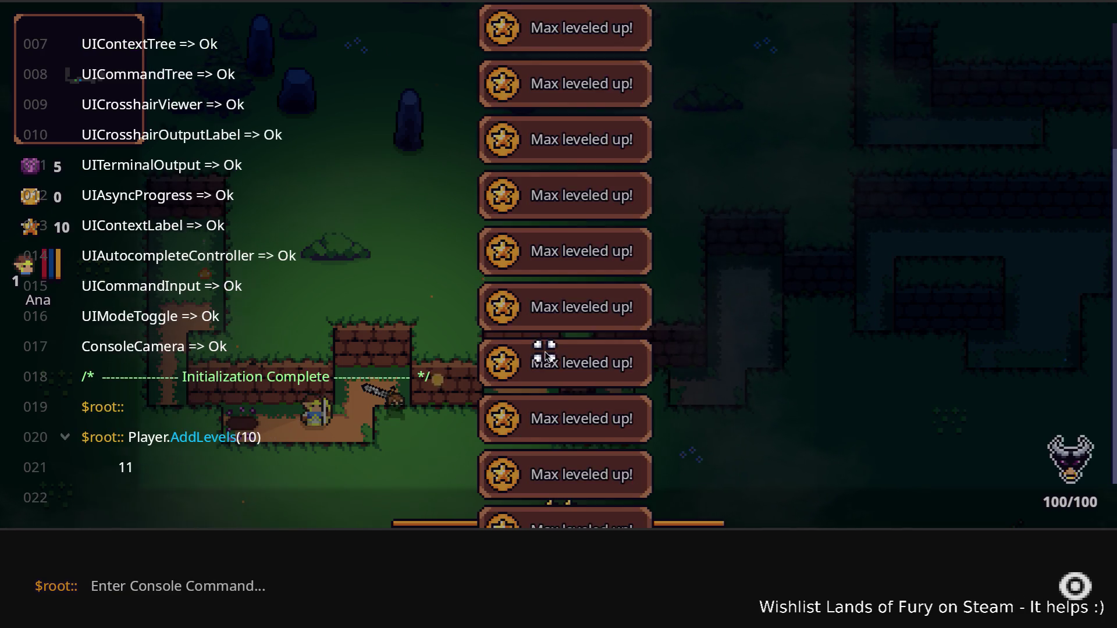
pyautogui.press('`')
# Step: Put points into Cryo Grenade, Bruiser, Dash Booster 2/2, Electric and Fire Enchantment, then confirm
pyautogui.press('d')
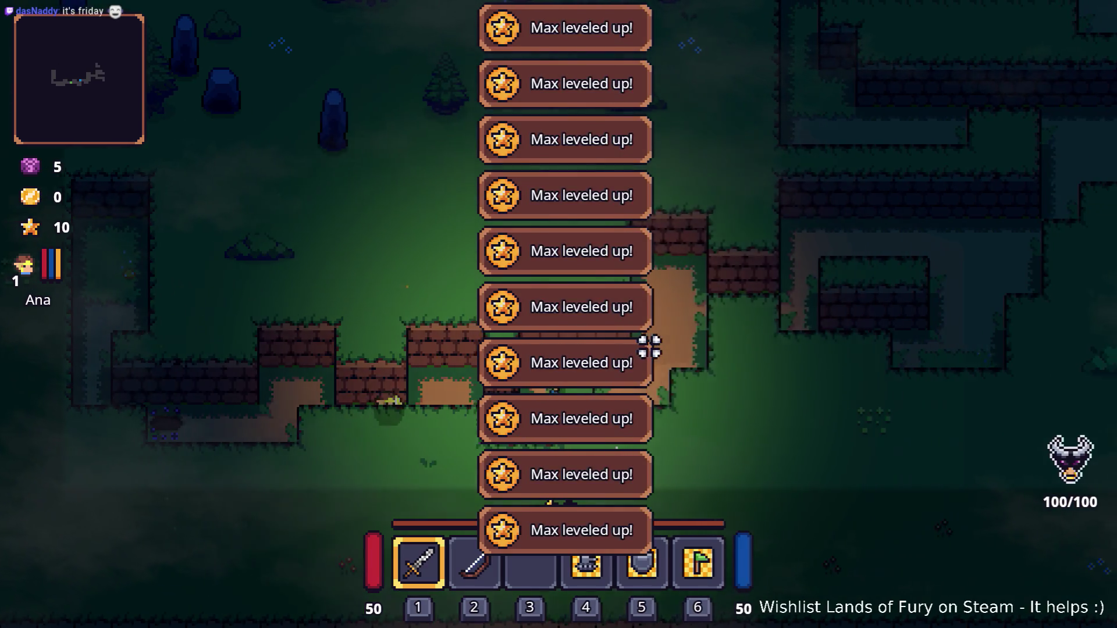
pyautogui.press('i')
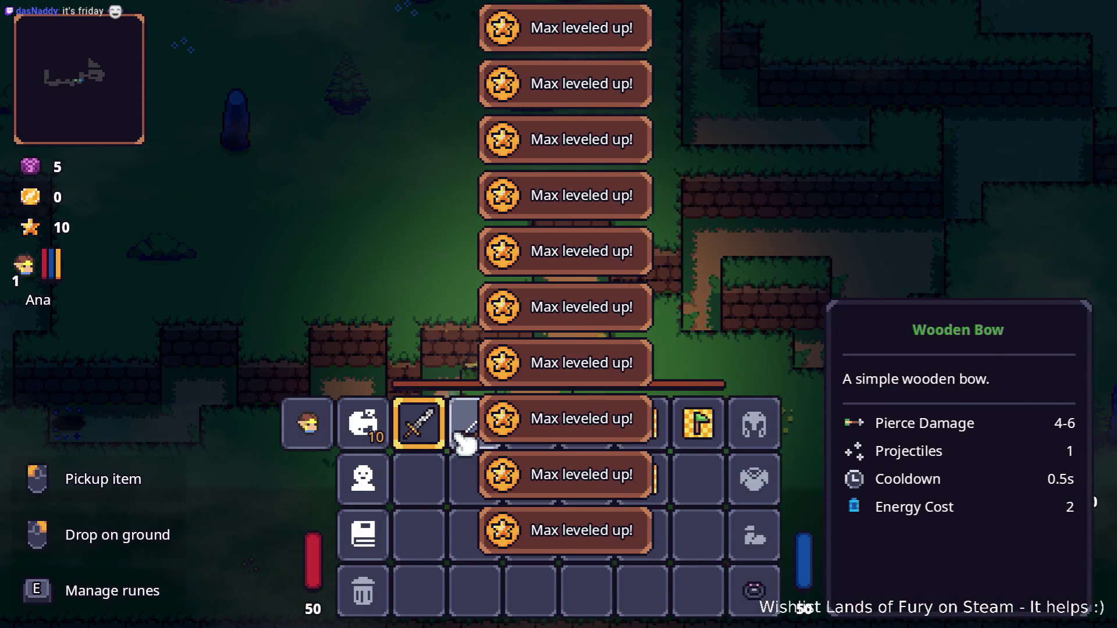
pyautogui.click(378, 433)
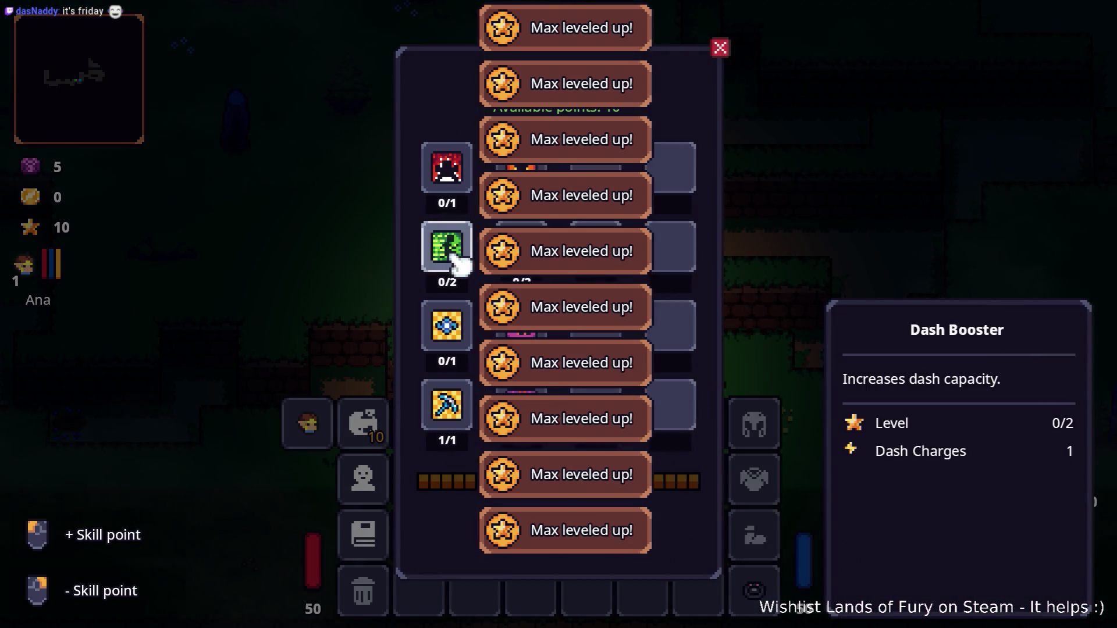
pyautogui.click(457, 342)
pyautogui.click(451, 248)
pyautogui.click(453, 171)
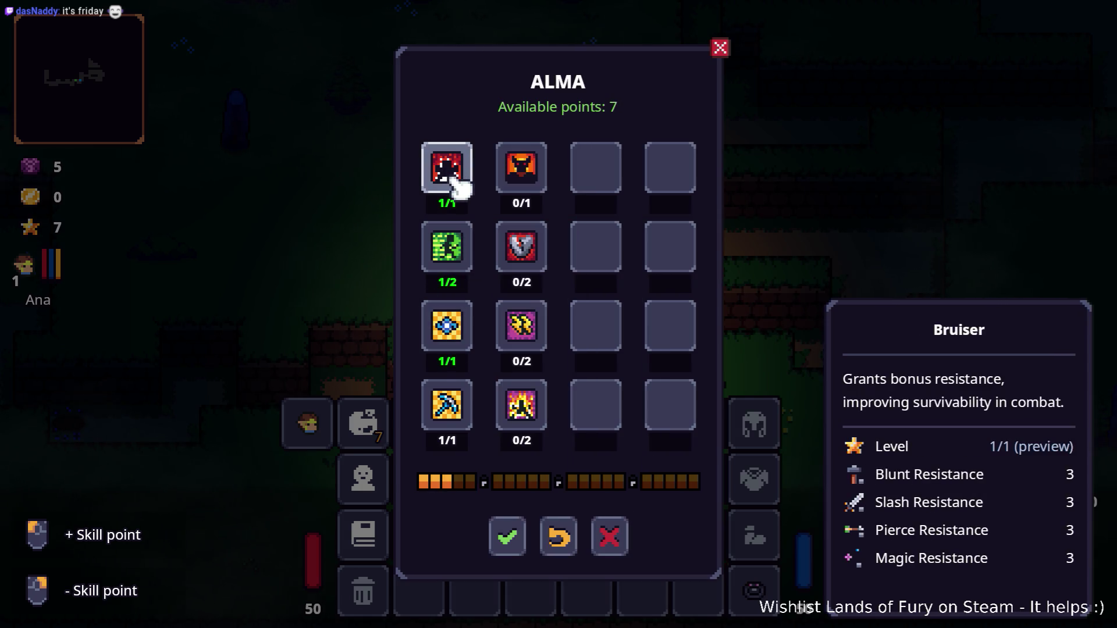
pyautogui.click(537, 346)
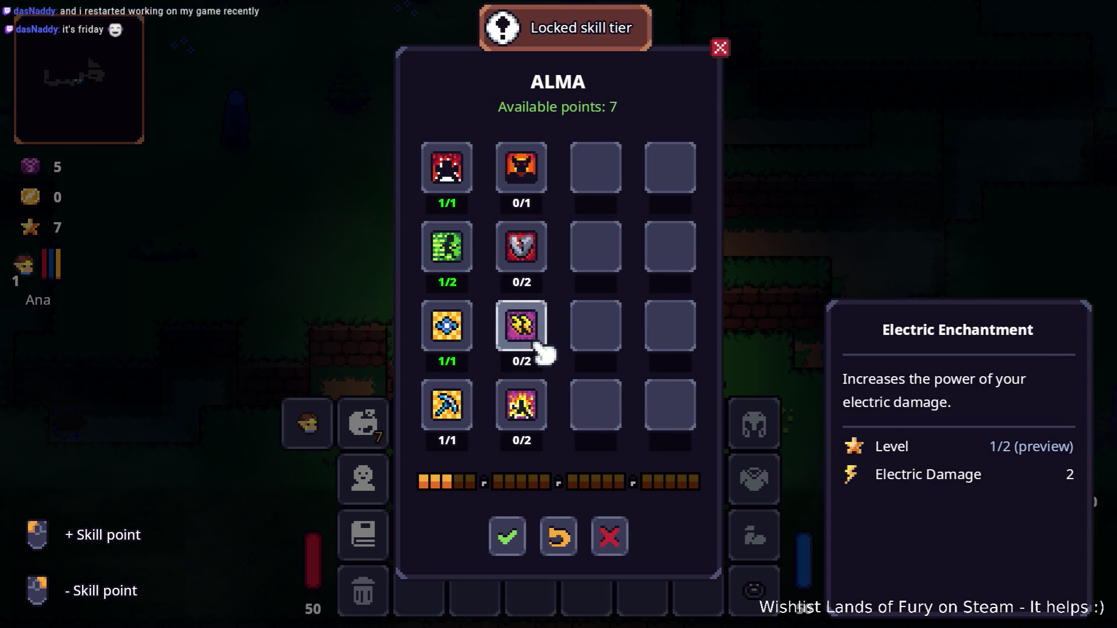
pyautogui.click(451, 253)
pyautogui.click(522, 326)
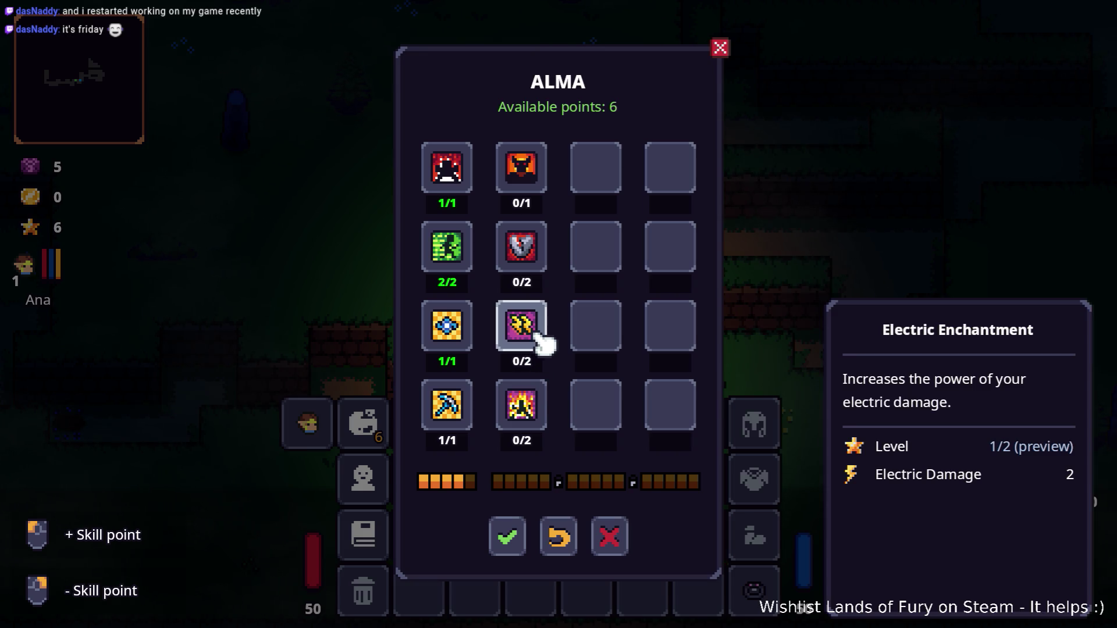
pyautogui.click(523, 406)
pyautogui.click(524, 405)
pyautogui.click(515, 534)
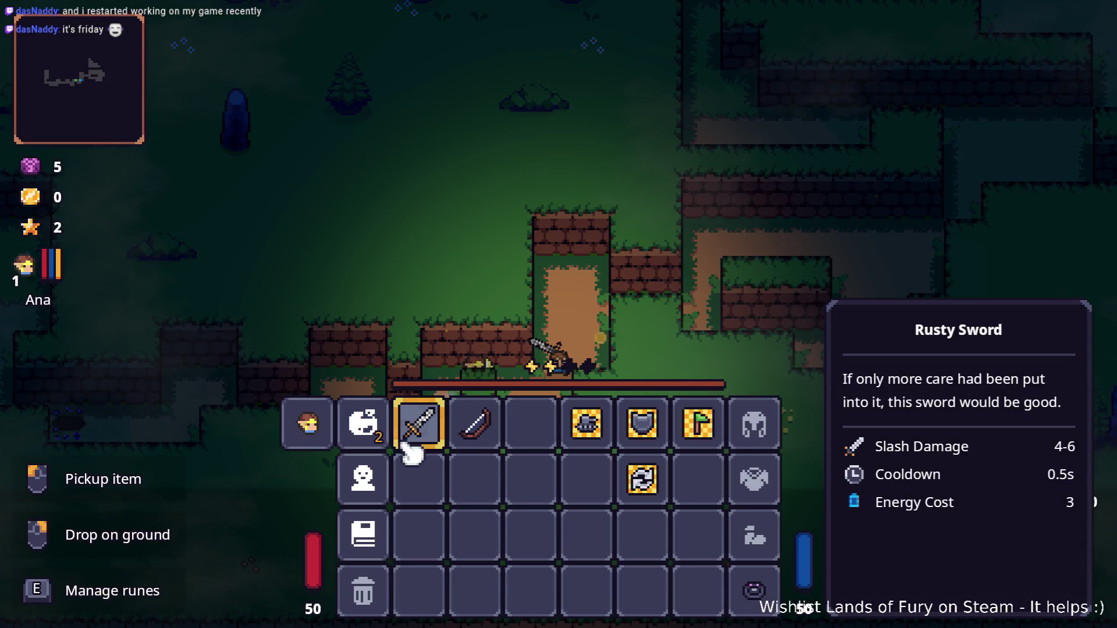
# Step: Review the ALMA tree showing Fire Enchantment 2/2, then bring up the pause menu
pyautogui.click(368, 432)
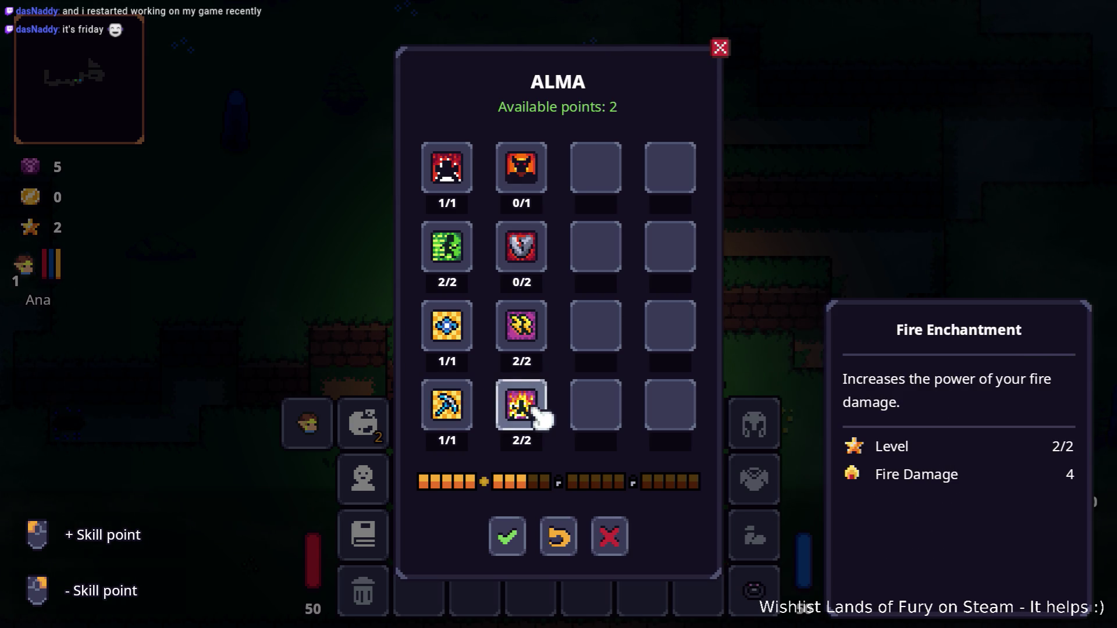
pyautogui.click(617, 530)
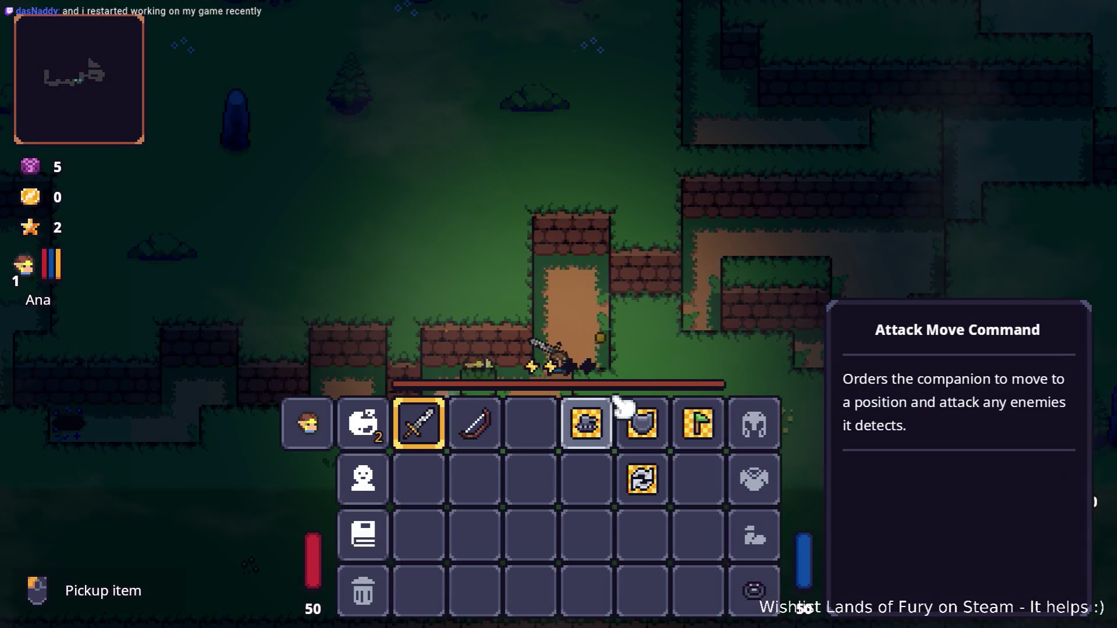
pyautogui.press('Escape')
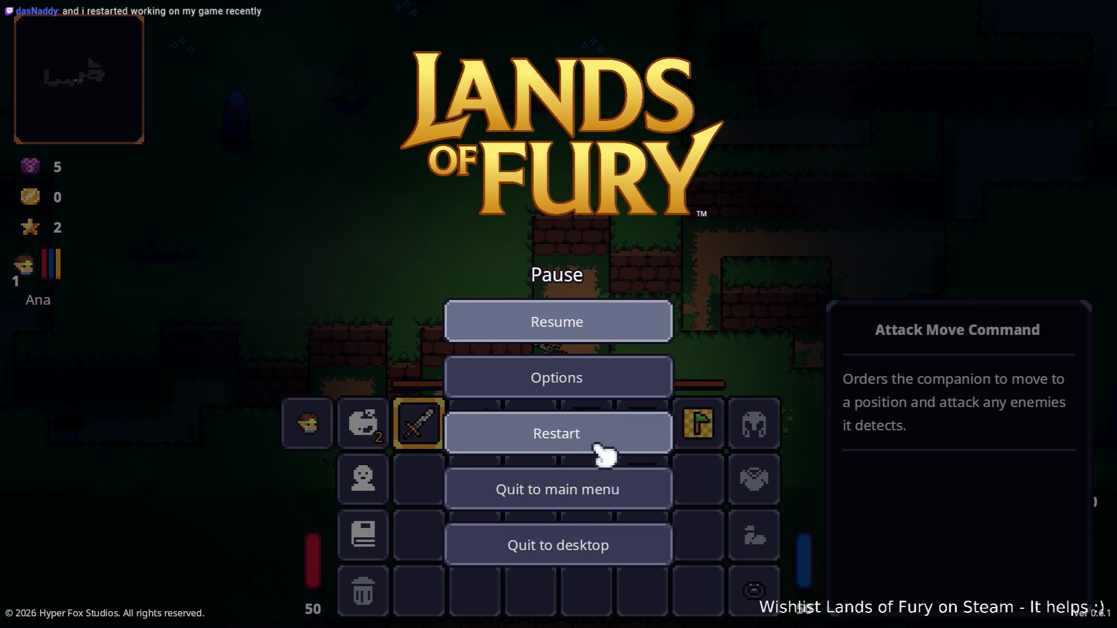
# Step: Restart the run in The Glade and briefly visit Izzy's shop
pyautogui.click(610, 436)
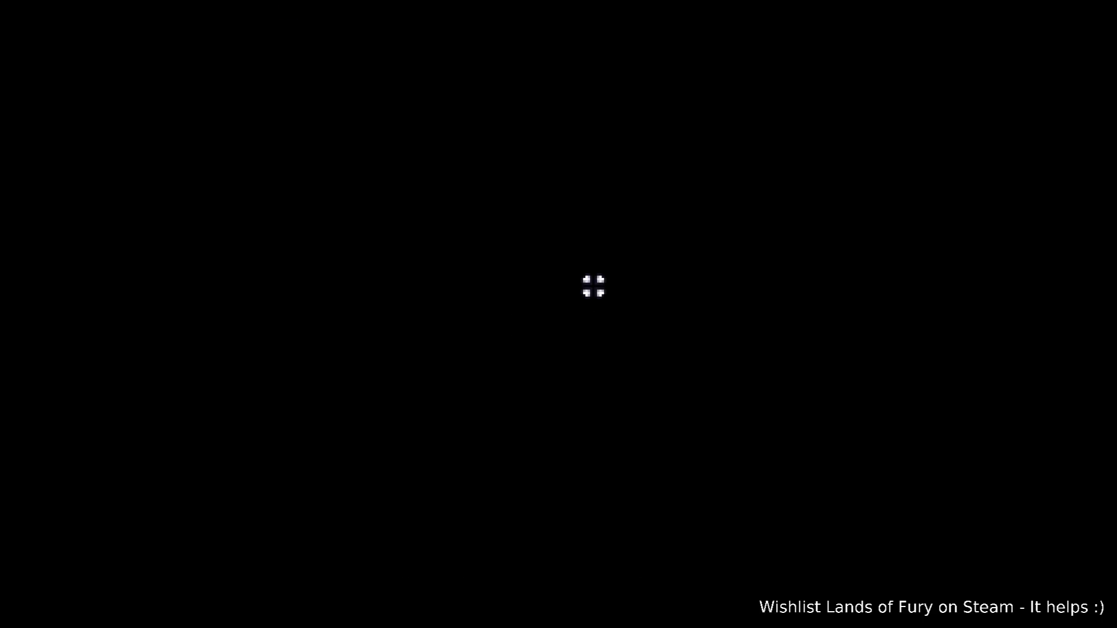
pyautogui.press('w')
pyautogui.press('a')
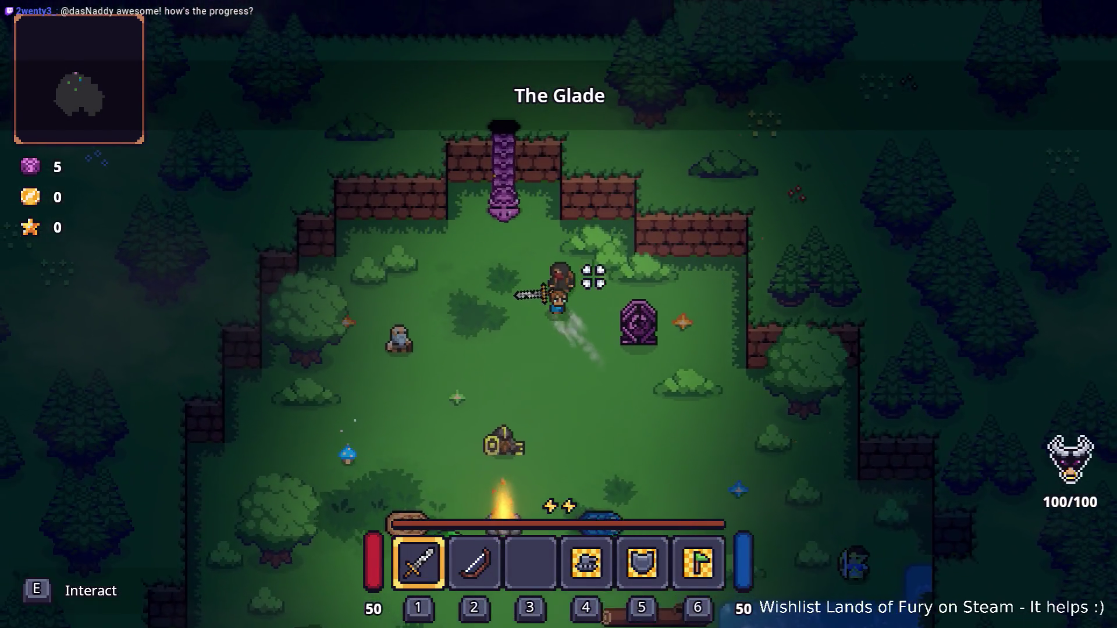
pyautogui.press('e')
pyautogui.press('e')
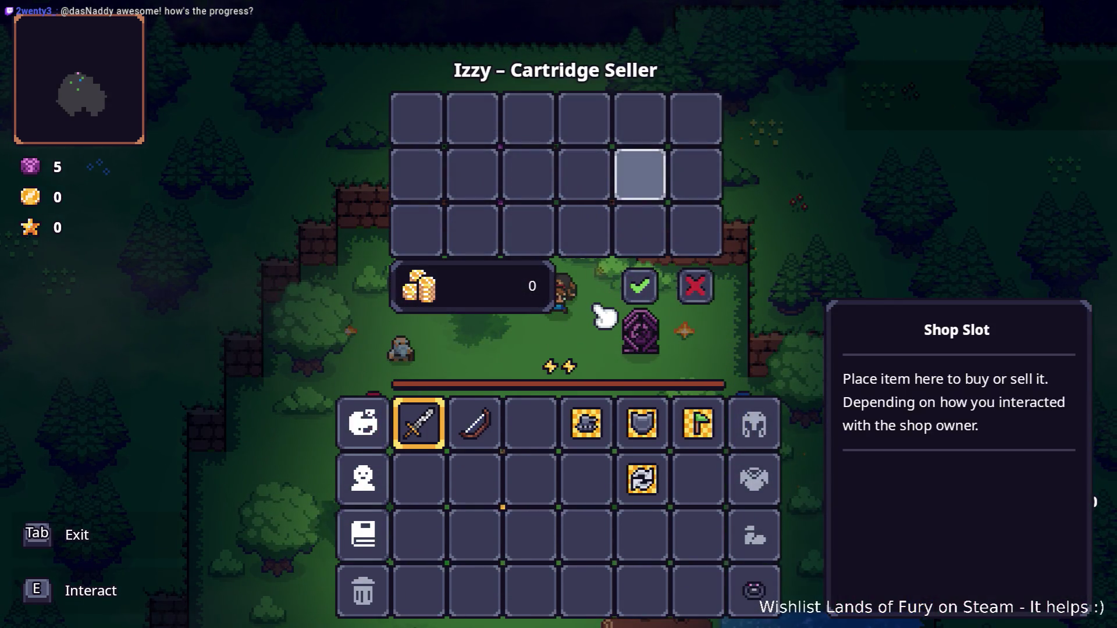
pyautogui.press('Tab')
pyautogui.press('Tab')
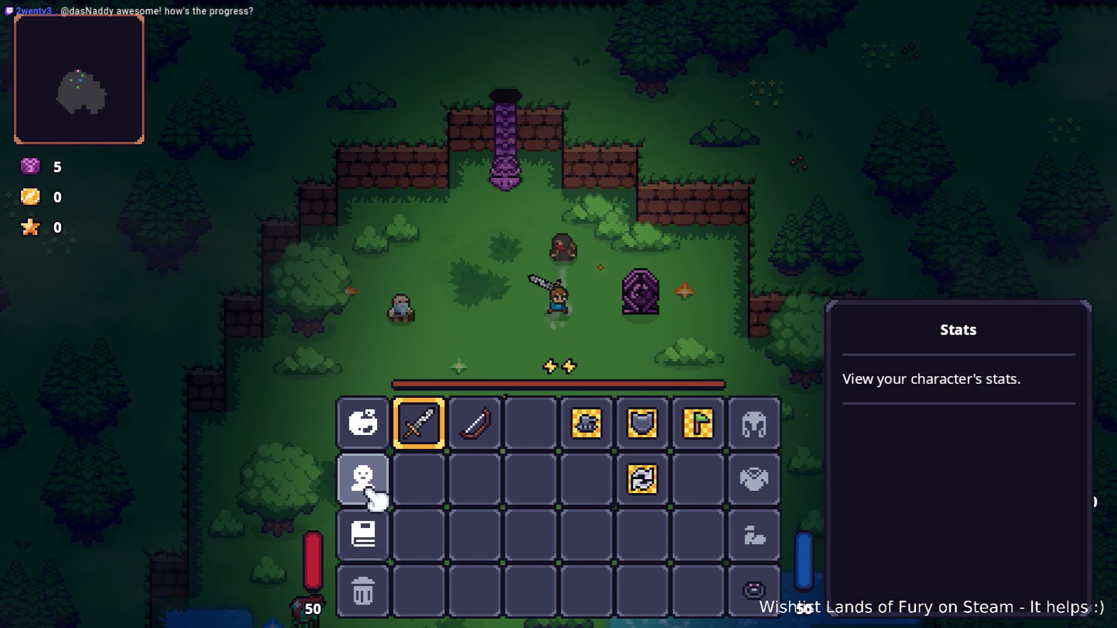
# Step: Unassign the cartridges from the two lower first-column ALMA slots
pyautogui.click(376, 430)
pyautogui.click(472, 393)
pyautogui.click(459, 351)
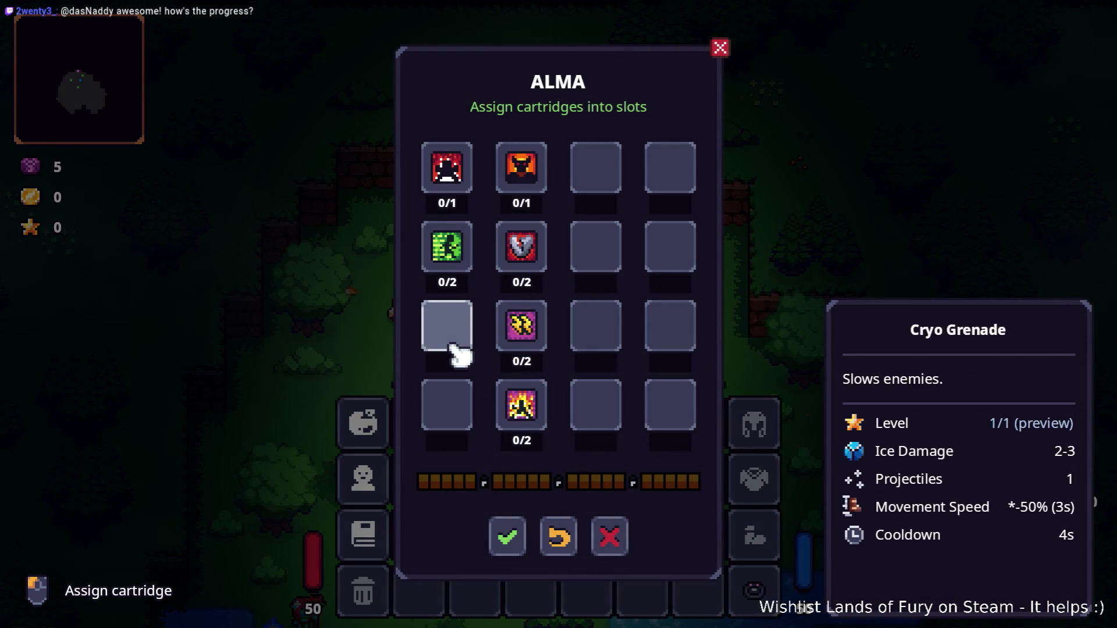
# Step: Fill the third-row ALMA slot with Electric Charge and the fourth-row slot with a green cartridge, then confirm
pyautogui.click(459, 351)
pyautogui.scroll(-1, 582, 307)
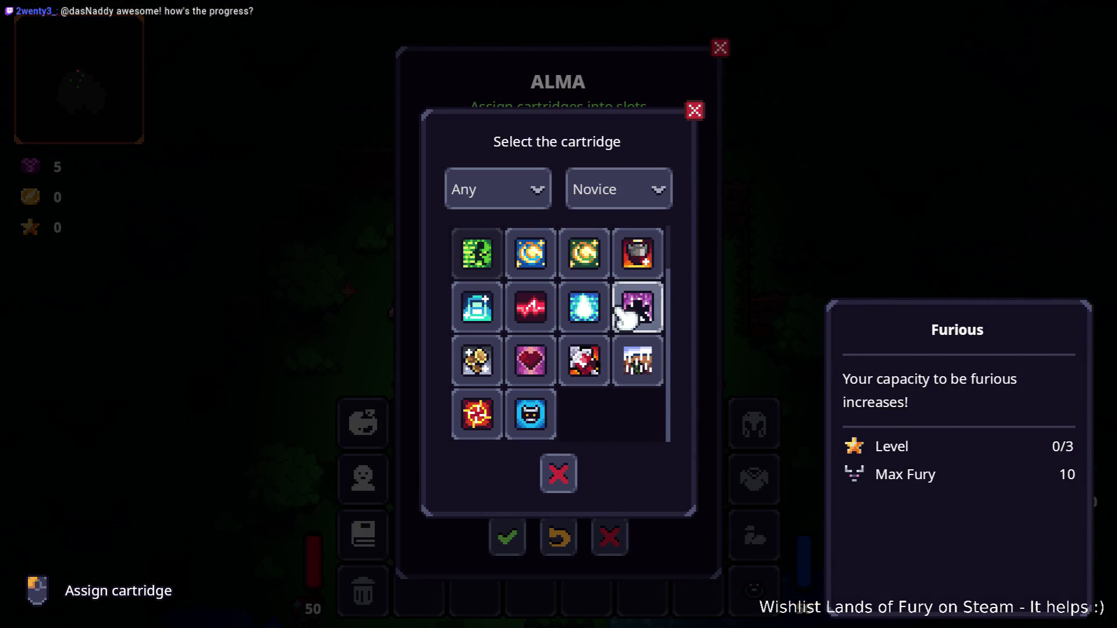
pyautogui.scroll(1, 536, 320)
pyautogui.click(536, 326)
pyautogui.click(451, 416)
pyautogui.click(583, 306)
pyautogui.click(508, 537)
# Step: Check the Stats and ALMA panels, then enter the purple portal to the next area
pyautogui.press('Tab')
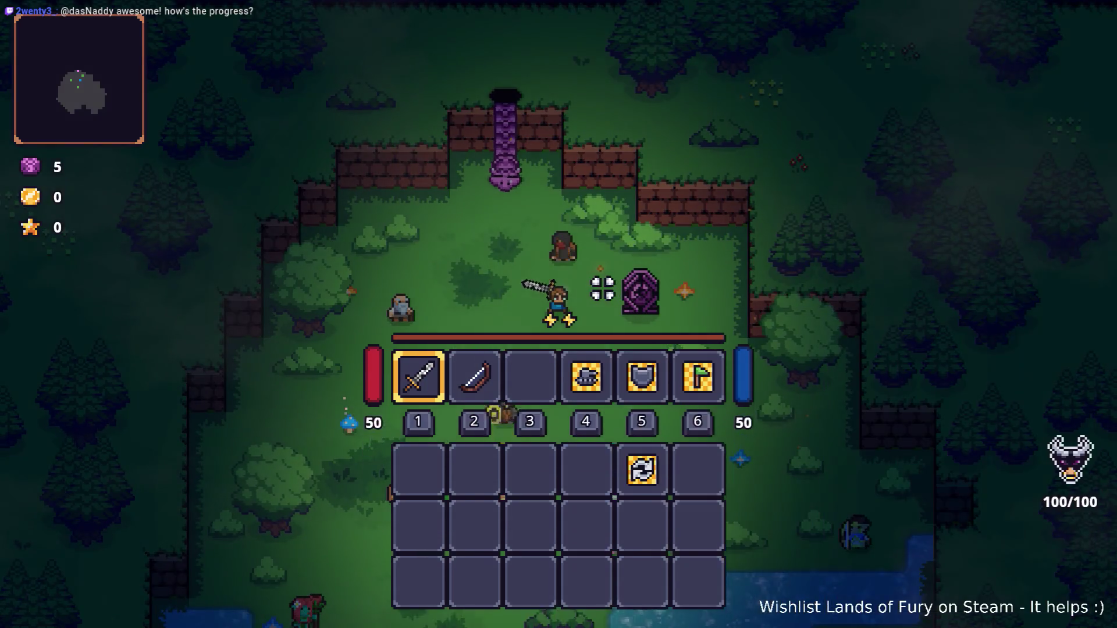
pyautogui.press('Tab')
pyautogui.click(384, 488)
pyautogui.press('Escape')
pyautogui.click(369, 429)
pyautogui.press('Escape')
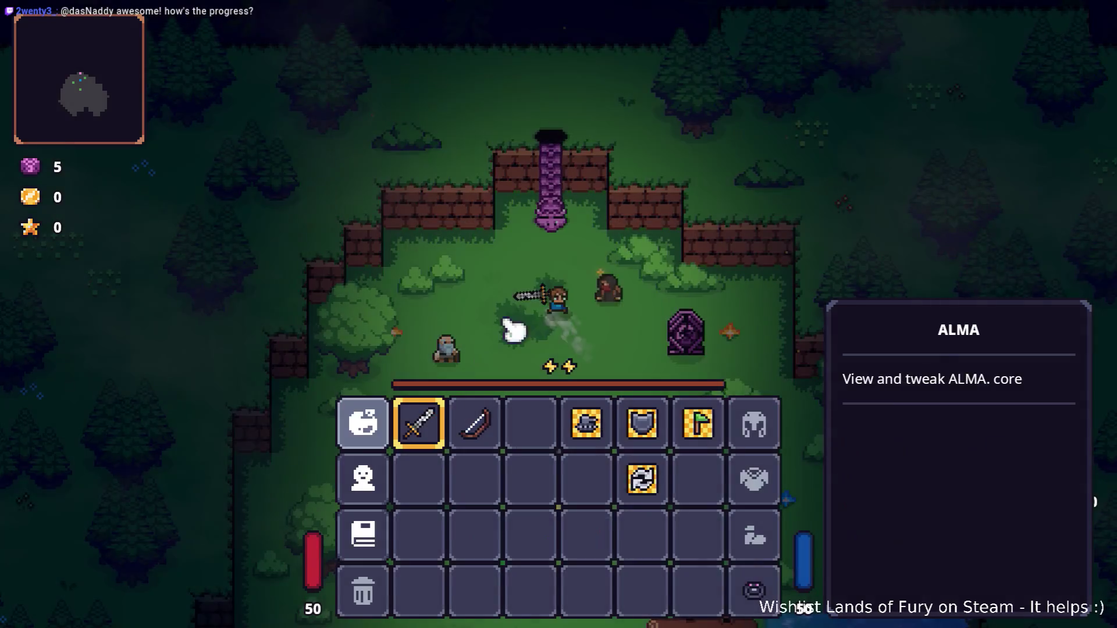
pyautogui.press('Tab')
pyautogui.press('w')
pyautogui.press('e')
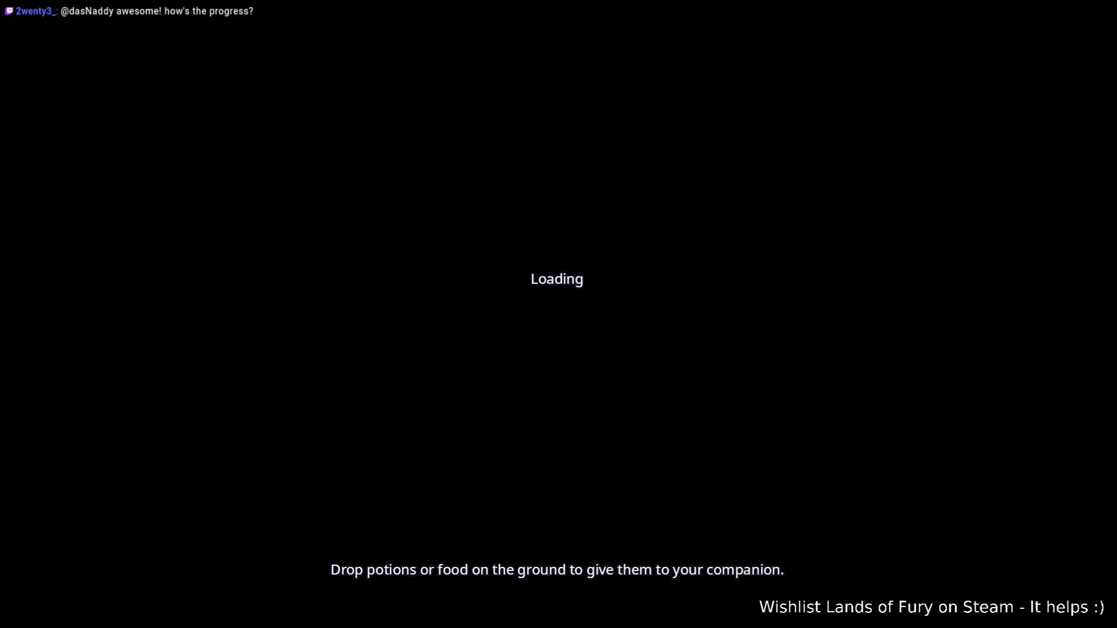
# Step: Check the ALMA panel in Elderglade Forest, which shows zero available points
pyautogui.press('Tab')
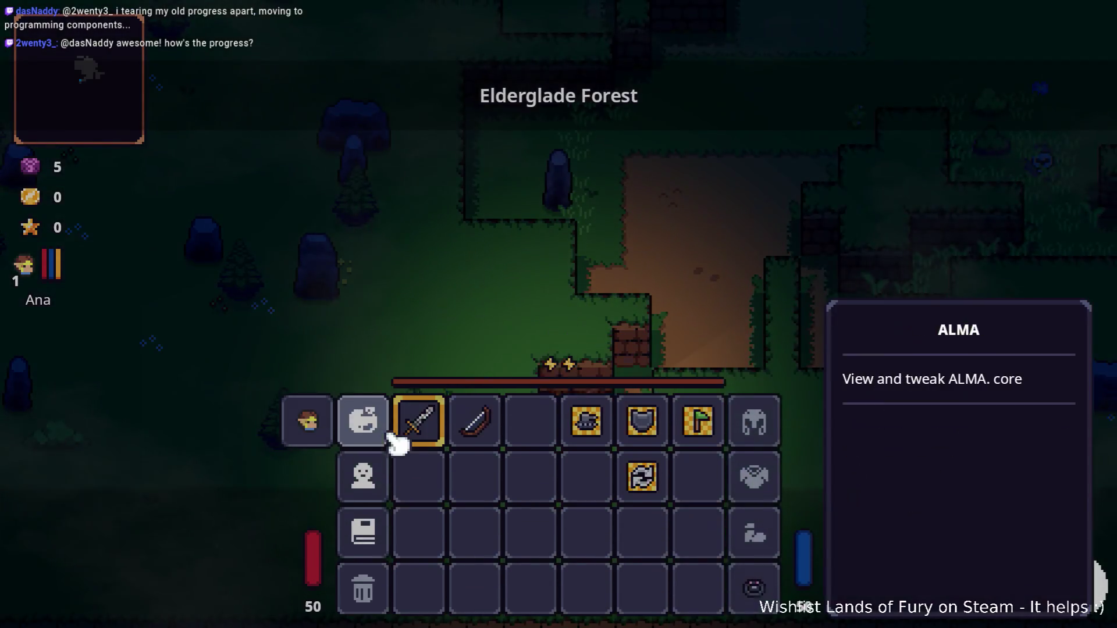
pyautogui.click(369, 429)
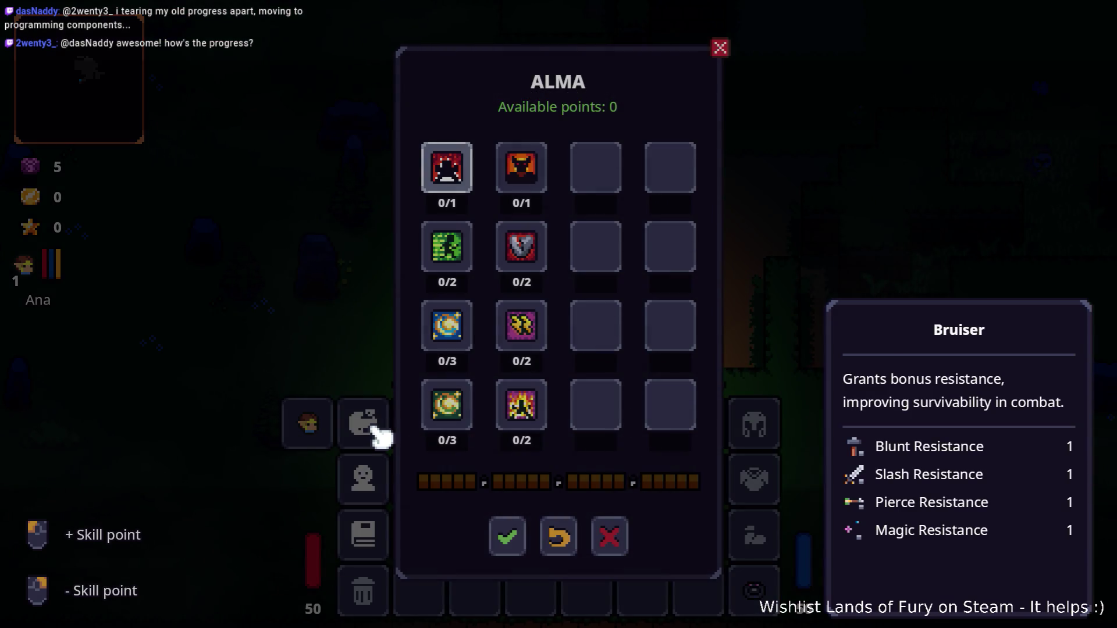
pyautogui.press('Escape')
pyautogui.press('Tab')
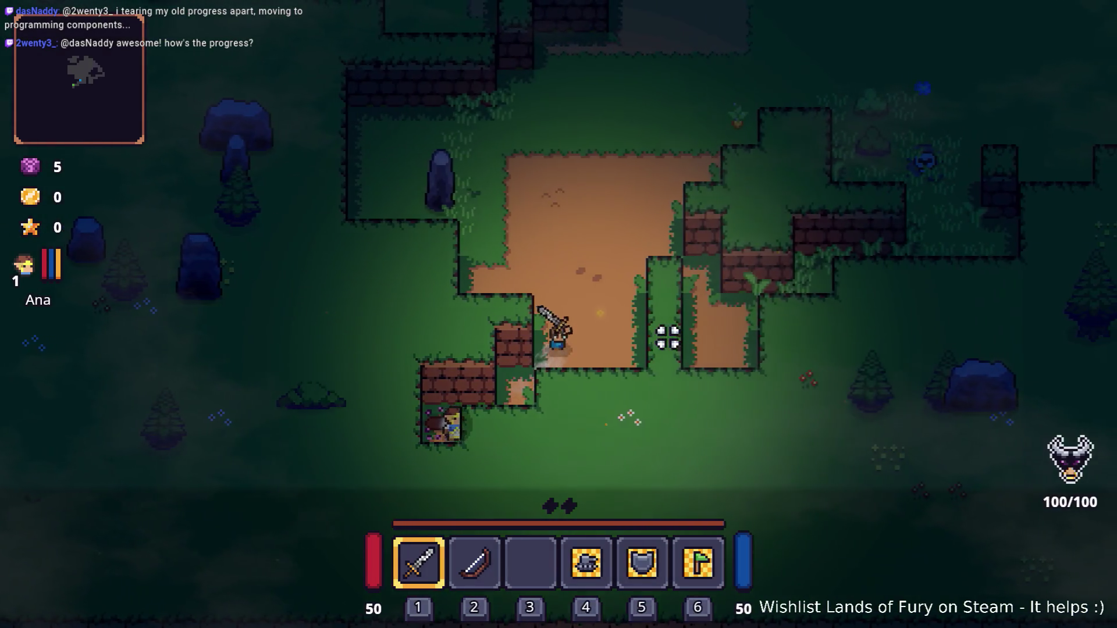
# Step: Walk around, toggle the inventory, and start entering Player.AddLevels in the developer console
pyautogui.press('w')
pyautogui.press('d')
pyautogui.press('Tab')
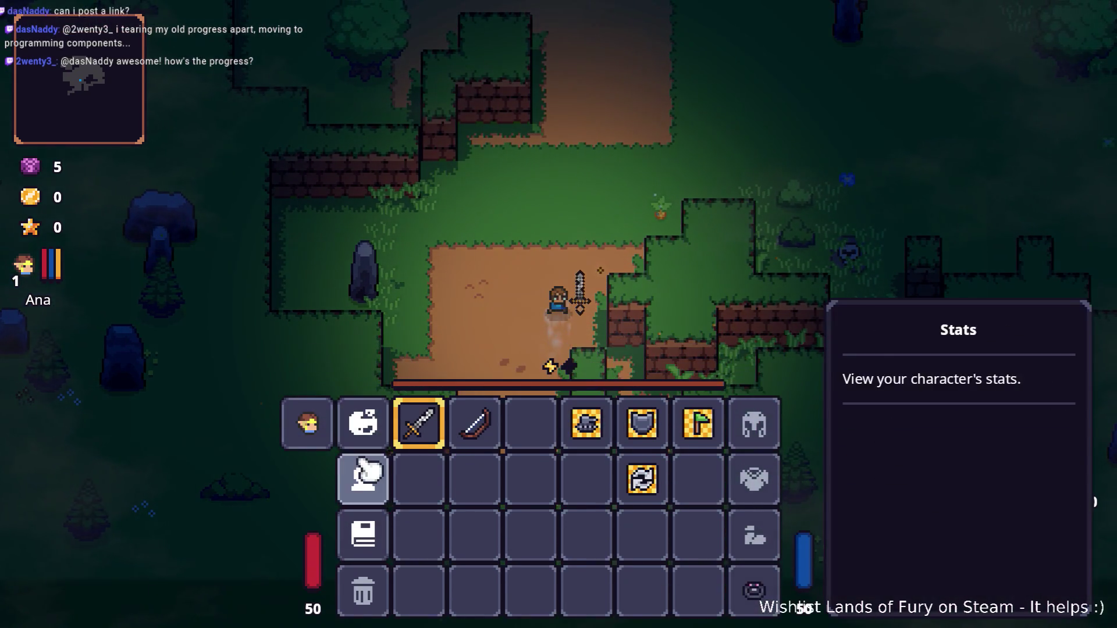
pyautogui.press('Tab')
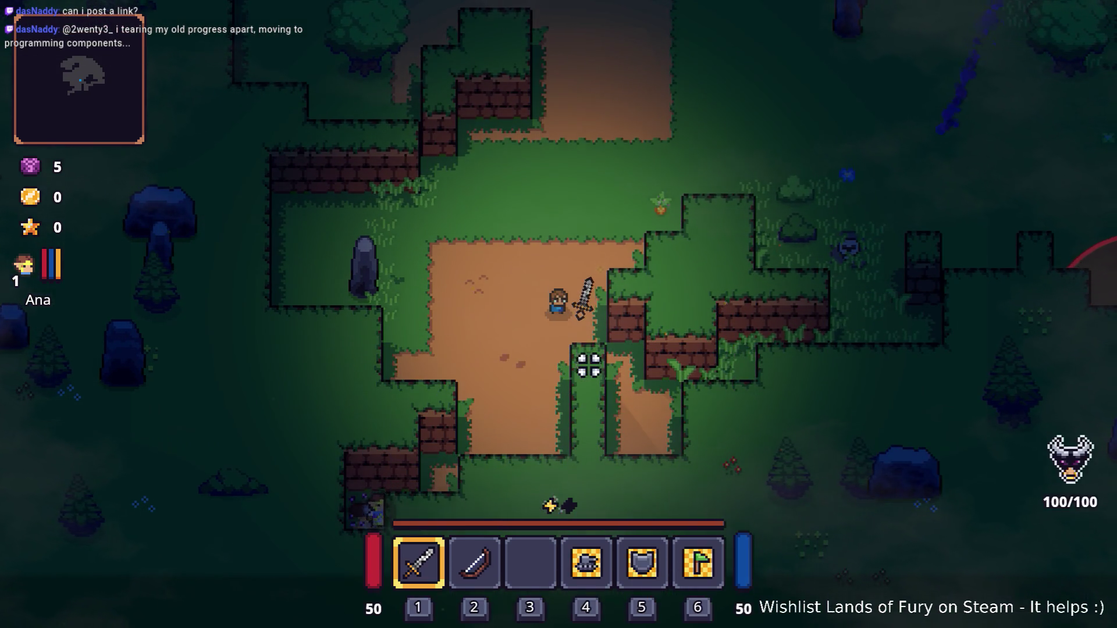
pyautogui.press('s')
pyautogui.press('`')
pyautogui.write('palyer.aPlayer.Add')
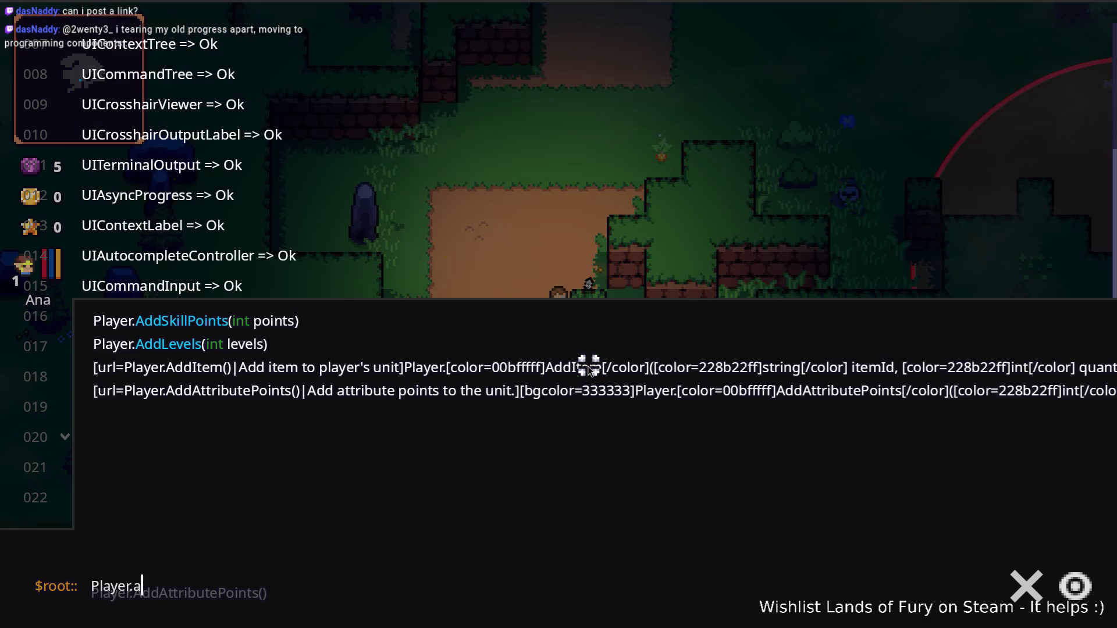
pyautogui.write('Levels(10')
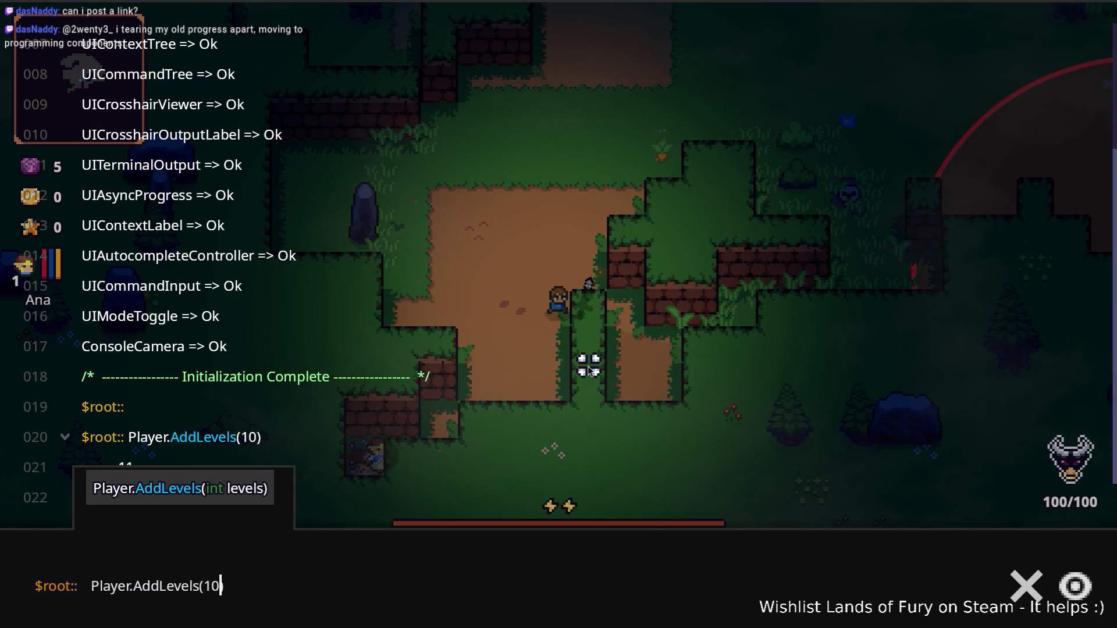
# Step: Run Player.AddLevels(10) again, then walk onto the carrot to collect it into the third hotbar slot
pyautogui.press('Return')
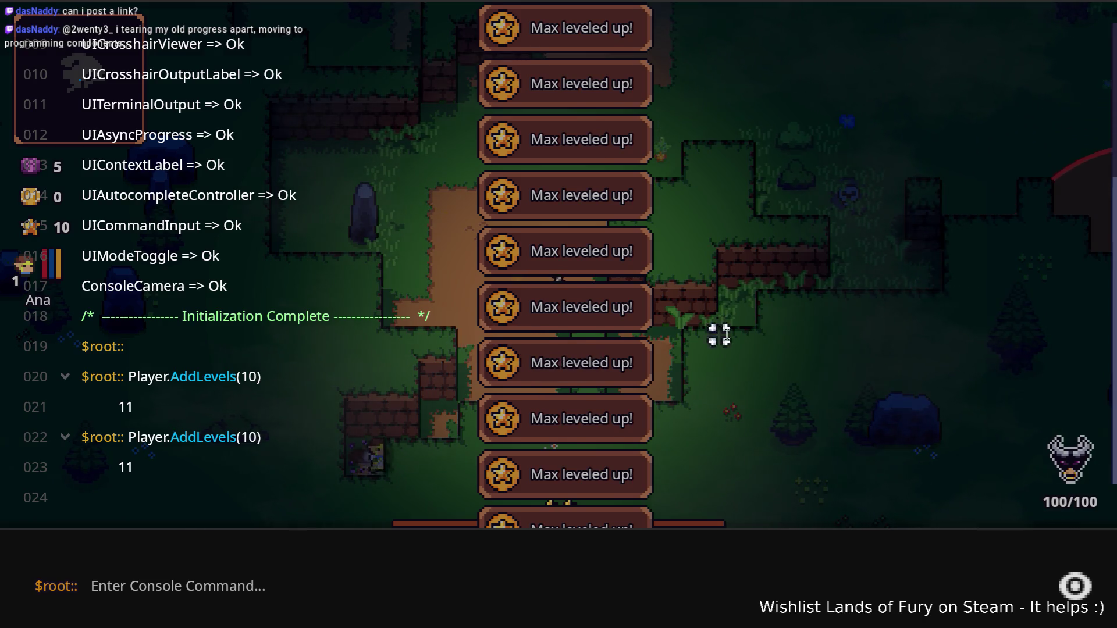
pyautogui.press('`')
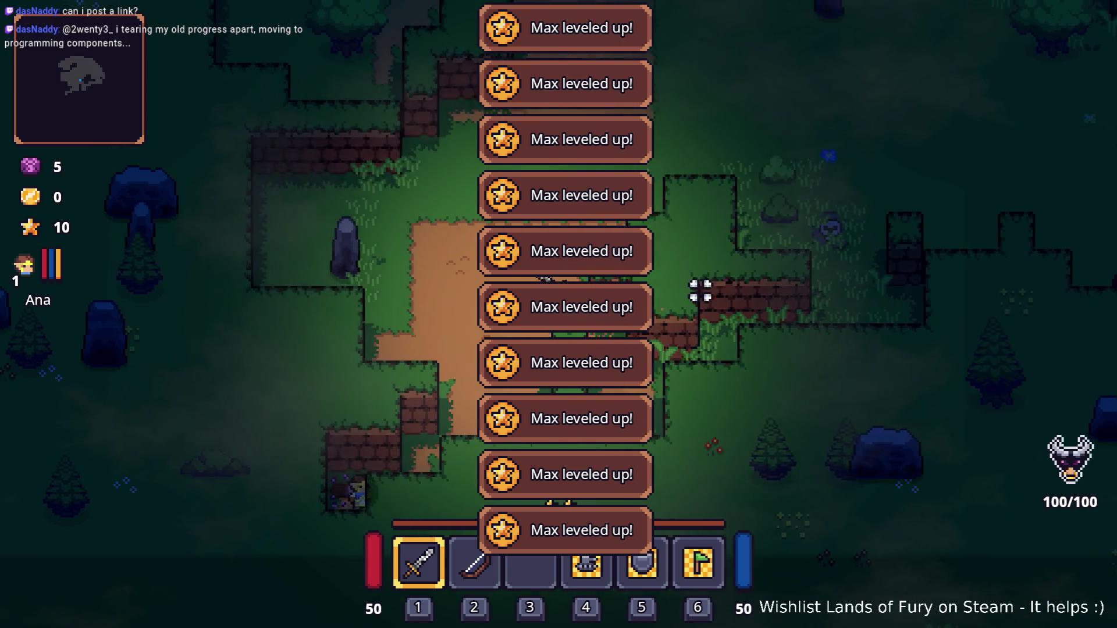
pyautogui.press('w')
pyautogui.press('d')
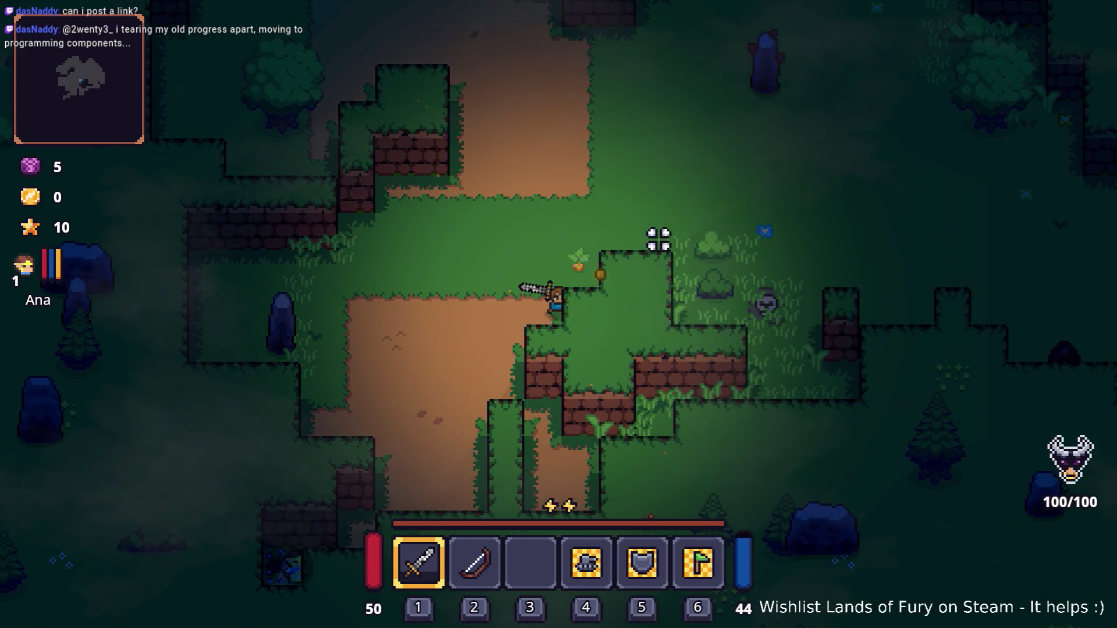
pyautogui.press('e')
pyautogui.press('a')
pyautogui.press('s')
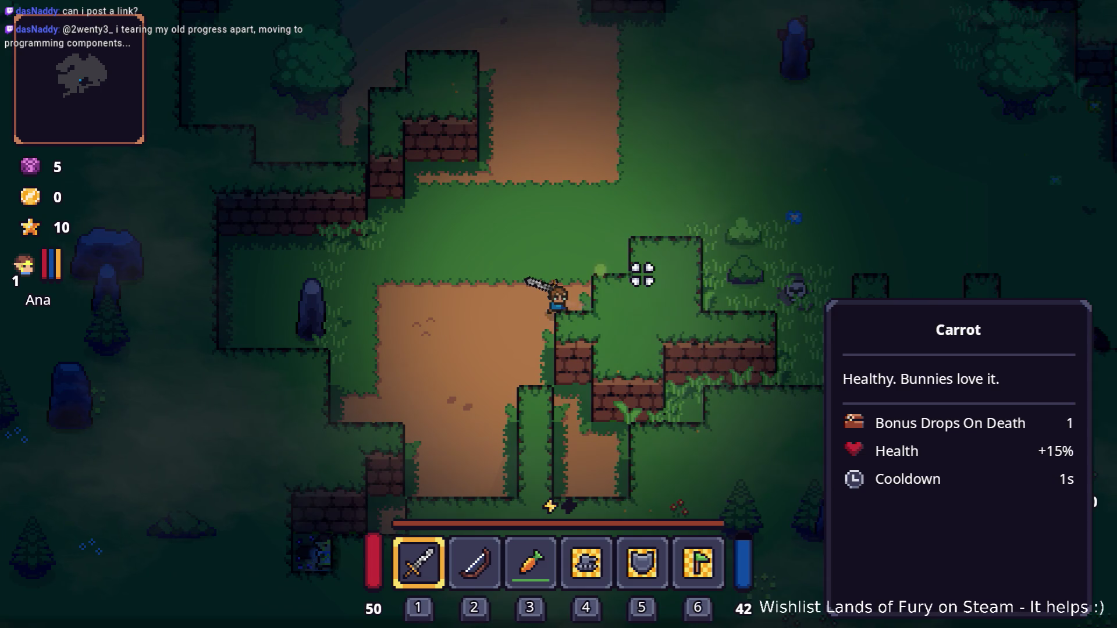
# Step: Attack the ghost enemy with repeated sword swings until it dies
pyautogui.press('a')
pyautogui.click(402, 280)
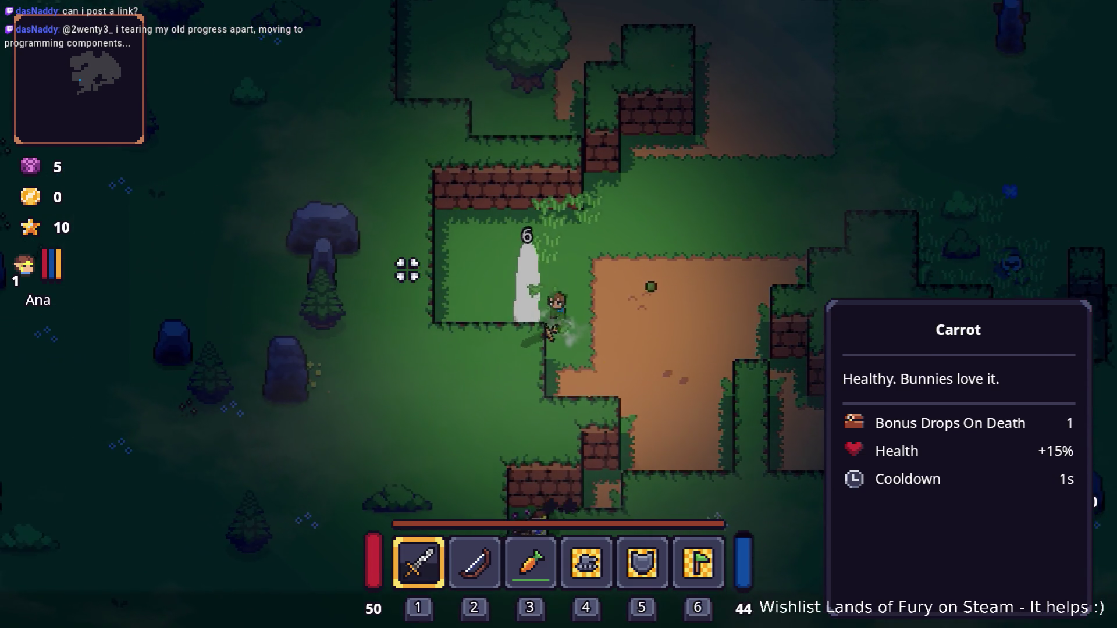
pyautogui.press('a')
pyautogui.click(411, 276)
pyautogui.click(415, 281)
pyautogui.click(433, 270)
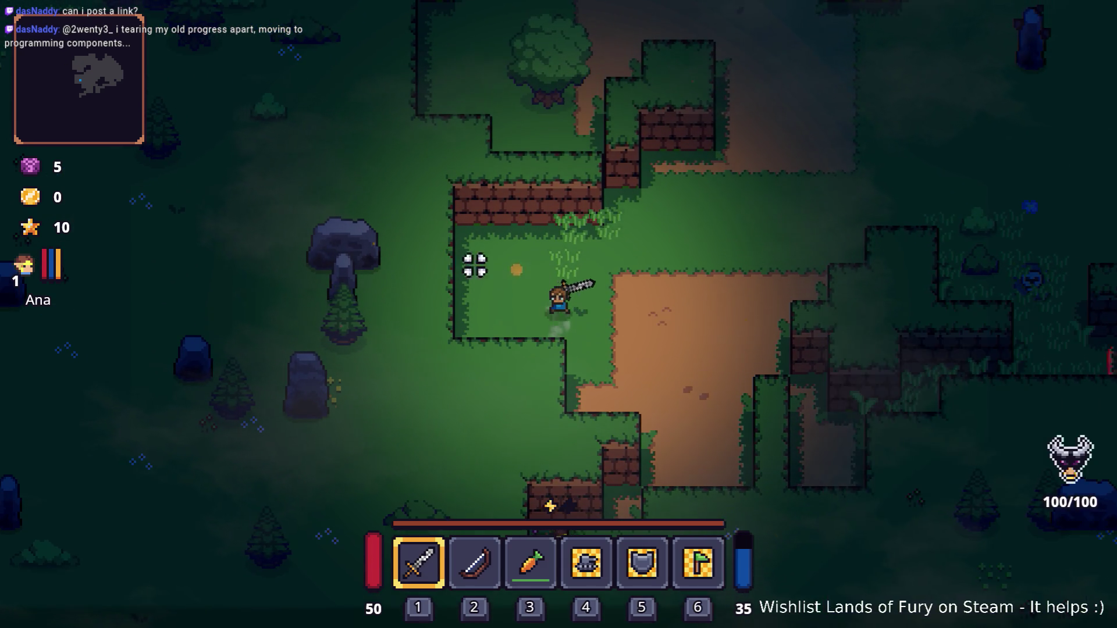
# Step: In the ALMA tree, max Electric Charge at 3/3, remove the extra Electric Enchantment point, and confirm
pyautogui.press('d')
pyautogui.press('i')
pyautogui.click(361, 424)
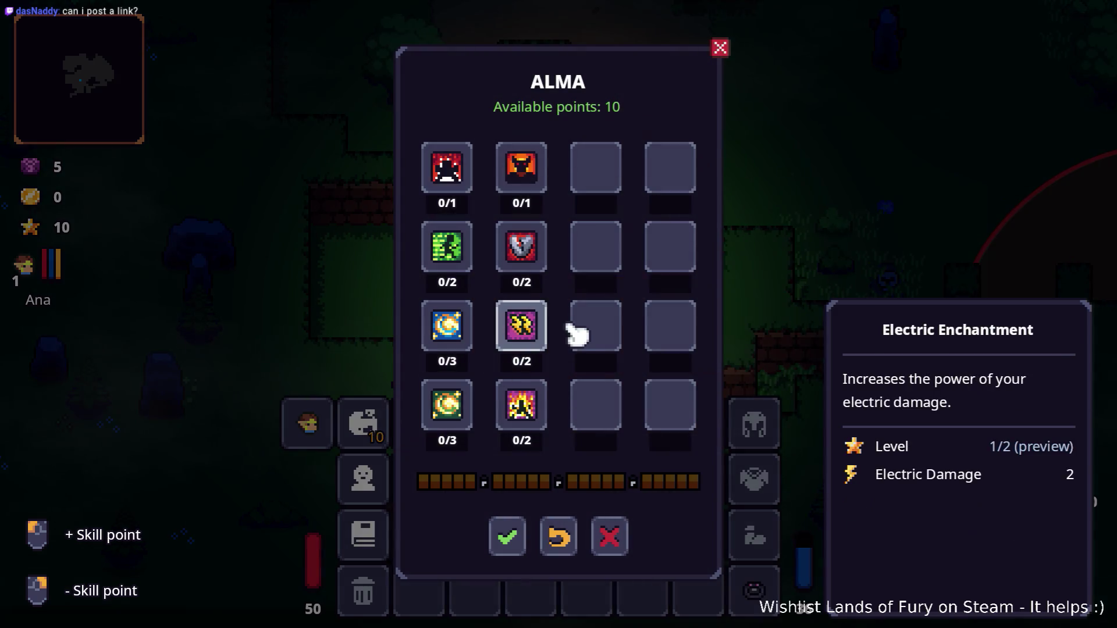
pyautogui.click(463, 345)
pyautogui.click(464, 344)
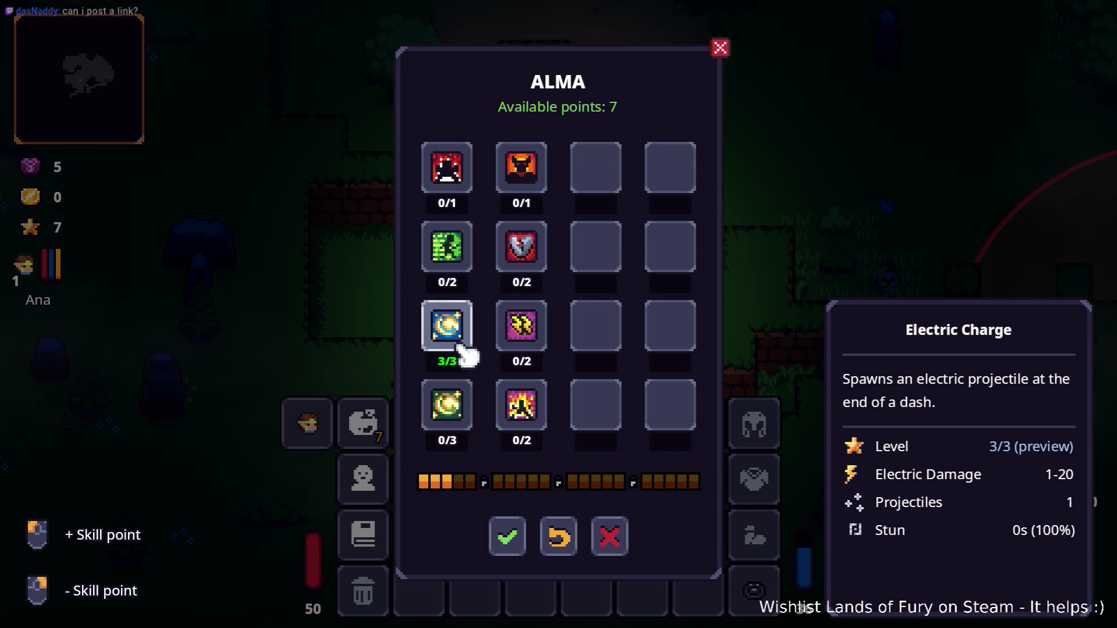
pyautogui.click(531, 344)
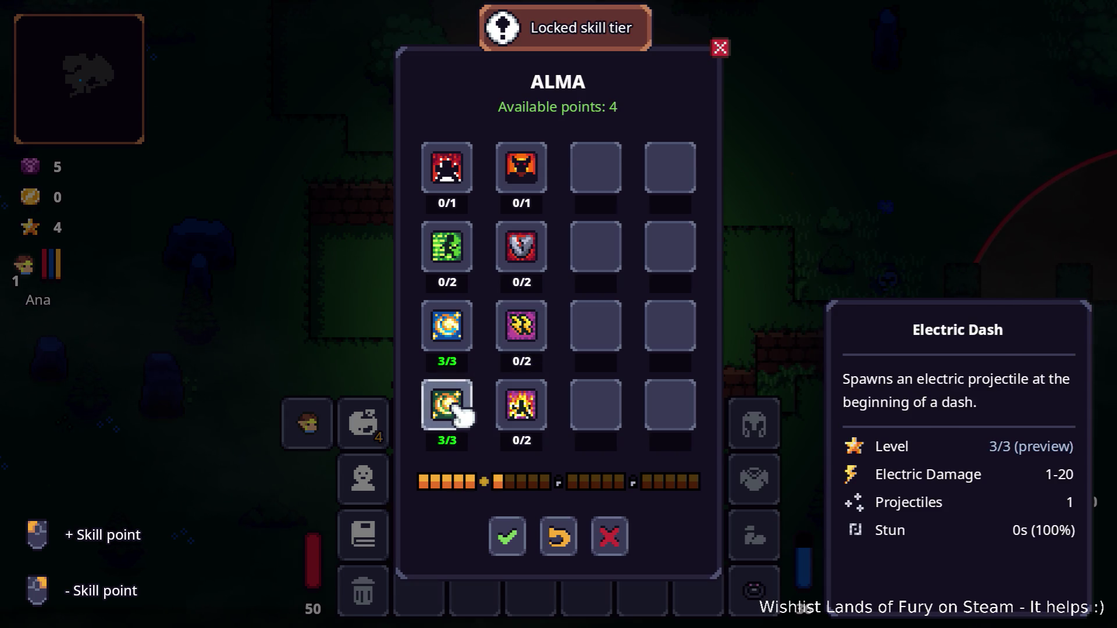
pyautogui.rightClick(531, 344)
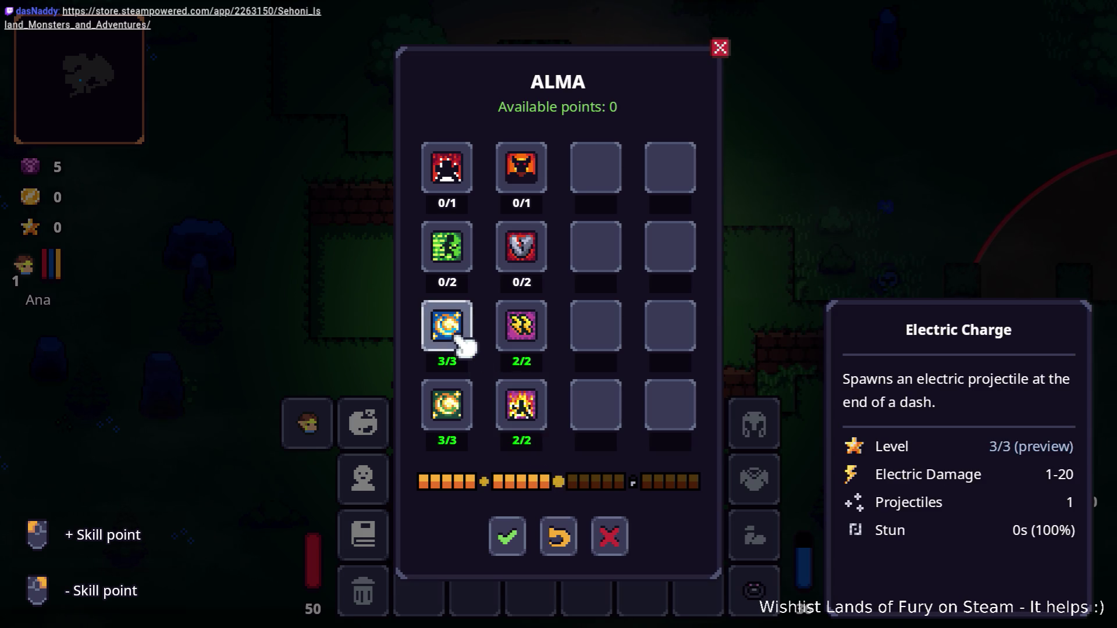
pyautogui.click(518, 532)
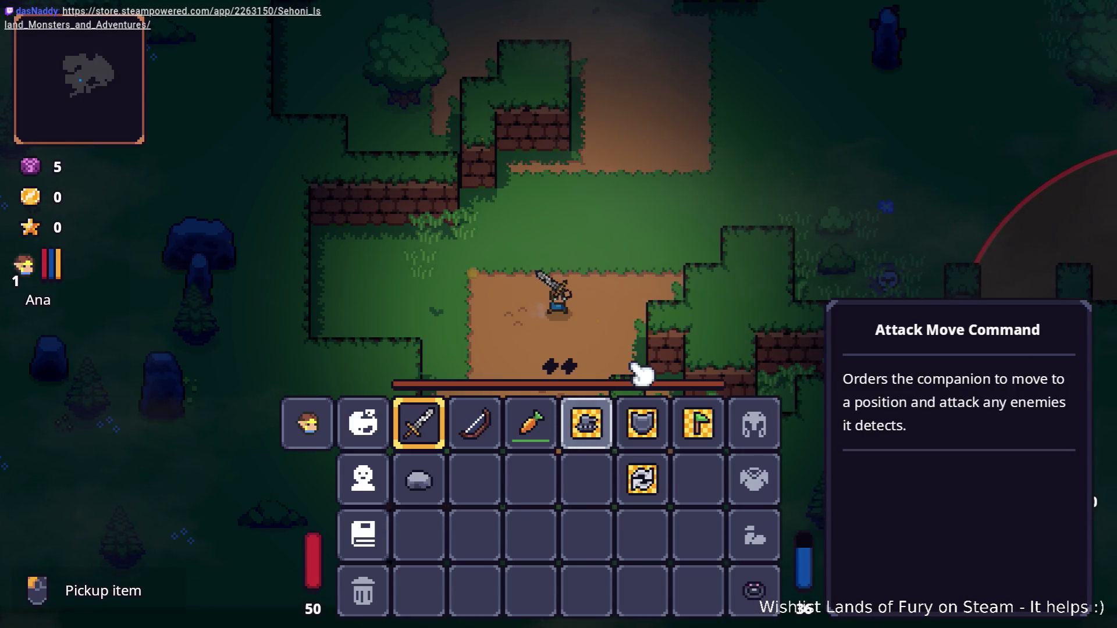
# Step: Close the inventory and walk the hero up and right toward the campfire
pyautogui.press('Escape')
pyautogui.press('w')
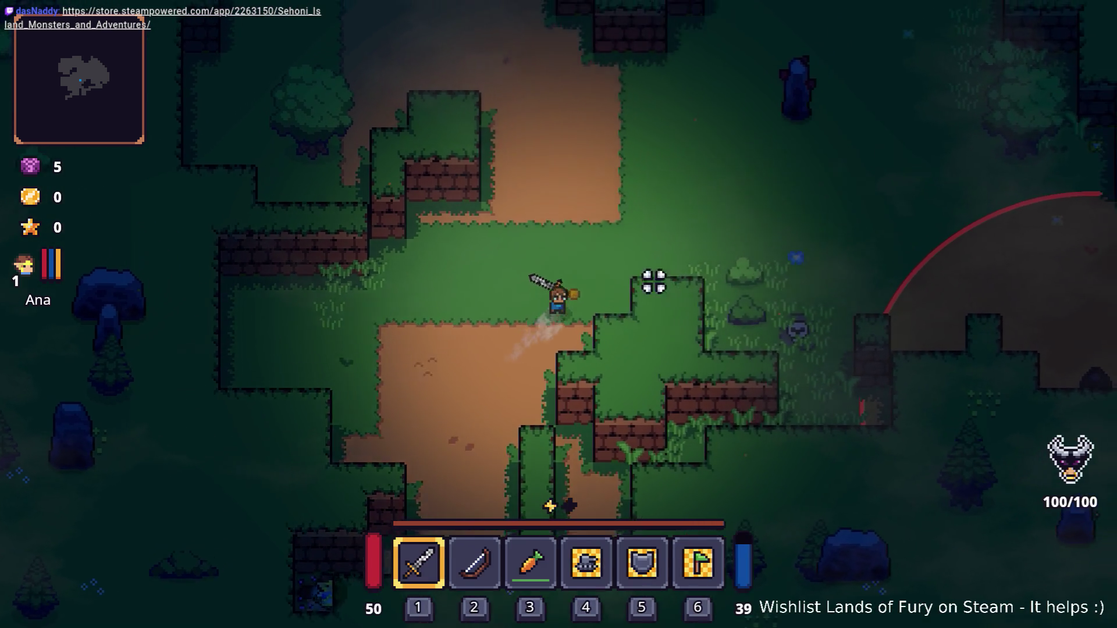
pyautogui.press('w')
pyautogui.press('d')
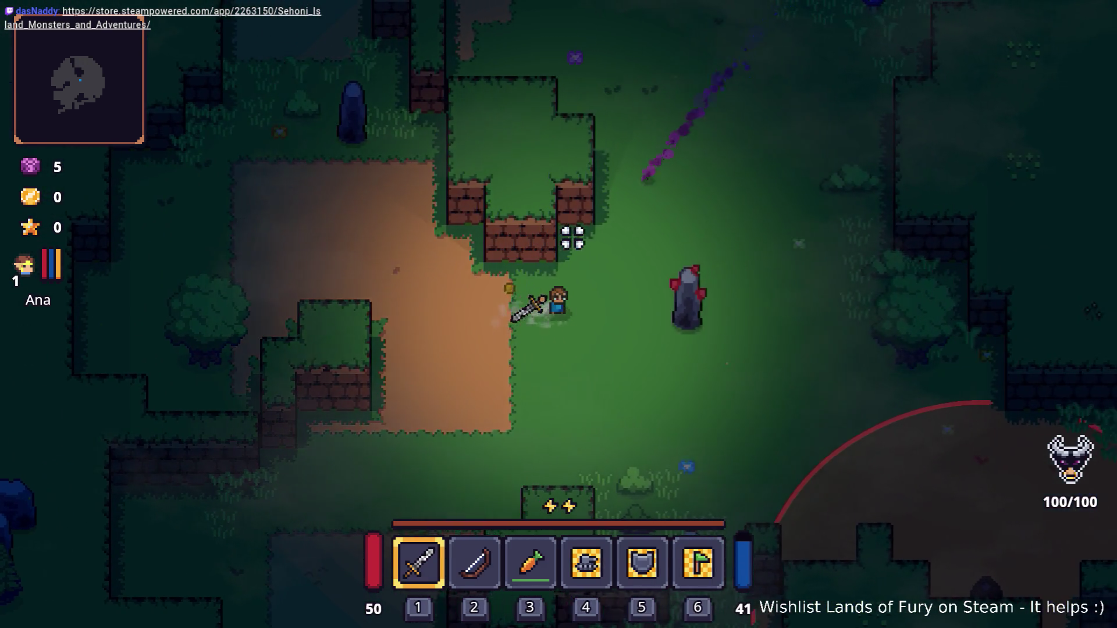
pyautogui.press('w')
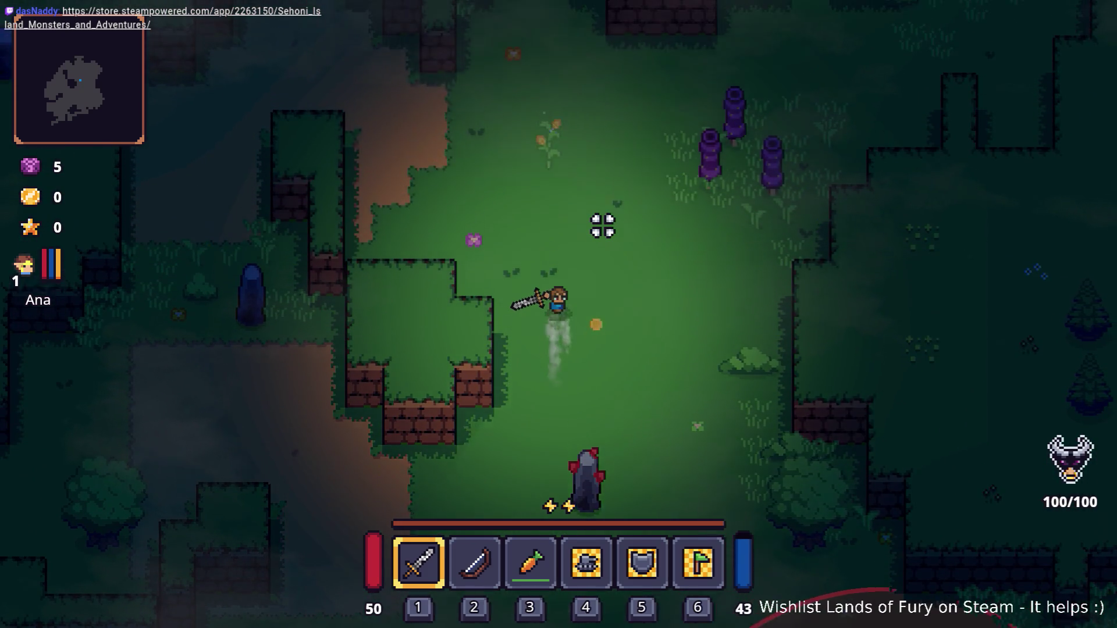
pyautogui.press('w')
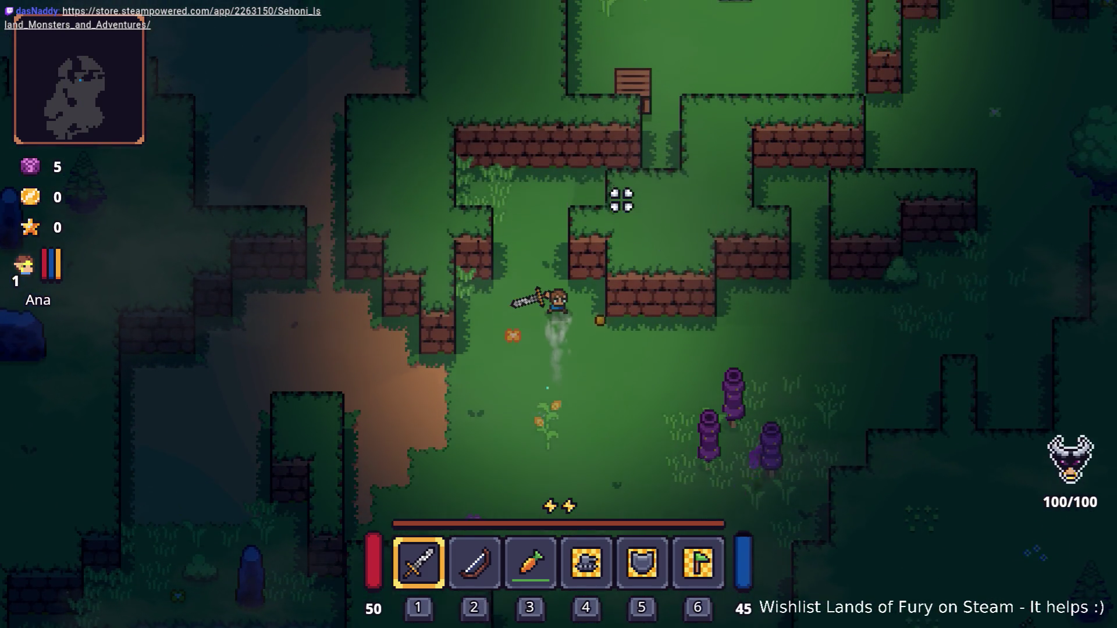
pyautogui.press('w')
pyautogui.press('s')
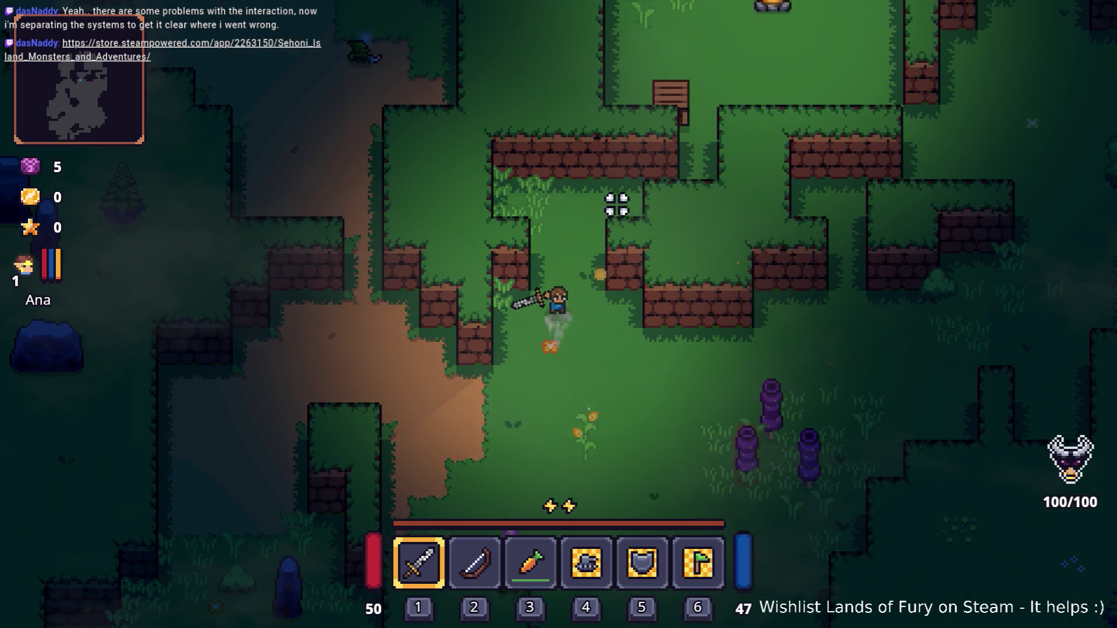
pyautogui.press('w')
pyautogui.press('w')
pyautogui.press('d')
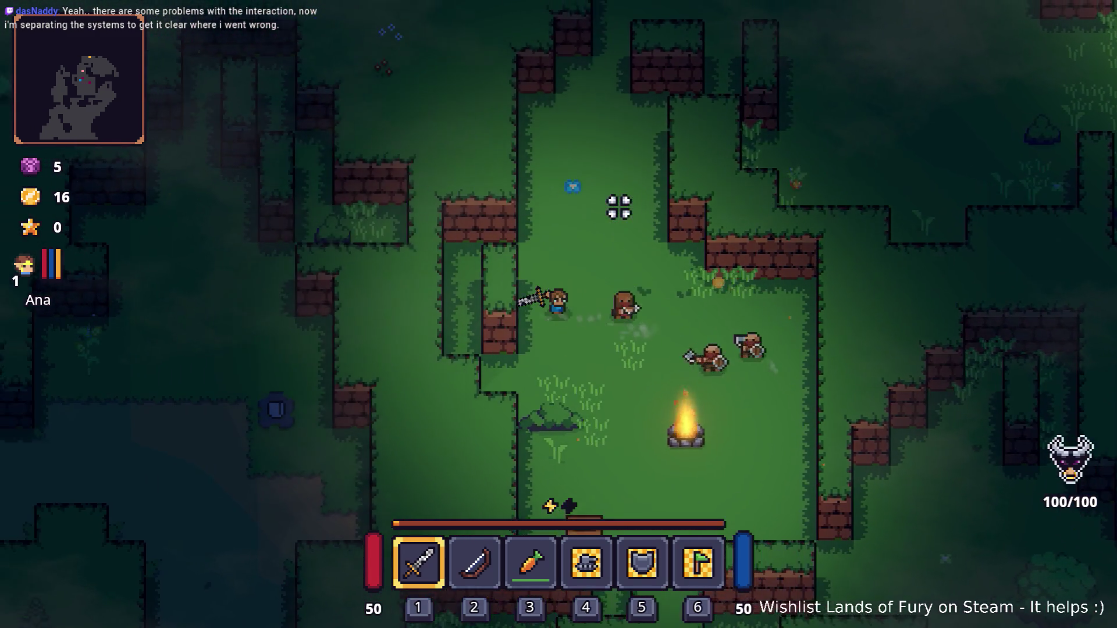
# Step: Maneuver around the campfire to close in on the two enemies
pyautogui.press('s')
pyautogui.press('d')
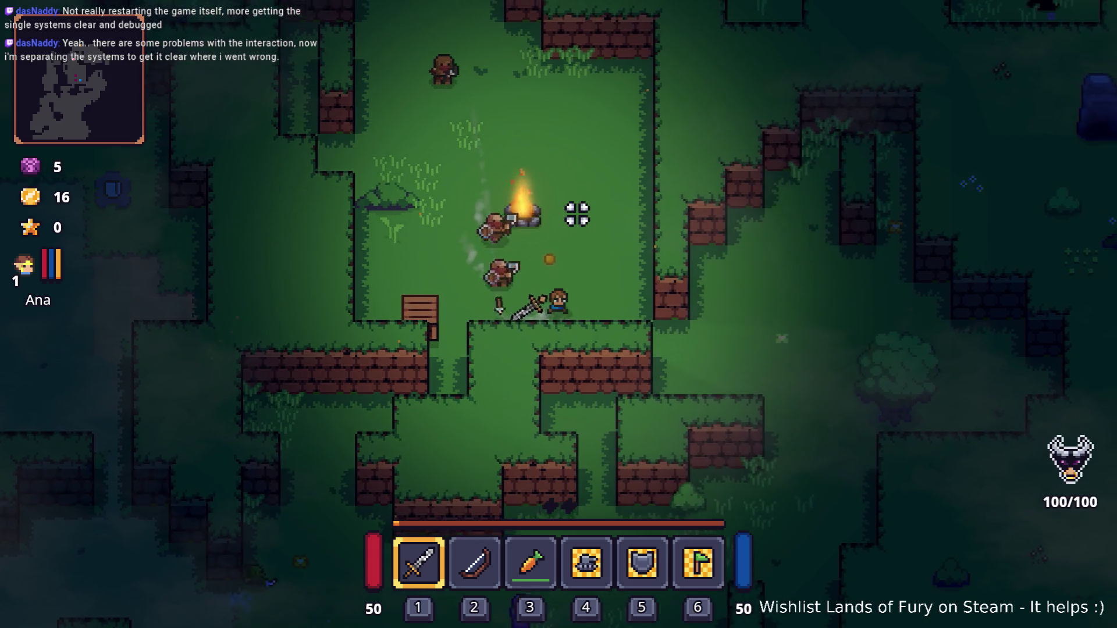
pyautogui.press('w')
pyautogui.press('d')
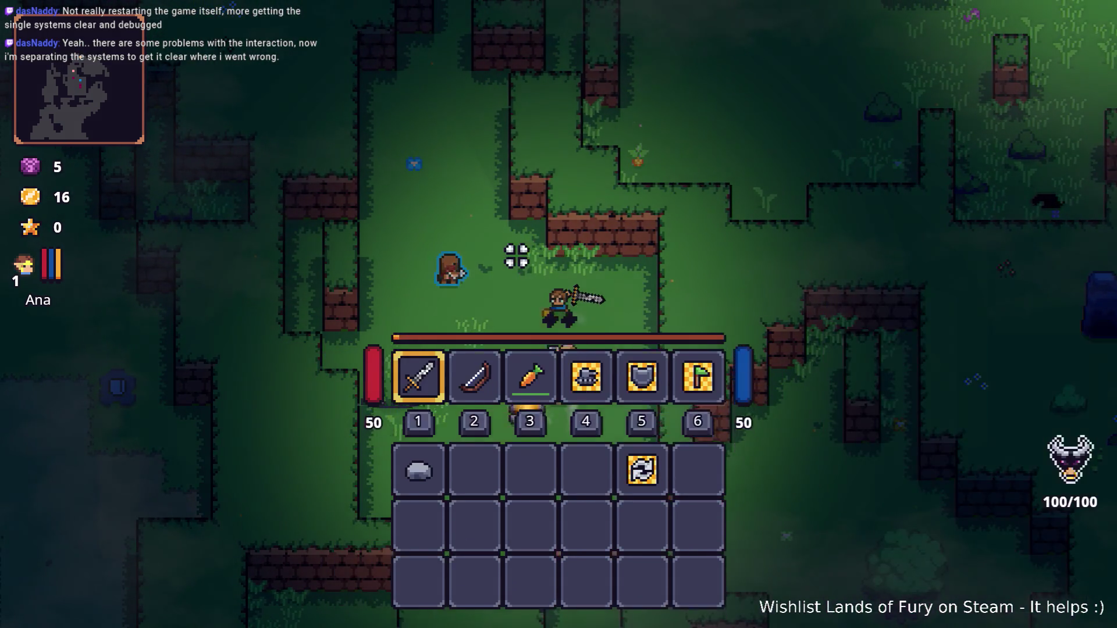
pyautogui.press('s')
pyautogui.press('a')
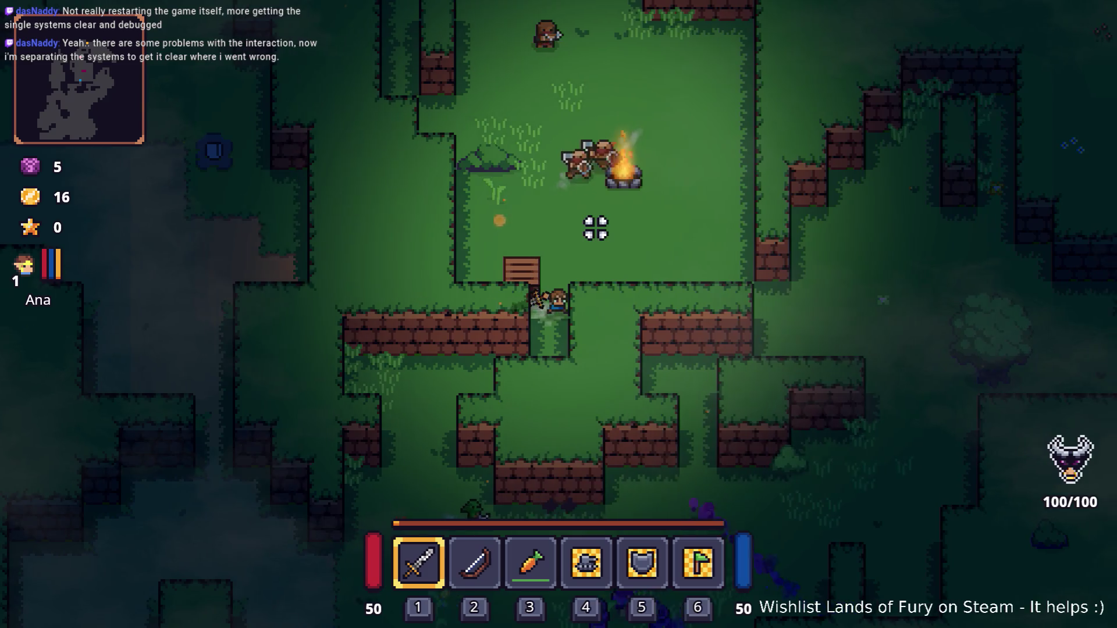
pyautogui.press('d')
pyautogui.press('w')
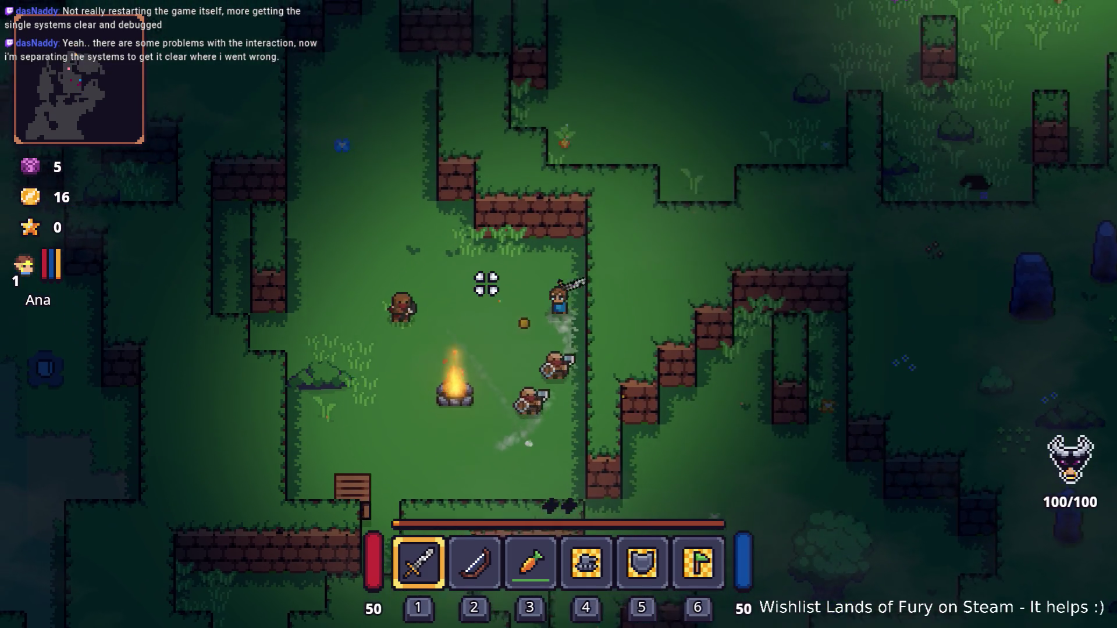
# Step: Attack the campfire enemies with sword swings while dashing around them
pyautogui.click(624, 393)
pyautogui.press('a')
pyautogui.click(624, 394)
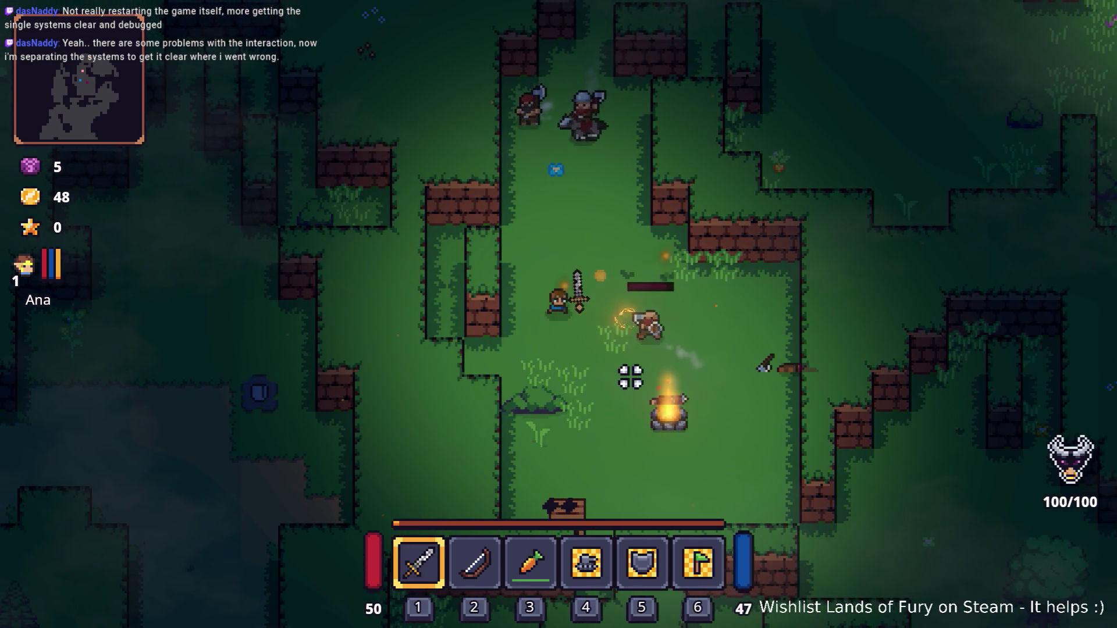
pyautogui.press('s')
pyautogui.press('d')
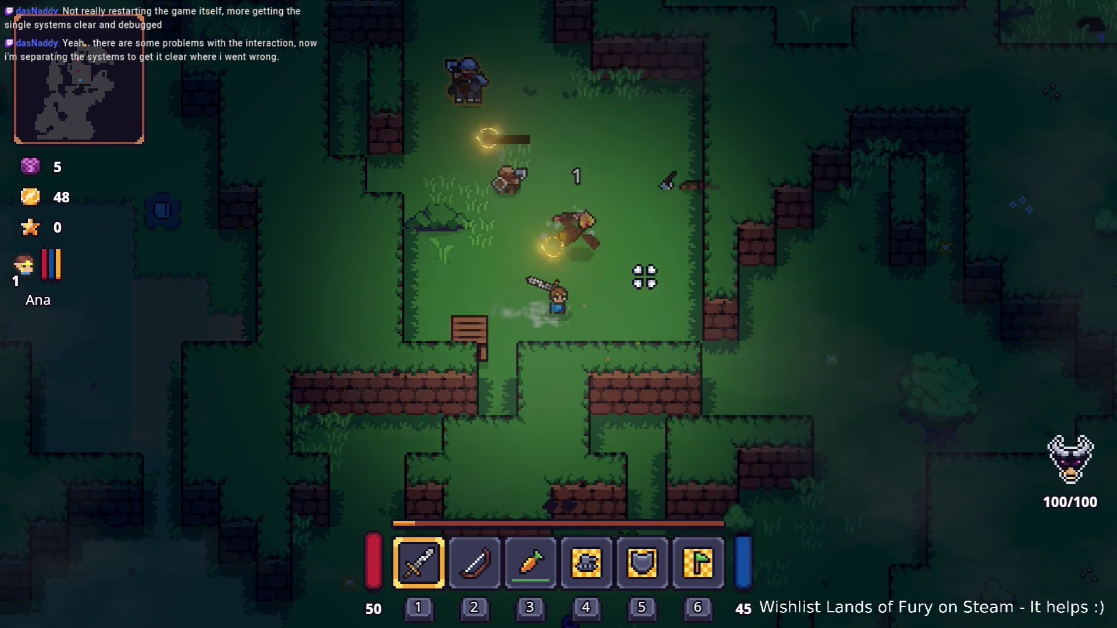
pyautogui.press('w')
pyautogui.click(547, 291)
pyautogui.press('a')
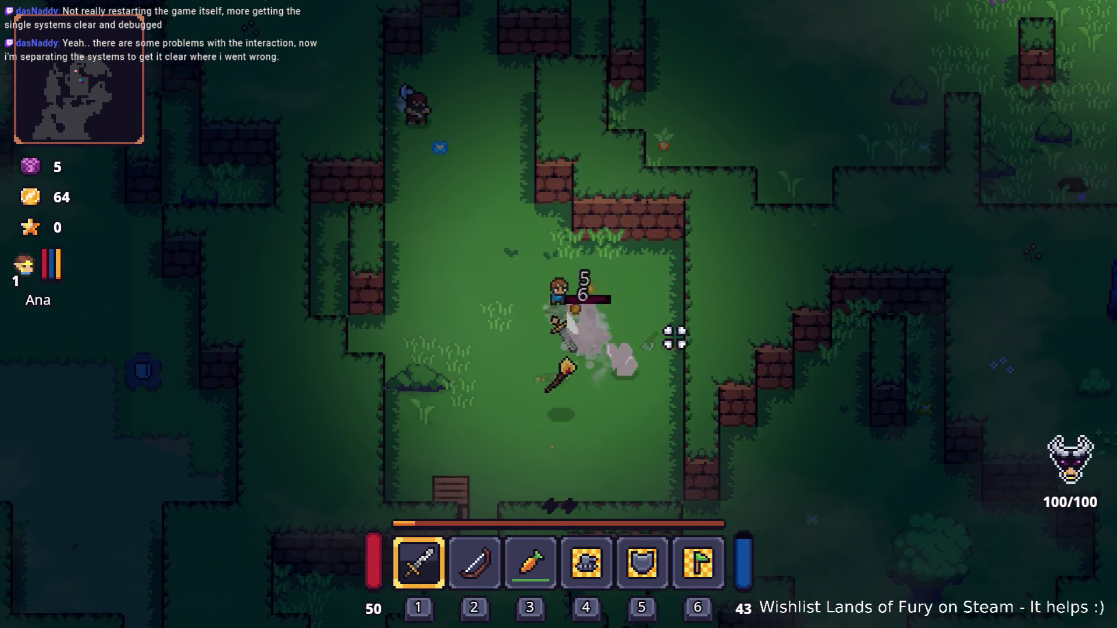
pyautogui.click(707, 330)
pyautogui.press('s')
pyautogui.click(710, 330)
pyautogui.click(636, 282)
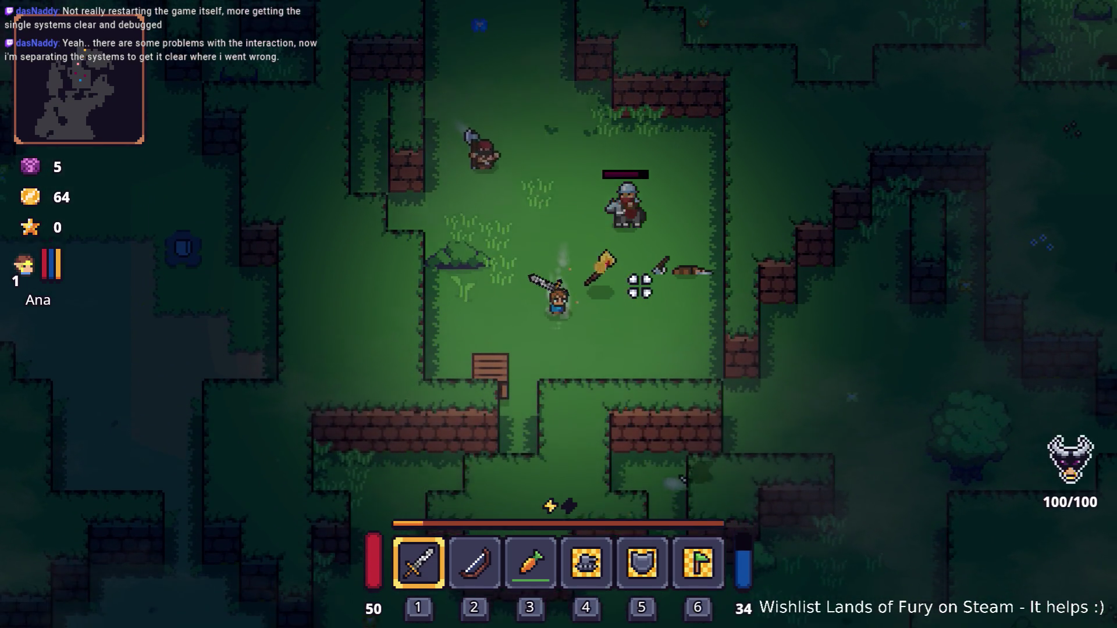
# Step: Keep striking the enemy until it falls, bringing coins to 114
pyautogui.press('w')
pyautogui.press('w')
pyautogui.press('a')
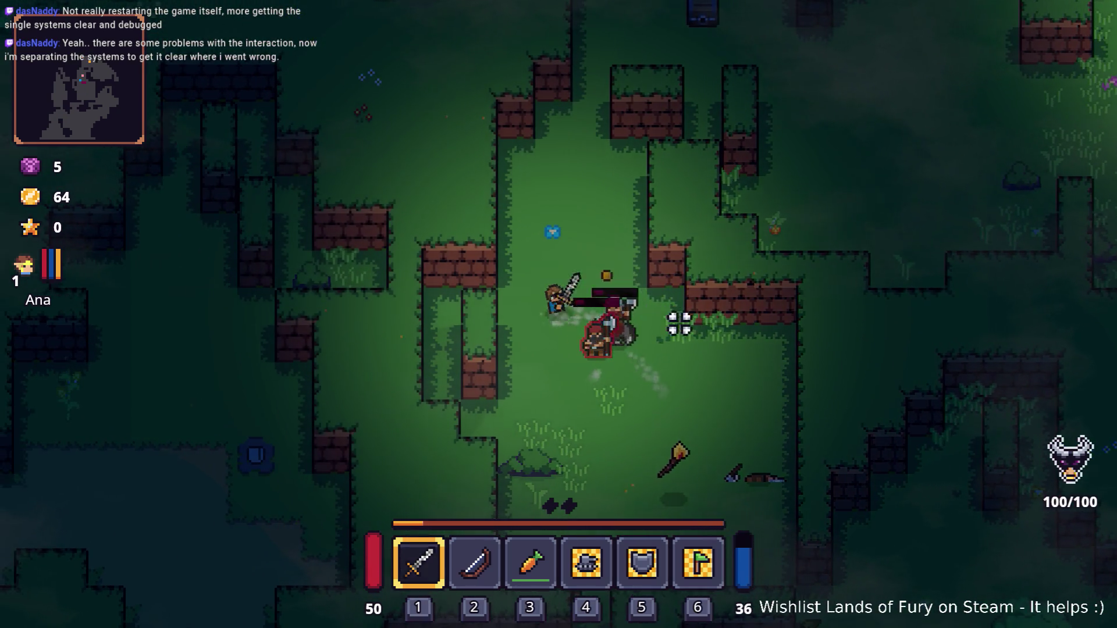
pyautogui.click(687, 300)
pyautogui.press('d')
pyautogui.click(675, 236)
pyautogui.click(599, 210)
pyautogui.click(621, 256)
# Step: Walk down-right, open the inventory and bring up the ALMA skill window
pyautogui.press('s')
pyautogui.press('d')
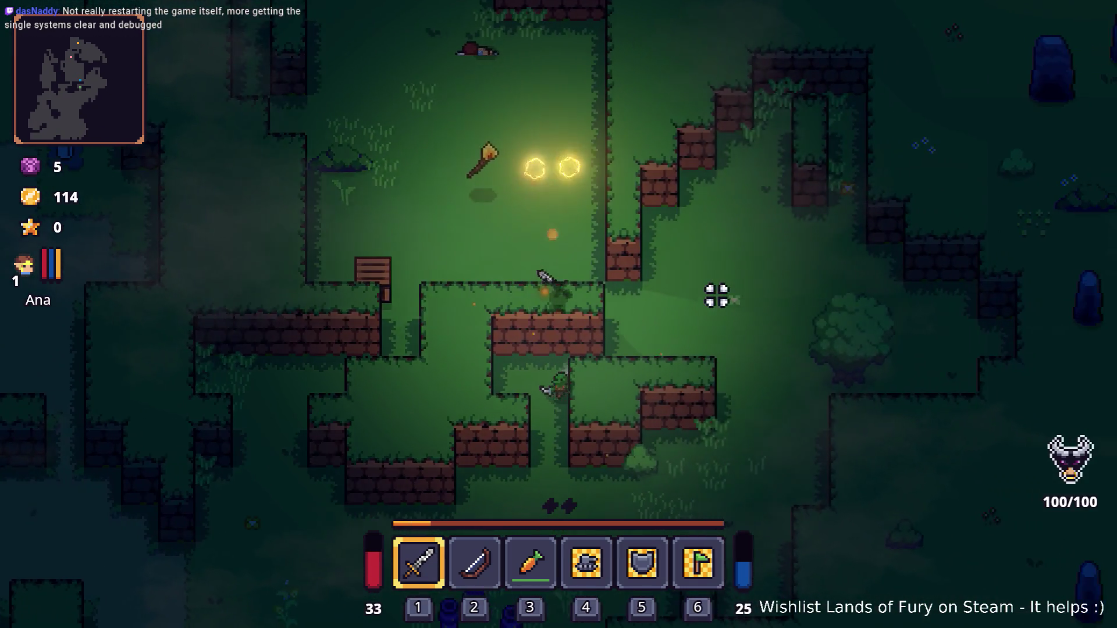
pyautogui.press('i')
pyautogui.click(384, 416)
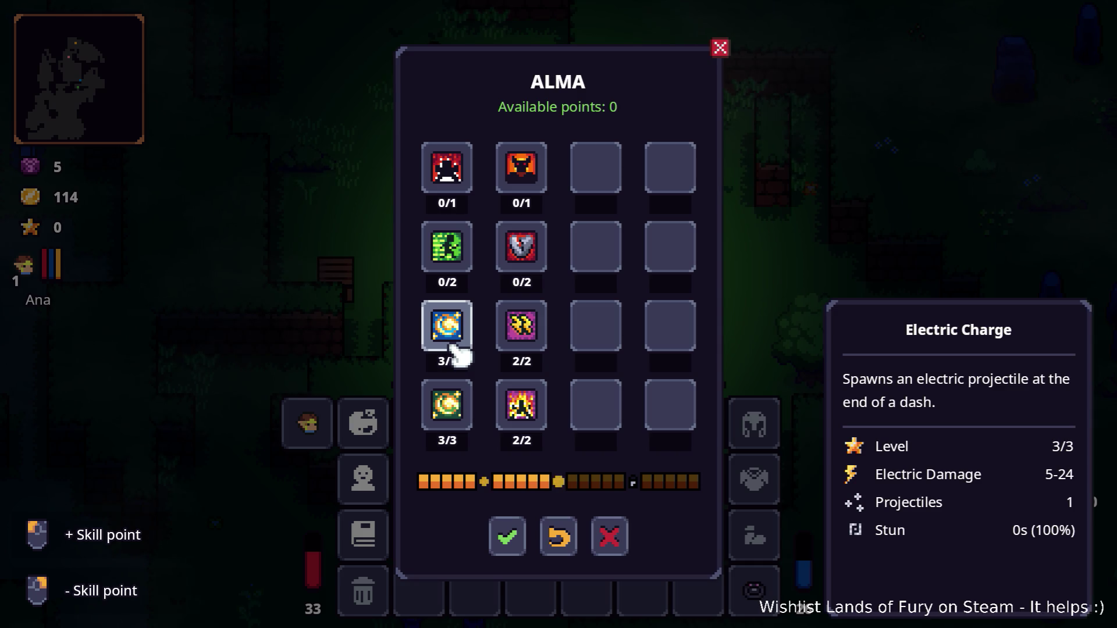
# Step: Close the ALMA window and reopen the inventory on the character stats panel
pyautogui.click(373, 424)
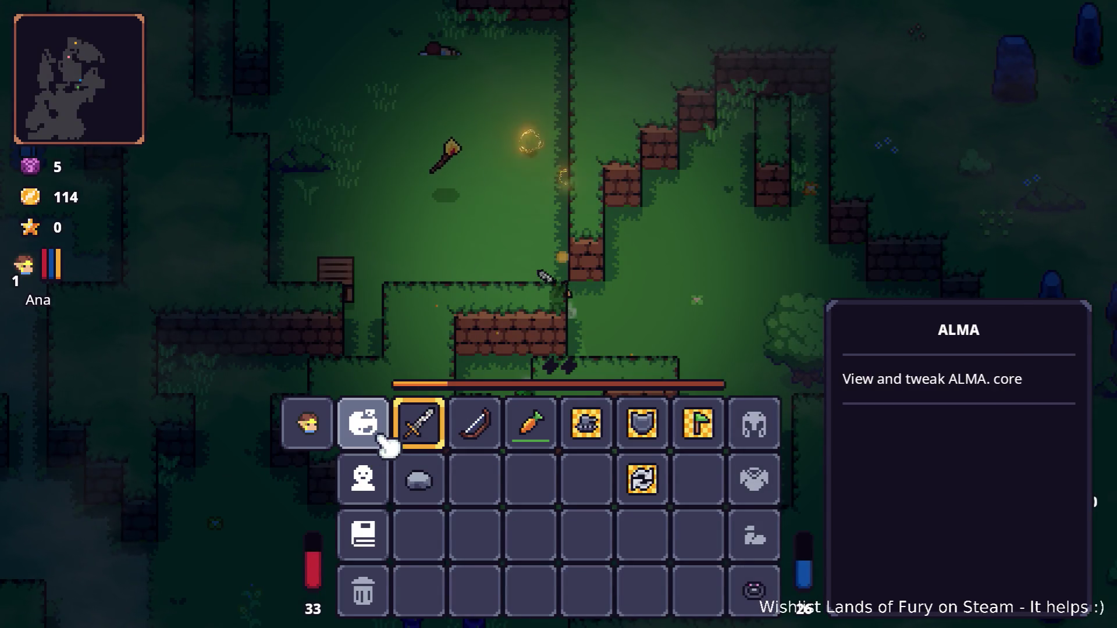
pyautogui.press('Escape')
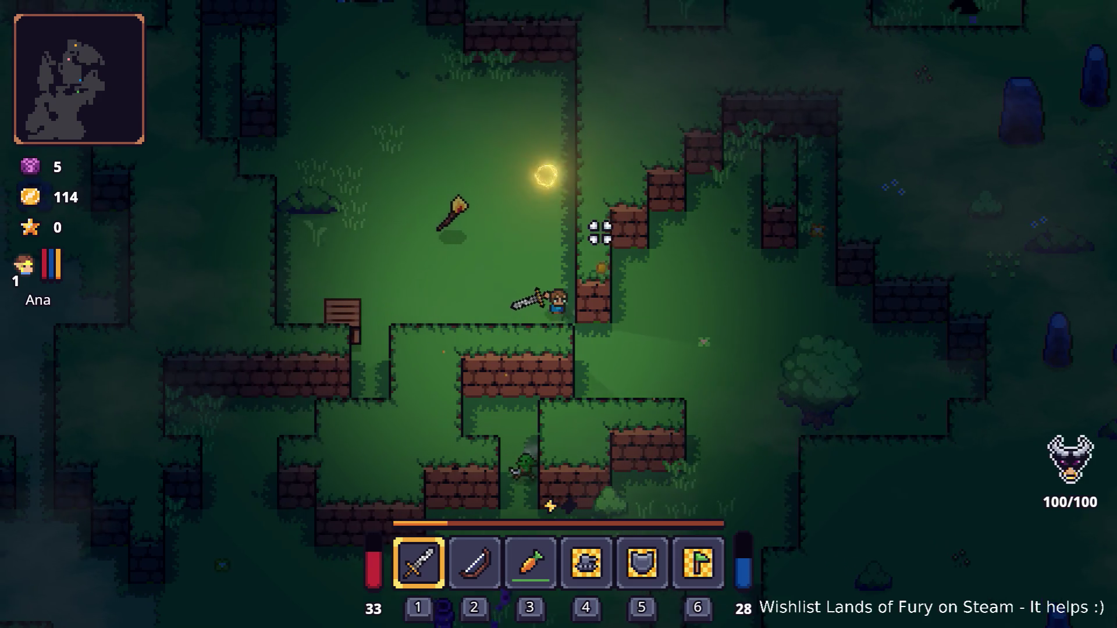
pyautogui.press('i')
pyautogui.click(376, 472)
# Step: Scroll through the stat list, then close the stats and inventory windows
pyautogui.scroll(-5, 488, 410)
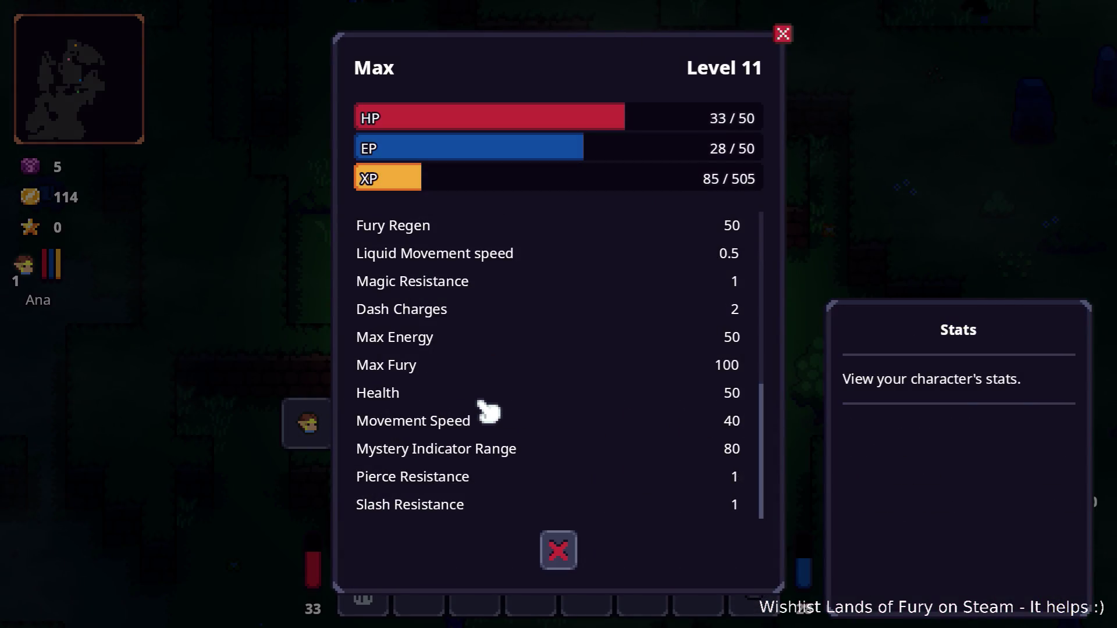
pyautogui.scroll(3, 452, 483)
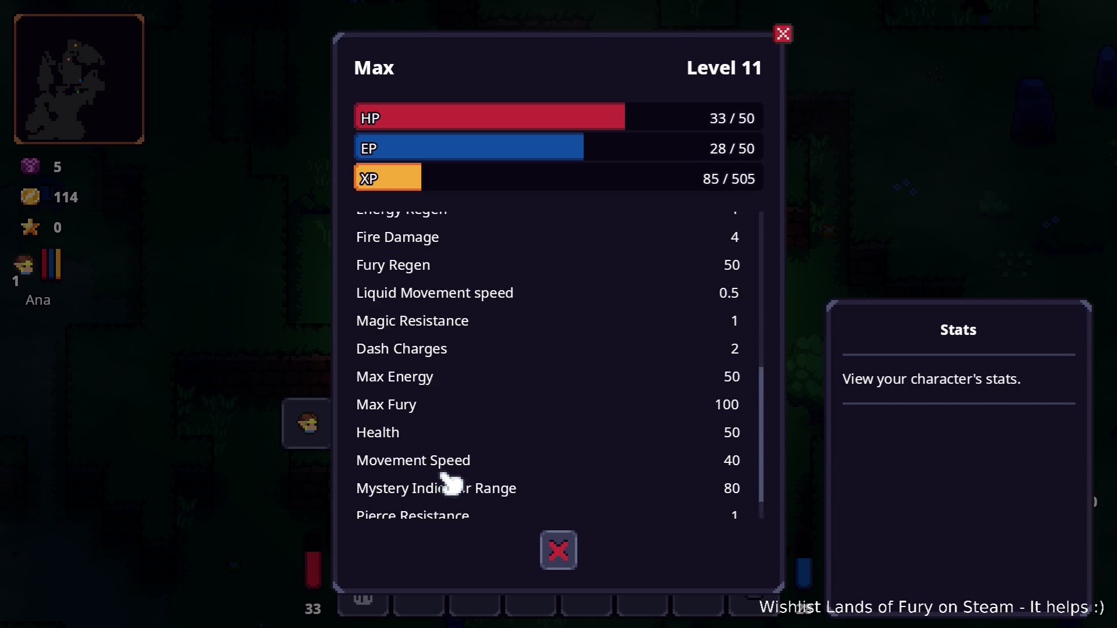
pyautogui.scroll(1, 452, 483)
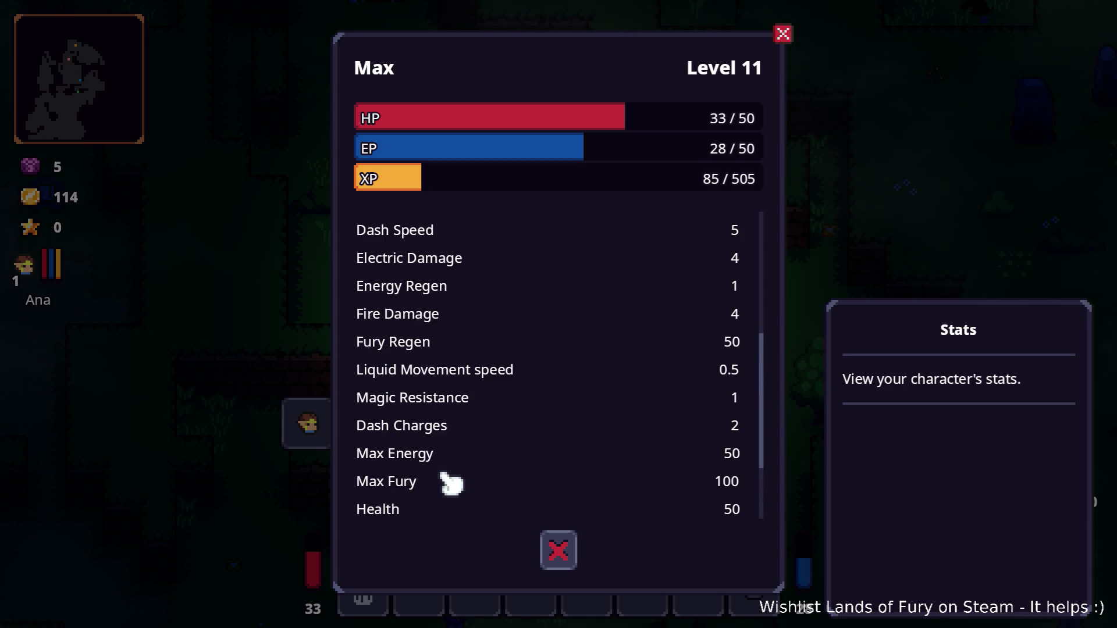
pyautogui.scroll(-4, 495, 478)
pyautogui.scroll(10, 497, 476)
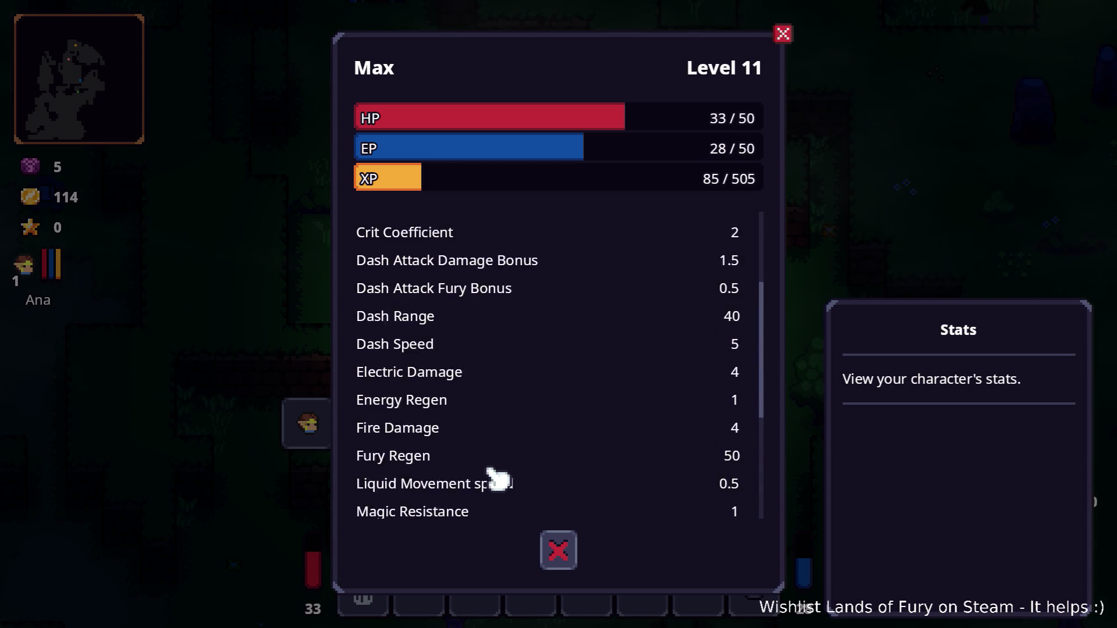
pyautogui.scroll(3, 497, 478)
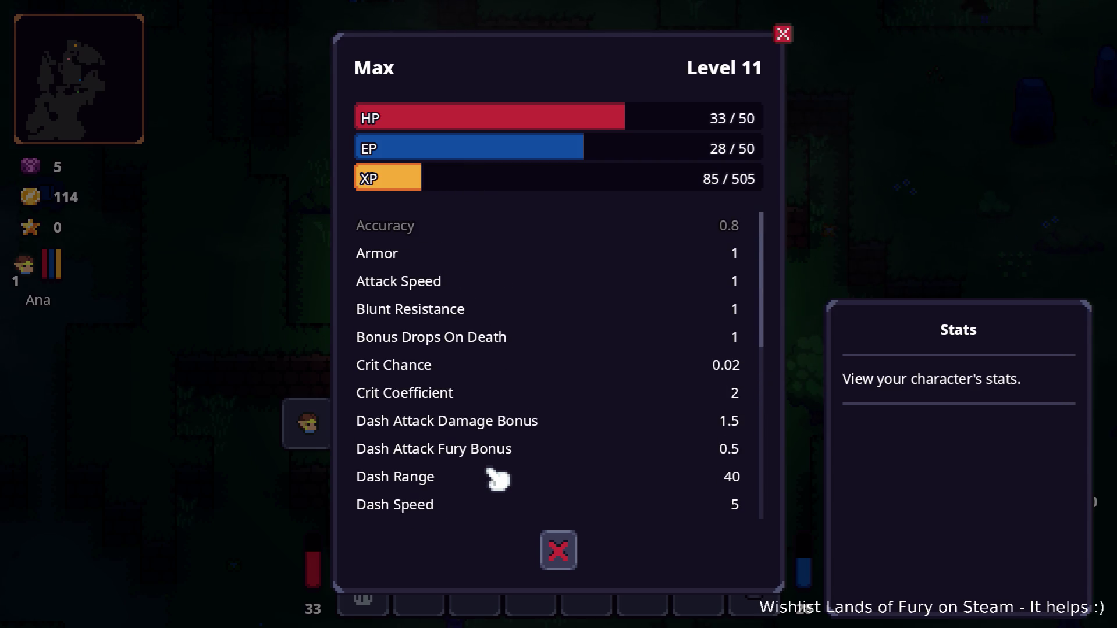
pyautogui.scroll(-5, 497, 478)
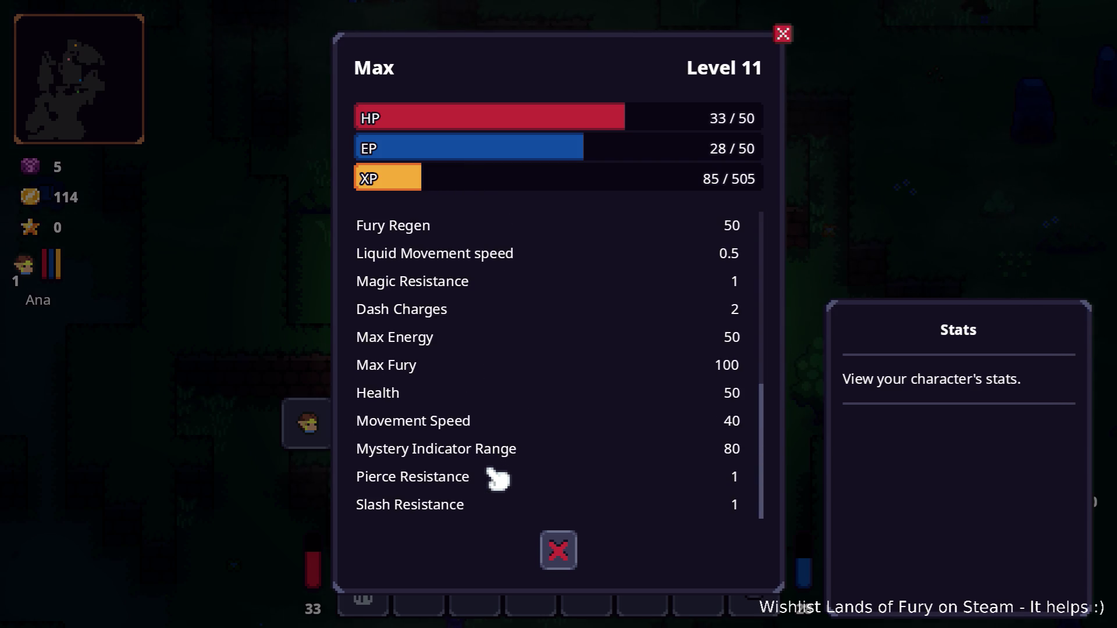
pyautogui.press('Escape')
pyautogui.press('Escape')
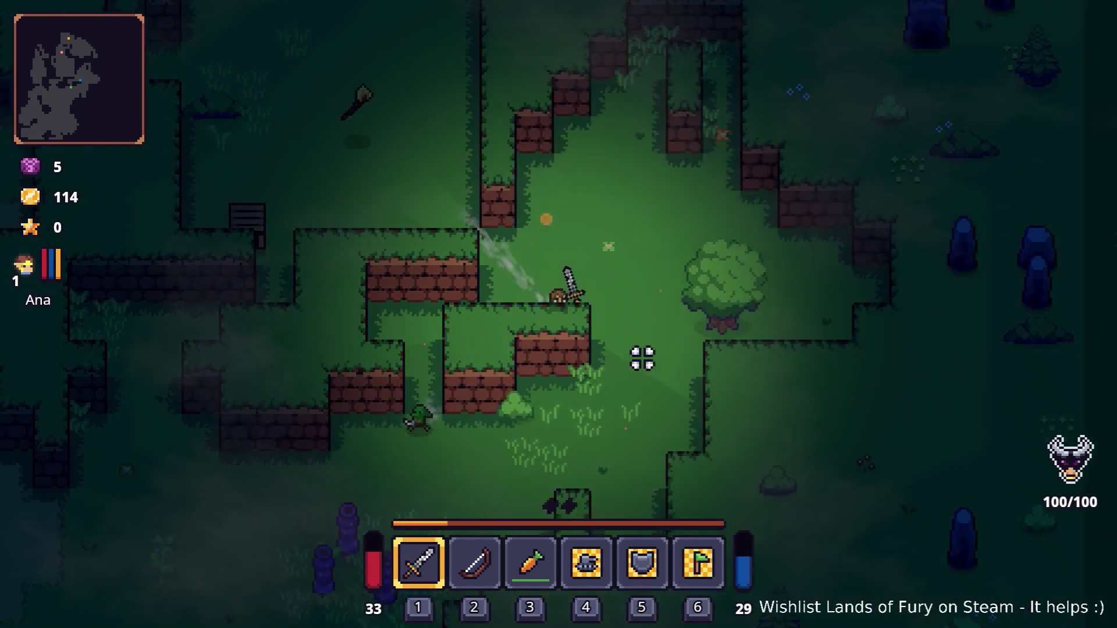
# Step: Walk around the clearing slashing at the purple worms
pyautogui.click(486, 391)
pyautogui.press('s')
pyautogui.press('a')
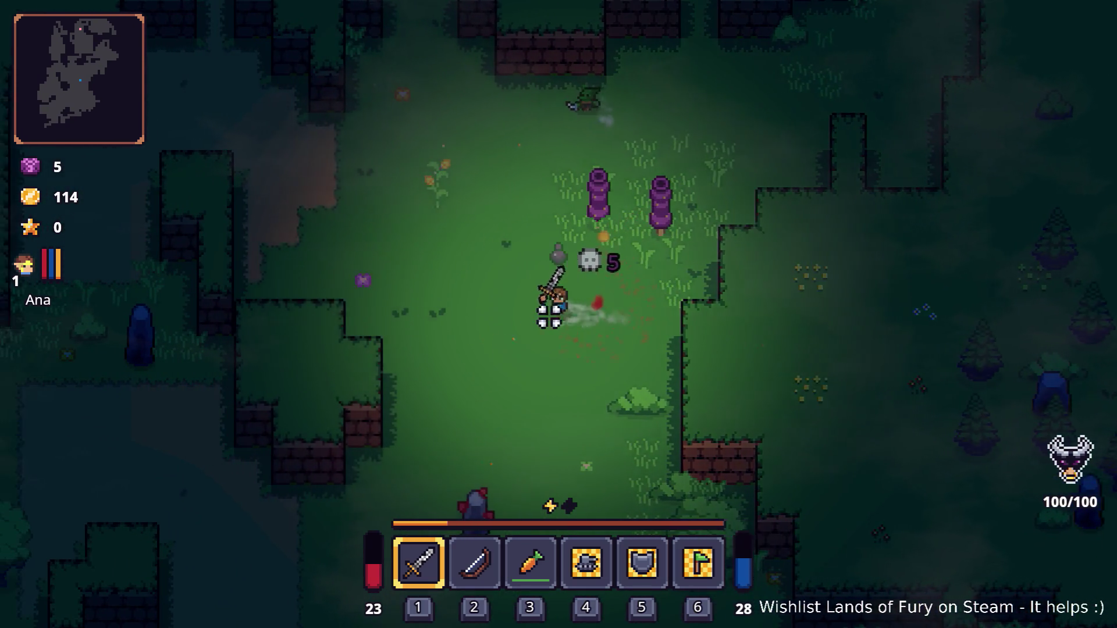
pyautogui.press('w')
pyautogui.click(640, 246)
pyautogui.press('w')
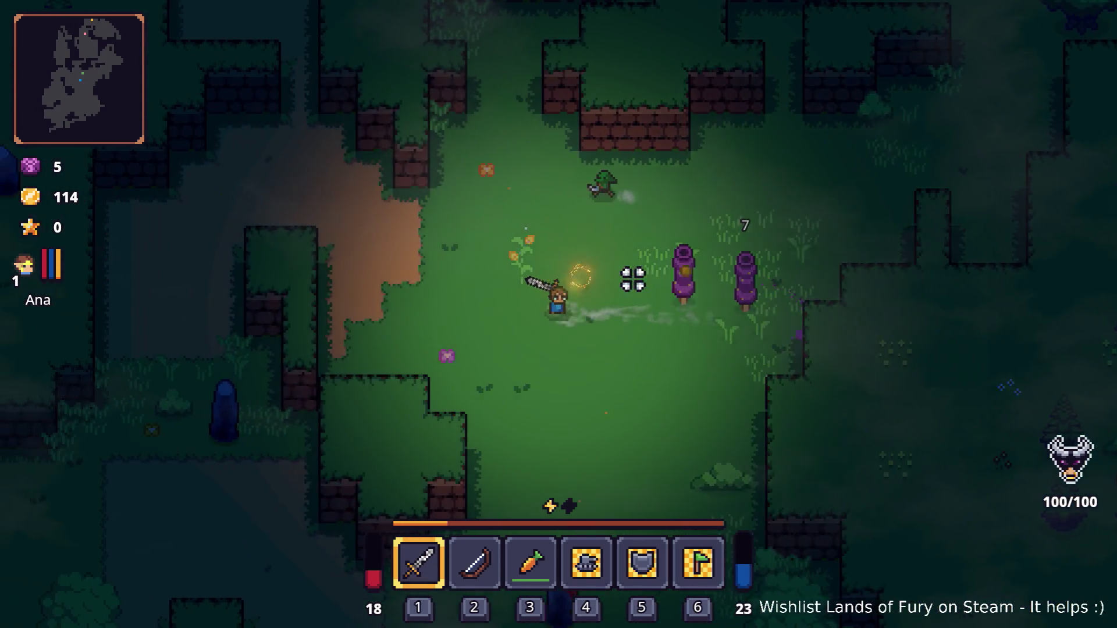
pyautogui.press('d')
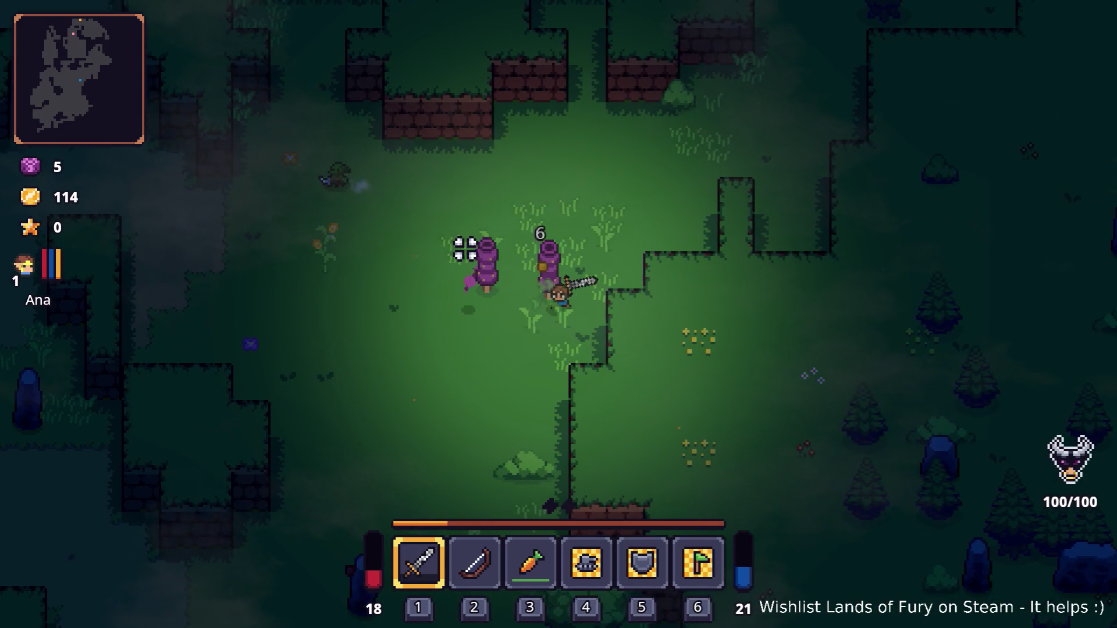
pyautogui.press('d')
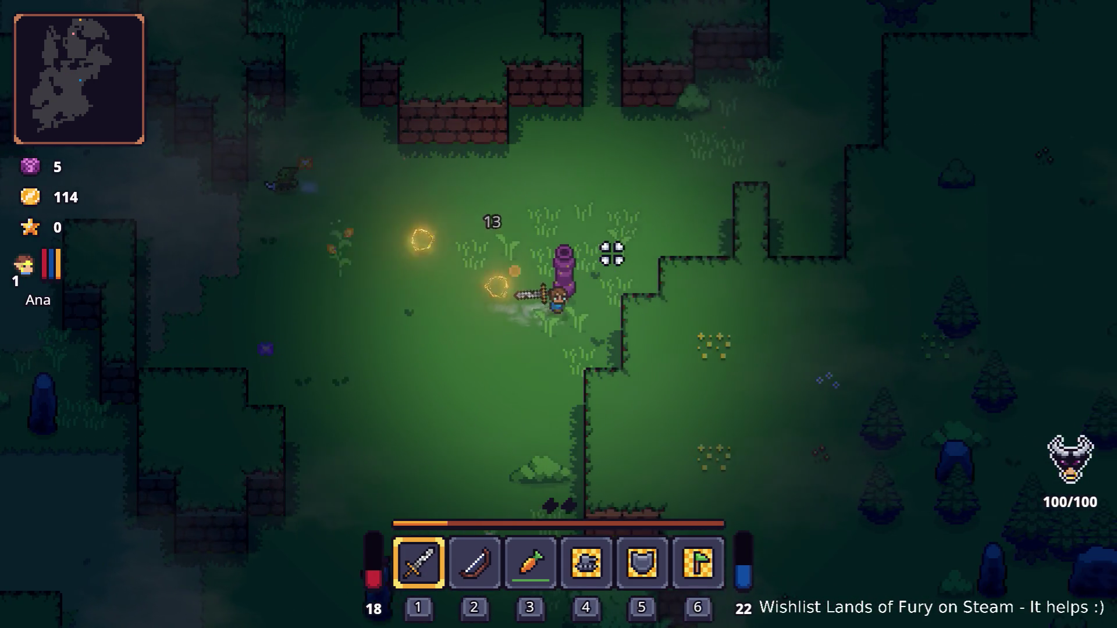
pyautogui.click(481, 263)
pyautogui.press('s')
pyautogui.press('a')
pyautogui.click(491, 259)
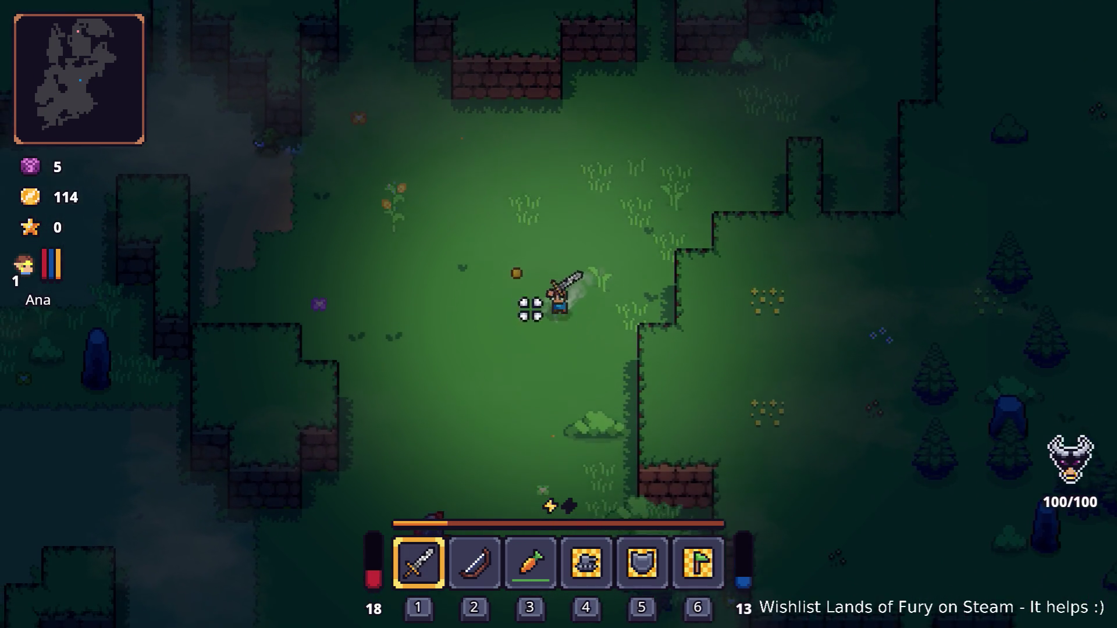
# Step: Head down the clearing, dash right to hit the skull enemy, then dash left
pyautogui.press('s')
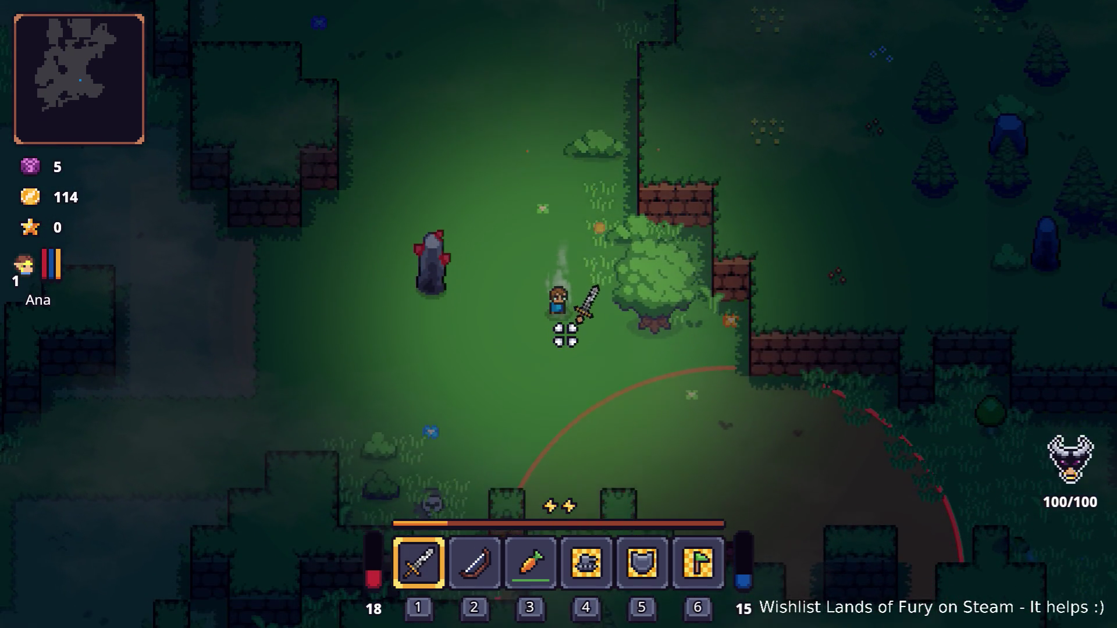
pyautogui.press('d')
pyautogui.press('d')
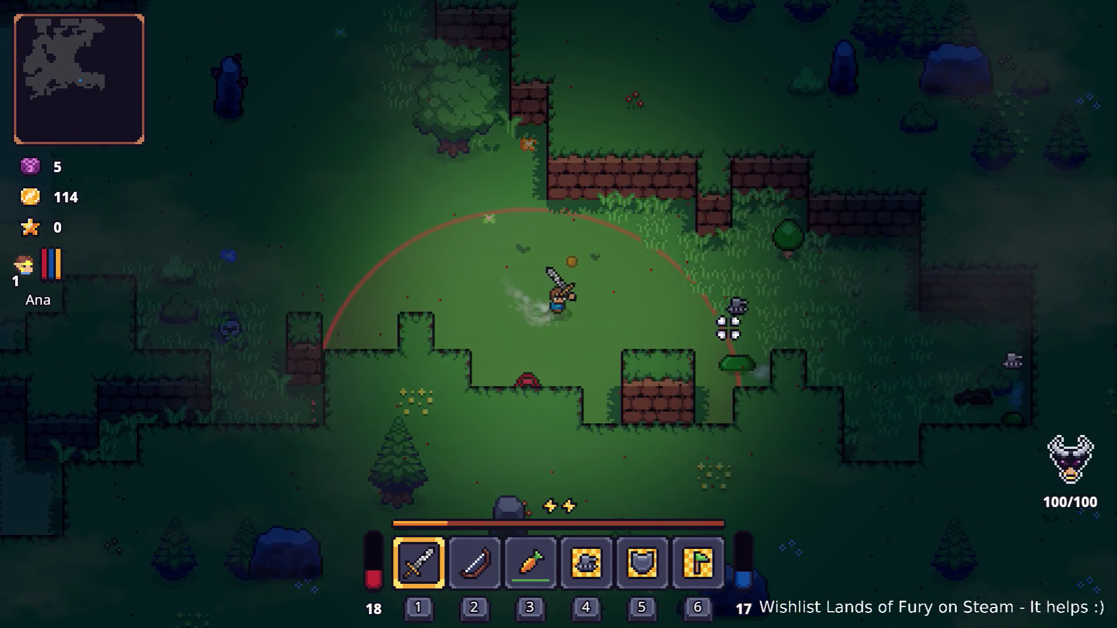
pyautogui.press('space')
pyautogui.press('d')
pyautogui.press('s')
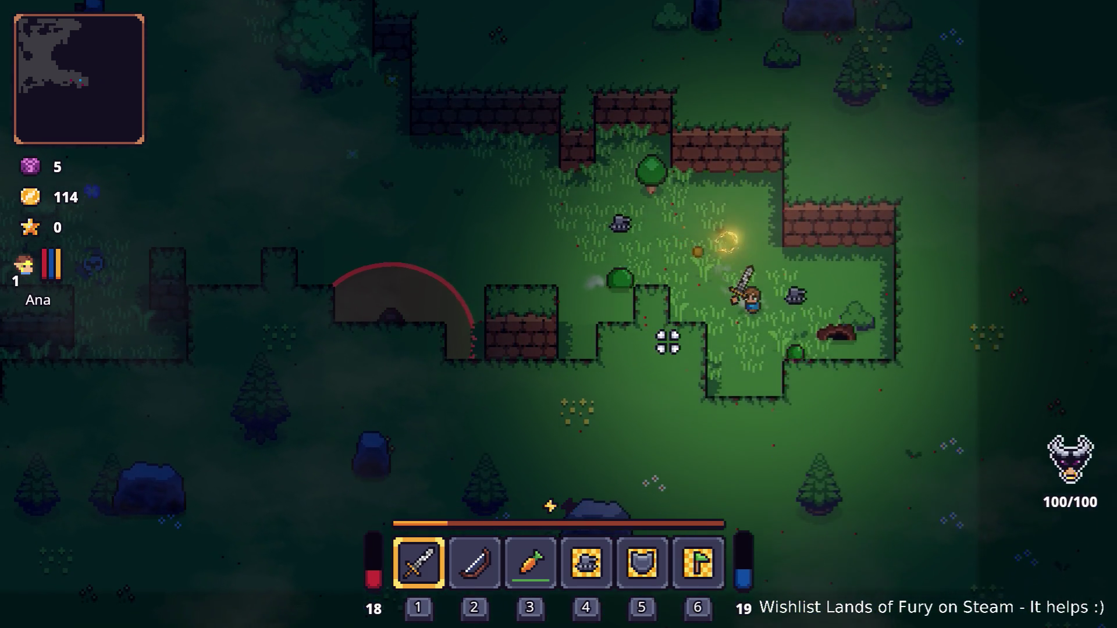
pyautogui.click(663, 341)
pyautogui.press('a')
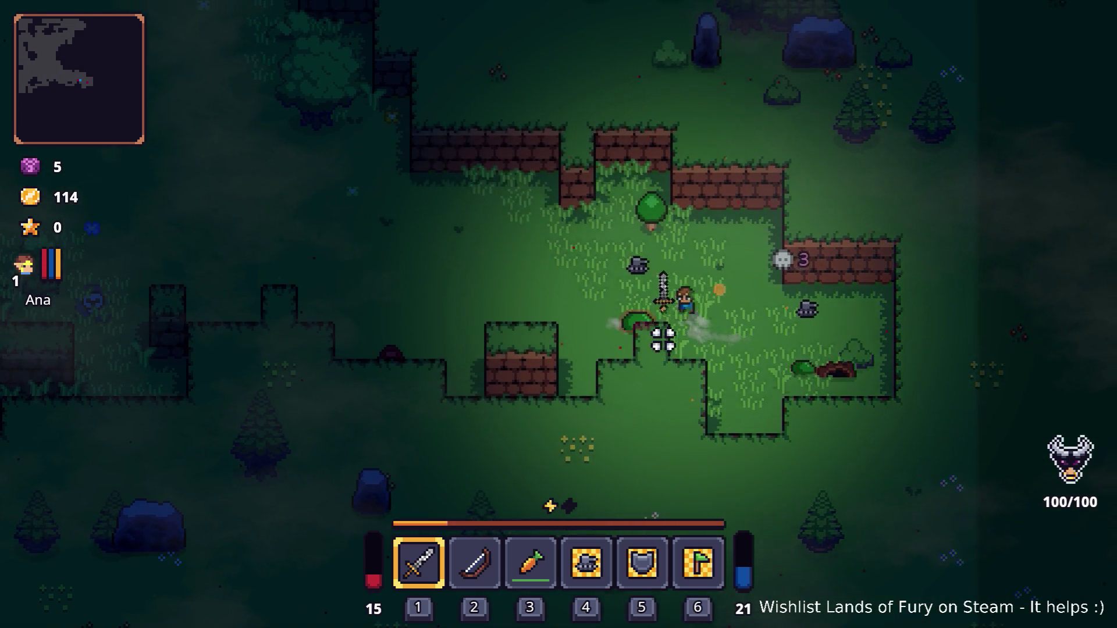
pyautogui.press('space')
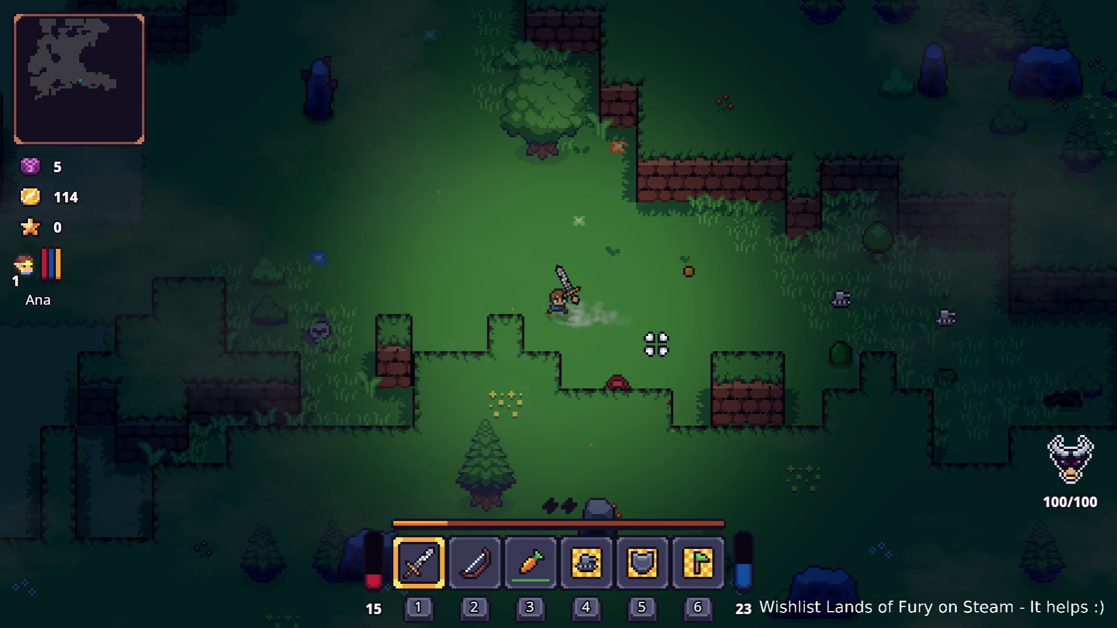
pyautogui.press('d')
pyautogui.press('s')
# Step: Dash repeatedly right and left across the clearing to set off the item effects
pyautogui.press('space')
pyautogui.press('d')
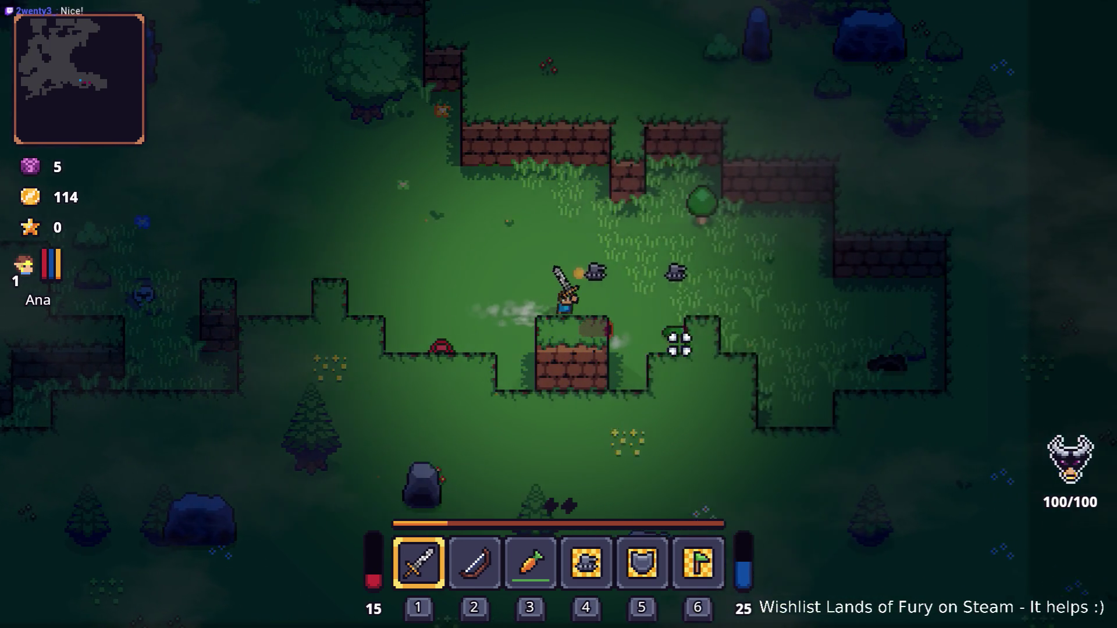
pyautogui.press('space')
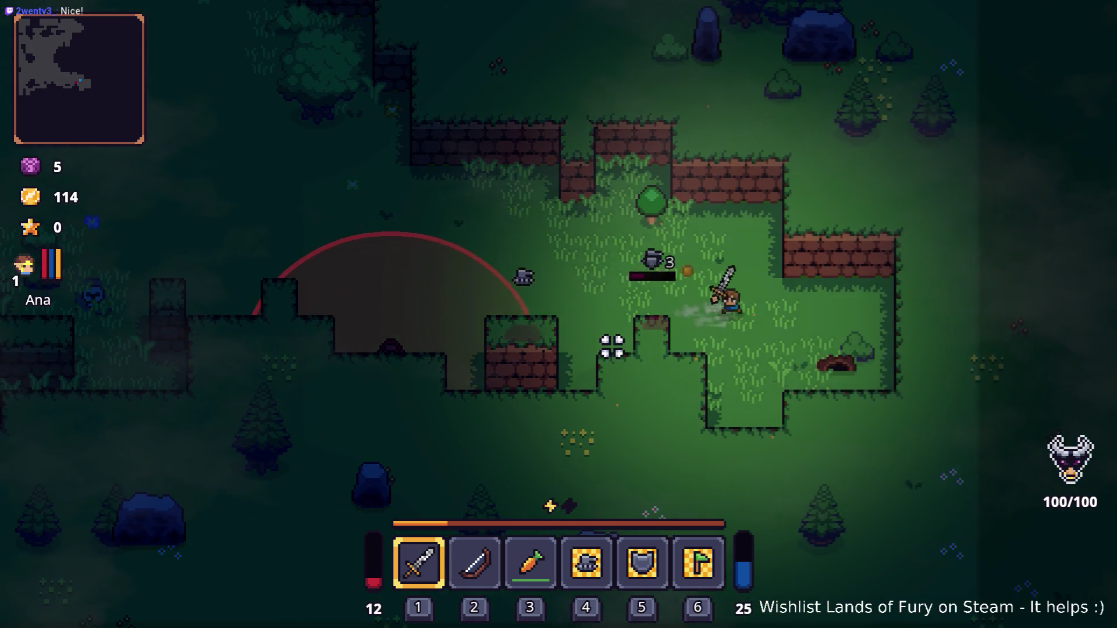
pyautogui.press('a')
pyautogui.press('space')
pyautogui.press('a')
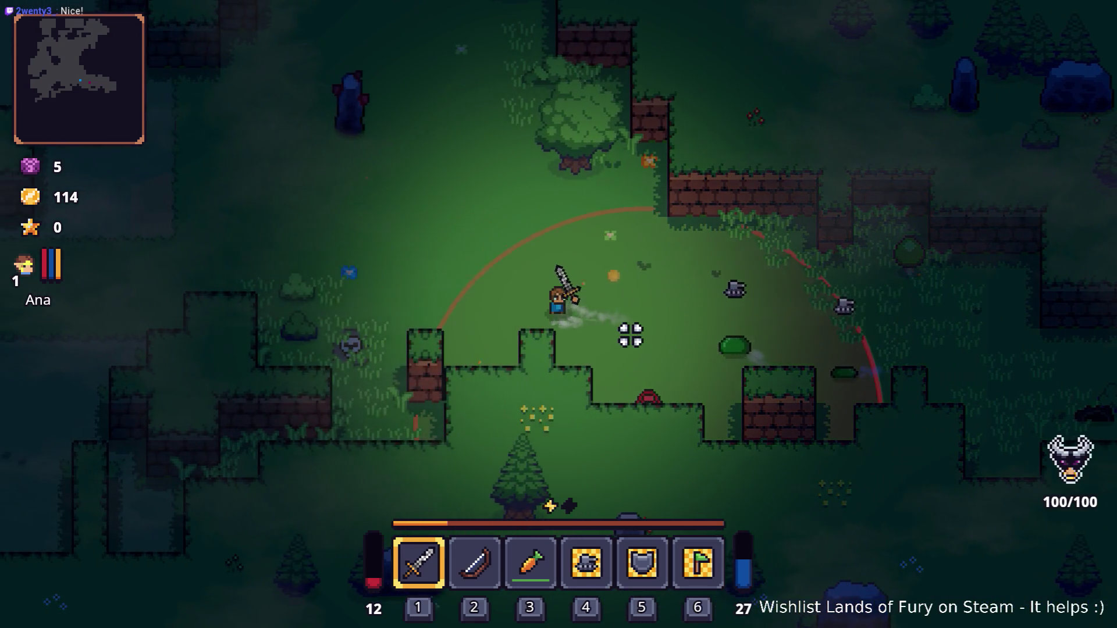
pyautogui.press('d')
pyautogui.press('space')
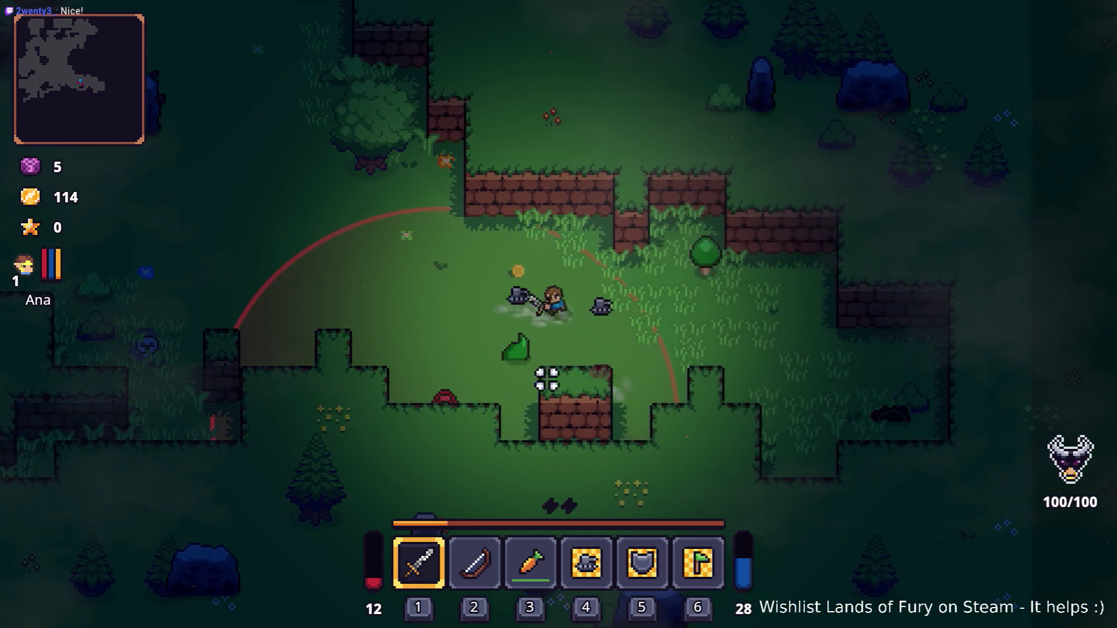
pyautogui.press('a')
pyautogui.press('space')
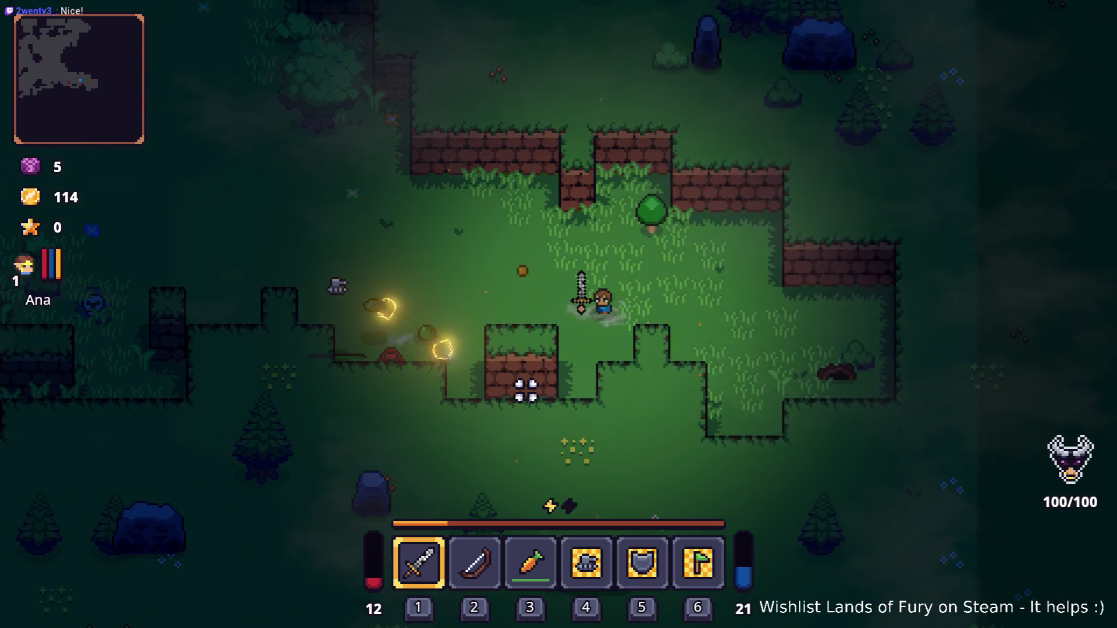
# Step: Walk north past the stone pillar, loop south-west, then turn north-east across the clearing
pyautogui.press('w')
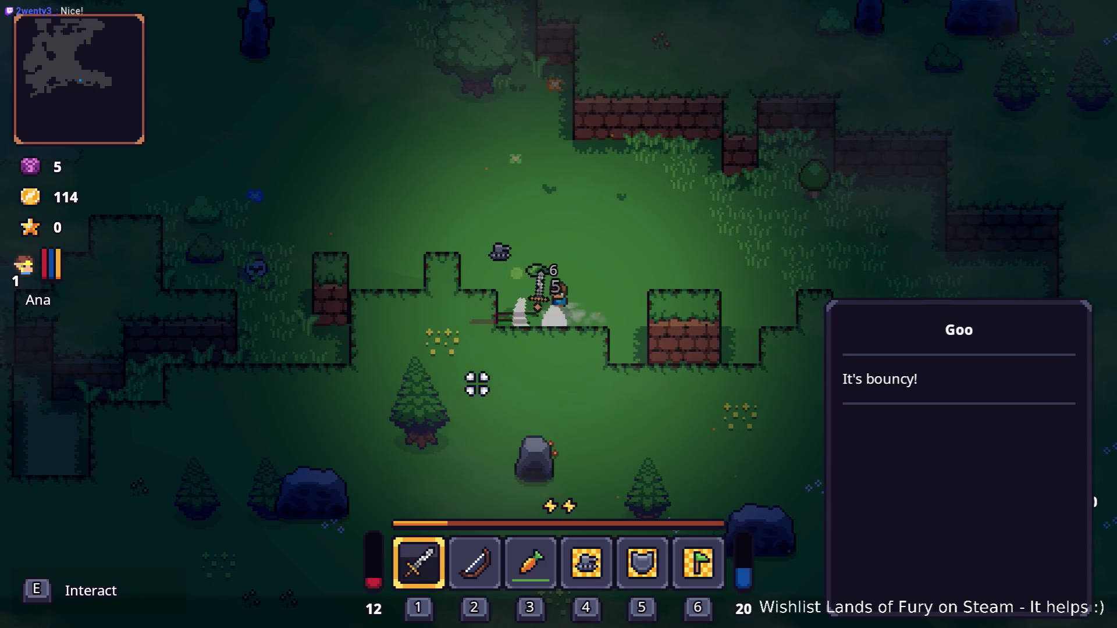
pyautogui.click(633, 308)
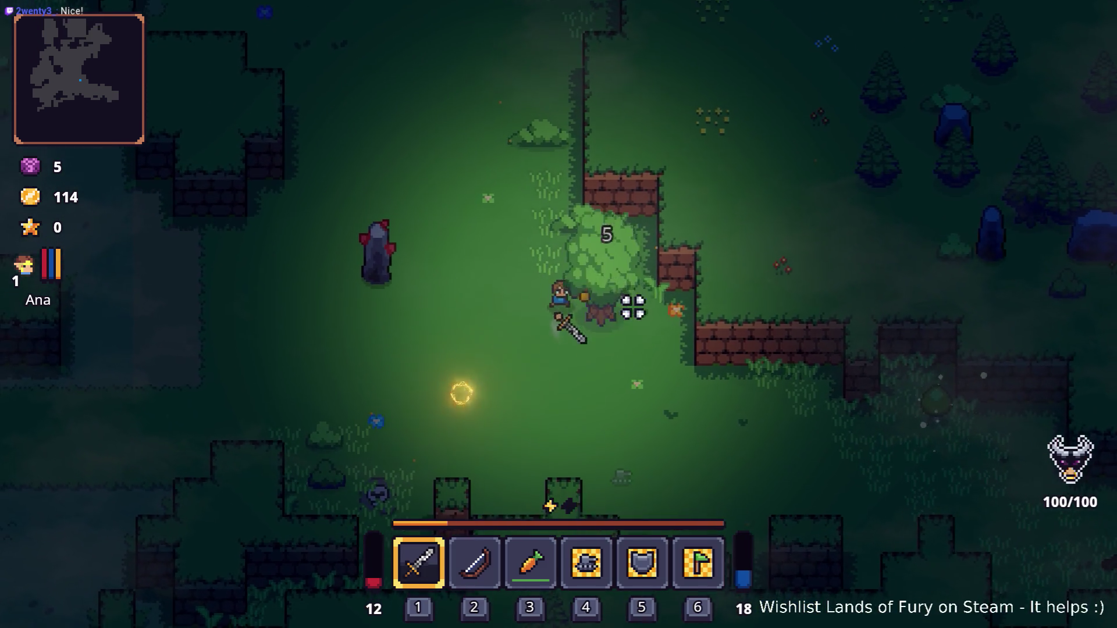
pyautogui.press('a')
pyautogui.press('w')
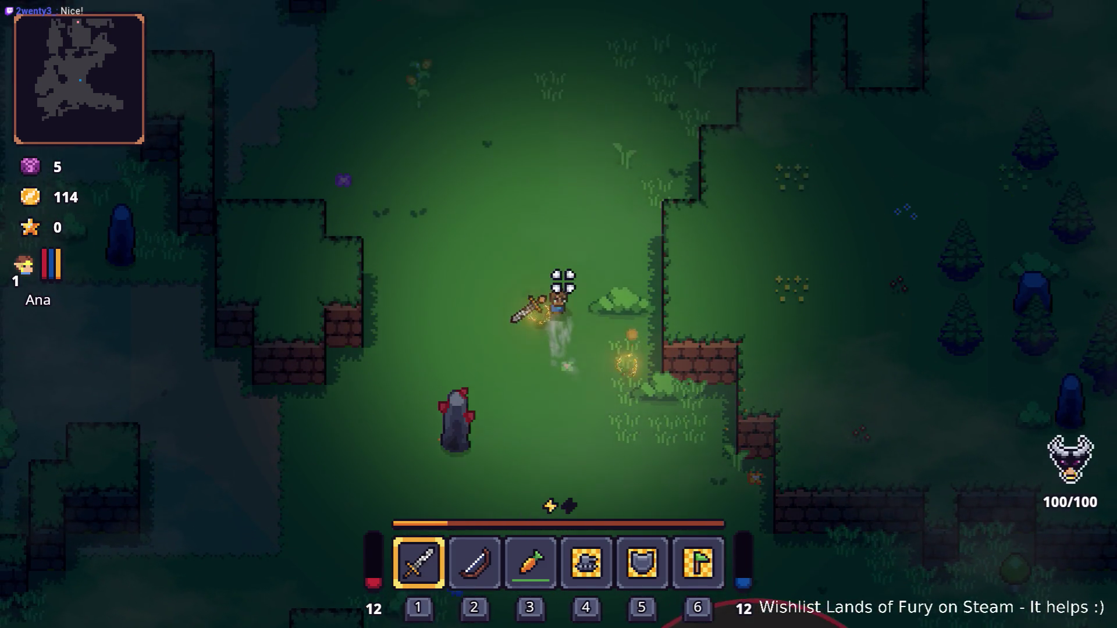
pyautogui.press('w')
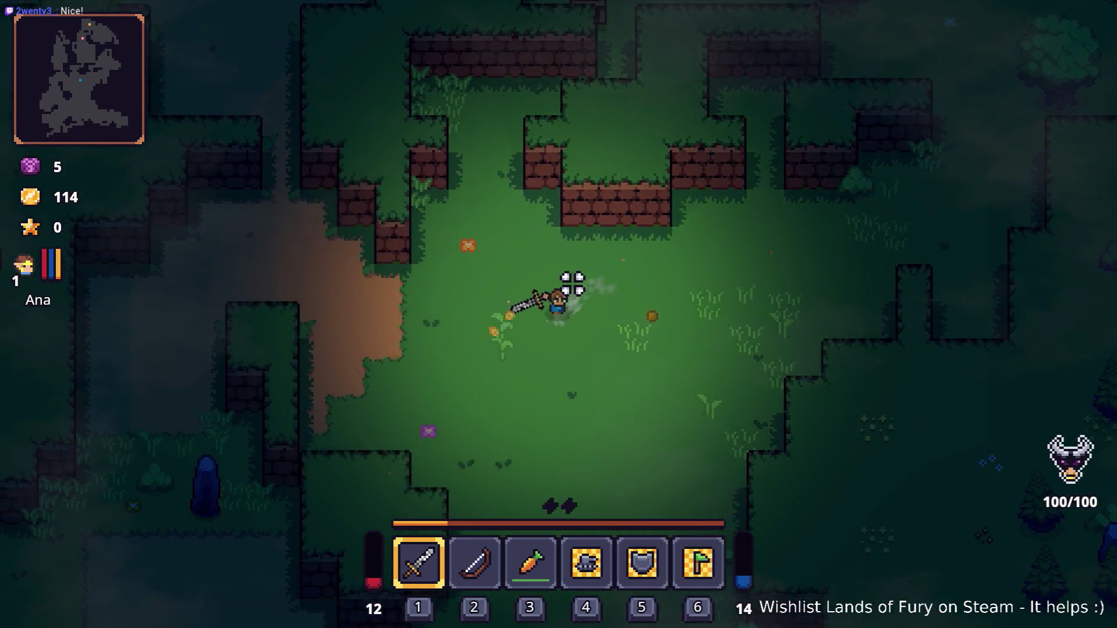
pyautogui.press('s')
pyautogui.press('a')
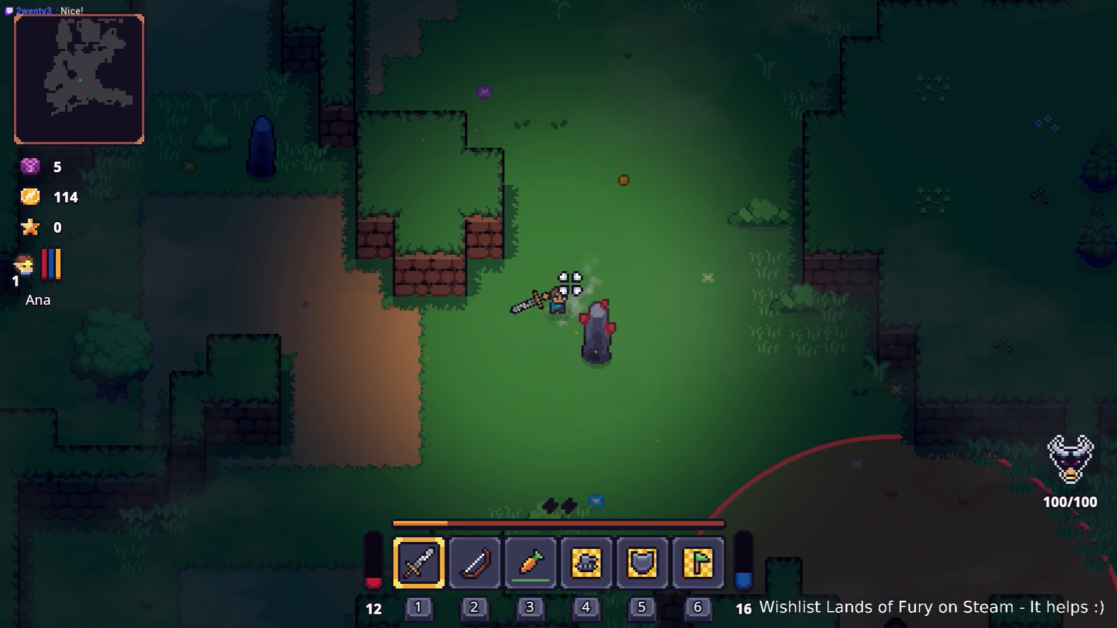
pyautogui.press('s')
pyautogui.press('a')
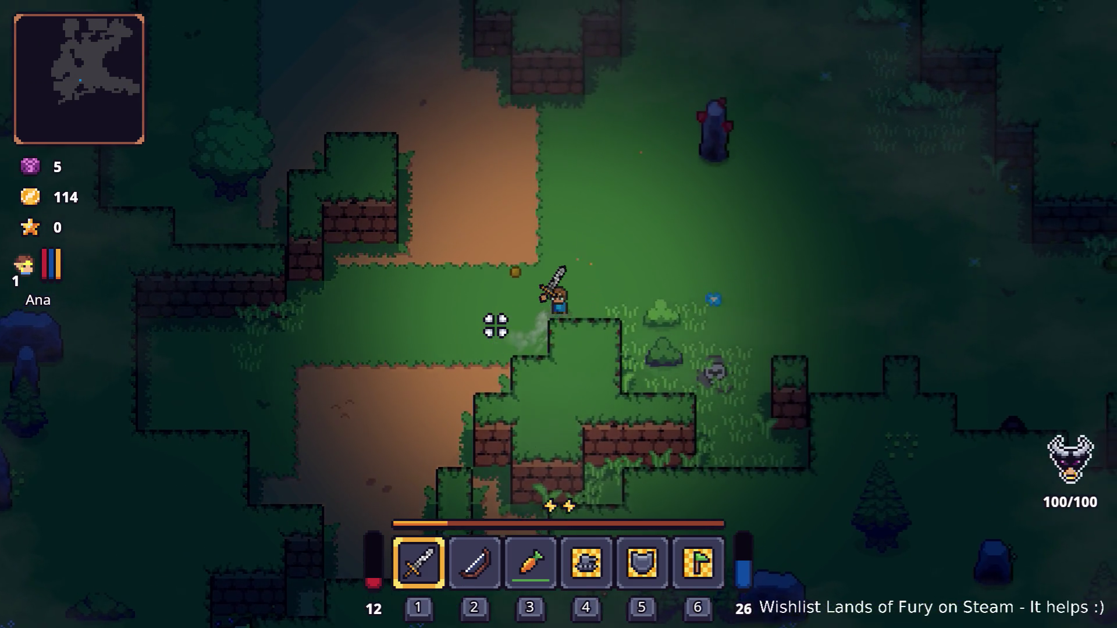
pyautogui.press('w')
pyautogui.press('d')
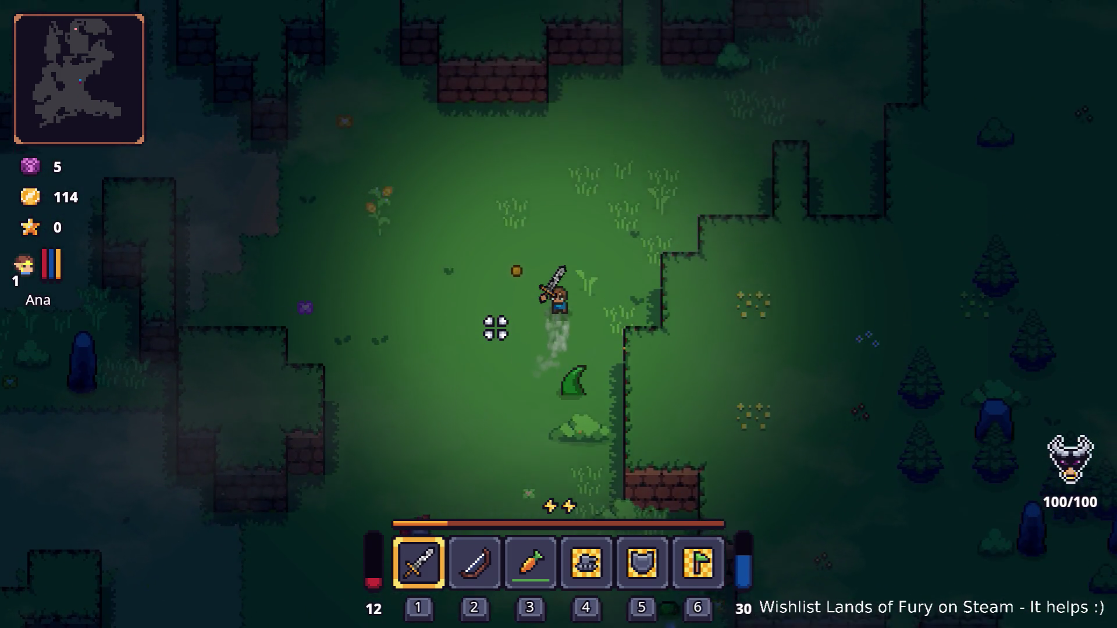
# Step: Travel north-east past the chest clearing, then east toward the campfire
pyautogui.press('w')
pyautogui.press('d')
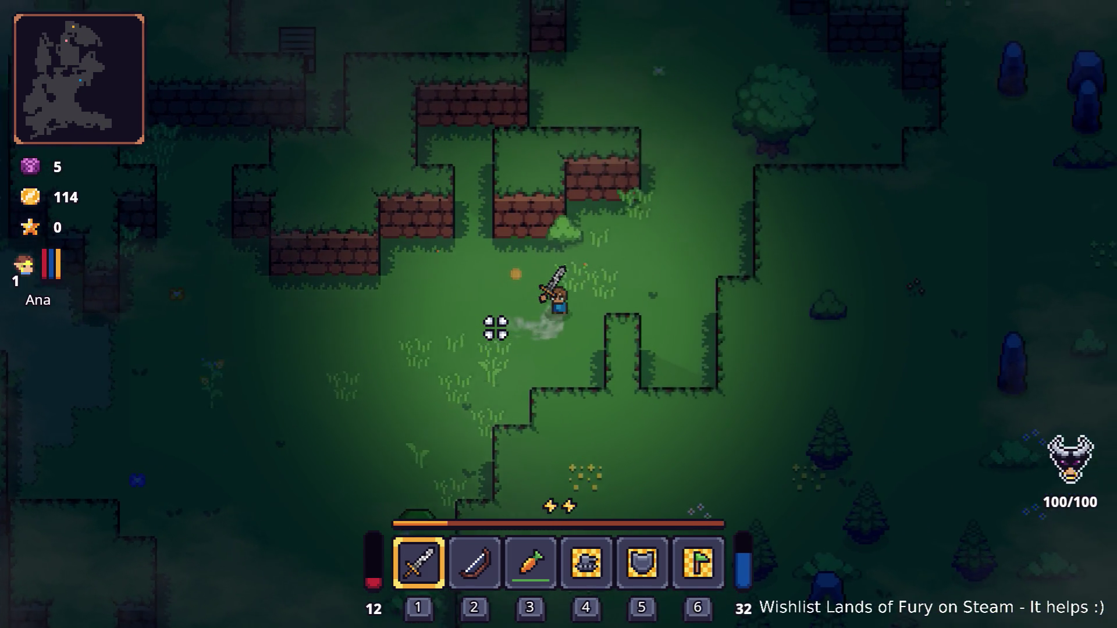
pyautogui.press('w')
pyautogui.press('d')
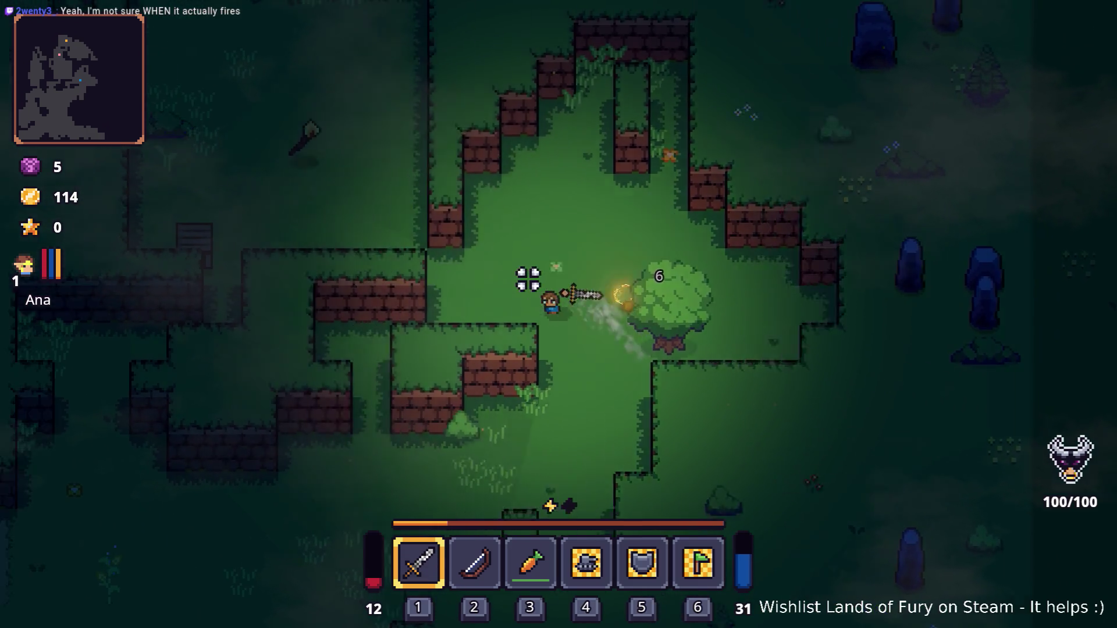
pyautogui.press('a')
pyautogui.press('w')
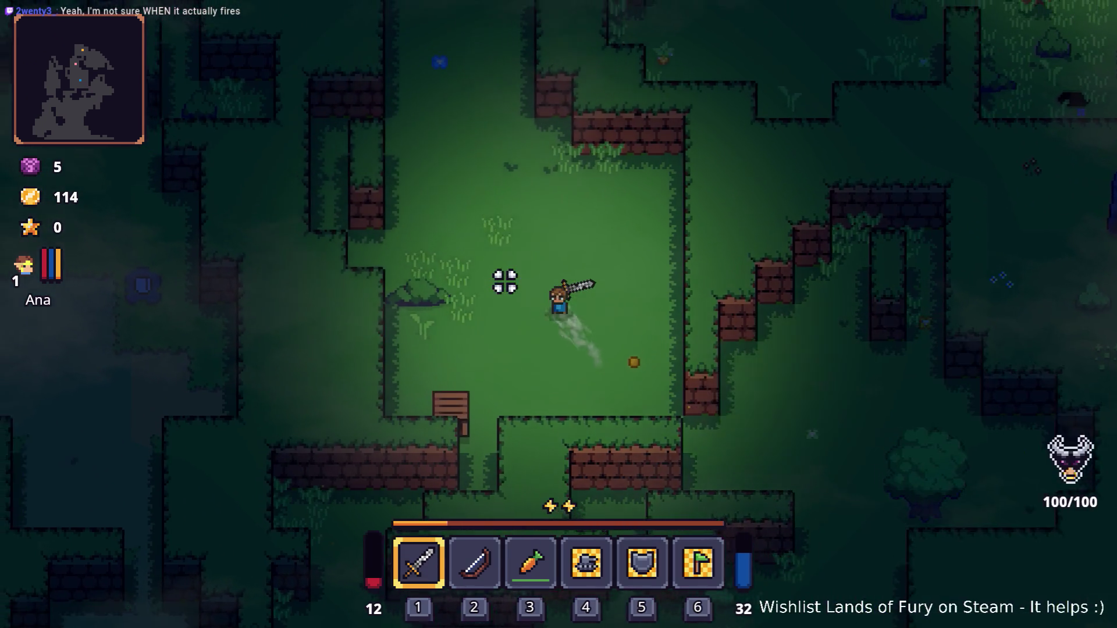
pyautogui.press('w')
pyautogui.press('d')
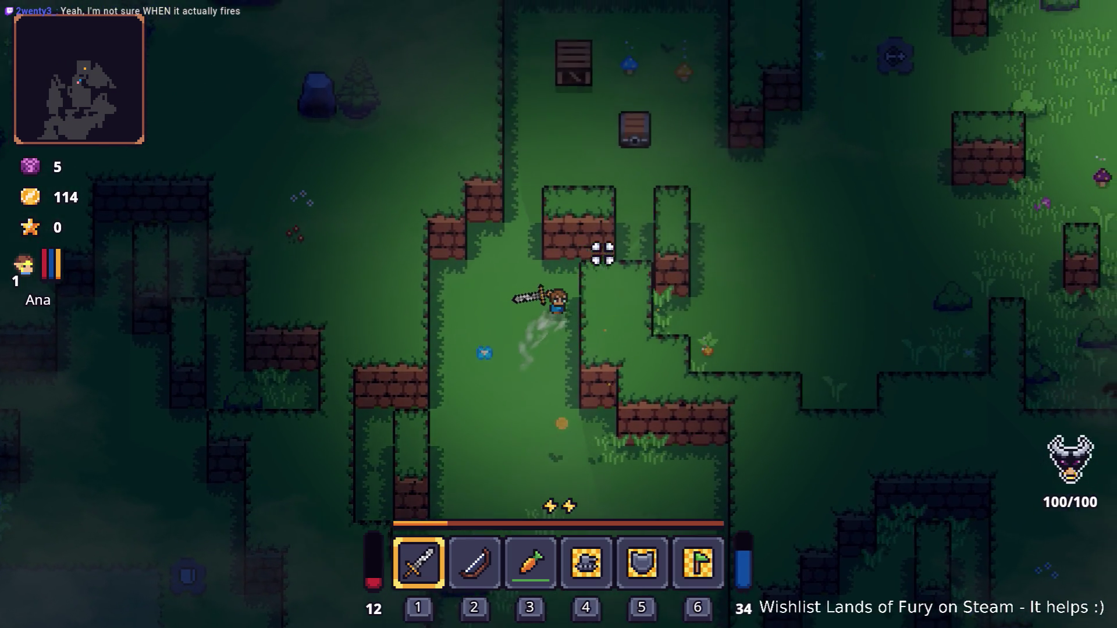
pyautogui.press('w')
pyautogui.press('d')
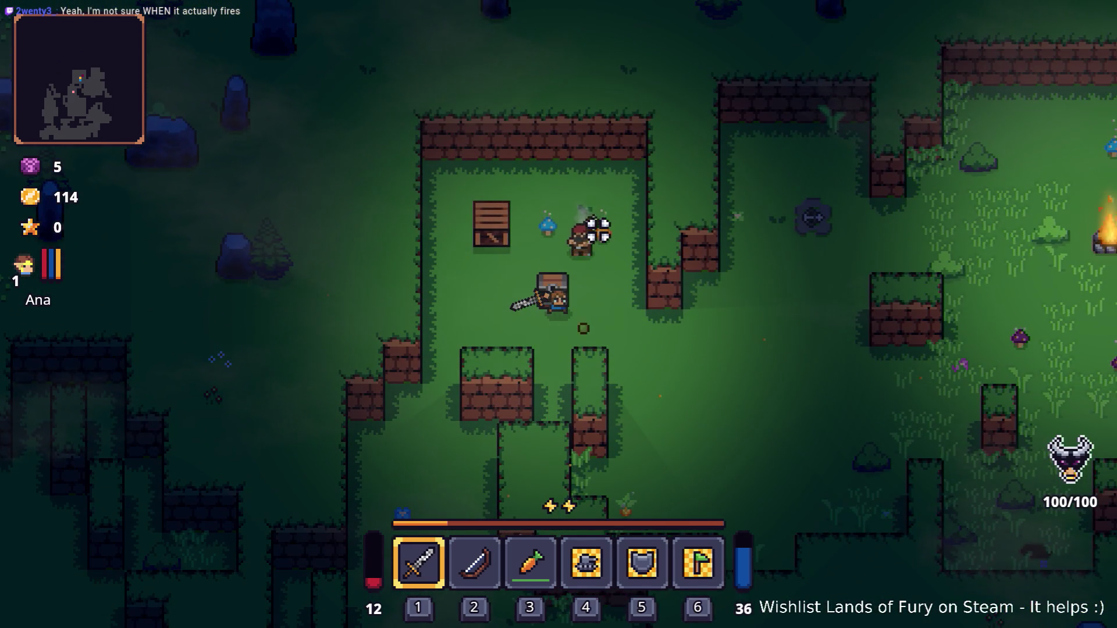
pyautogui.press('d')
pyautogui.press('s')
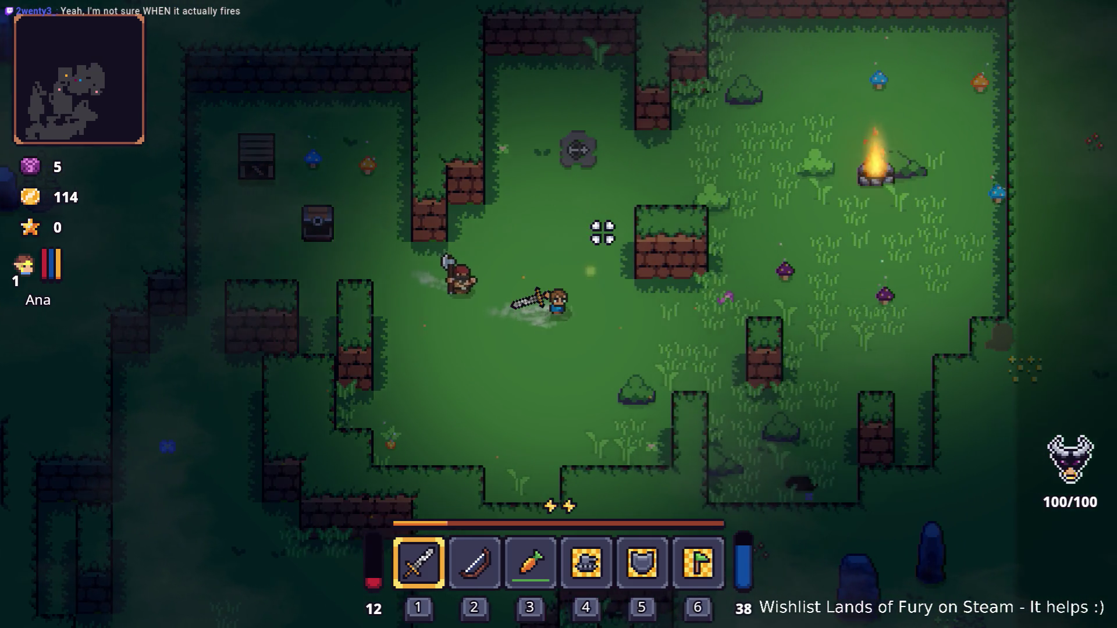
pyautogui.press('d')
pyautogui.press('d')
# Step: Fight the axe enemy by the campfire with sword swings and dashes until leveling up
pyautogui.press('w')
pyautogui.click(812, 260)
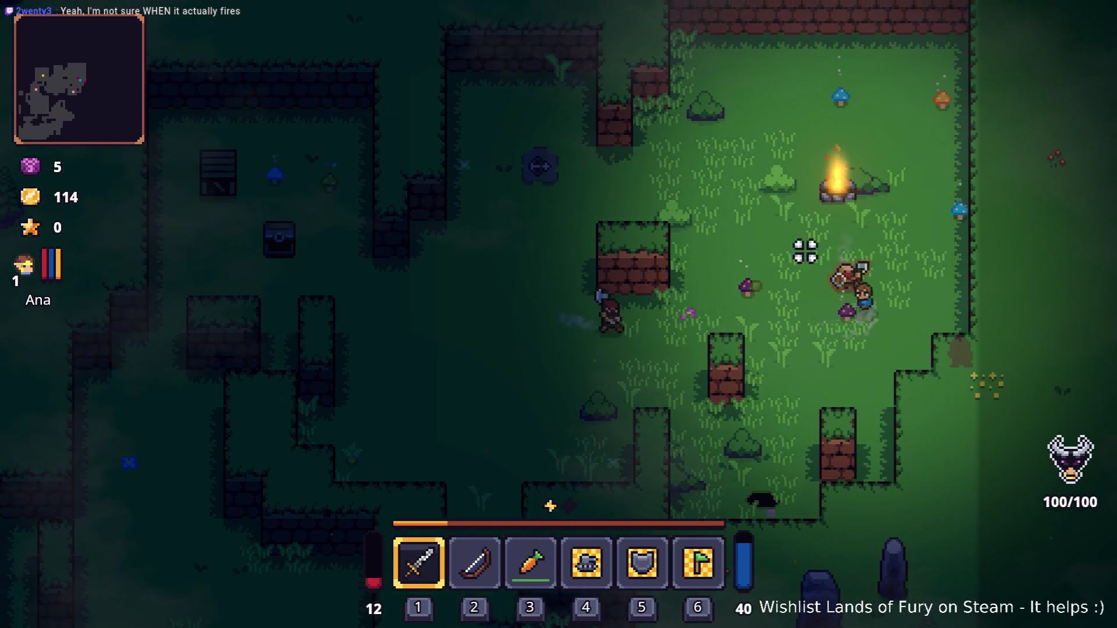
pyautogui.press('s')
pyautogui.press('a')
pyautogui.click(844, 352)
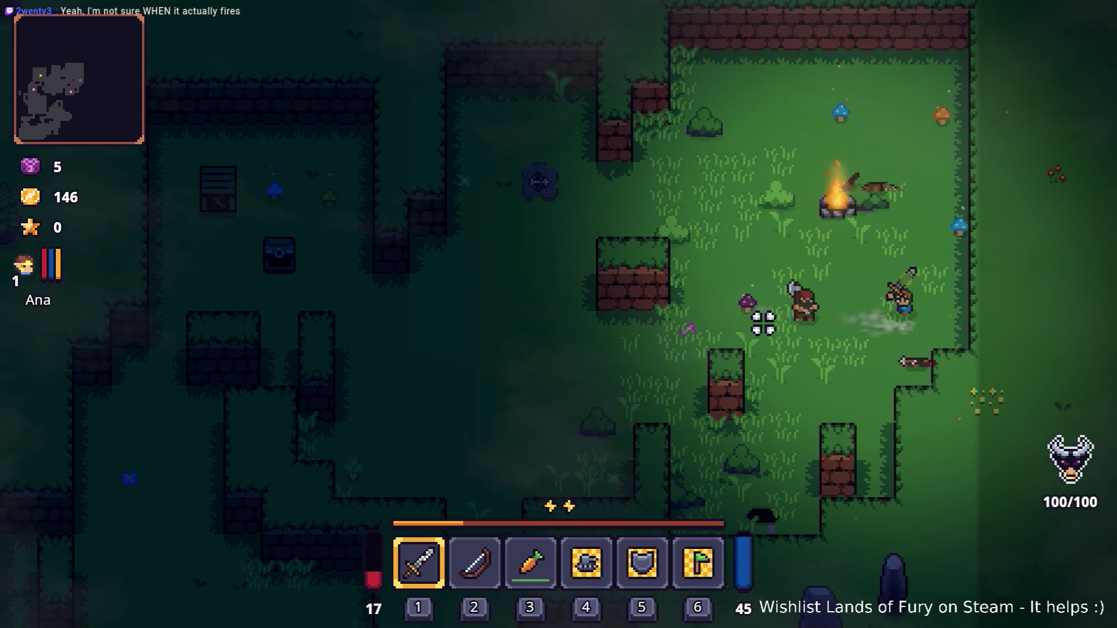
pyautogui.press('space')
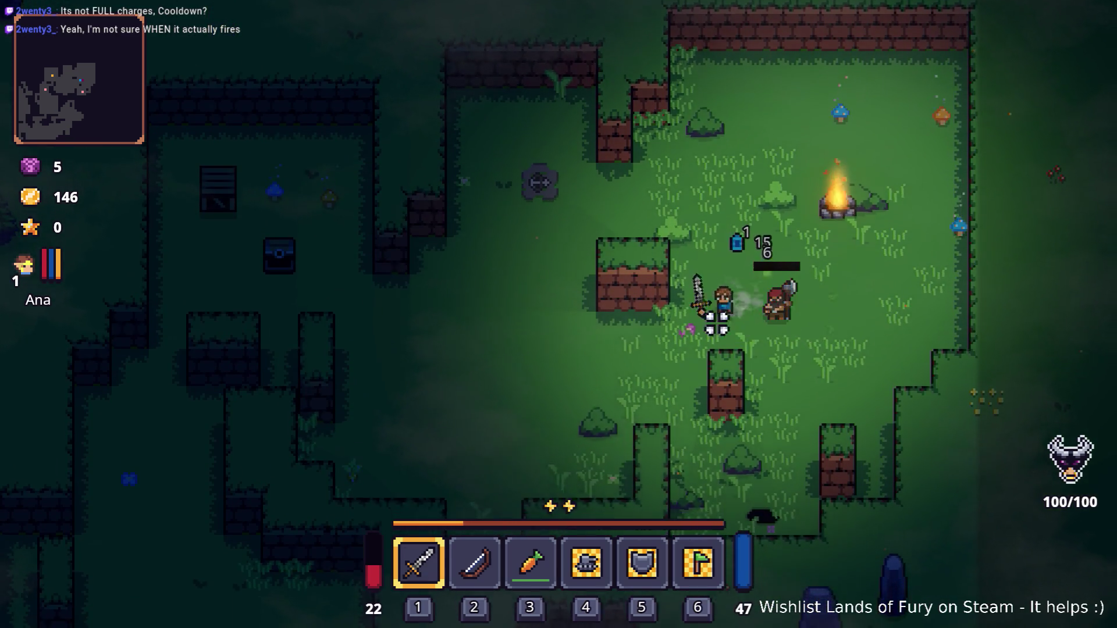
pyautogui.press('s')
pyautogui.press('a')
pyautogui.press('space')
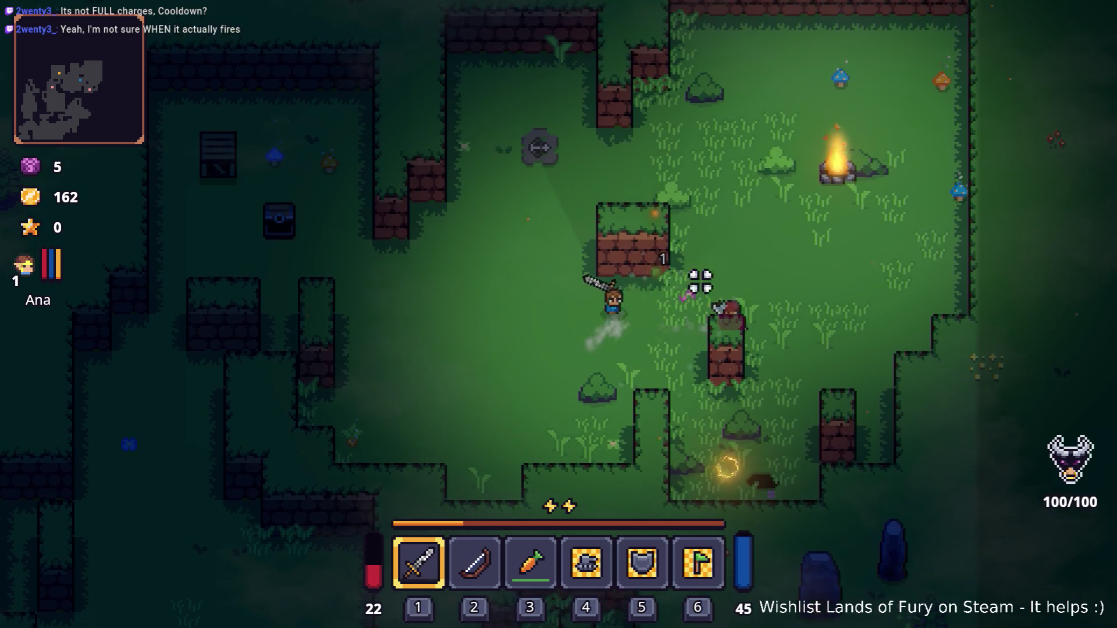
# Step: Dash west, then south-west into the green slime, and strike it with the sword
pyautogui.press('a')
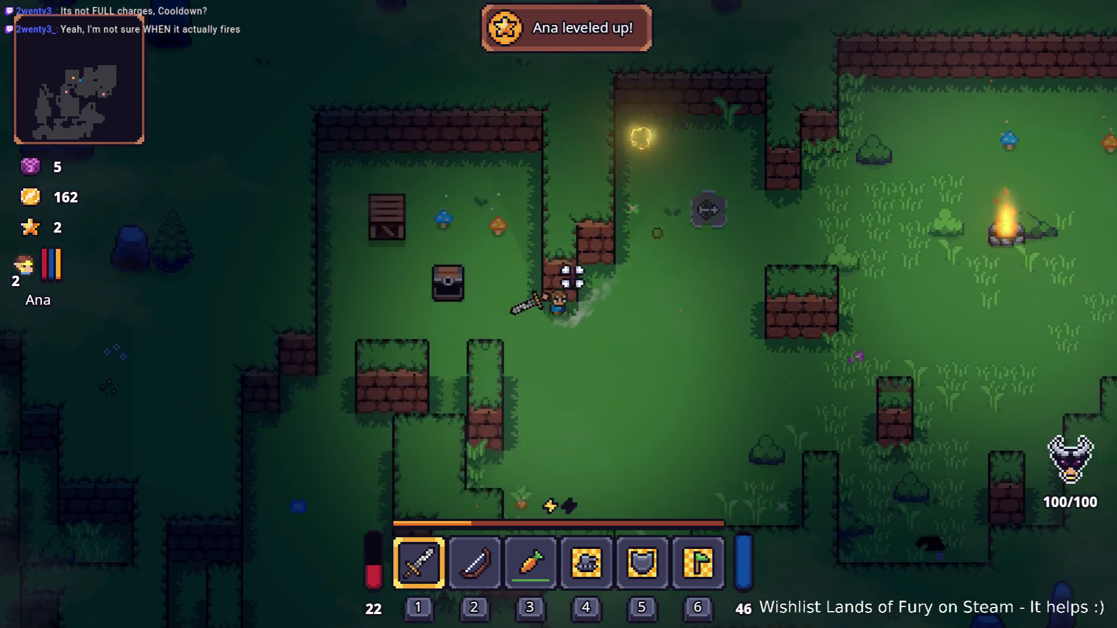
pyautogui.press('space')
pyautogui.press('s')
pyautogui.press('a')
pyautogui.click(487, 242)
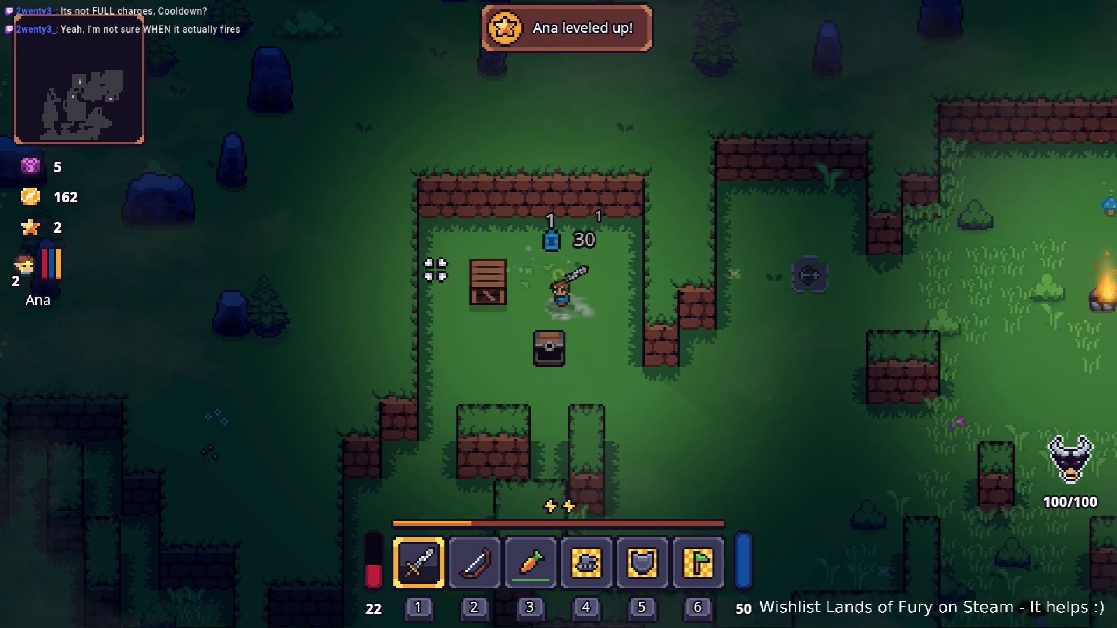
# Step: Walk the hero south-west, around and past the signpost
pyautogui.press('s')
pyautogui.press('a')
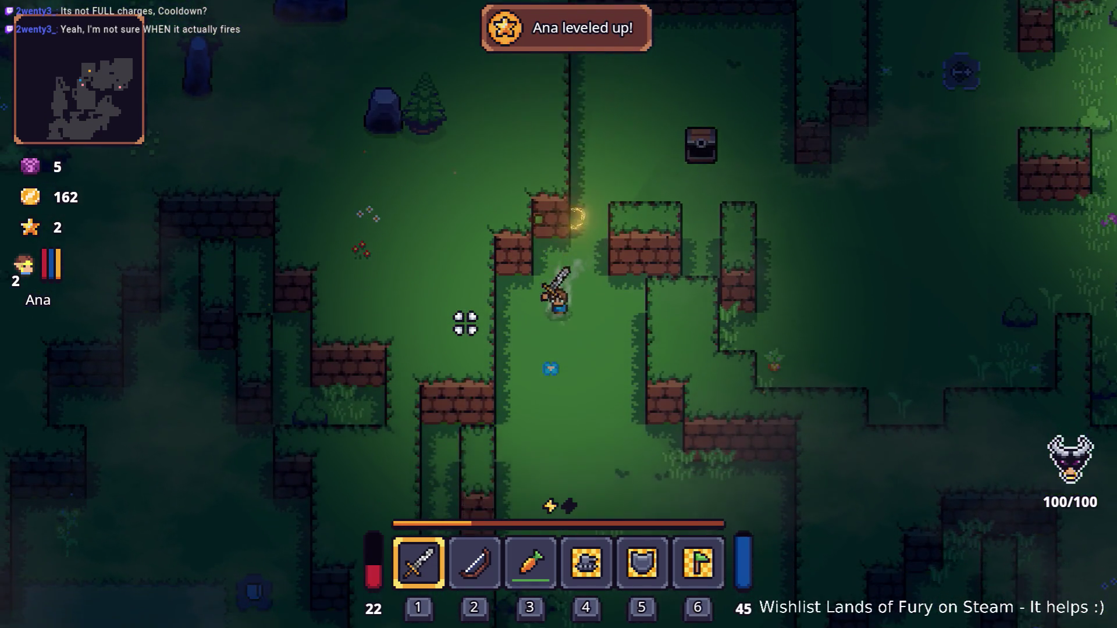
pyautogui.press('s')
pyautogui.press('a')
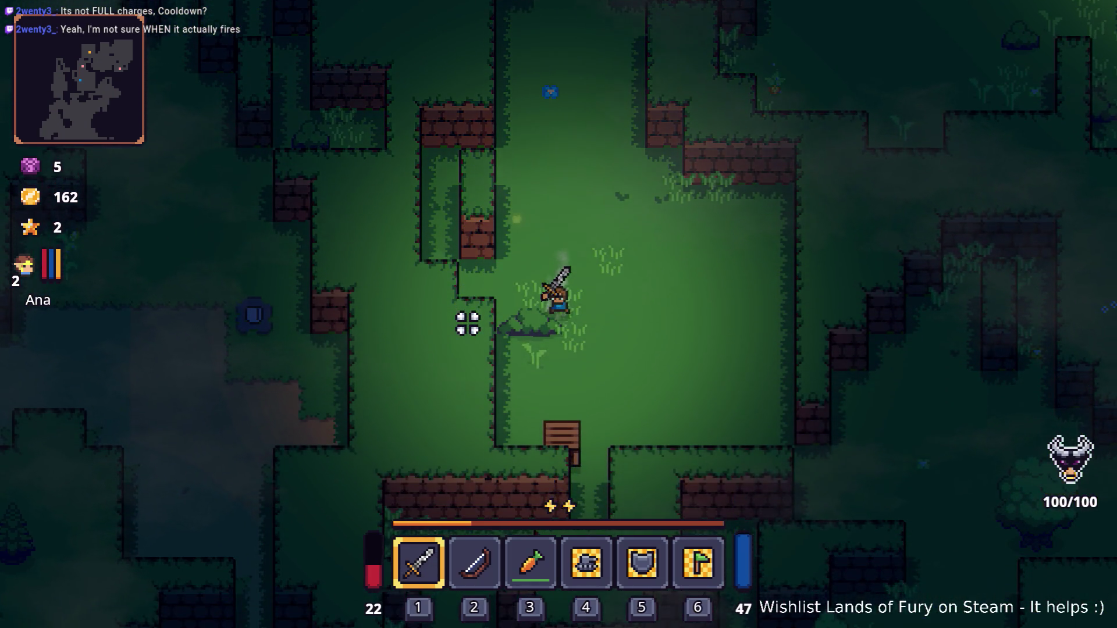
pyautogui.press('s')
pyautogui.press('d')
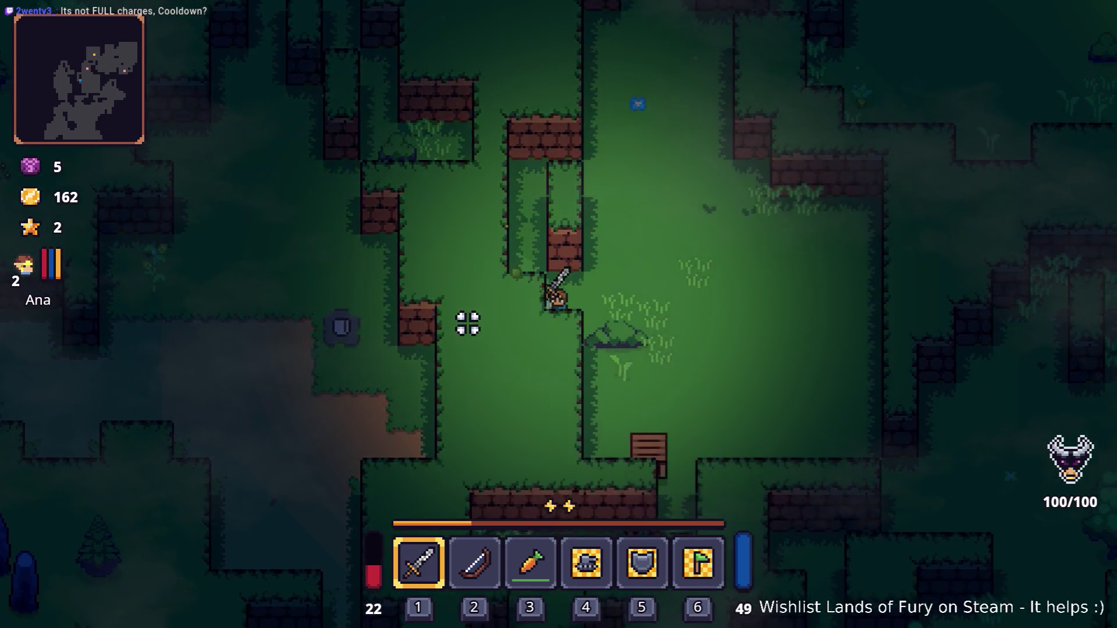
pyautogui.press('s')
pyautogui.press('a')
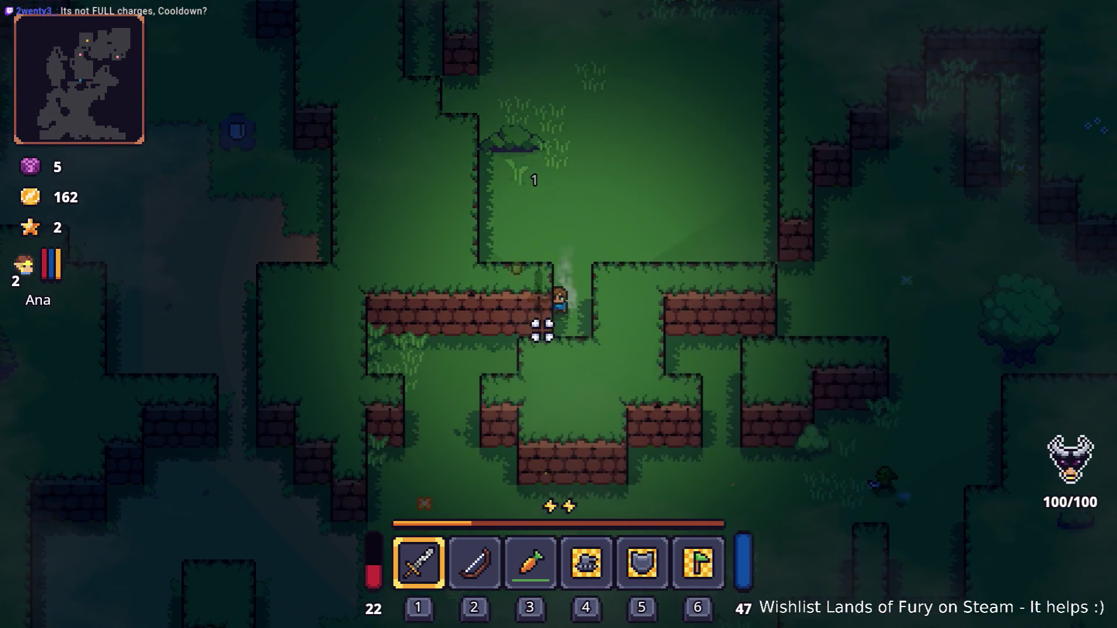
# Step: Dash south and slightly west, sidestep, then dash back toward the west
pyautogui.press('s')
pyautogui.press('space')
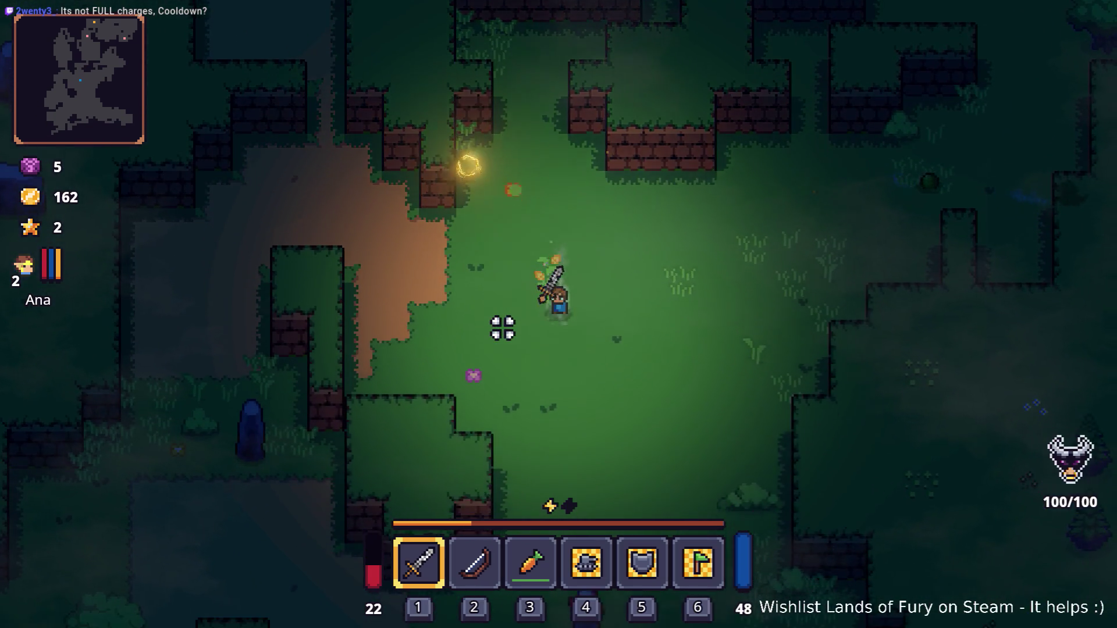
pyautogui.press('s')
pyautogui.press('space')
pyautogui.press('a')
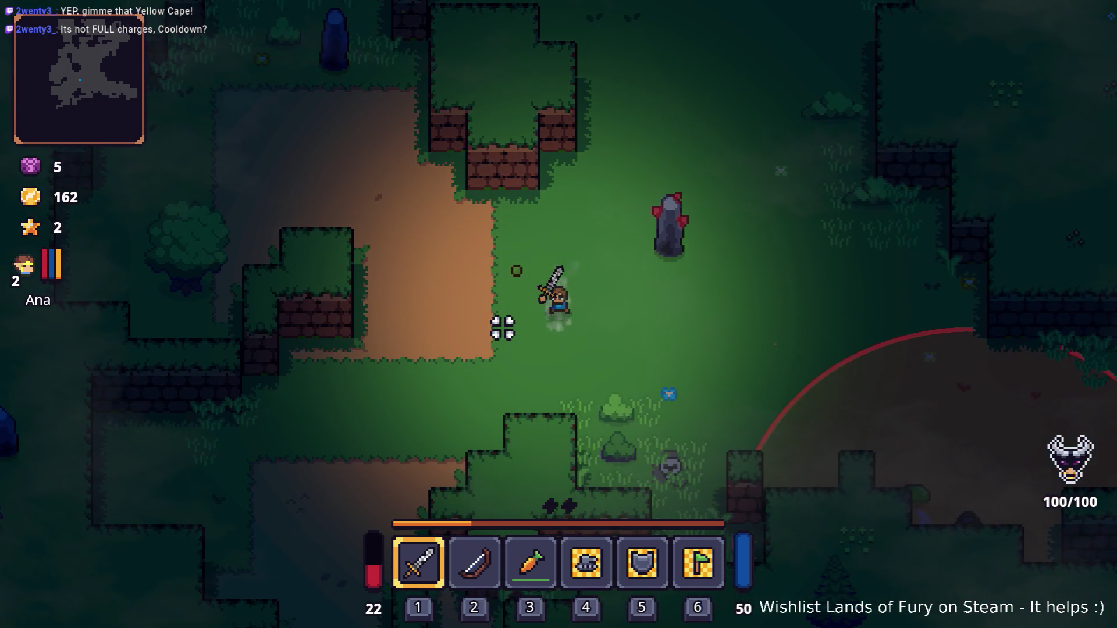
pyautogui.press('a')
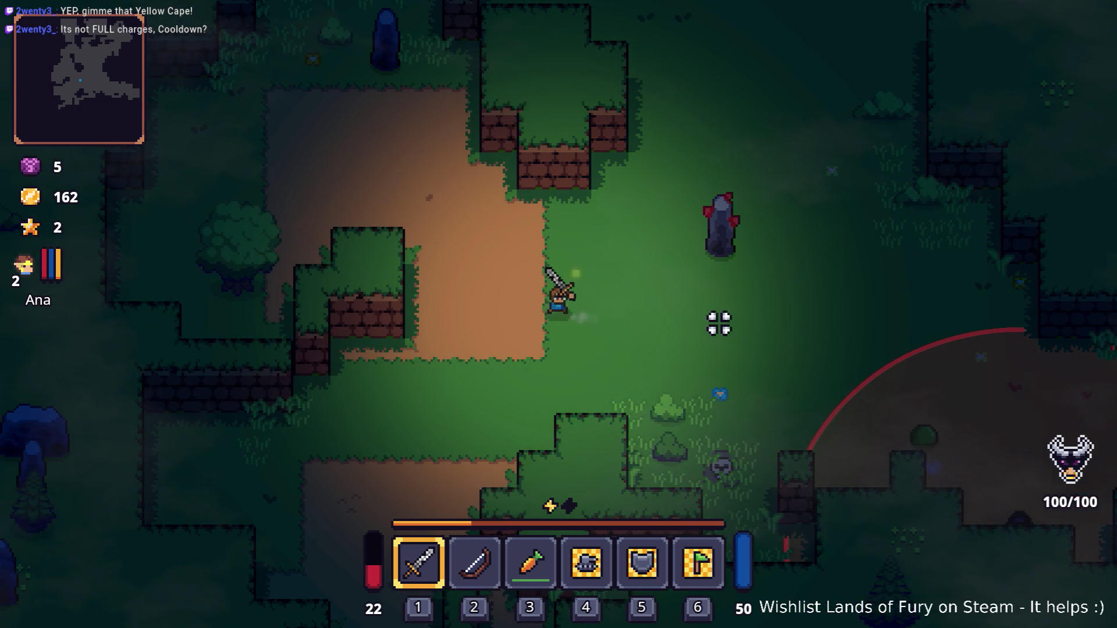
pyautogui.press('d')
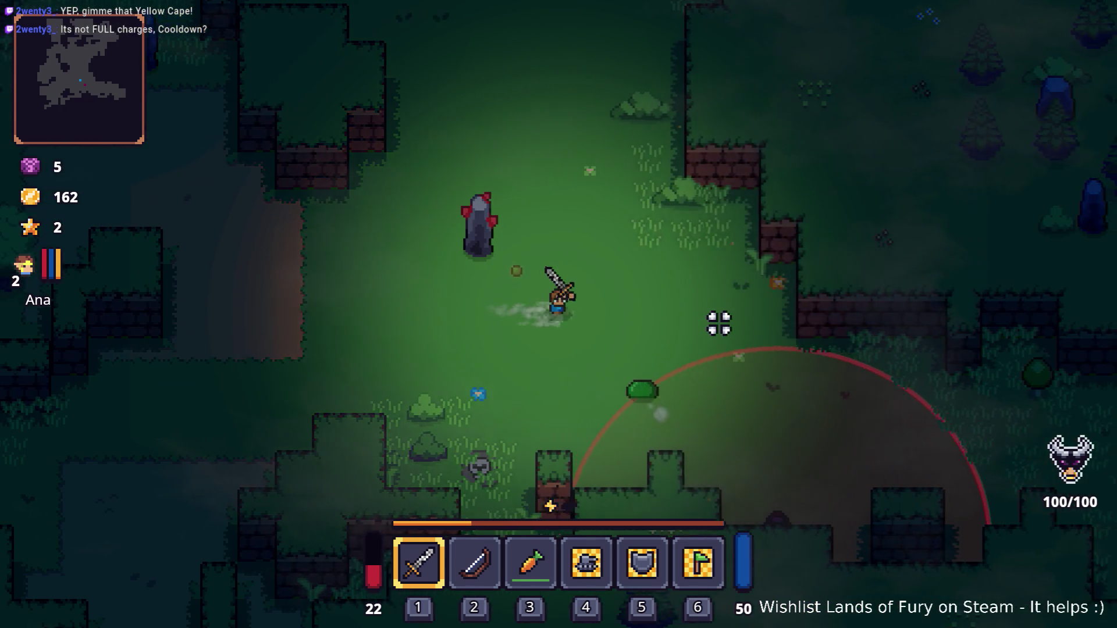
pyautogui.press('a')
pyautogui.press('space')
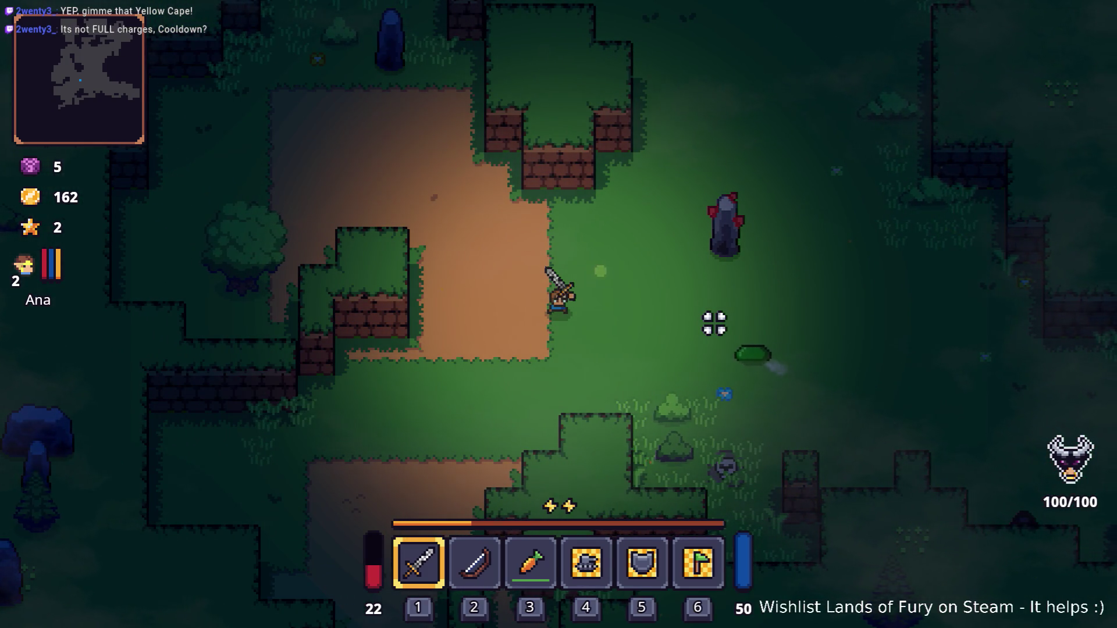
# Step: Circle the green slime, slash it with the sword, then head north-west onto the dirt clearing
pyautogui.press('s')
pyautogui.press('d')
pyautogui.press('a')
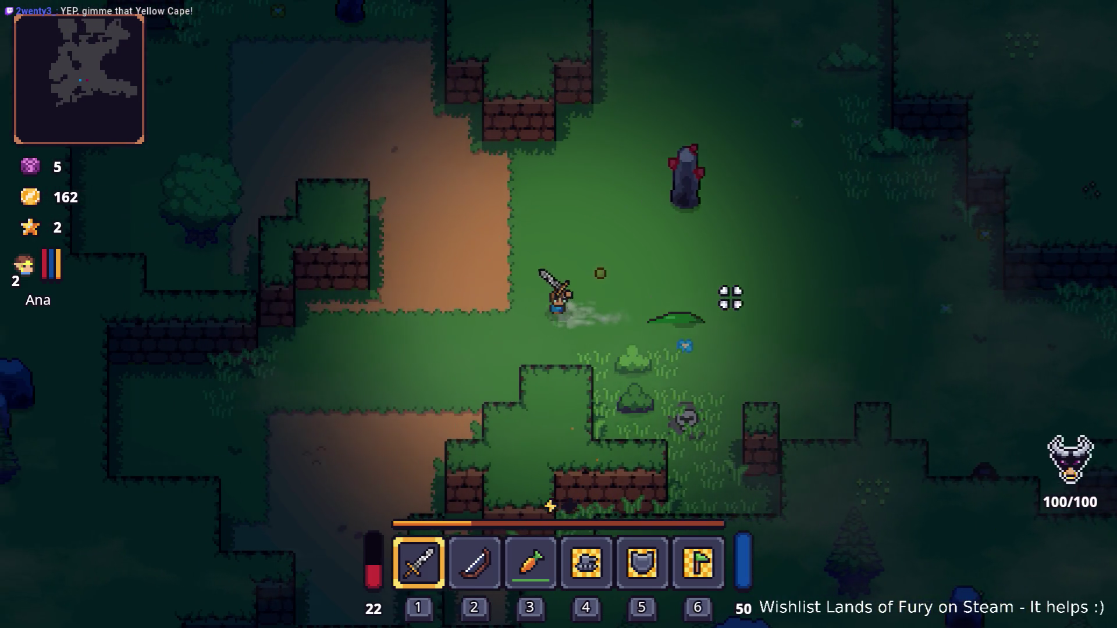
pyautogui.press('a')
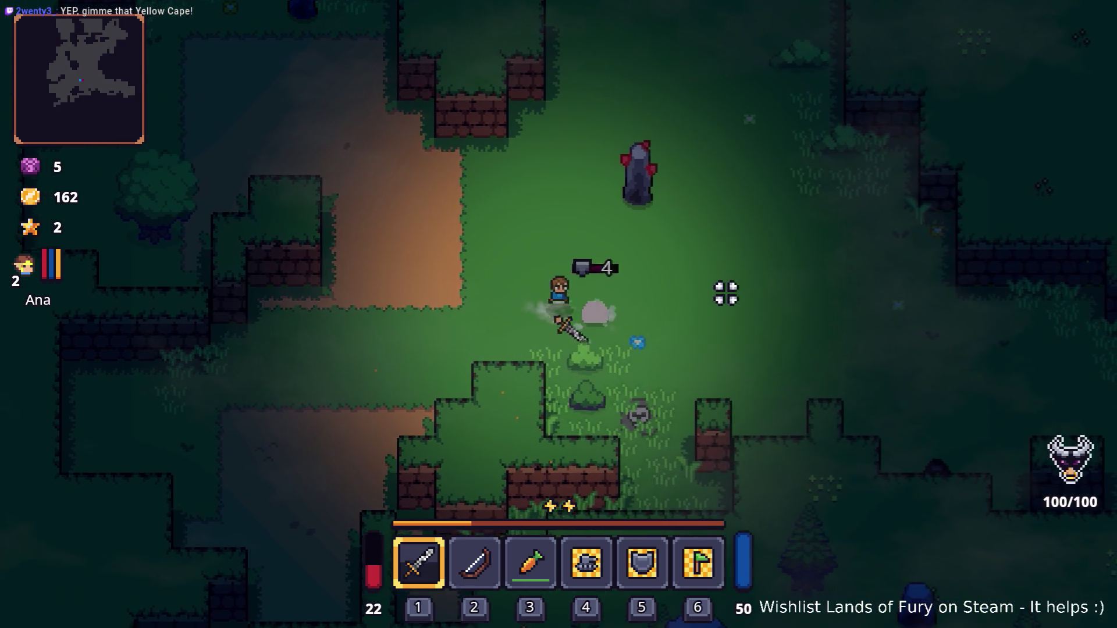
pyautogui.press('d')
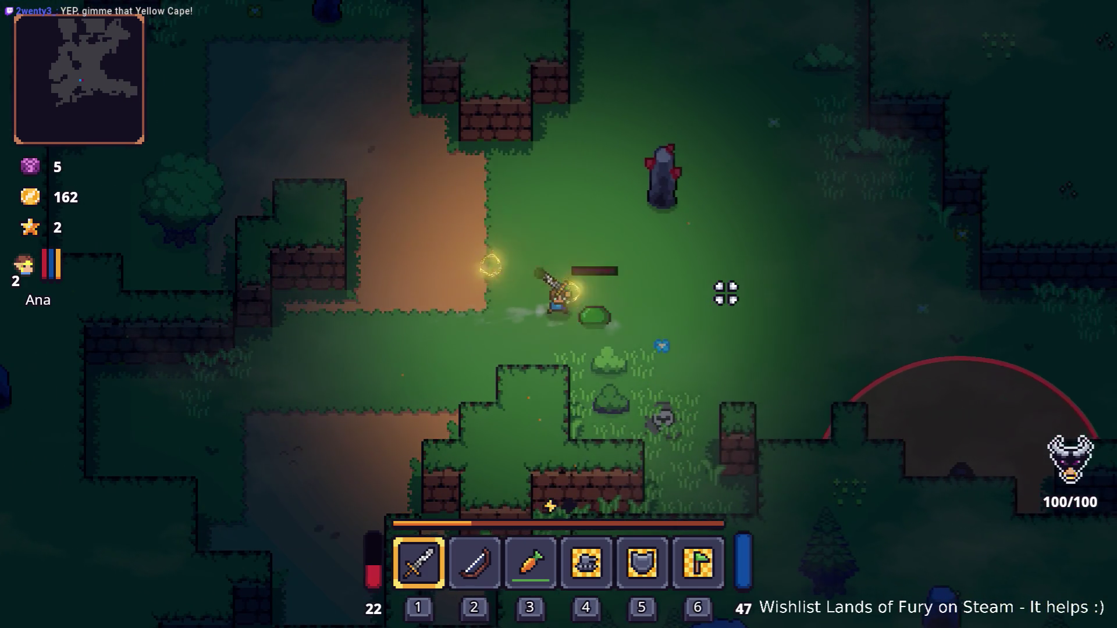
pyautogui.press('s')
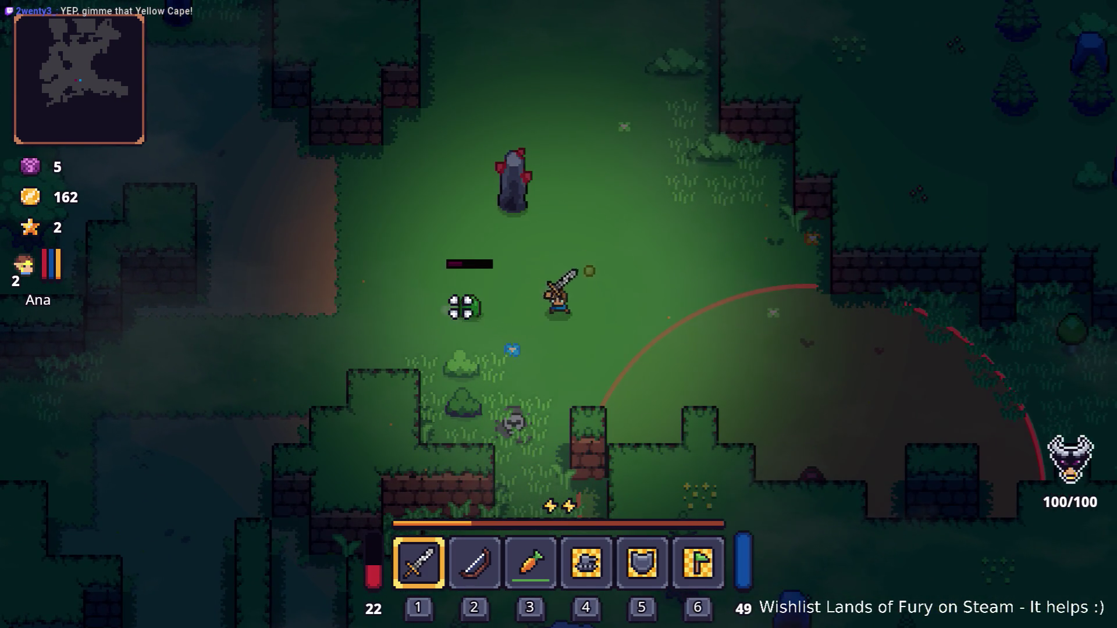
pyautogui.press('a')
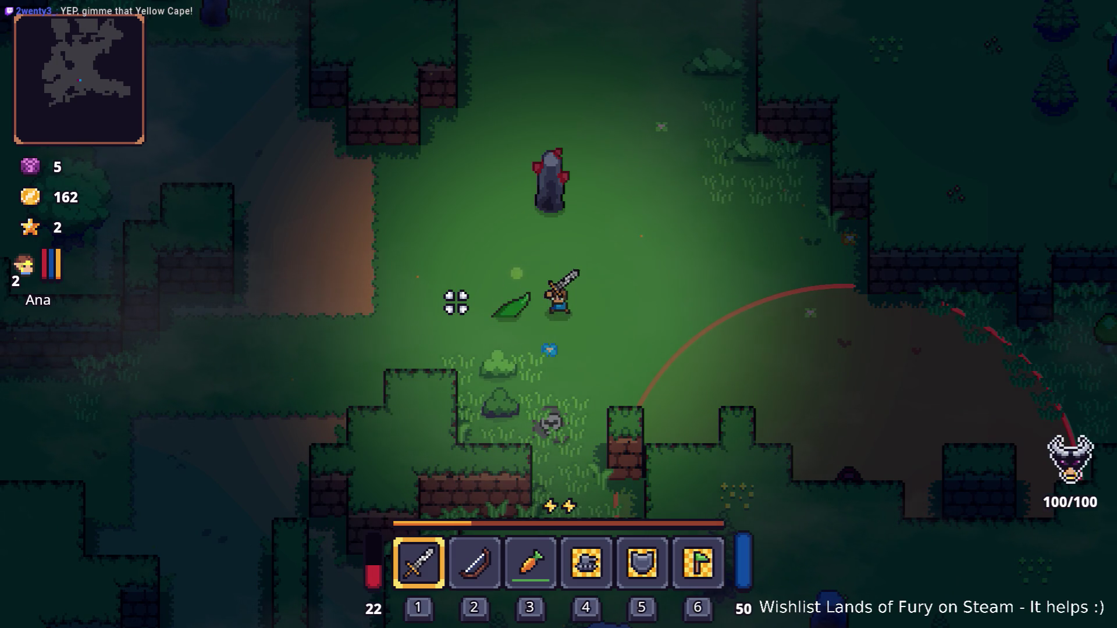
pyautogui.press('d')
pyautogui.press('a')
pyautogui.click(456, 302)
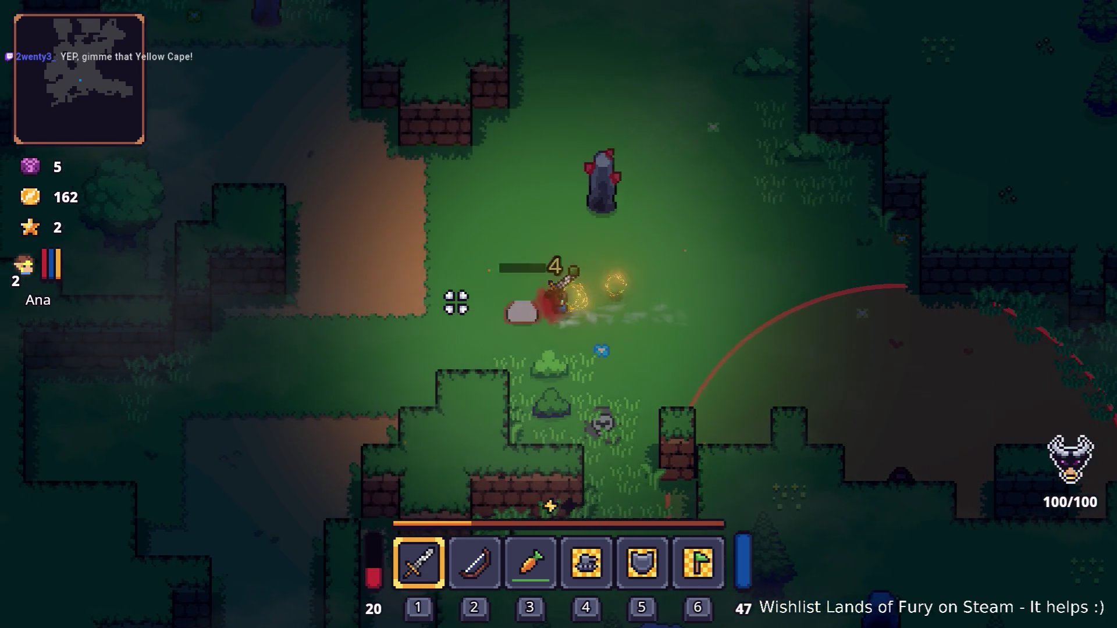
pyautogui.press('w')
pyautogui.press('a')
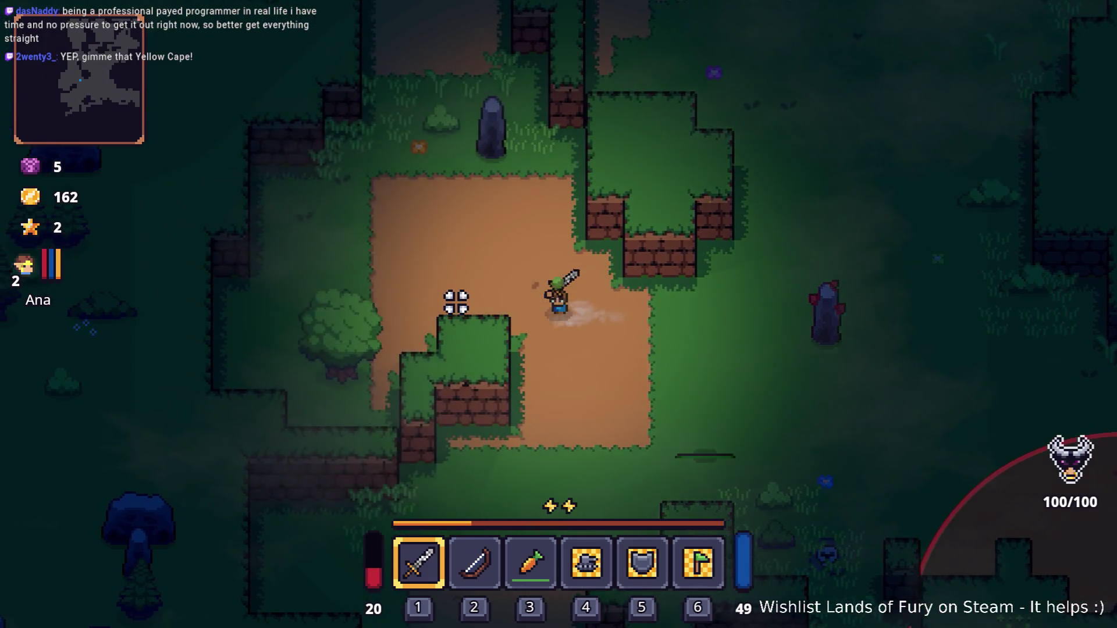
# Step: Walk the hero north up the dirt path, past the anvil and along the cliff edge
pyautogui.press('w')
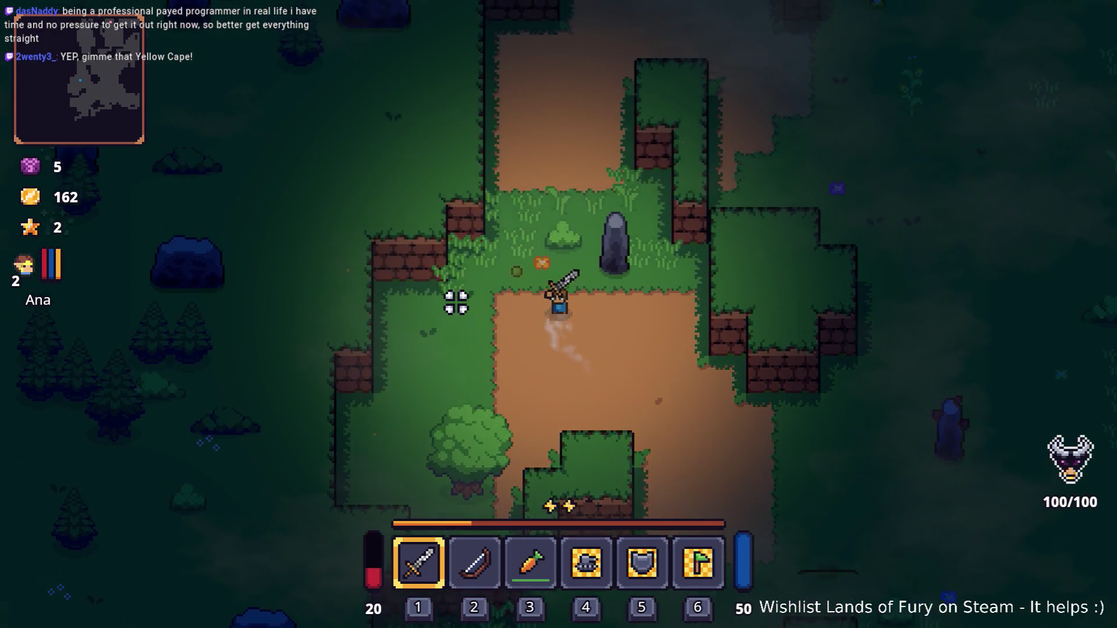
pyautogui.press('w')
pyautogui.press('d')
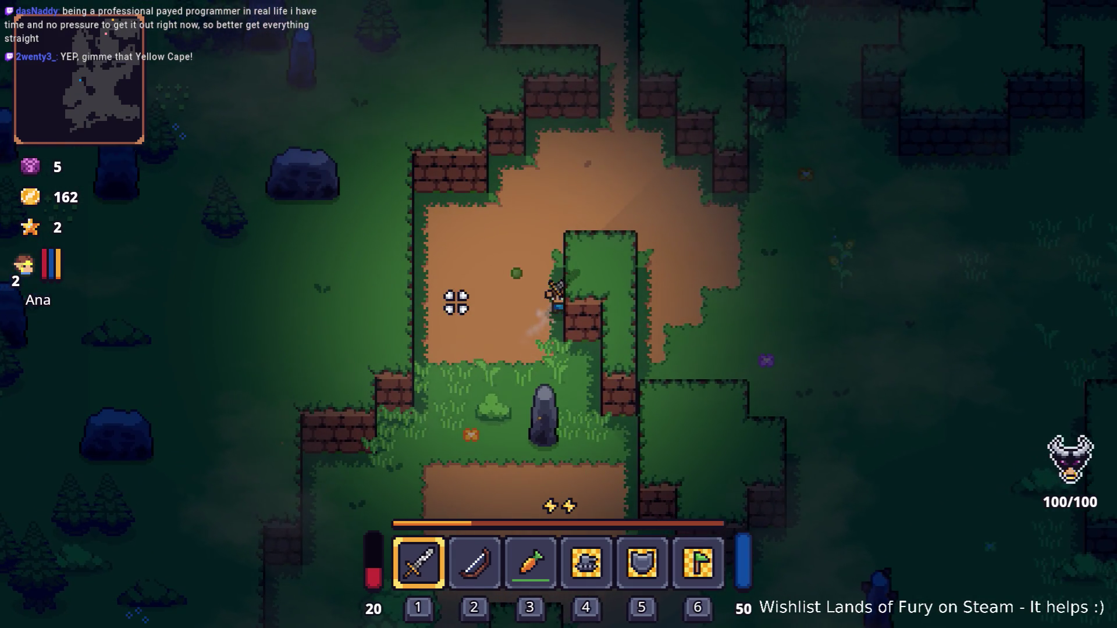
pyautogui.press('w')
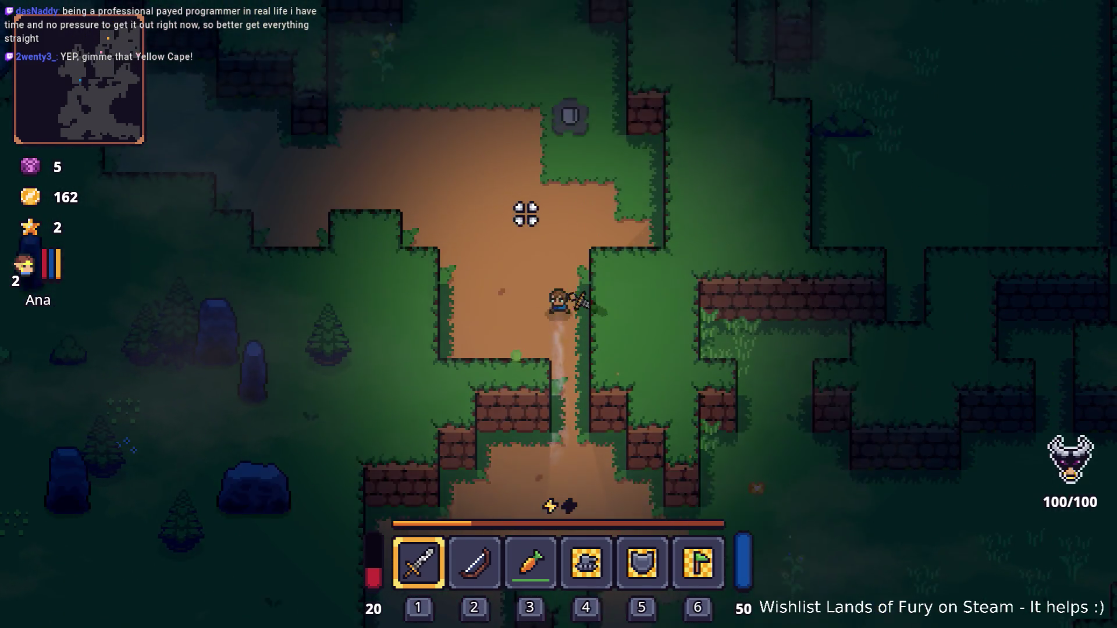
pyautogui.press('w')
pyautogui.press('a')
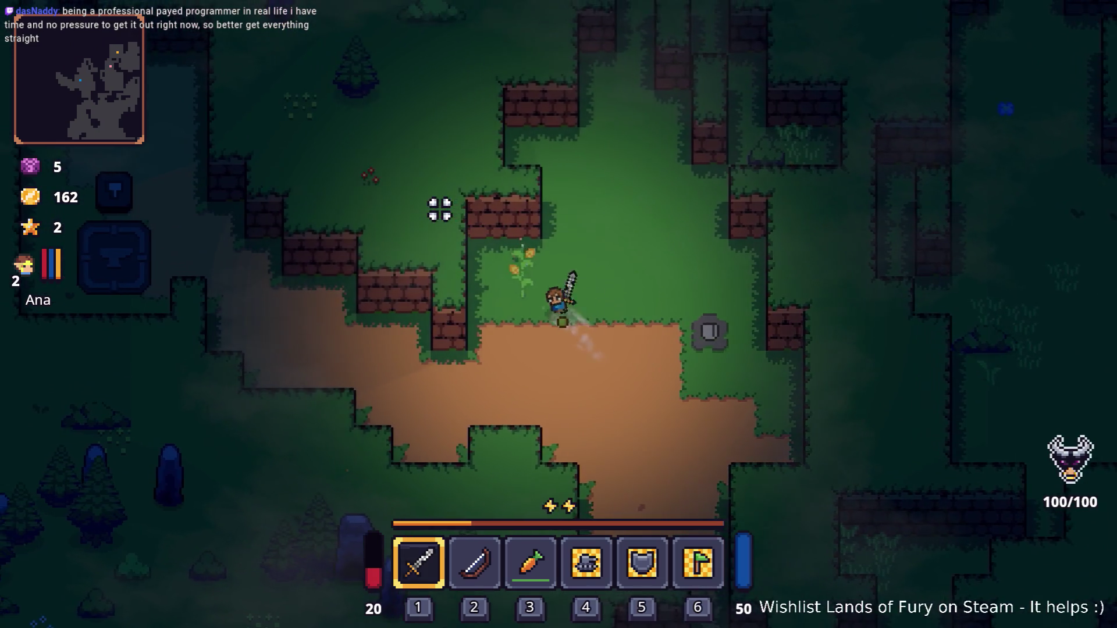
pyautogui.press('s')
pyautogui.press('a')
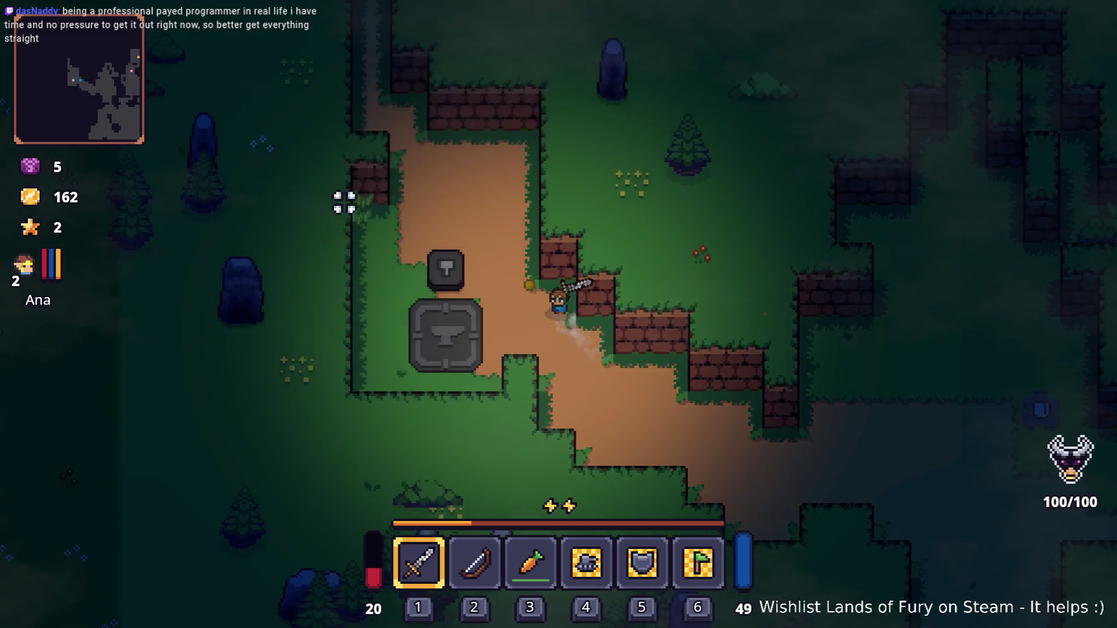
pyautogui.press('w')
pyautogui.press('a')
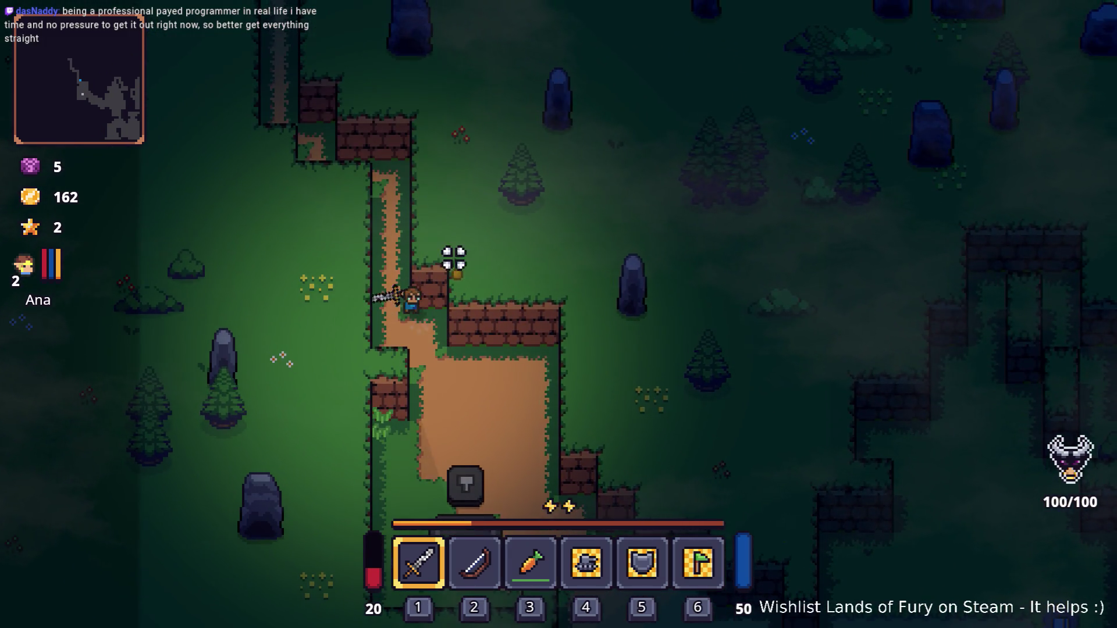
pyautogui.press('w')
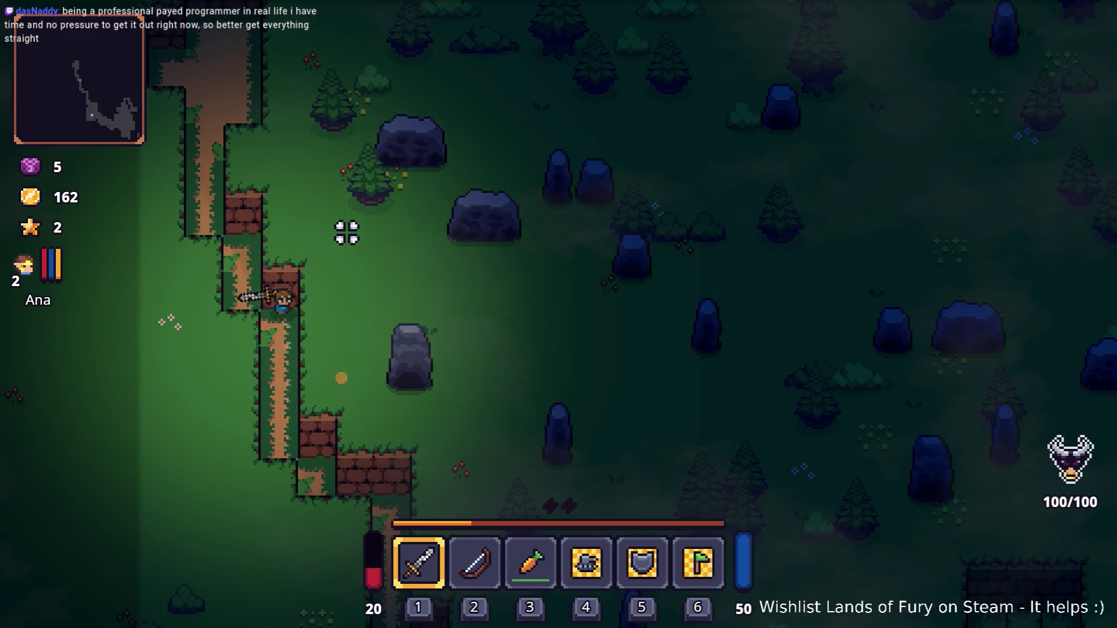
pyautogui.press('w')
pyautogui.press('a')
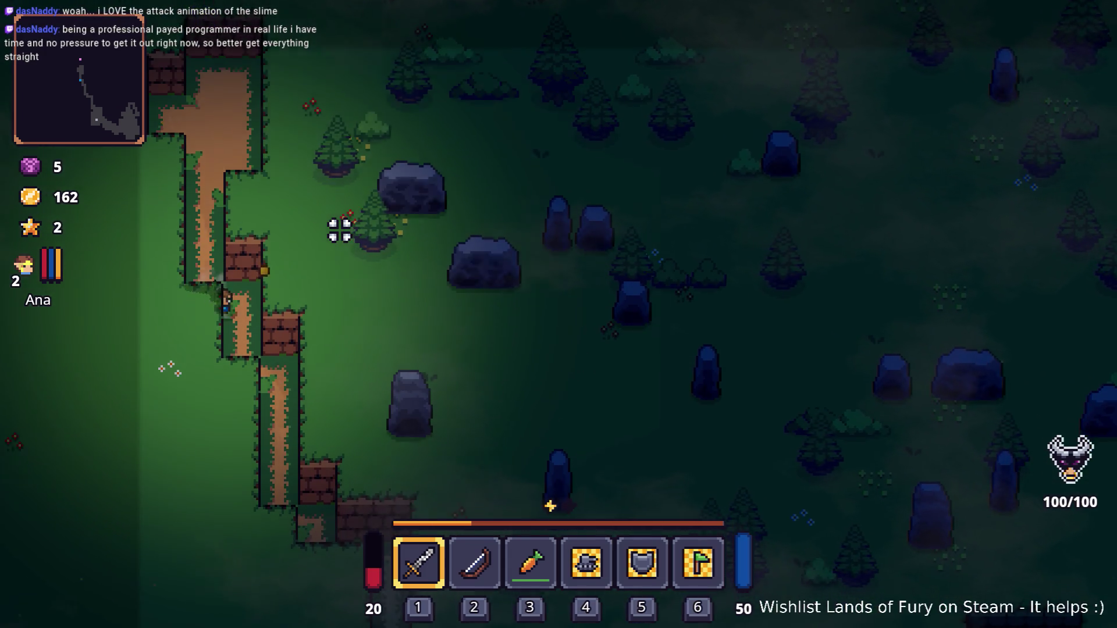
# Step: Walk back south-east down the cliff path past the anvil, across the clearing, and swing the sword
pyautogui.press('s')
pyautogui.press('d')
pyautogui.press('s')
pyautogui.press('d')
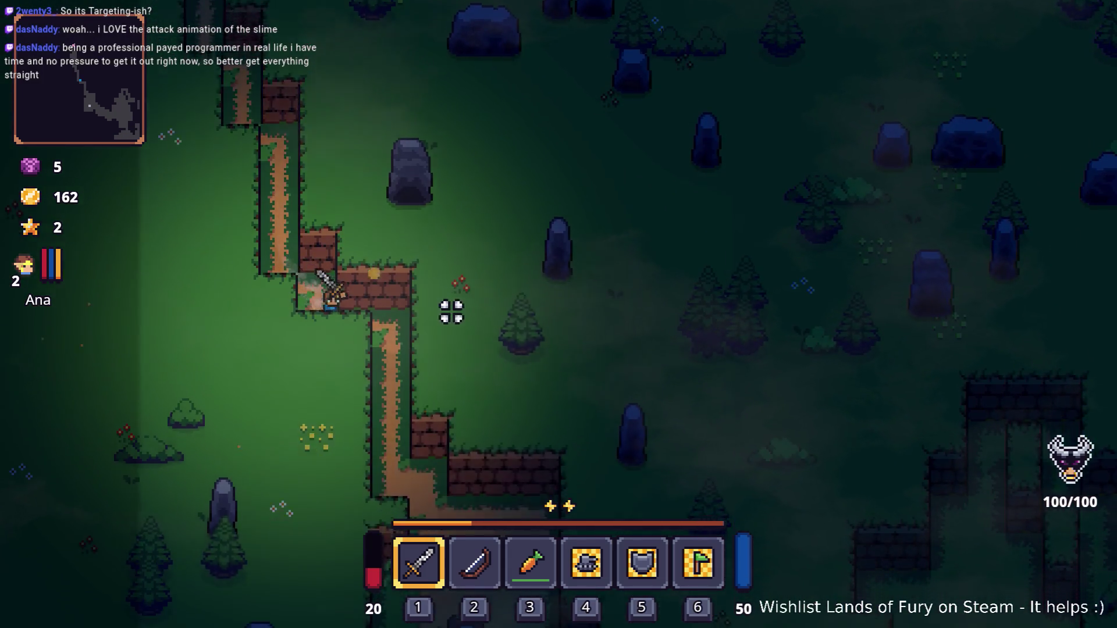
pyautogui.press('s')
pyautogui.press('d')
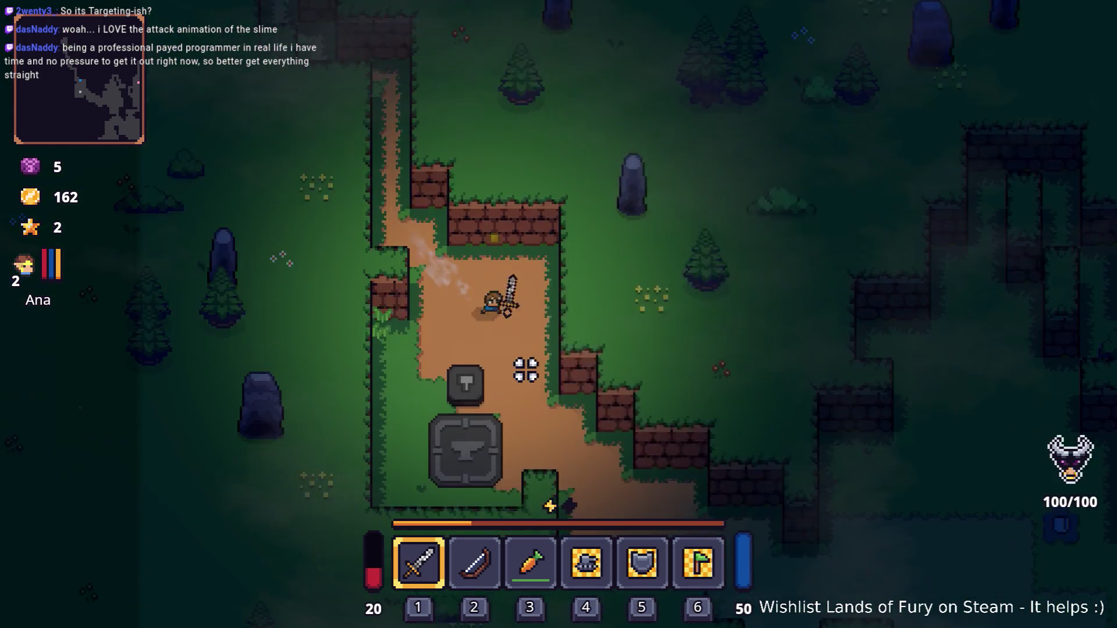
pyautogui.press('s')
pyautogui.press('d')
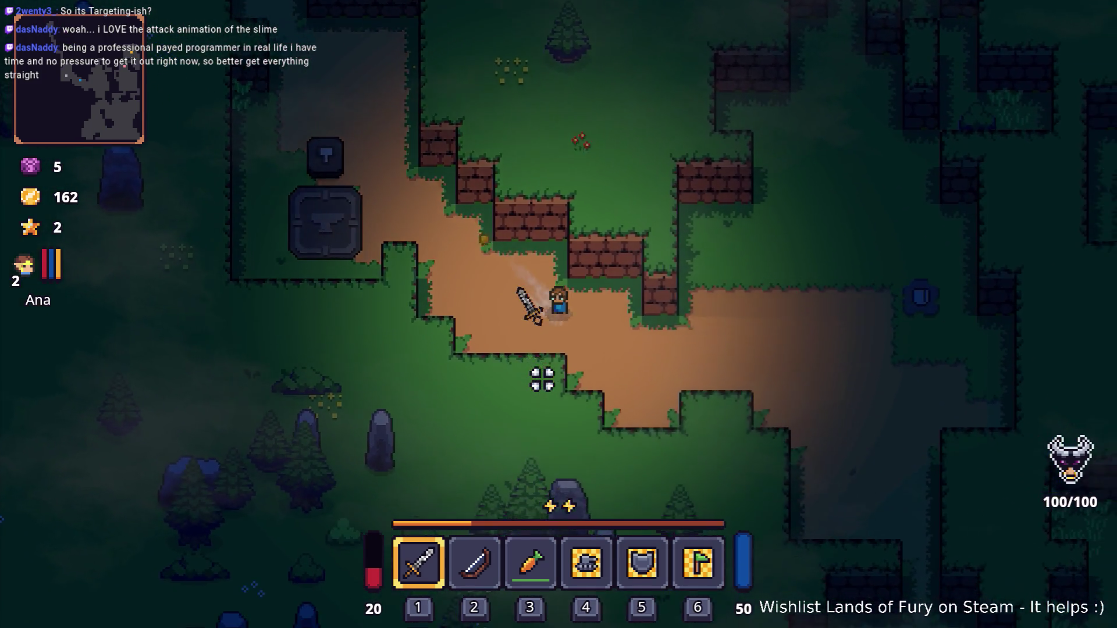
pyautogui.press('d')
pyautogui.click(681, 299)
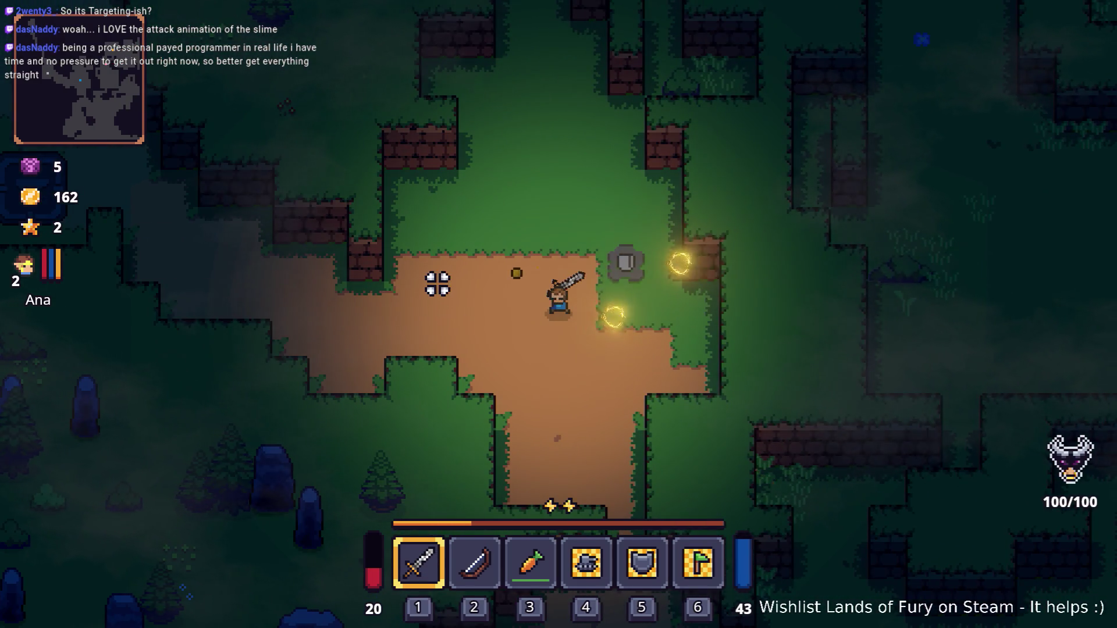
# Step: Dash the hero east, west and north repeatedly to trigger the golden dash effect
pyautogui.press('d')
pyautogui.press('space')
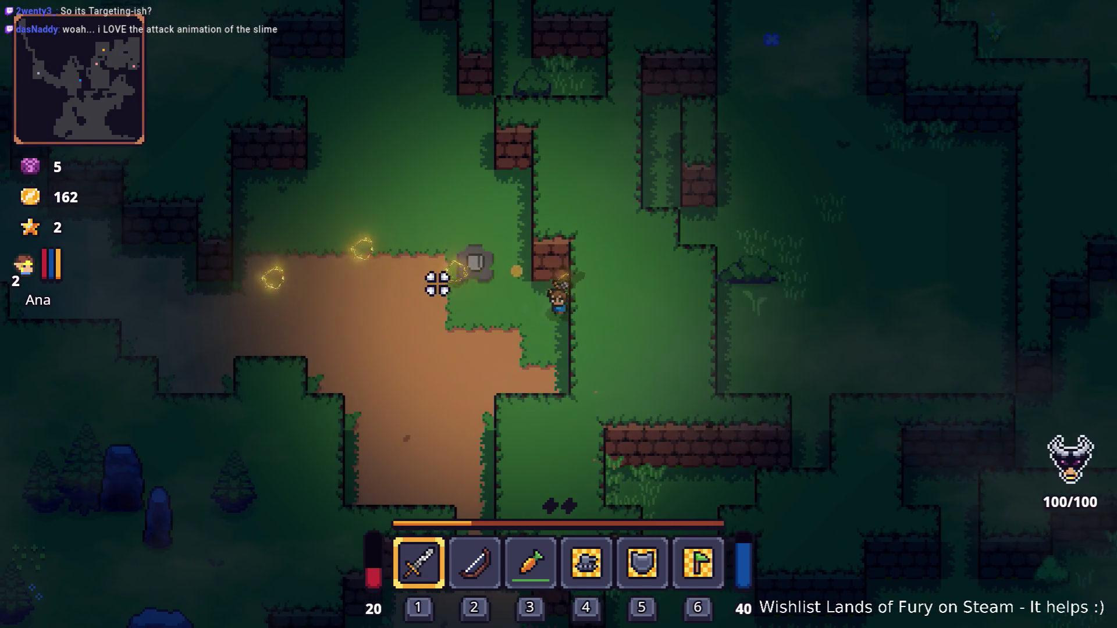
pyautogui.press('a')
pyautogui.press('space')
pyautogui.press('a')
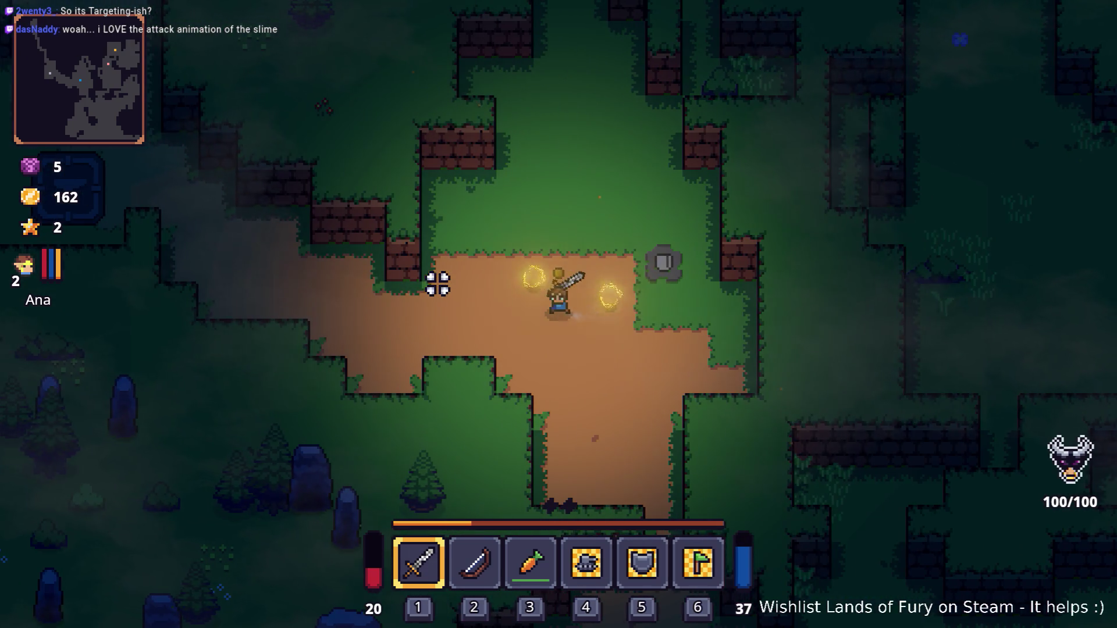
pyautogui.press('d')
pyautogui.press('space')
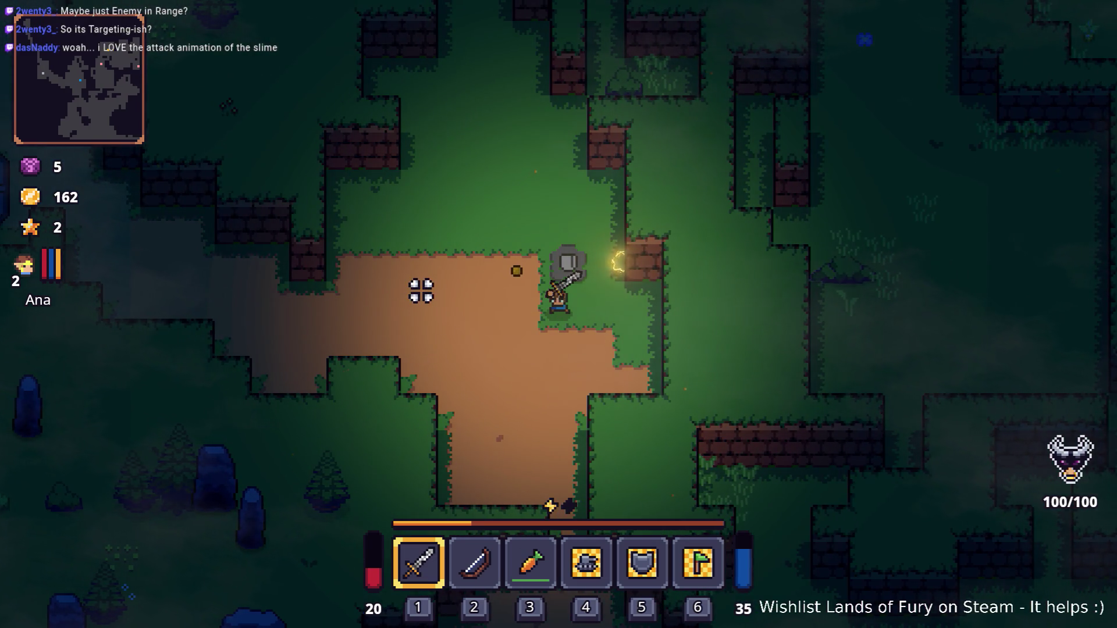
pyautogui.press('a')
pyautogui.press('space')
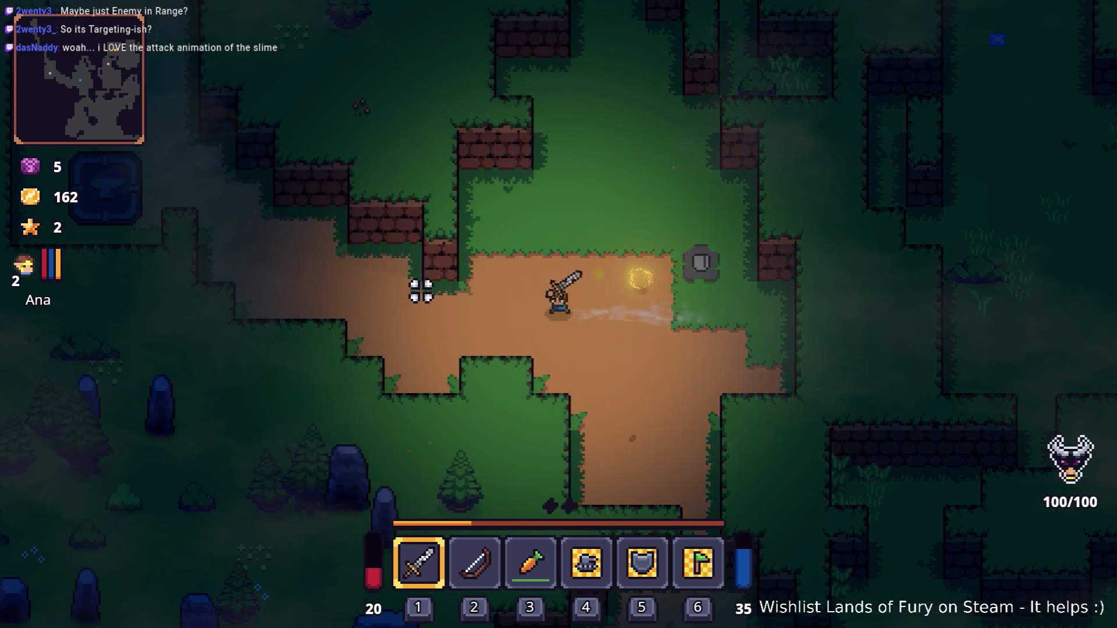
pyautogui.press('s')
pyautogui.press('d')
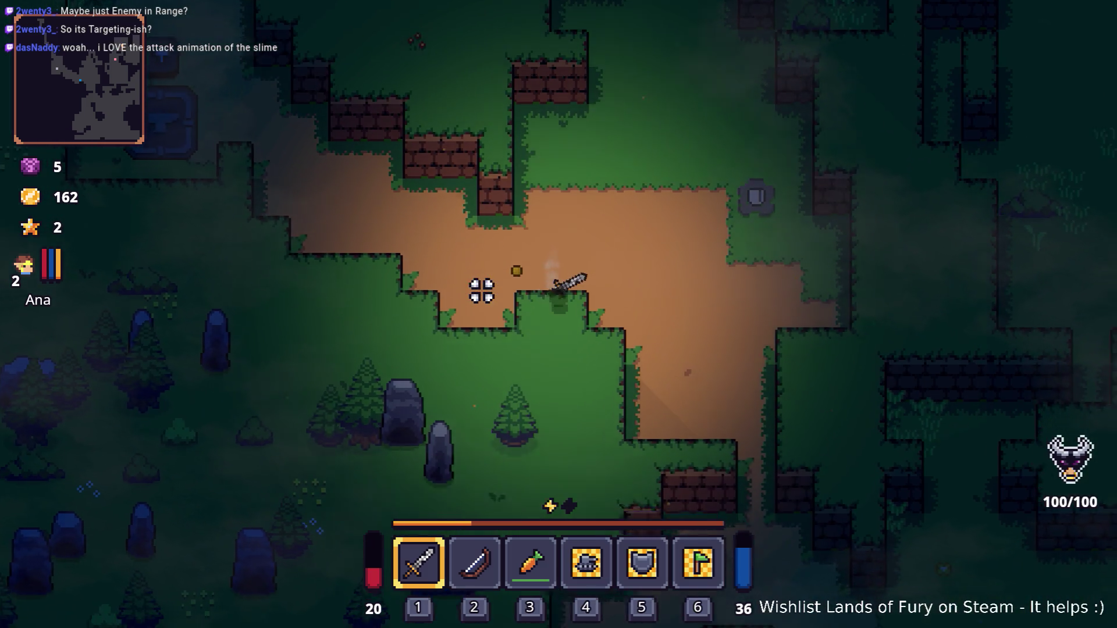
pyautogui.press('w')
pyautogui.press('space')
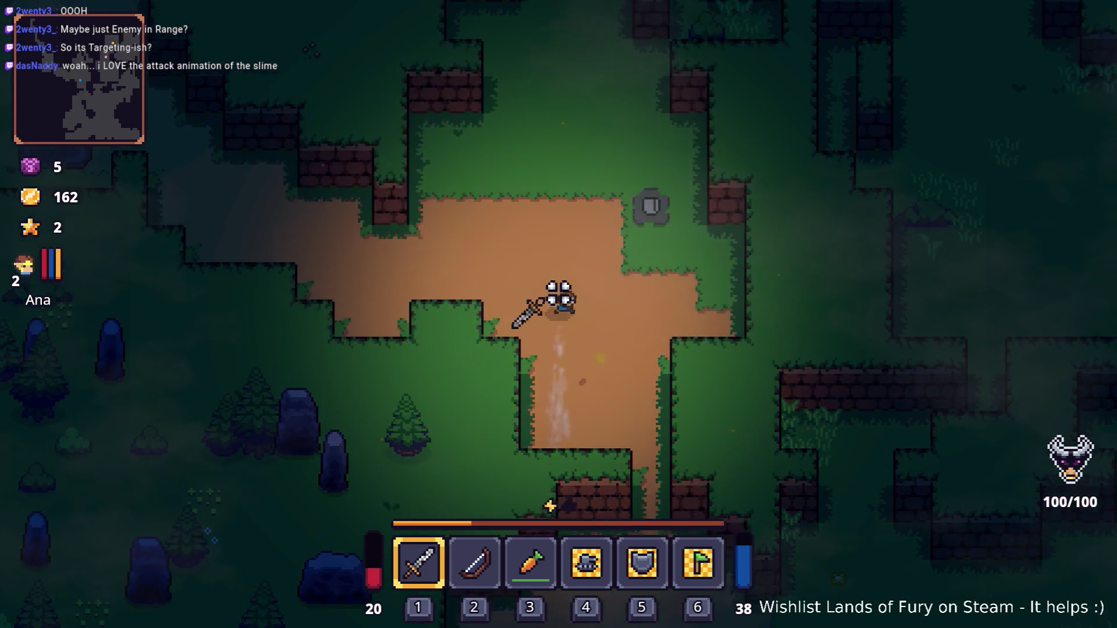
# Step: Move south-east onto the dirt path swinging the sword, then walk into the wider clearing
pyautogui.press('d')
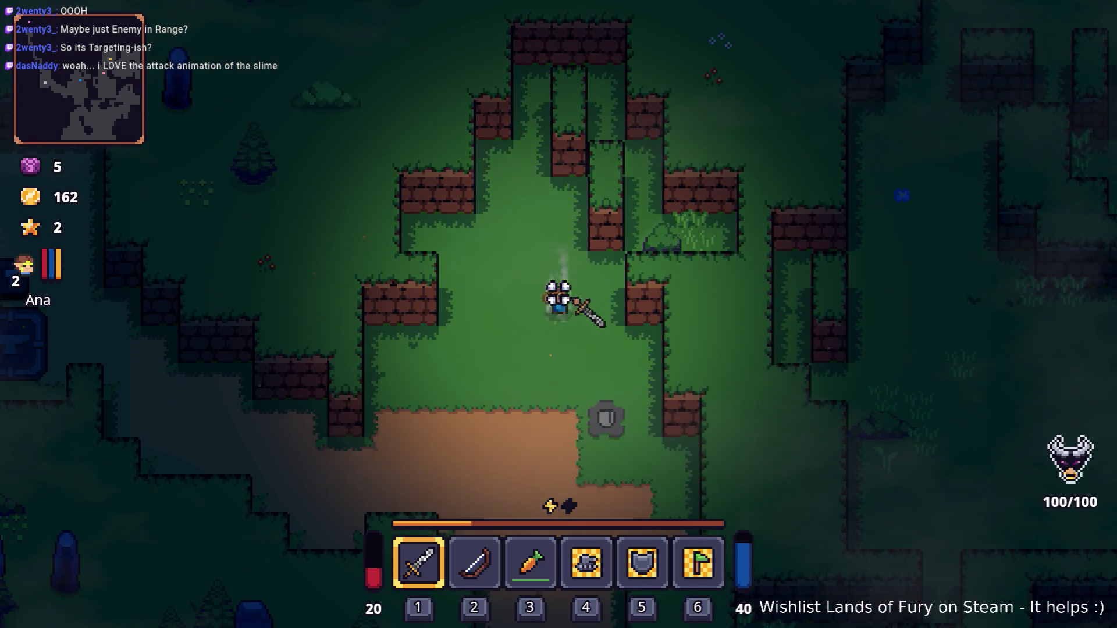
pyautogui.press('s')
pyautogui.click(499, 356)
pyautogui.press('s')
pyautogui.click(498, 364)
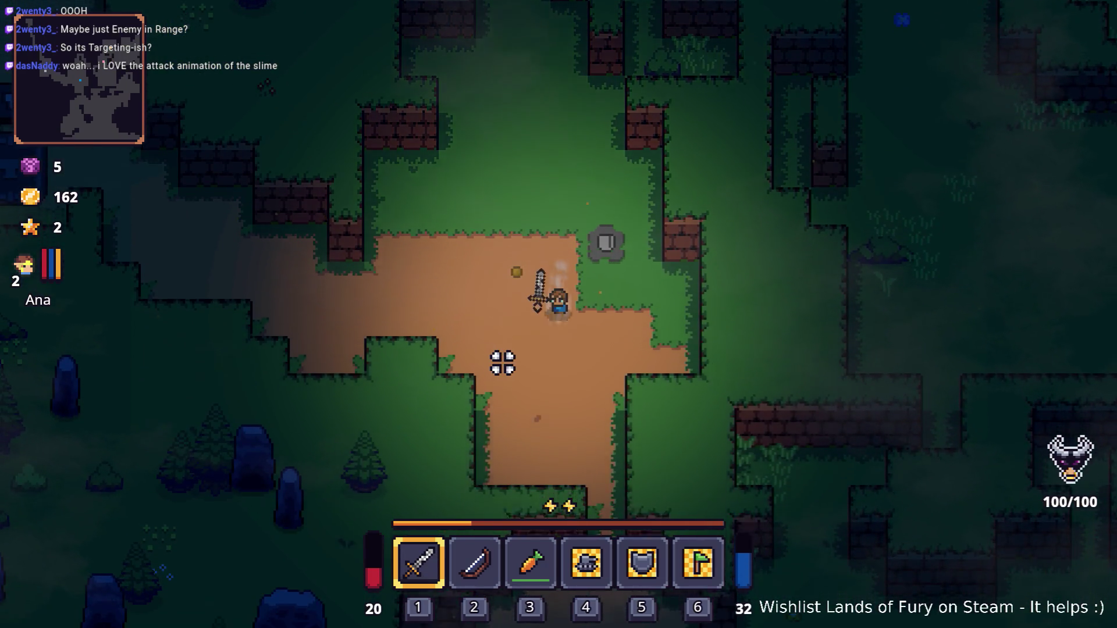
pyautogui.press('d')
pyautogui.press('s')
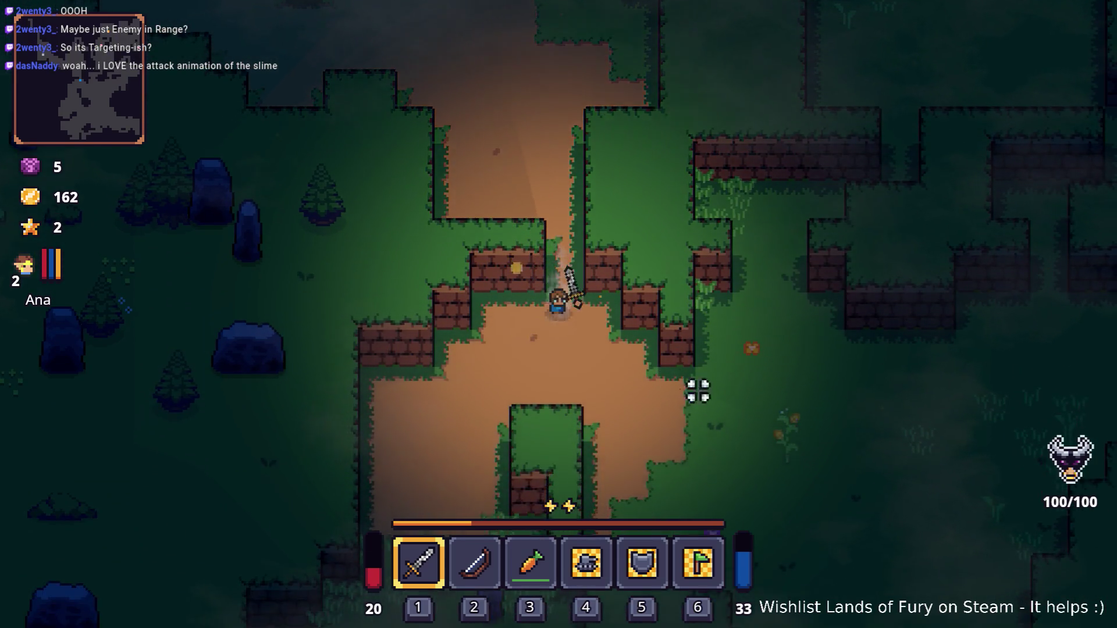
# Step: Dash east into the grass and back several times to see the bursts, then quit to desktop
pyautogui.press('d')
pyautogui.press('space')
pyautogui.press('space')
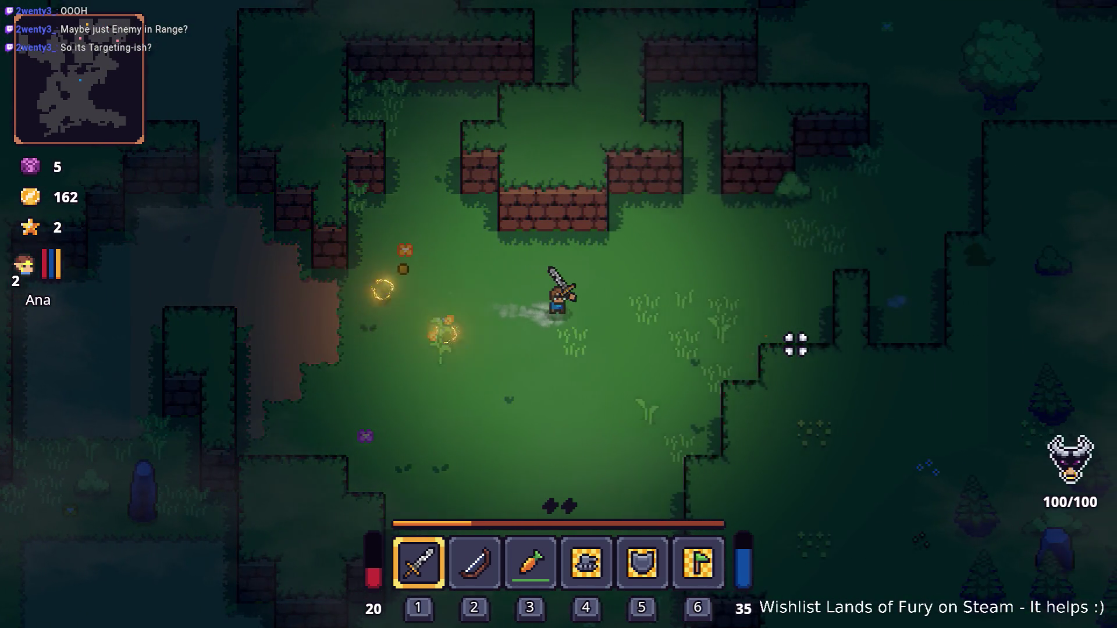
pyautogui.press('a')
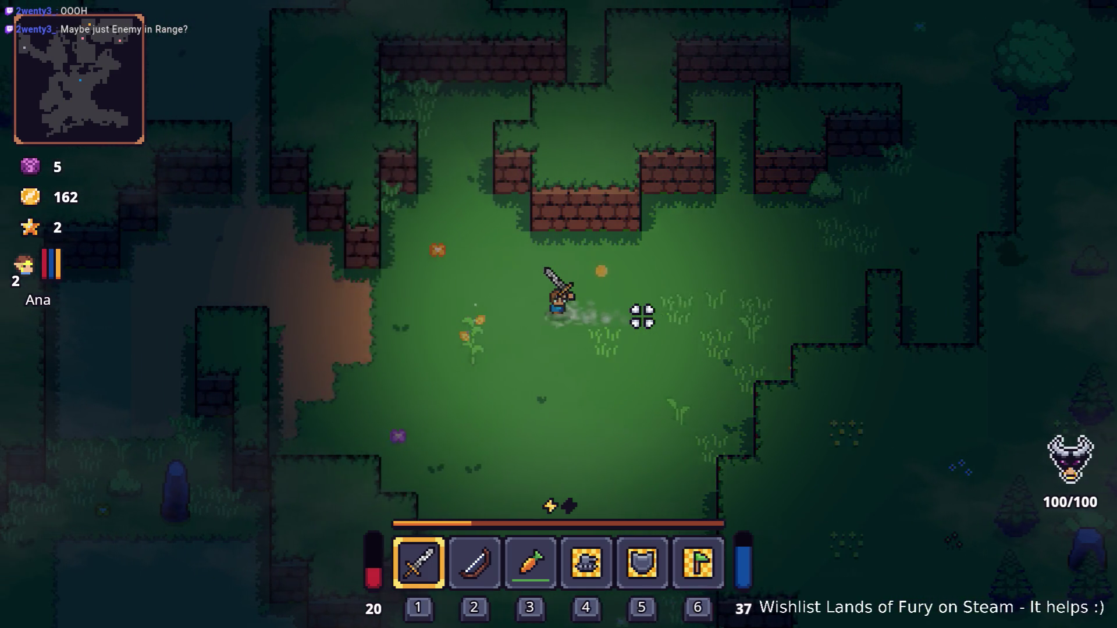
pyautogui.press('a')
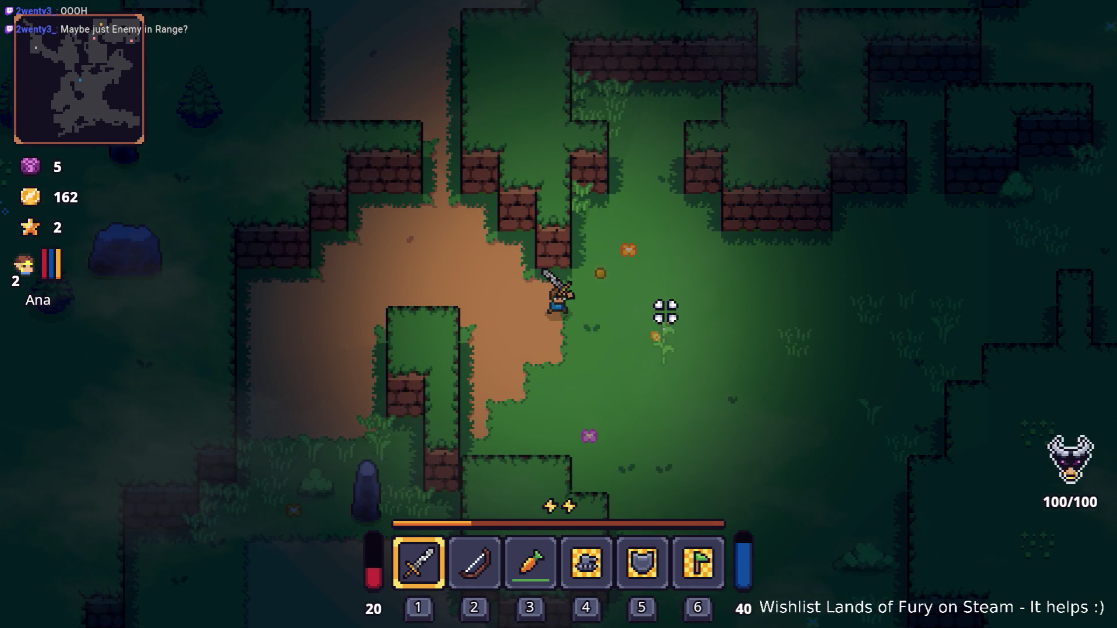
pyautogui.press('d')
pyautogui.press('space')
pyautogui.press('space')
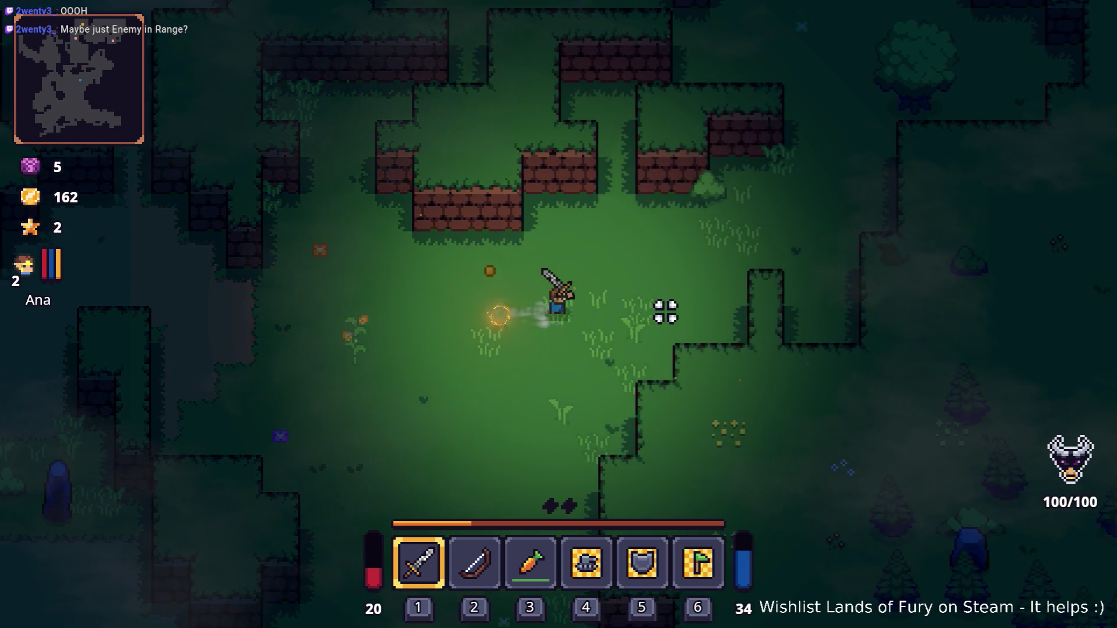
pyautogui.press('a')
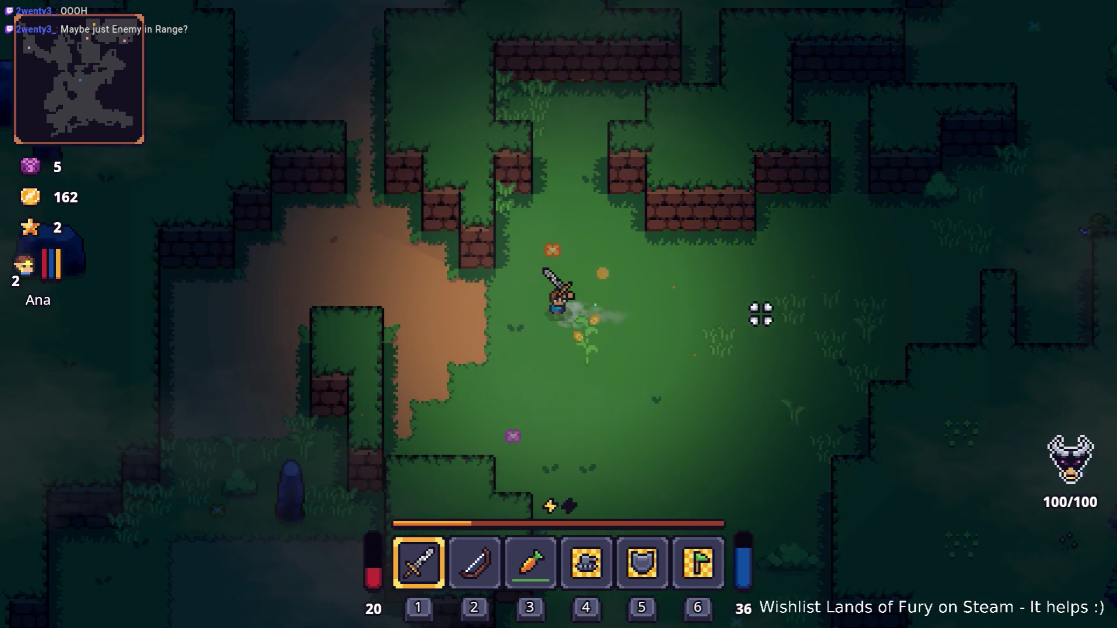
pyautogui.click(779, 314)
pyautogui.press('space')
pyautogui.press('space')
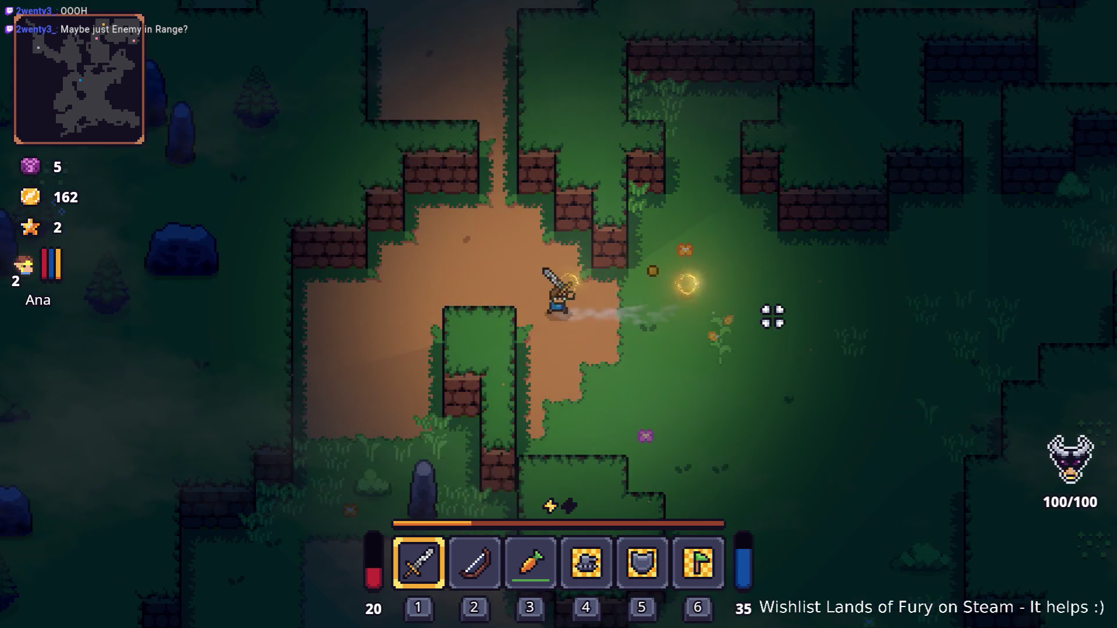
pyautogui.press('d')
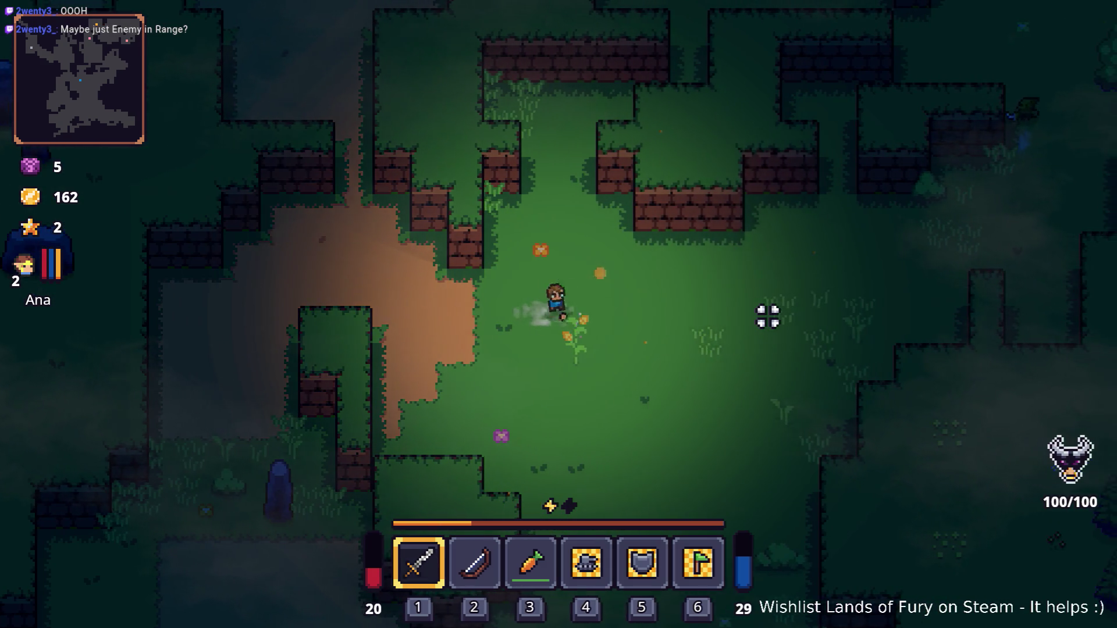
pyautogui.press('Escape')
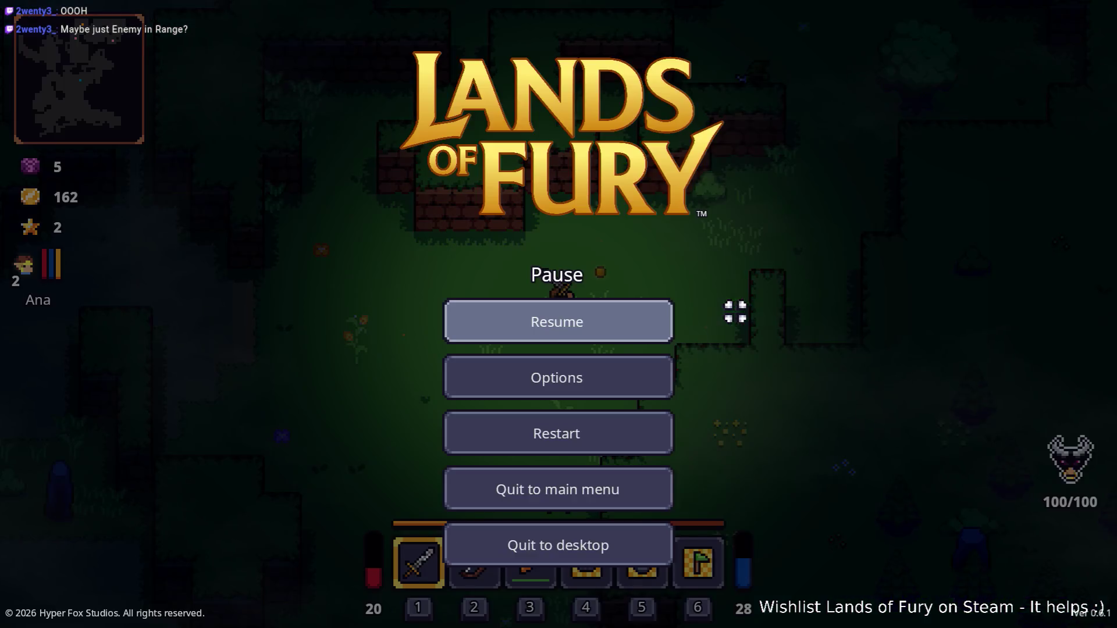
pyautogui.click(628, 544)
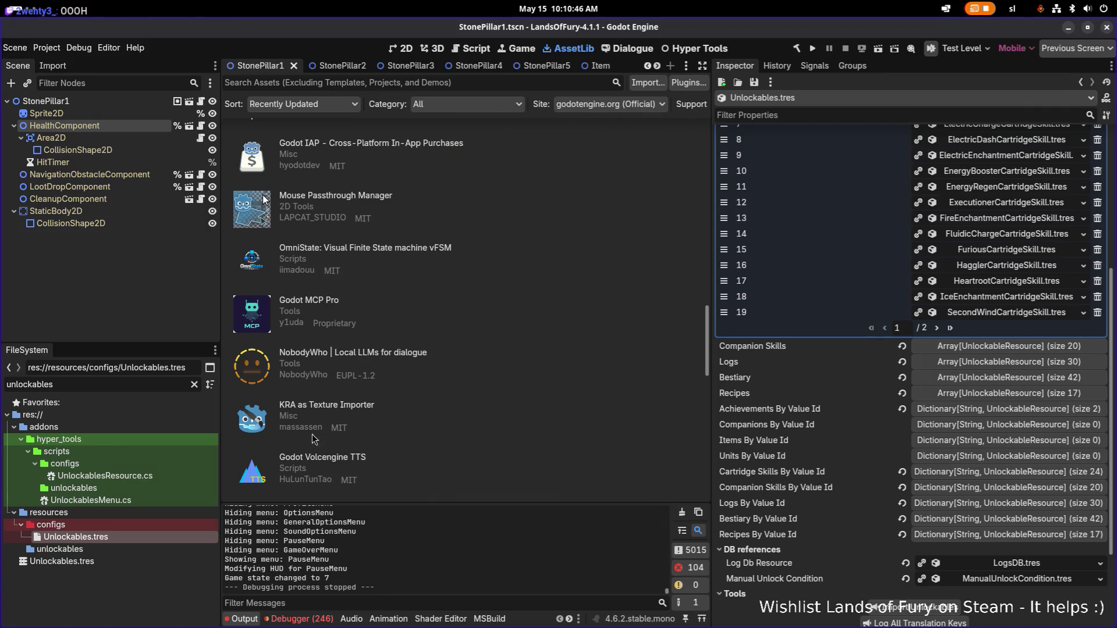
# Step: Filter the FileSystem for 'dash', browse the dash items, and open ElectricDashCartridgeSkill.tres
pyautogui.click(137, 384)
pyautogui.write('dash')
pyautogui.scroll(-5, 137, 516)
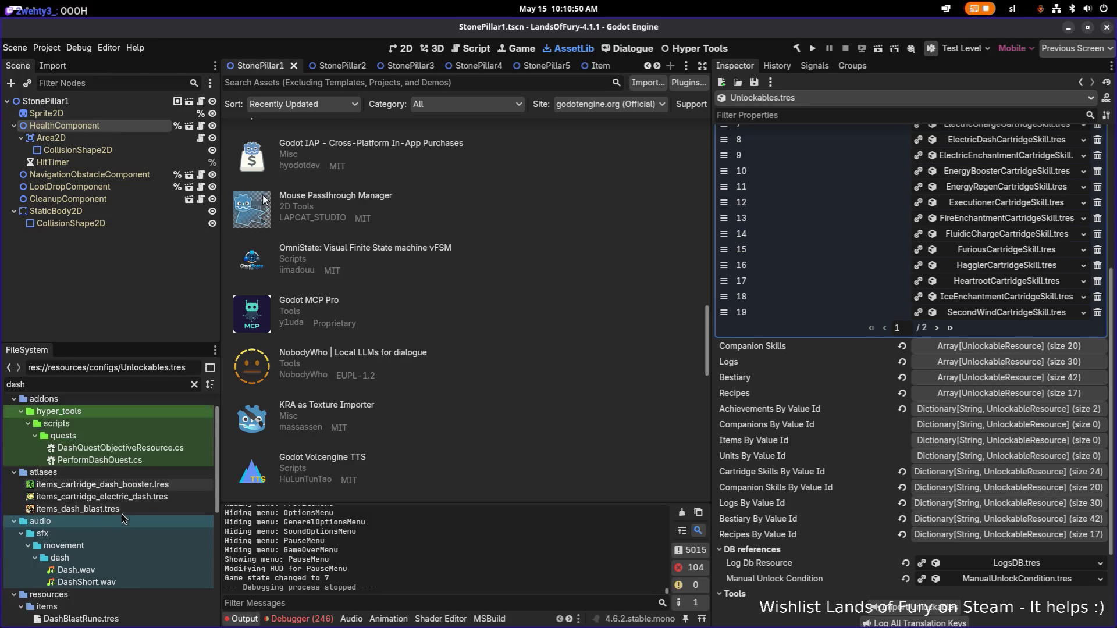
pyautogui.click(149, 504)
pyautogui.click(149, 517)
pyautogui.click(147, 530)
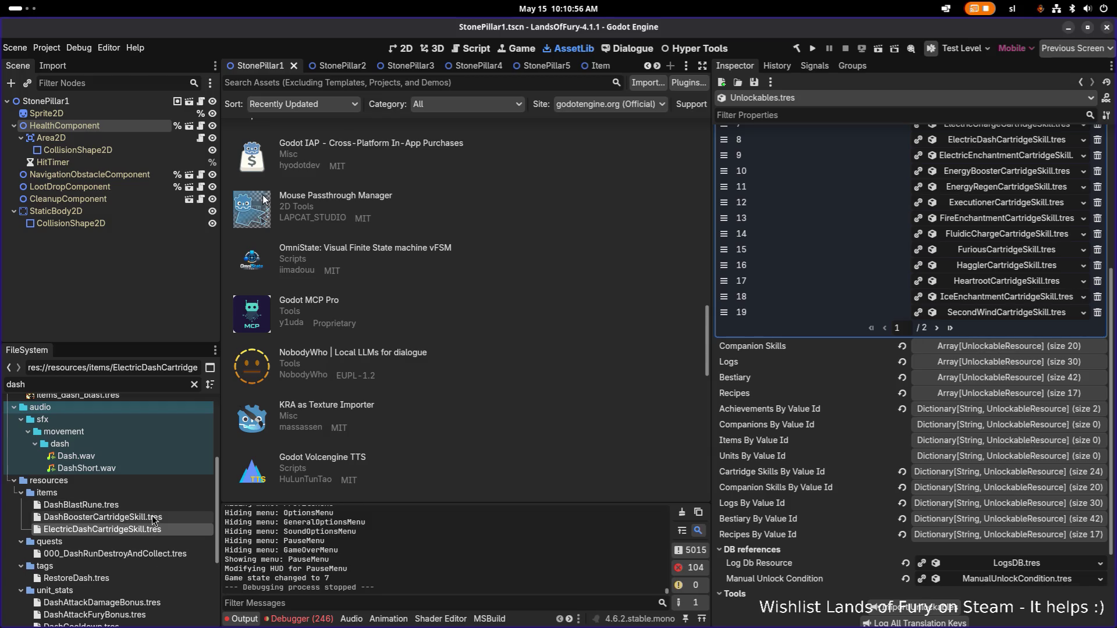
pyautogui.click(155, 511)
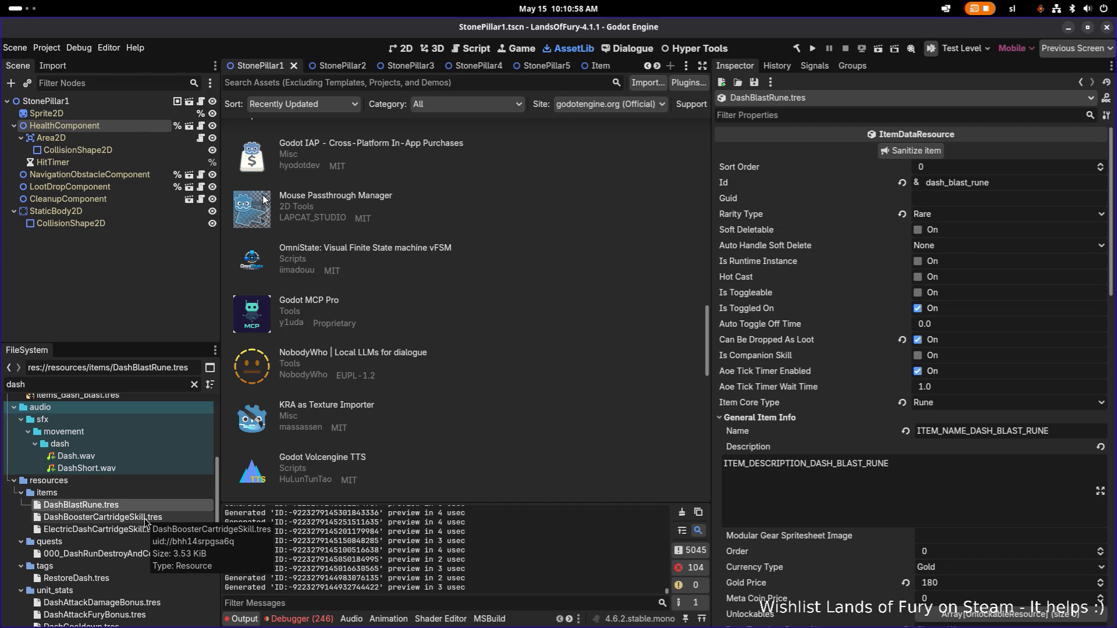
pyautogui.scroll(-2, 145, 519)
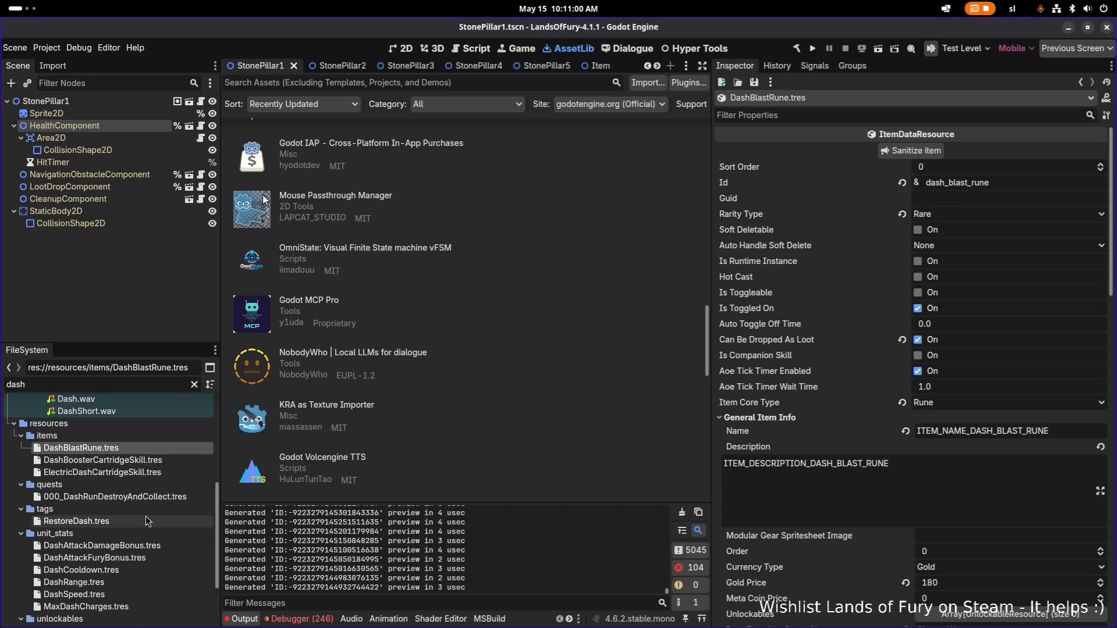
pyautogui.click(137, 473)
pyautogui.scroll(-4, 797, 390)
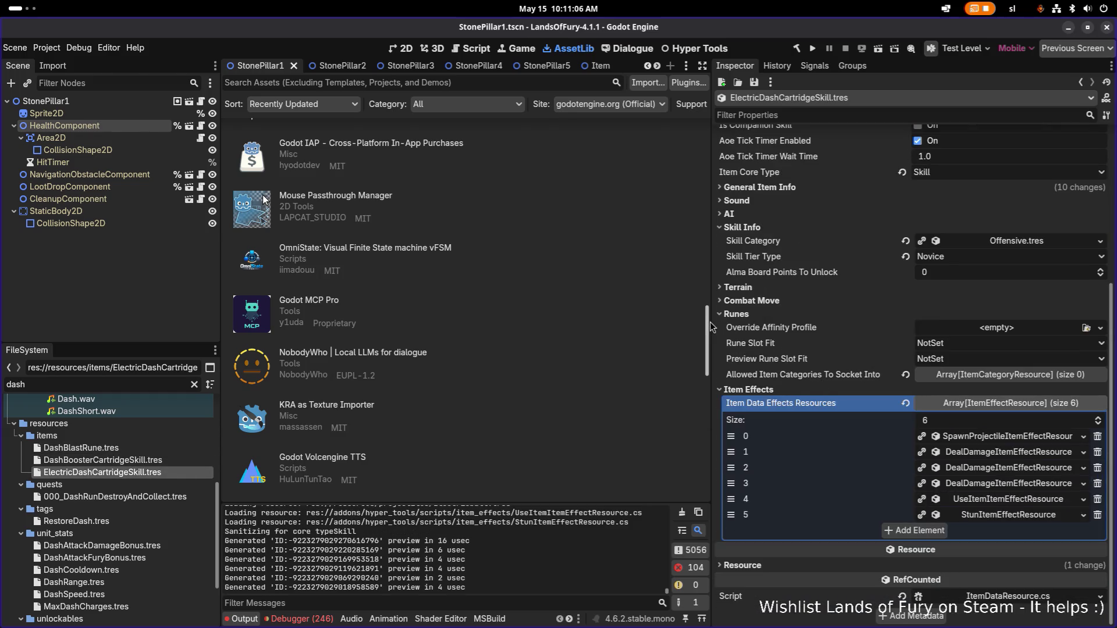
# Step: Widen the Inspector and expand the SpawnProjectileItemEffectResource effect and its listening condition
pyautogui.moveTo(710, 322); pyautogui.dragTo(592, 321)
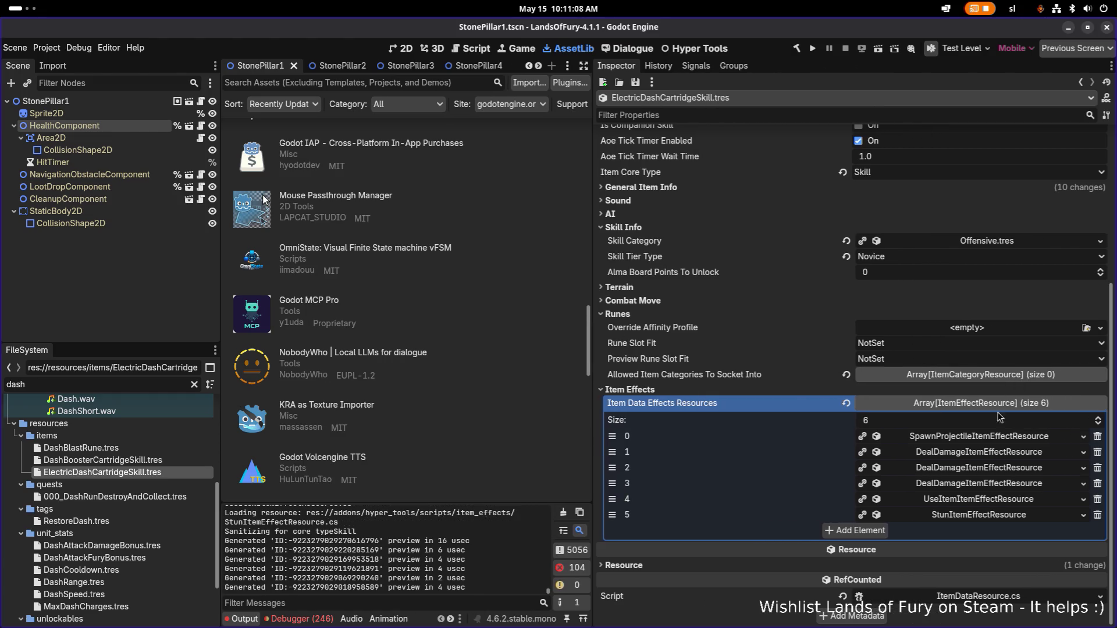
pyautogui.click(995, 436)
pyautogui.scroll(-10, 993, 436)
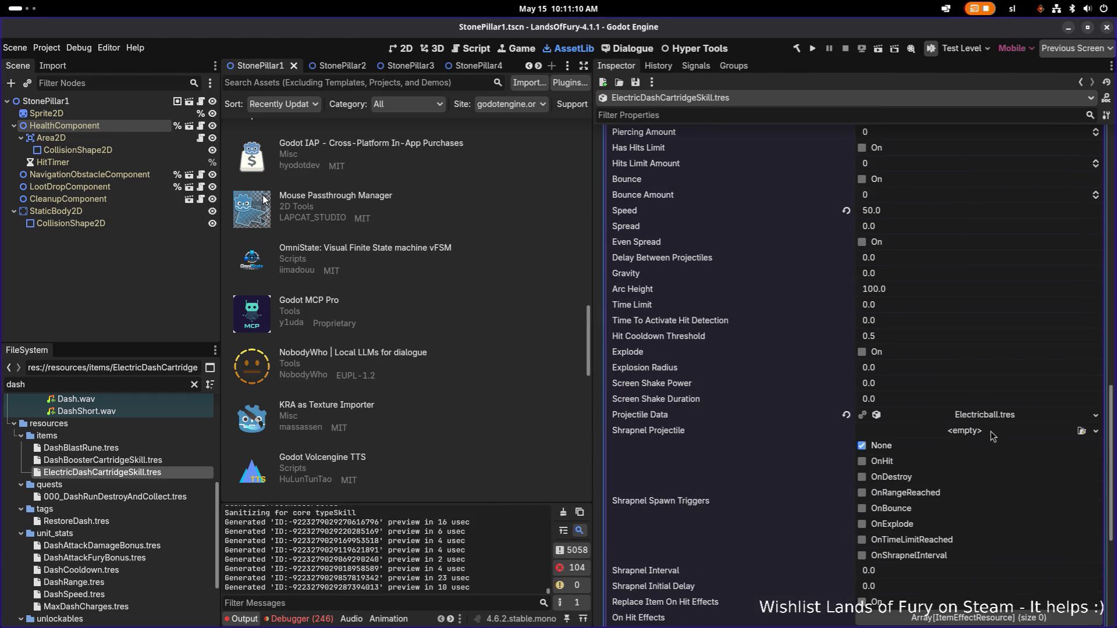
pyautogui.scroll(-2, 993, 437)
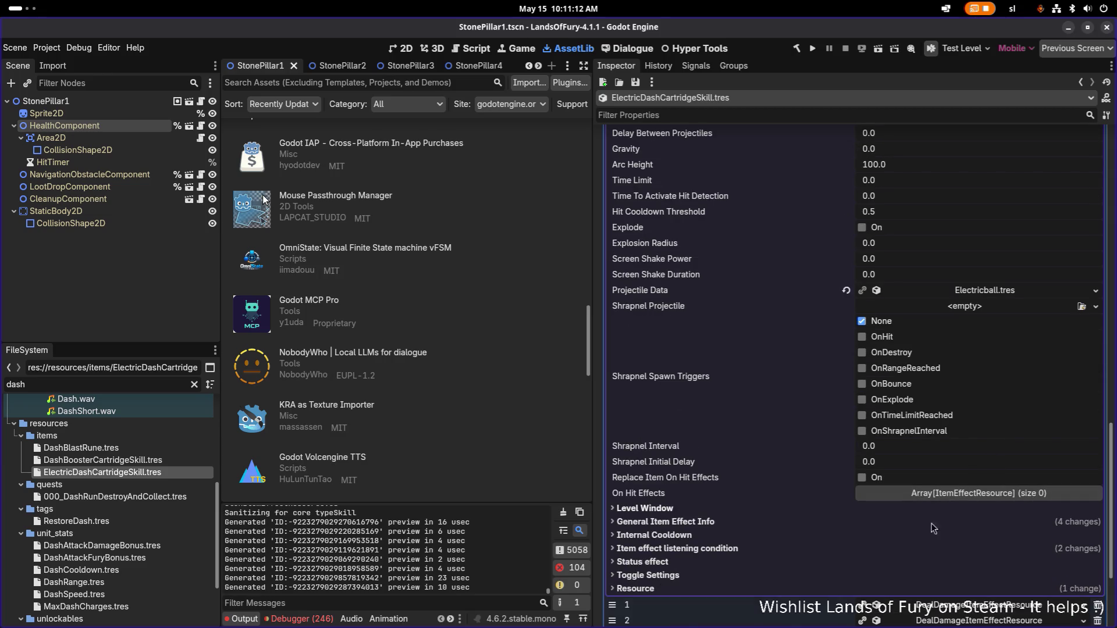
pyautogui.click(922, 549)
pyautogui.scroll(-3, 937, 542)
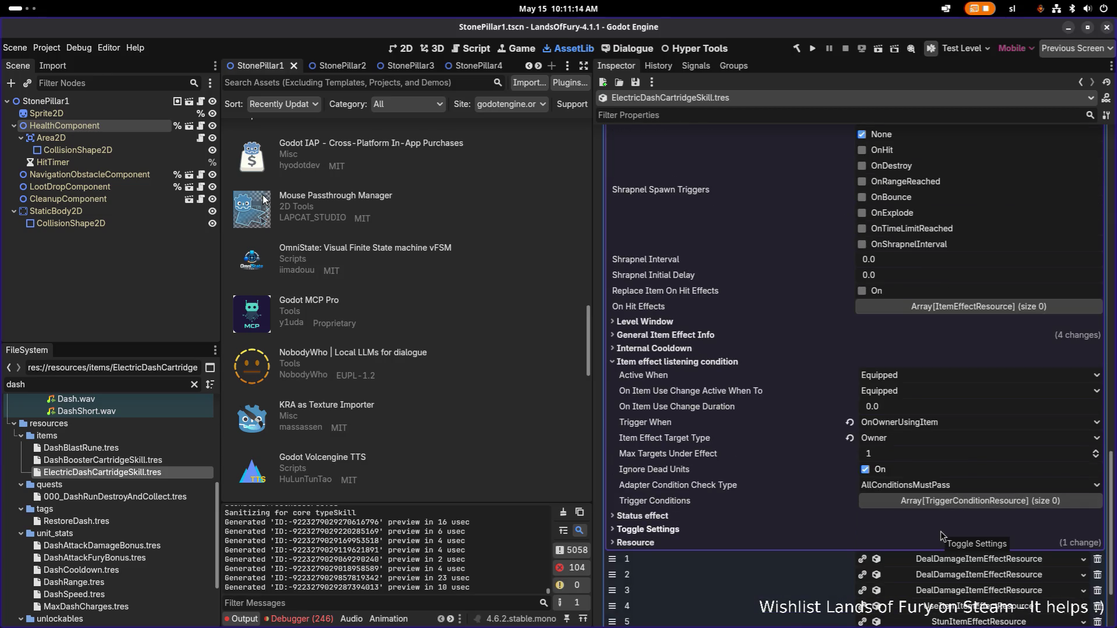
pyautogui.scroll(-2, 942, 535)
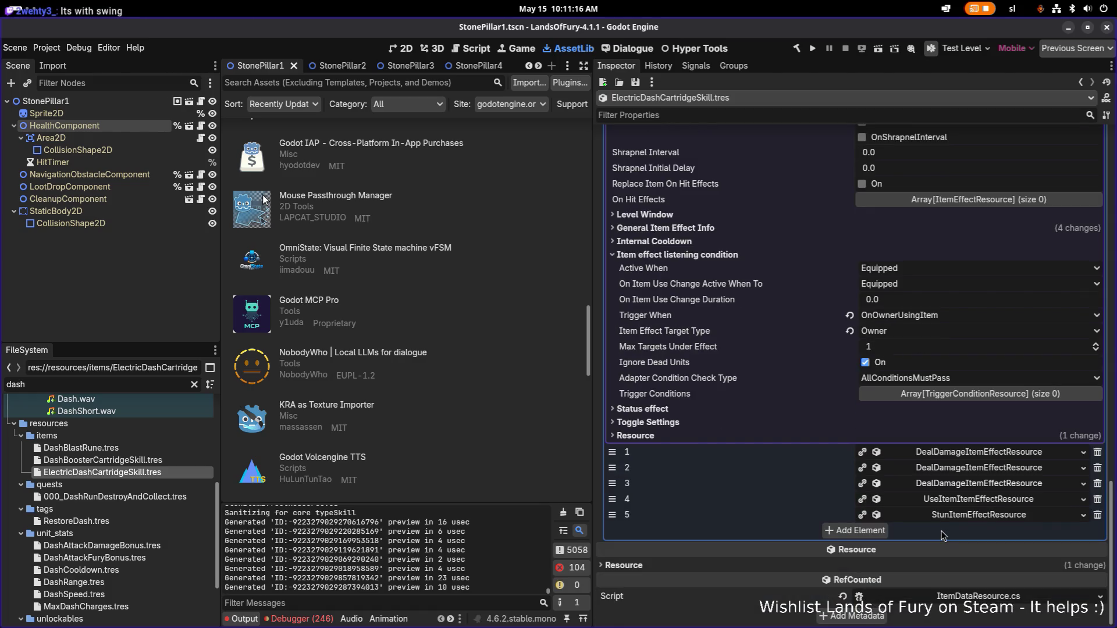
# Step: Expand the UseItemItemEffectResource effect, showing its OnStartDash listening condition and General Item Effect Info
pyautogui.click(988, 500)
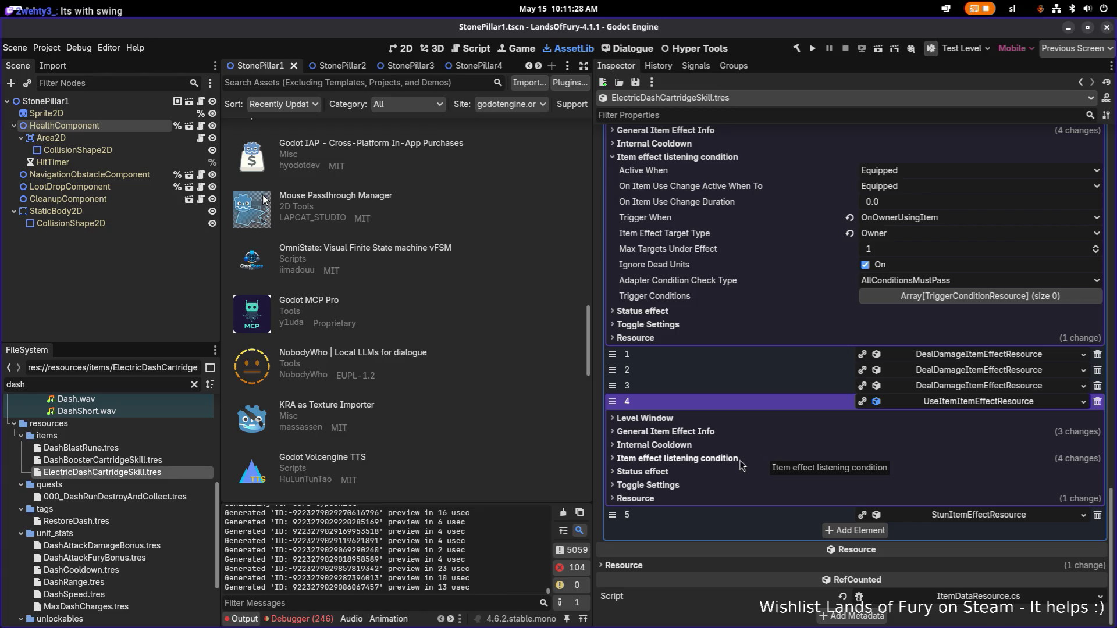
pyautogui.click(739, 460)
pyautogui.scroll(-4, 780, 459)
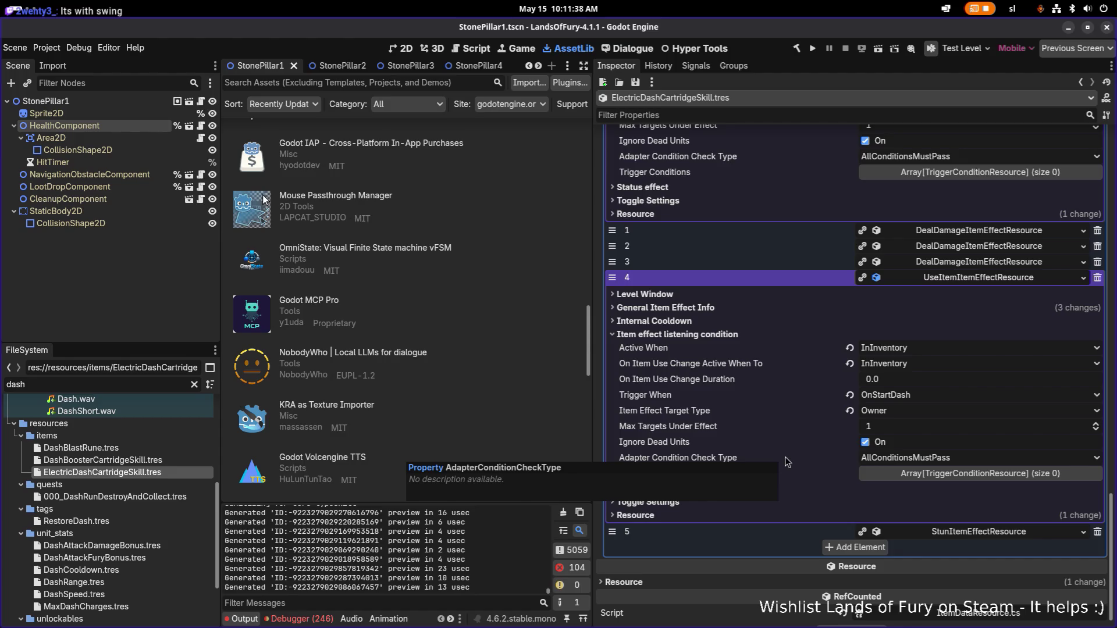
pyautogui.click(813, 309)
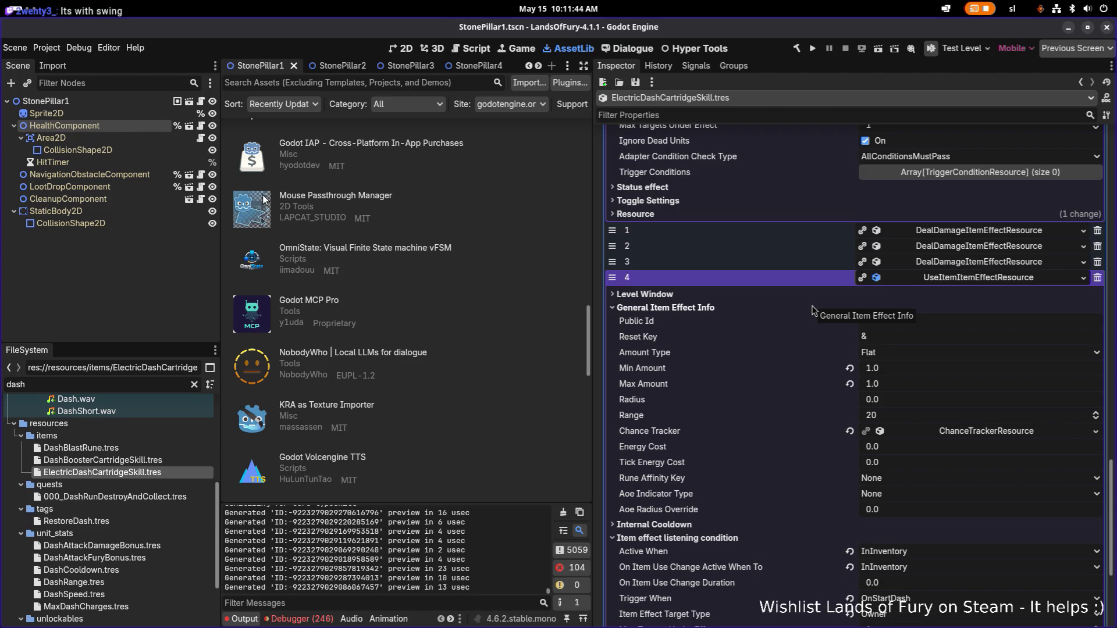
# Step: Toggle Level Window open and shut, then scroll back up to element 0's Max Active Projectiles field
pyautogui.click(801, 296)
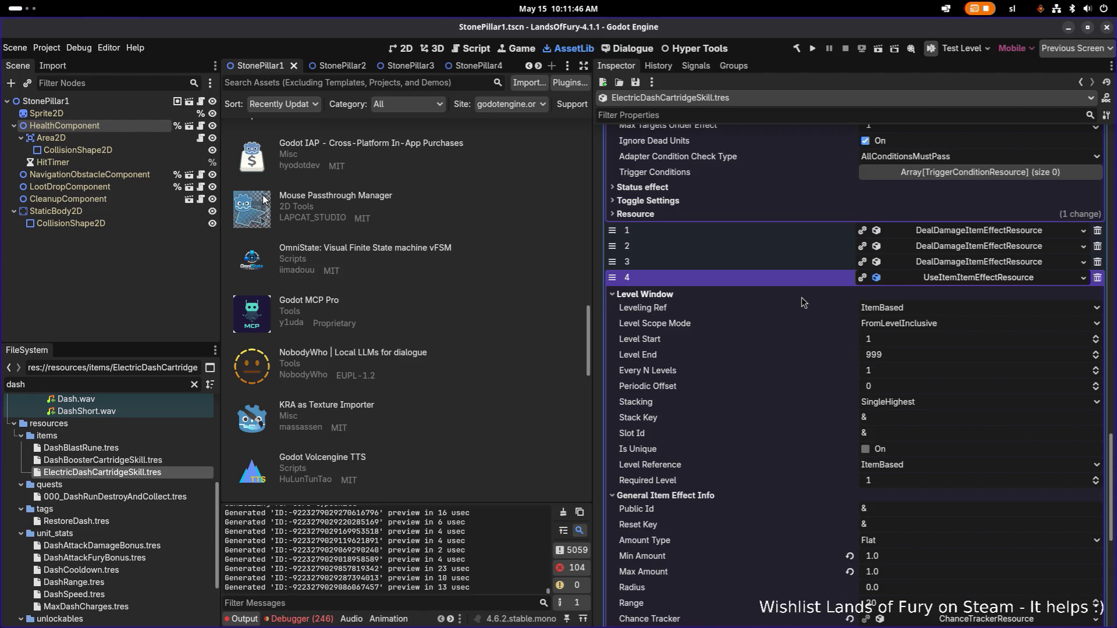
pyautogui.click(802, 298)
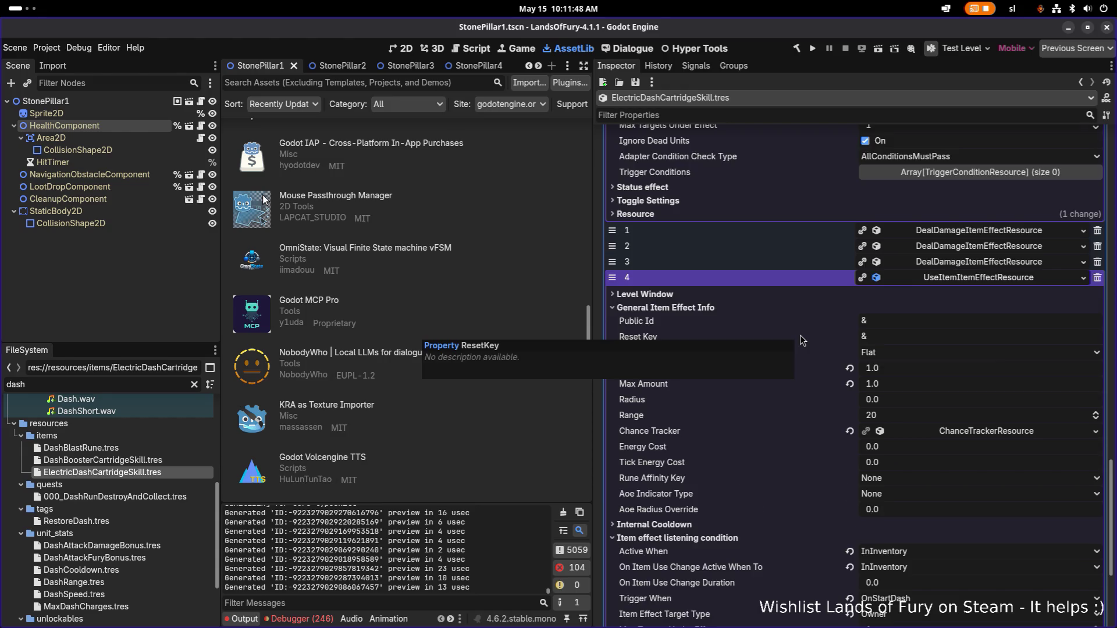
pyautogui.scroll(-4, 801, 335)
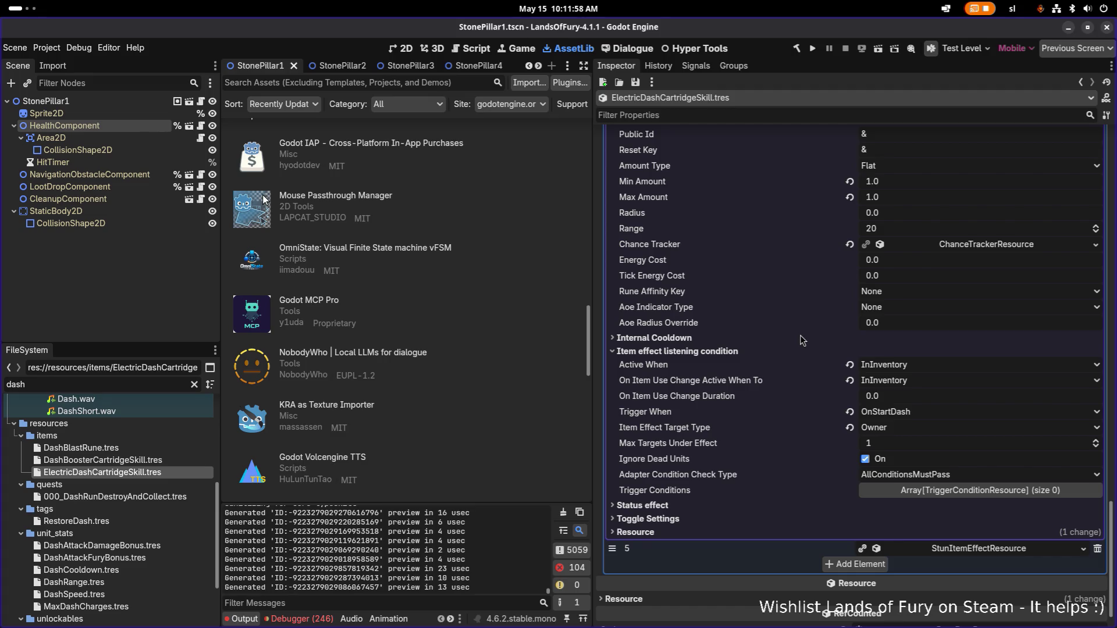
pyautogui.scroll(5, 801, 338)
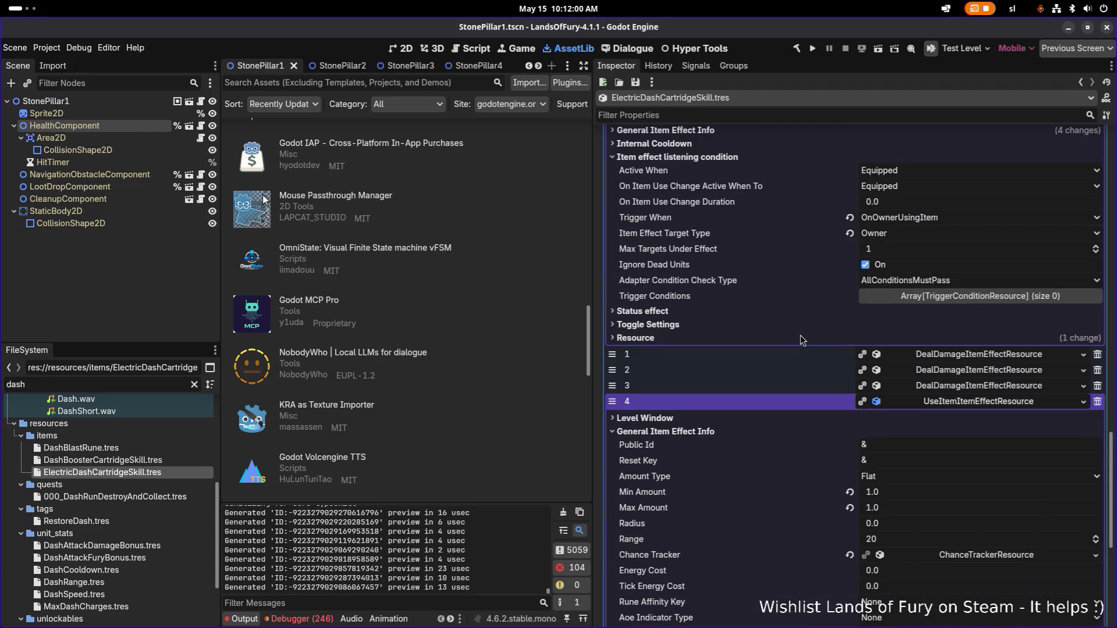
pyautogui.scroll(2, 801, 339)
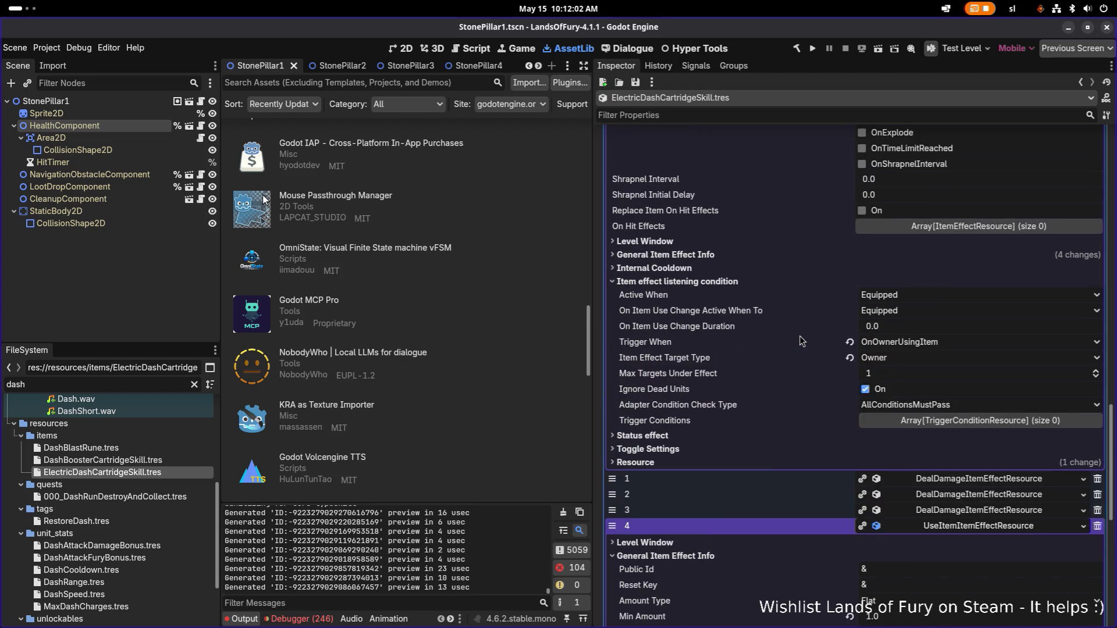
pyautogui.scroll(5, 801, 342)
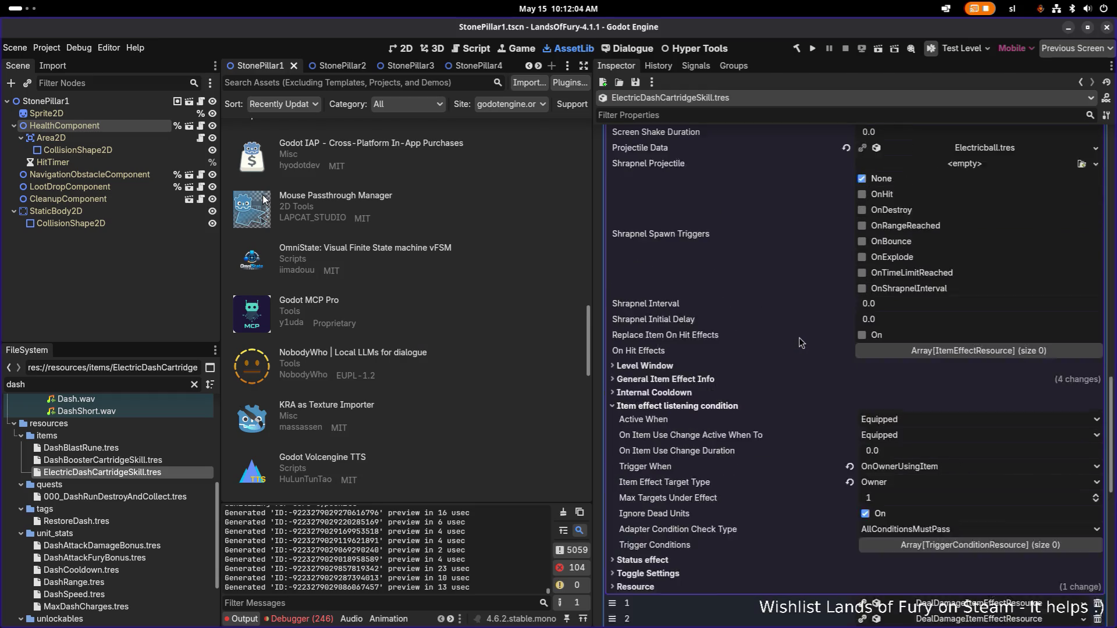
pyautogui.scroll(5, 801, 342)
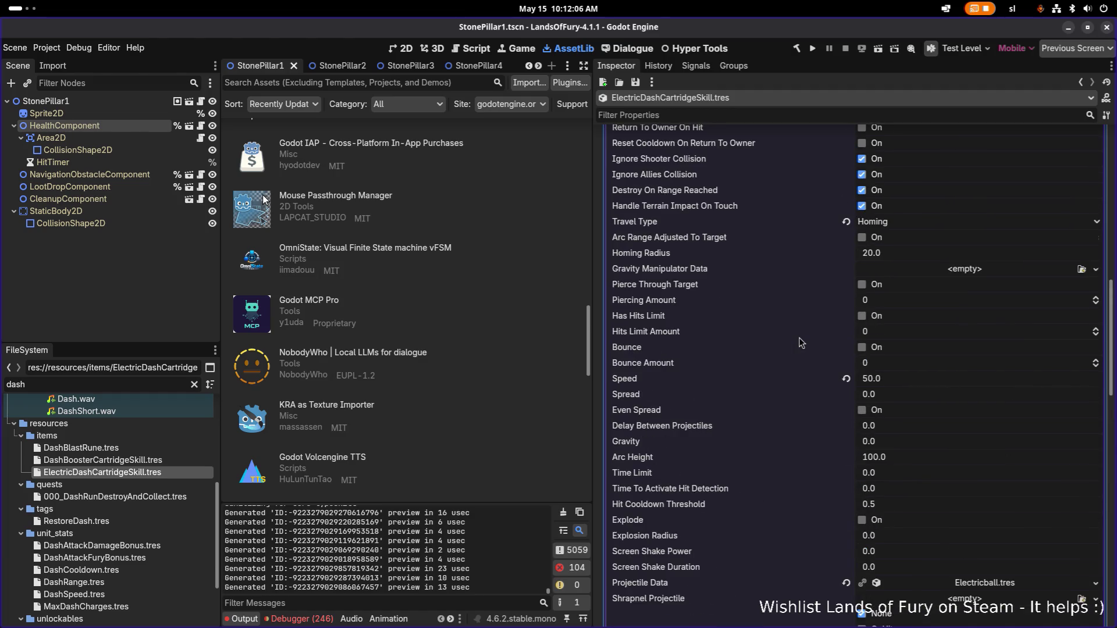
pyautogui.scroll(3, 801, 342)
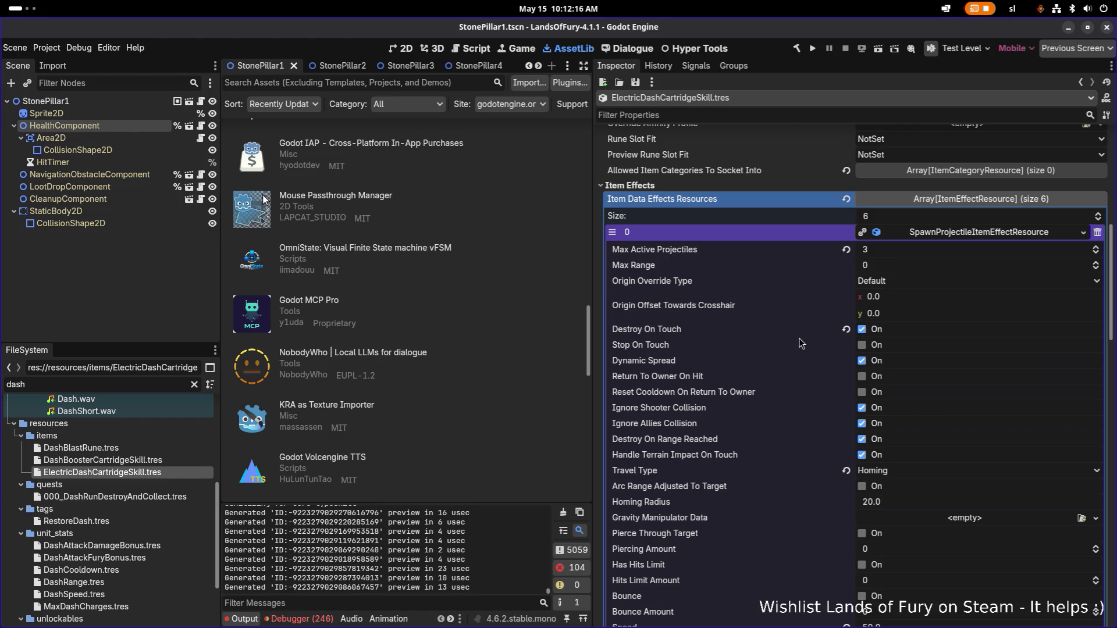
pyautogui.click(900, 253)
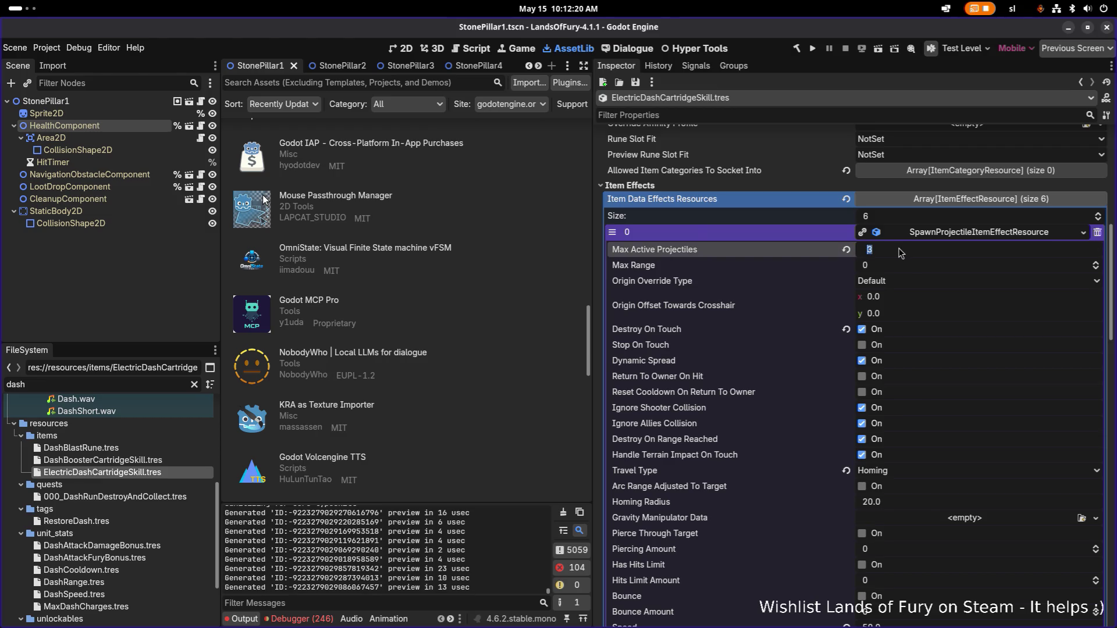
# Step: Set Max Active Projectiles to 20 and save with Ctrl+S
pyautogui.write('20')
pyautogui.press('Return')
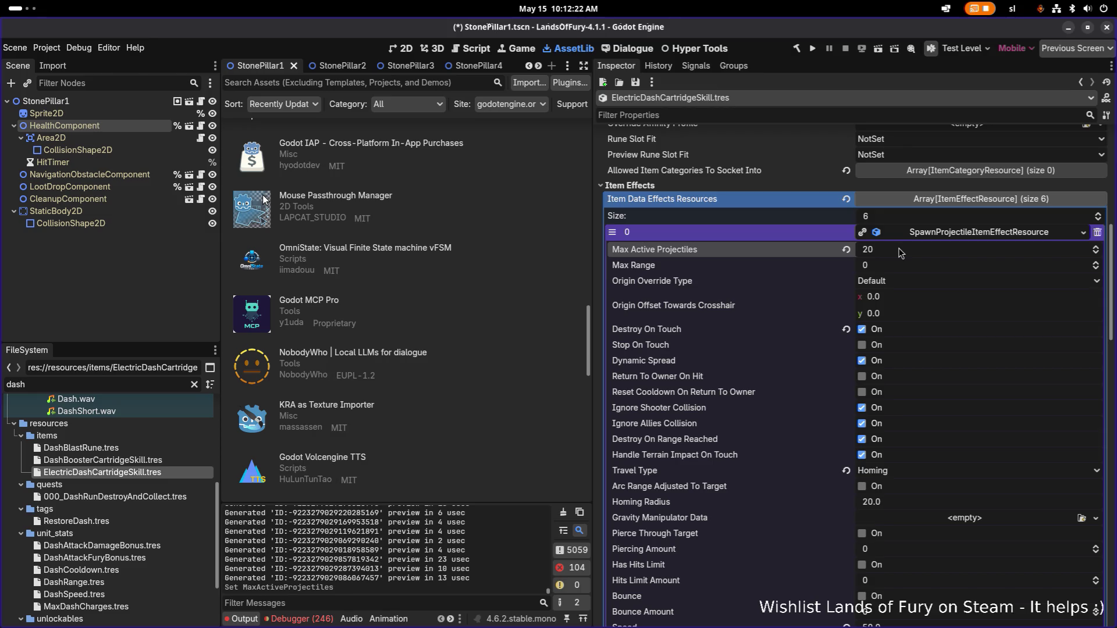
pyautogui.hotkey('ctrl', 's')
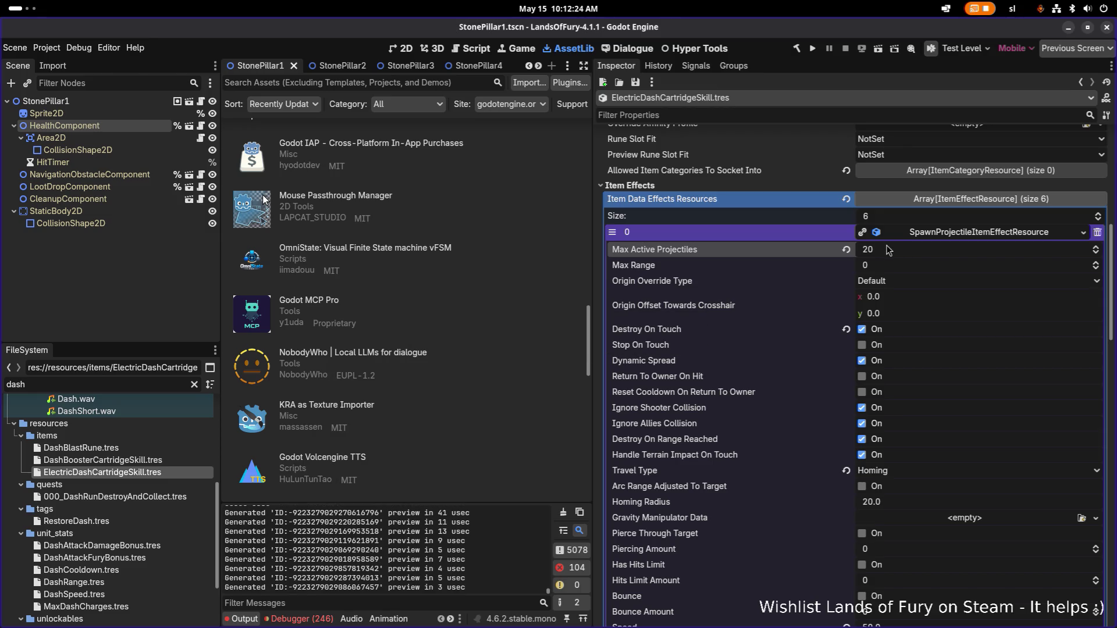
# Step: Review the skill's remaining item effects, then collapse the SpawnProjectile effect's properties
pyautogui.scroll(-3, 896, 304)
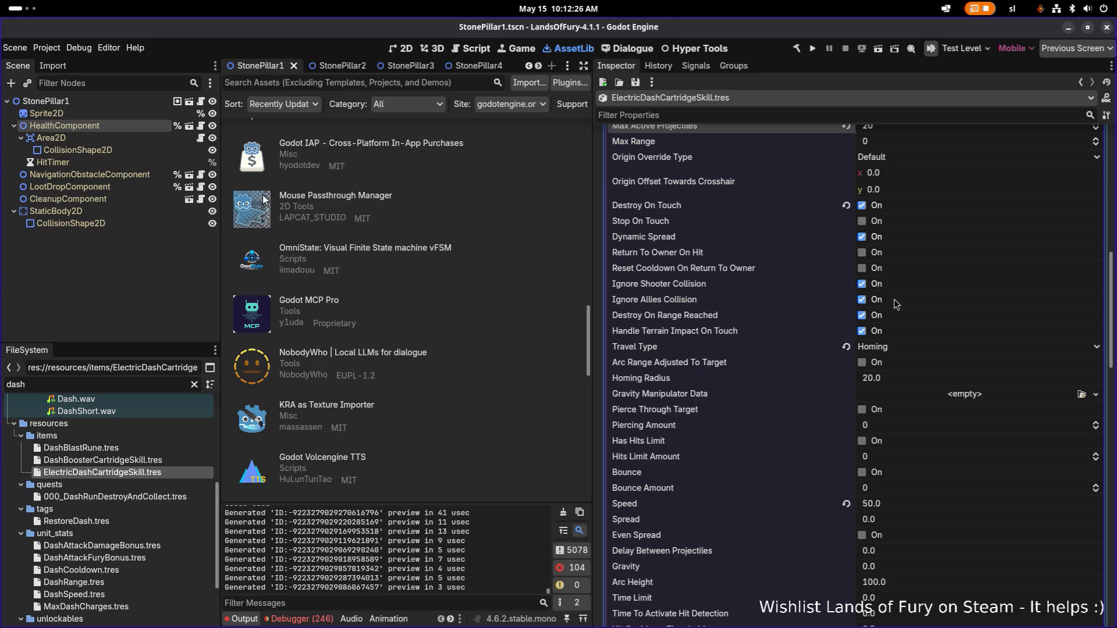
pyautogui.scroll(-2, 897, 303)
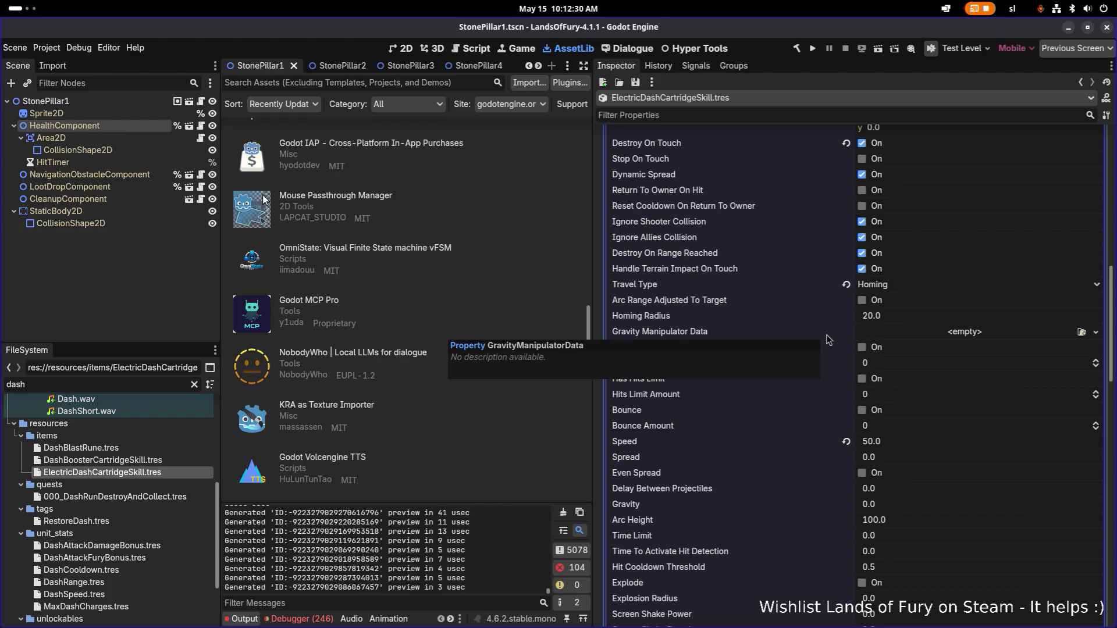
pyautogui.scroll(-6, 829, 340)
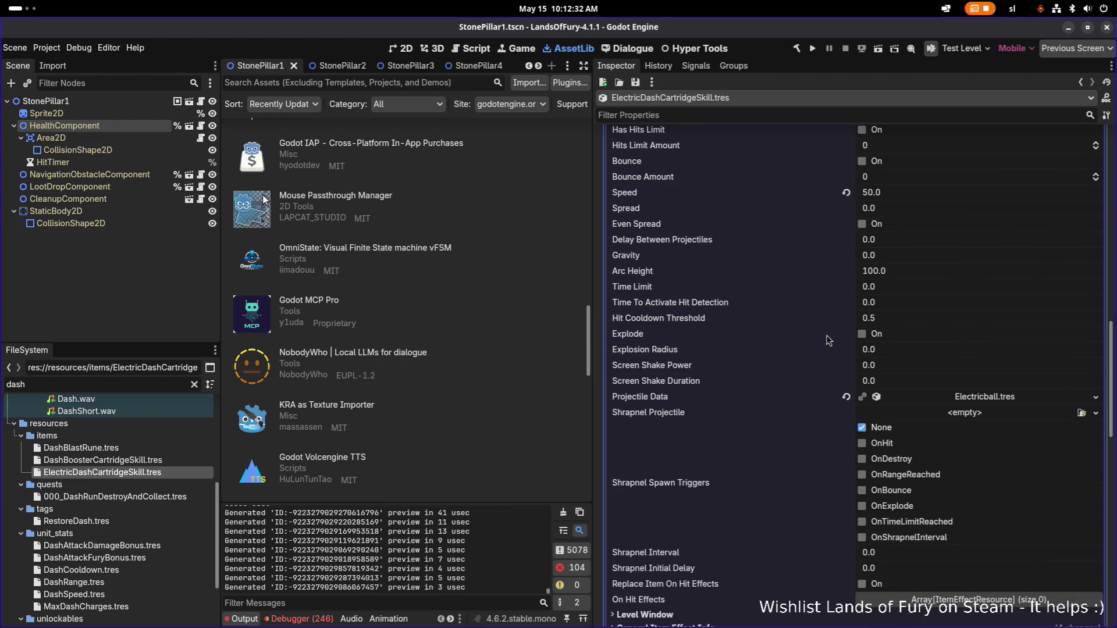
pyautogui.scroll(-12, 829, 339)
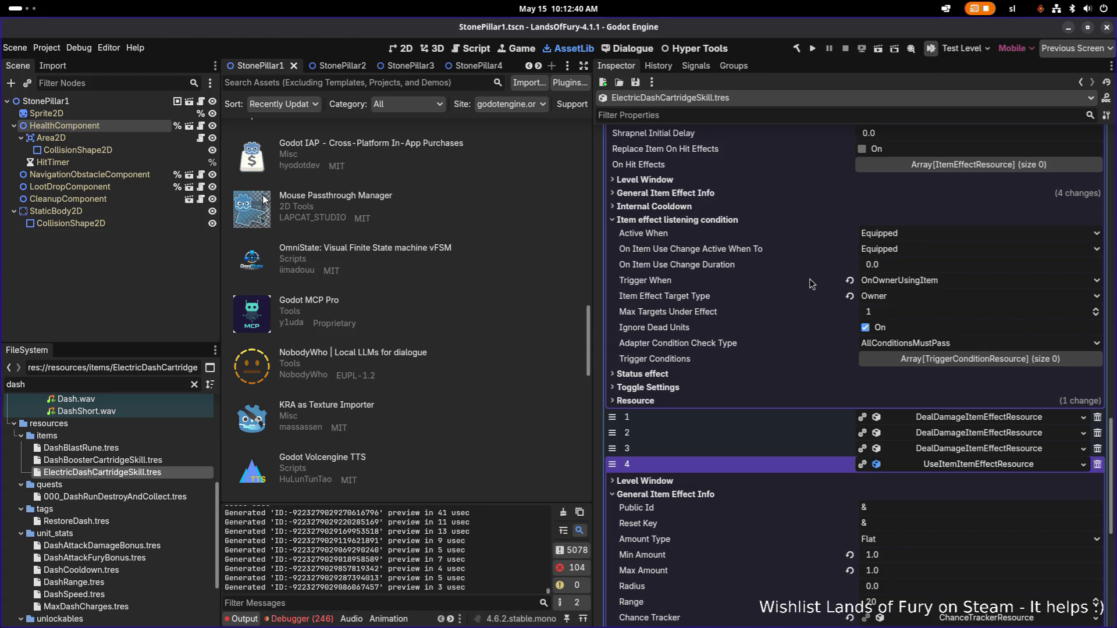
pyautogui.scroll(-4, 813, 283)
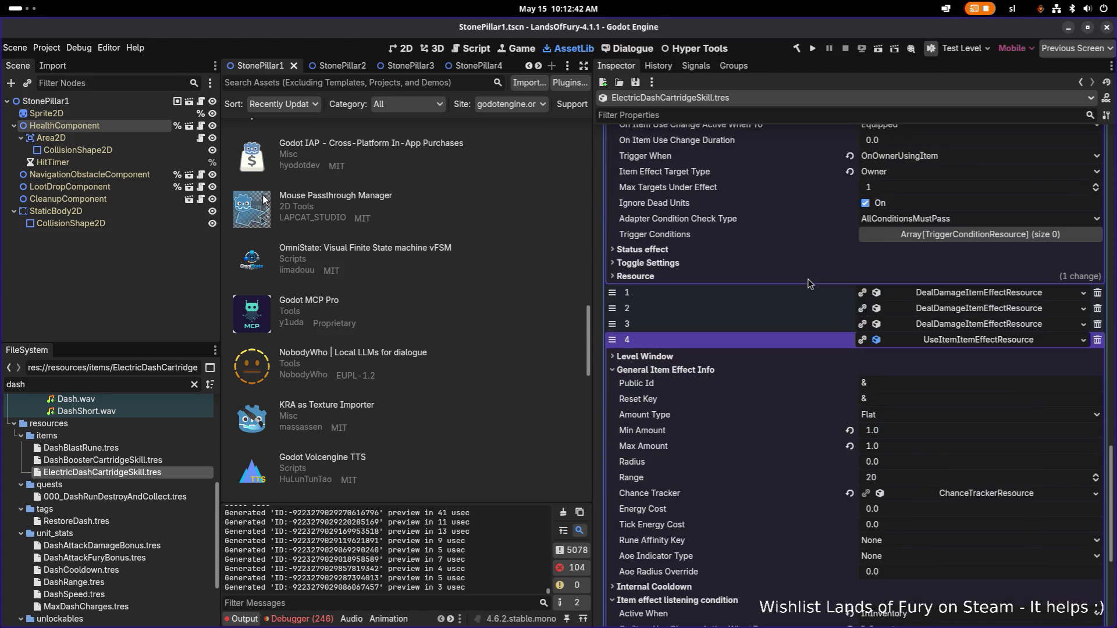
pyautogui.scroll(-9, 811, 284)
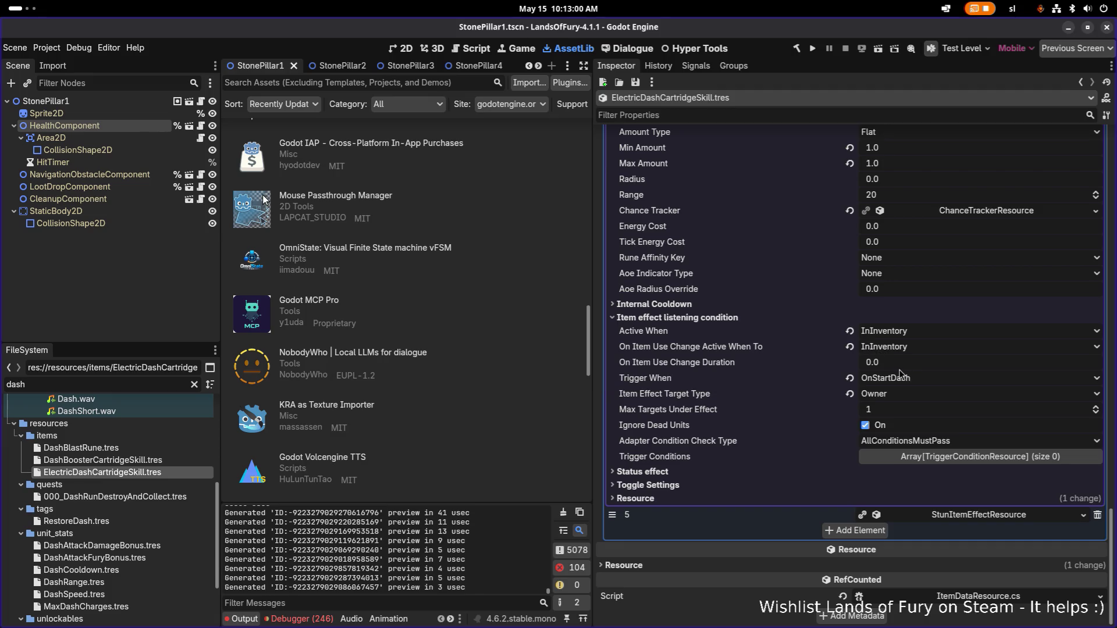
pyautogui.scroll(-15, 905, 371)
pyautogui.scroll(10, 901, 374)
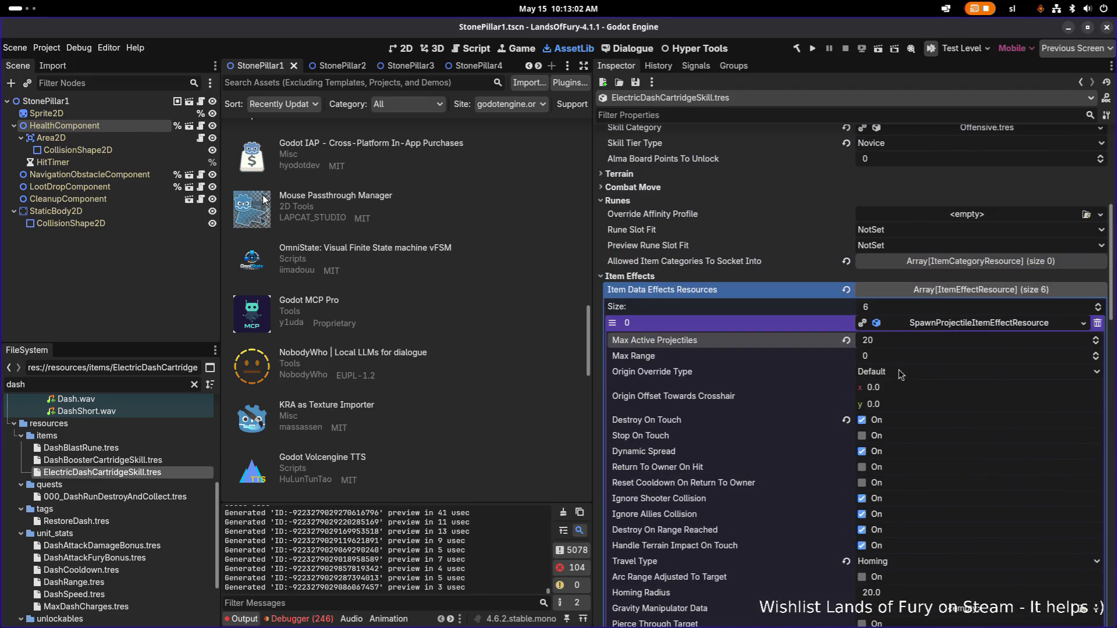
pyautogui.click(959, 324)
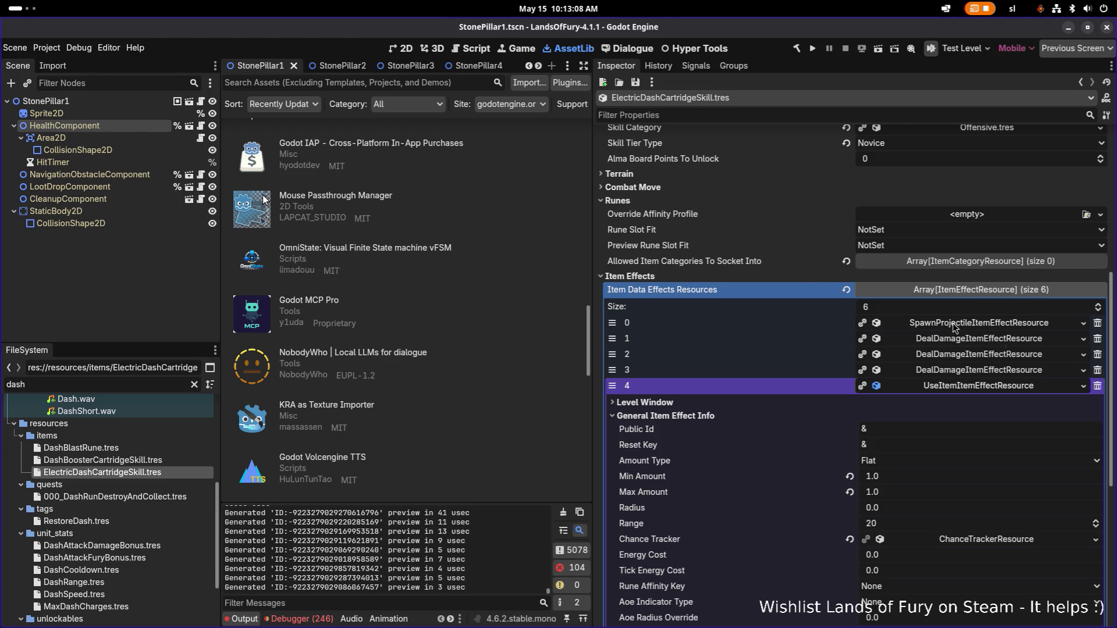
# Step: In VS Code, search the project for 'spawnprojectileitemeff' and open the Item.cs match at line 36
pyautogui.hotkey('alt', 'Tab')
pyautogui.hotkey('alt', 'shift', 'Tab')
pyautogui.hotkey('alt', 'shift', 'Tab')
pyautogui.hotkey('alt', 'shift', 'Tab')
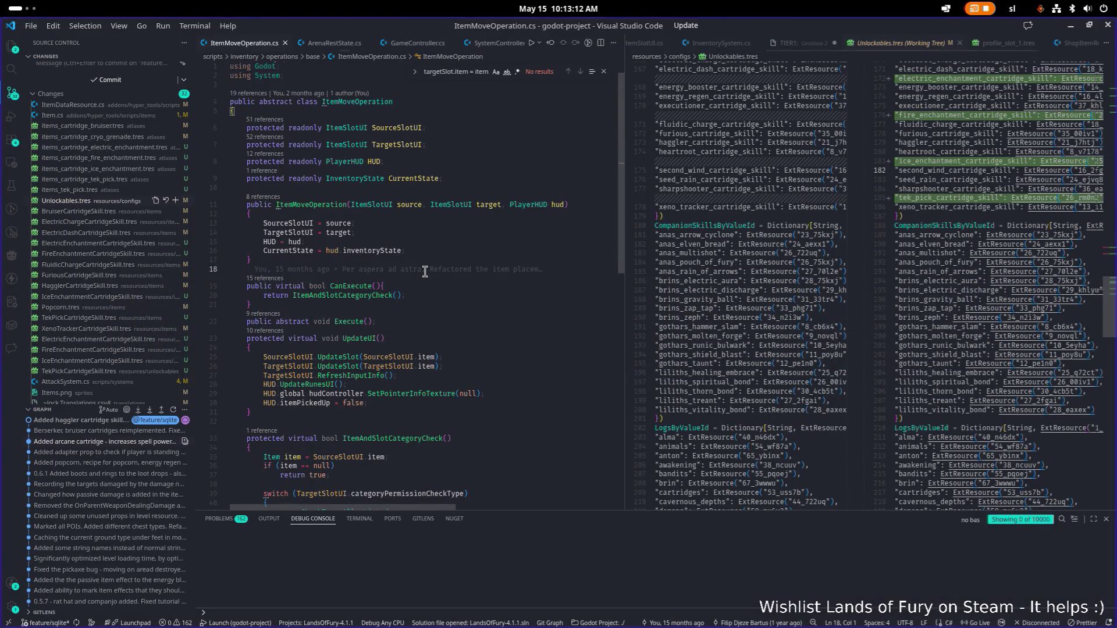
pyautogui.hotkey('ctrl', 'shift', 'f')
pyautogui.write('spawnprojectileitemeff')
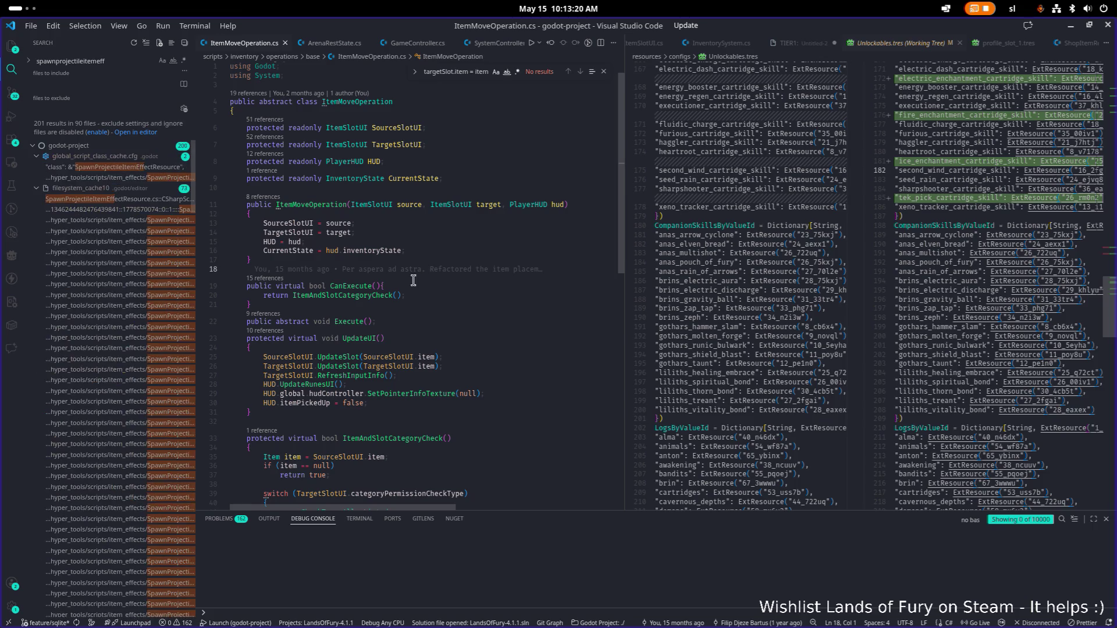
pyautogui.click(111, 248)
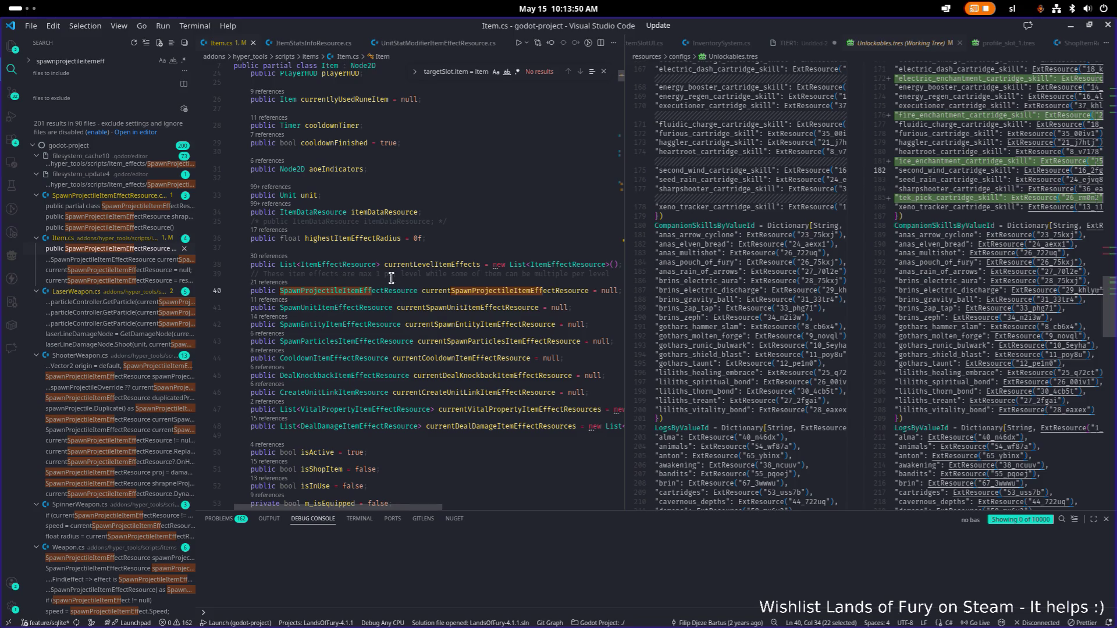
pyautogui.moveTo(626, 252); pyautogui.dragTo(765, 249)
pyautogui.click(436, 238)
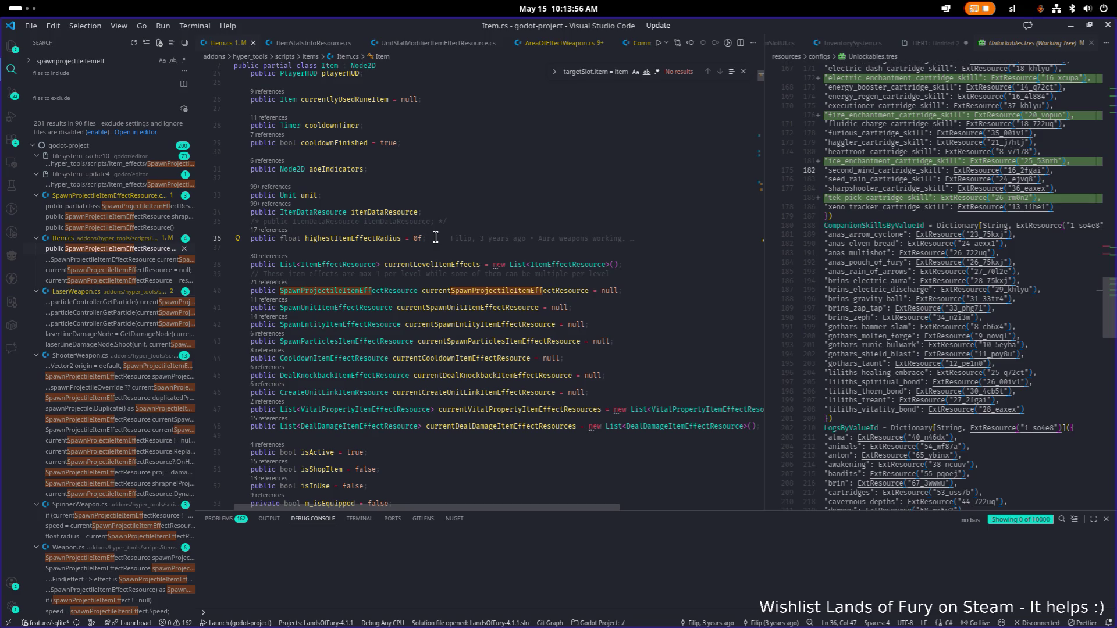
# Step: Quick-open AreaOfEffectWeapon.cs by searching 'aoe', then reveal it in the Explorer file tree
pyautogui.hotkey('ctrl', 'p')
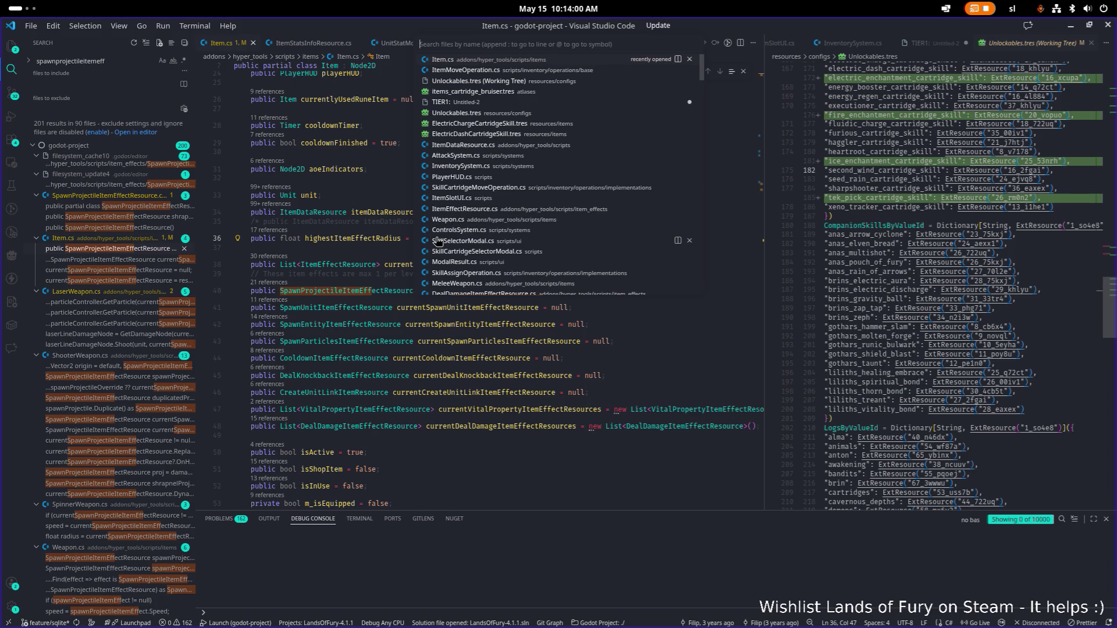
pyautogui.write('aoe')
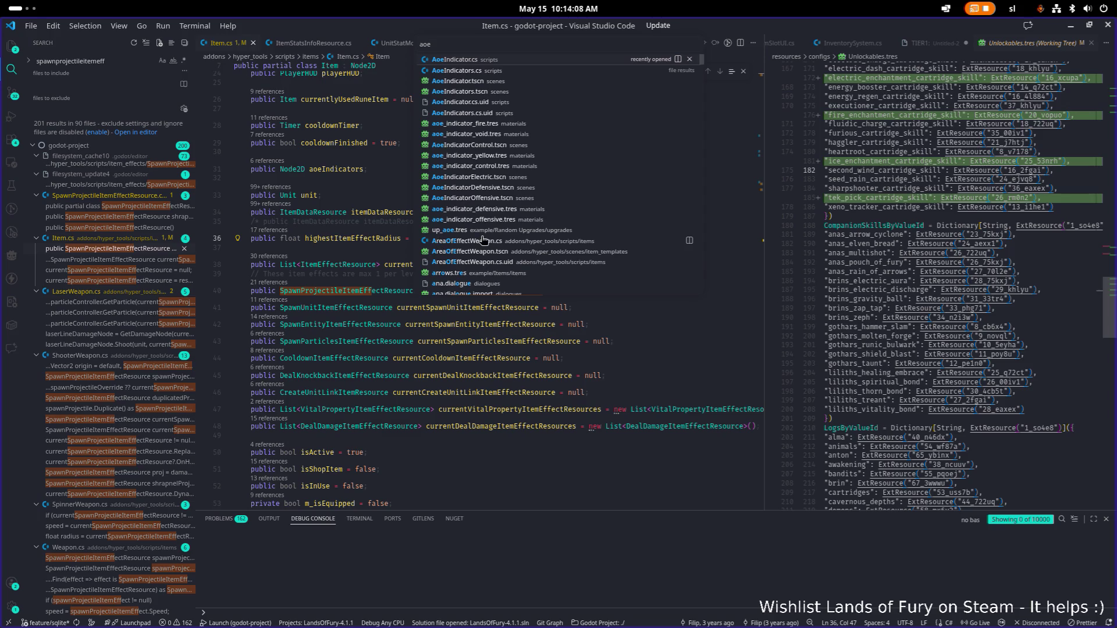
pyautogui.click(479, 241)
pyautogui.click(511, 242)
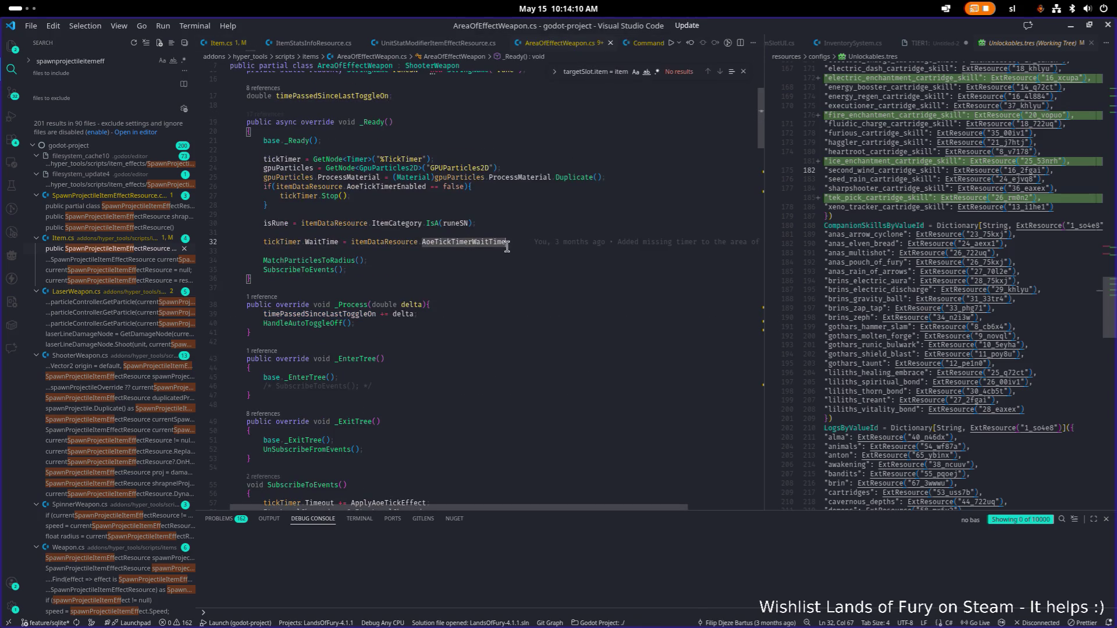
pyautogui.hotkey('ctrl', 'shift', 'e')
# Step: Browse ArmorItem.cs, BuffItem.cs and CommandItem.cs, reading CommandItem's UseItem method
pyautogui.click(116, 223)
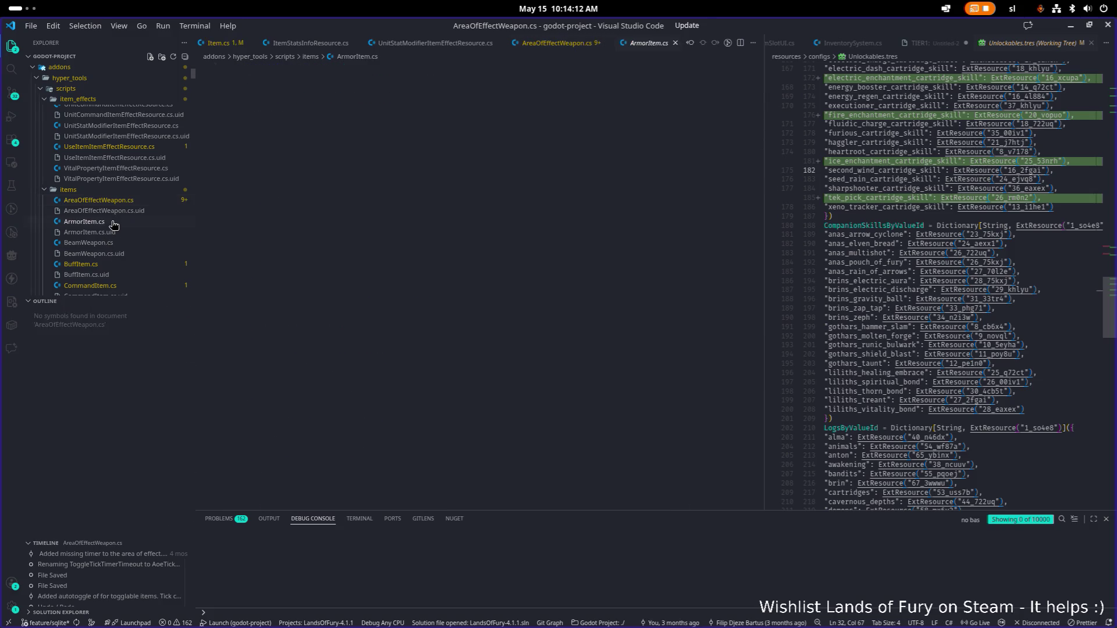
pyautogui.scroll(-2, 118, 256)
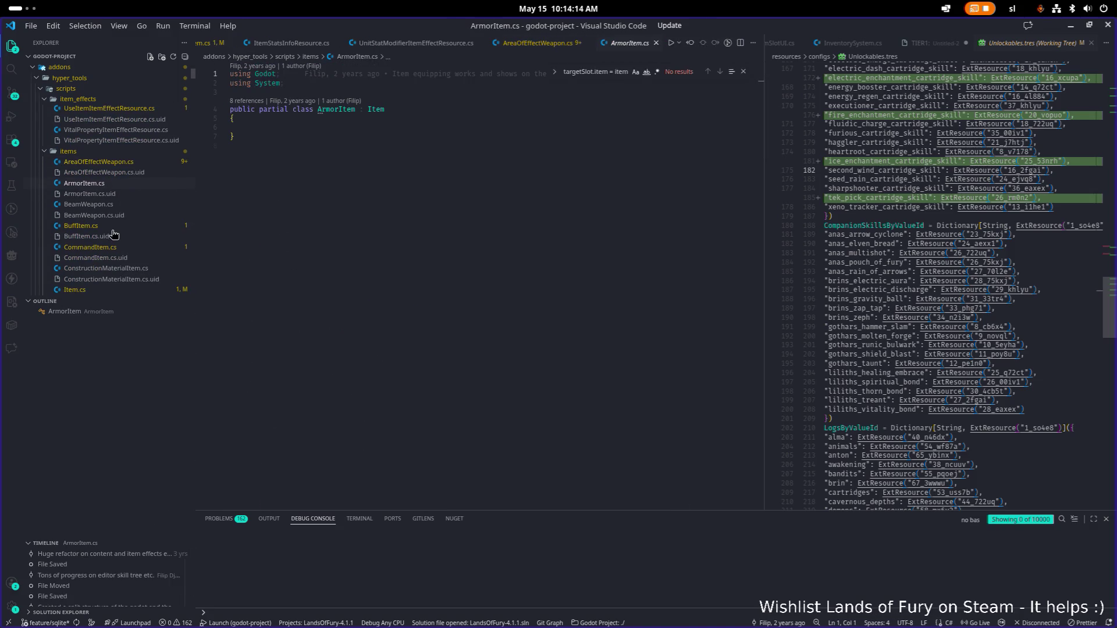
pyautogui.click(114, 227)
pyautogui.scroll(-3, 259, 245)
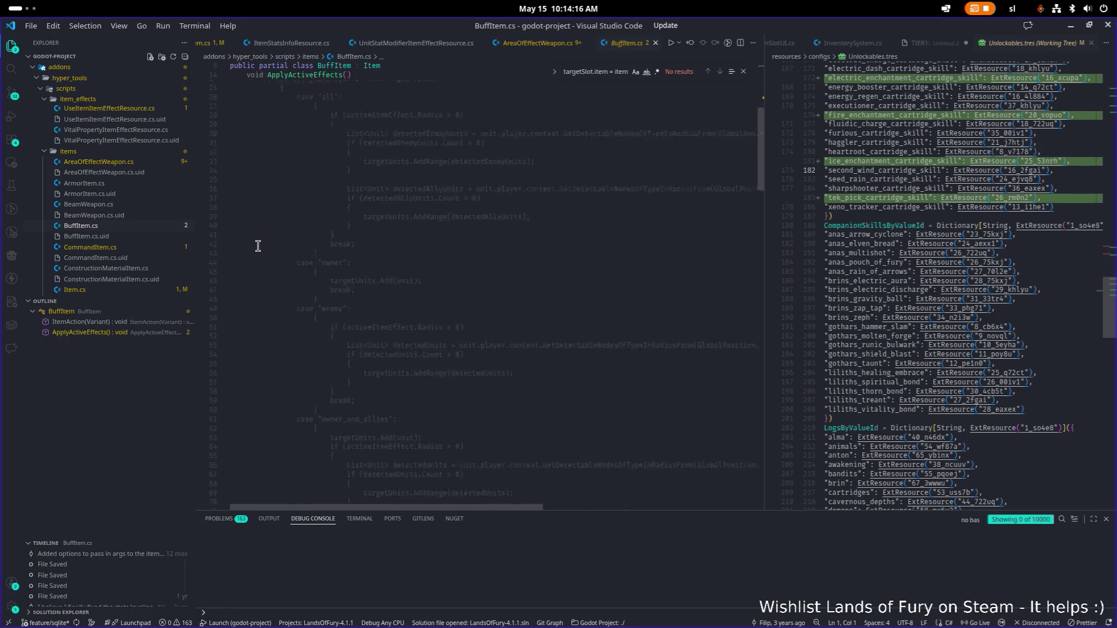
pyautogui.click(103, 248)
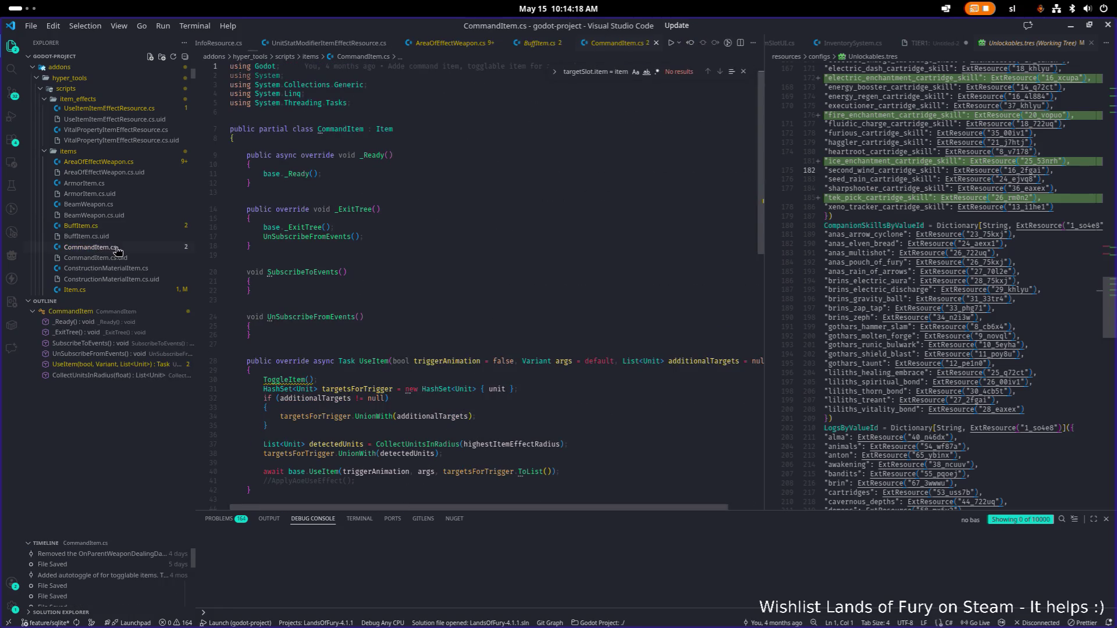
pyautogui.scroll(-5, 302, 244)
pyautogui.scroll(-3, 302, 244)
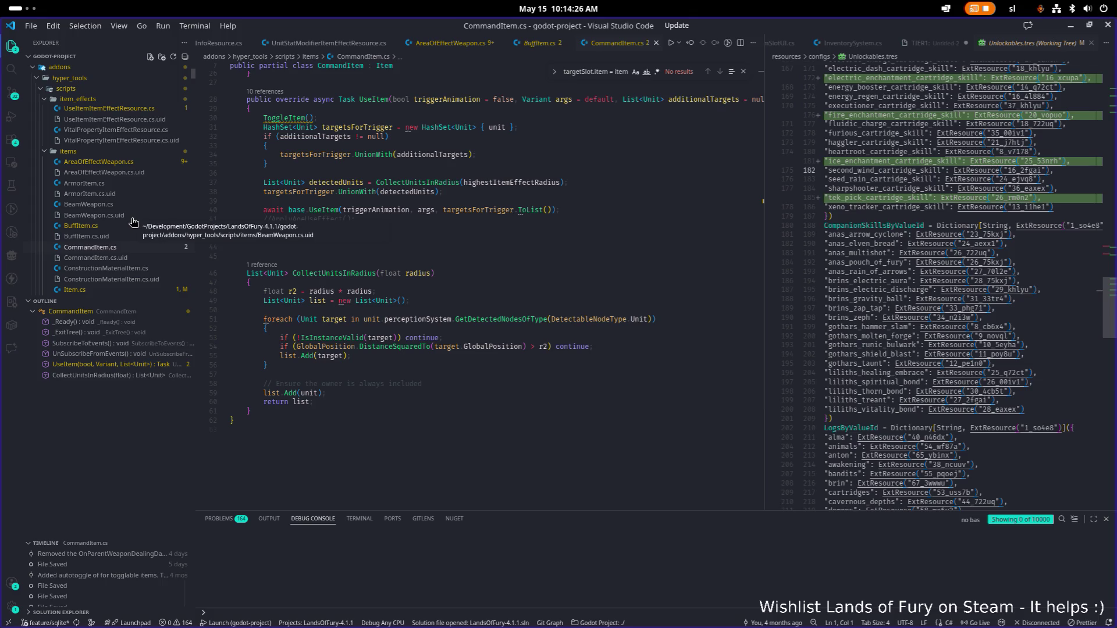
pyautogui.scroll(4, 370, 238)
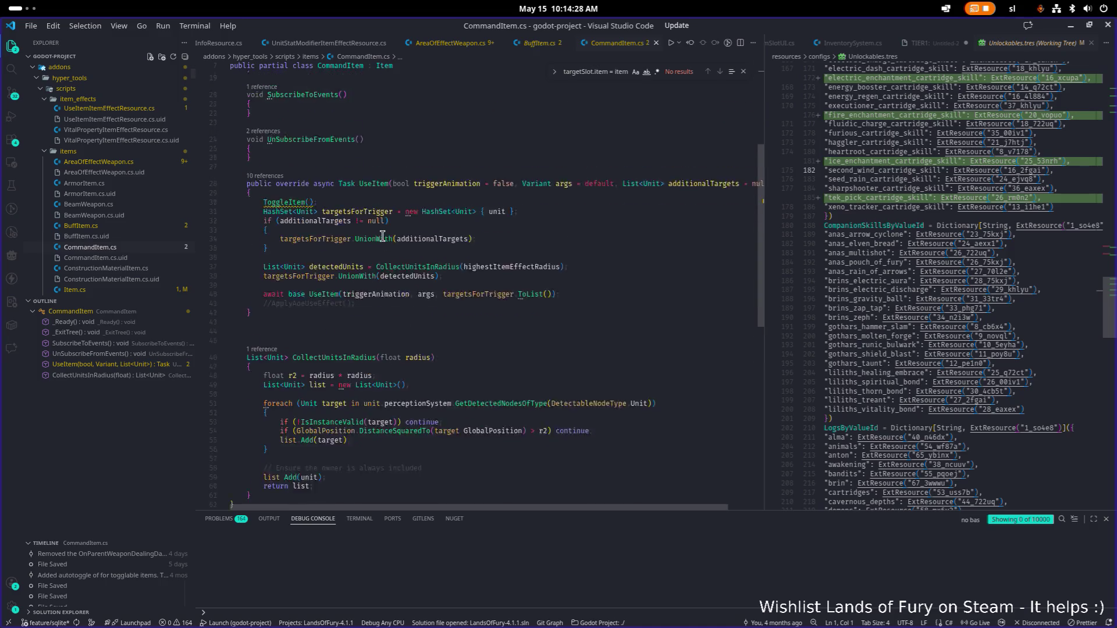
pyautogui.scroll(1, 370, 239)
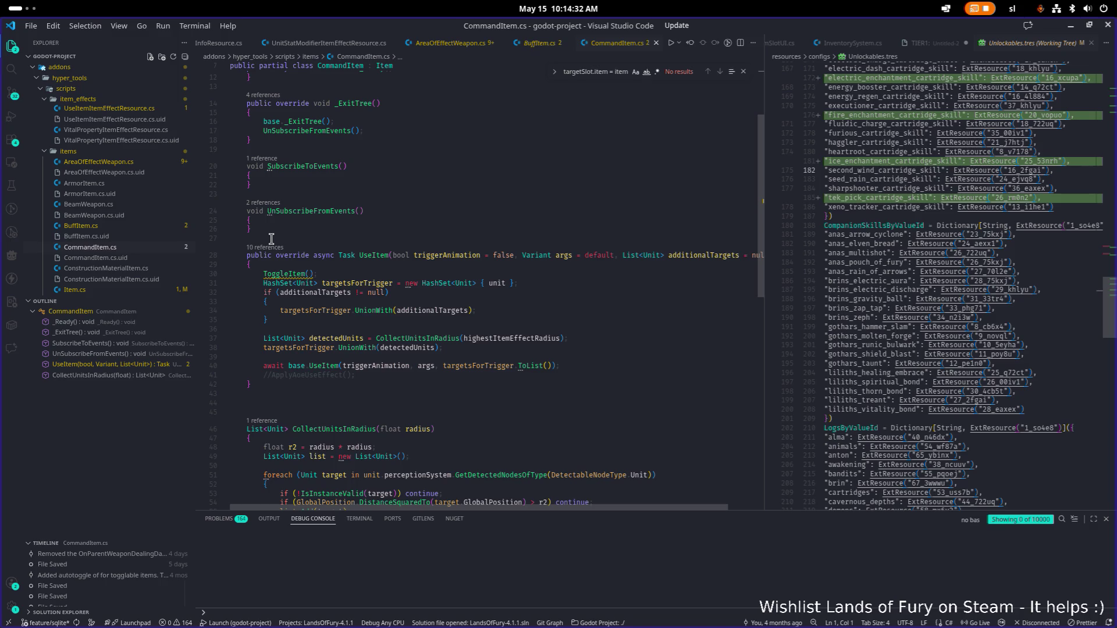
# Step: Check who last changed line 26, then search the whole project for 'ondash'
pyautogui.click(471, 230)
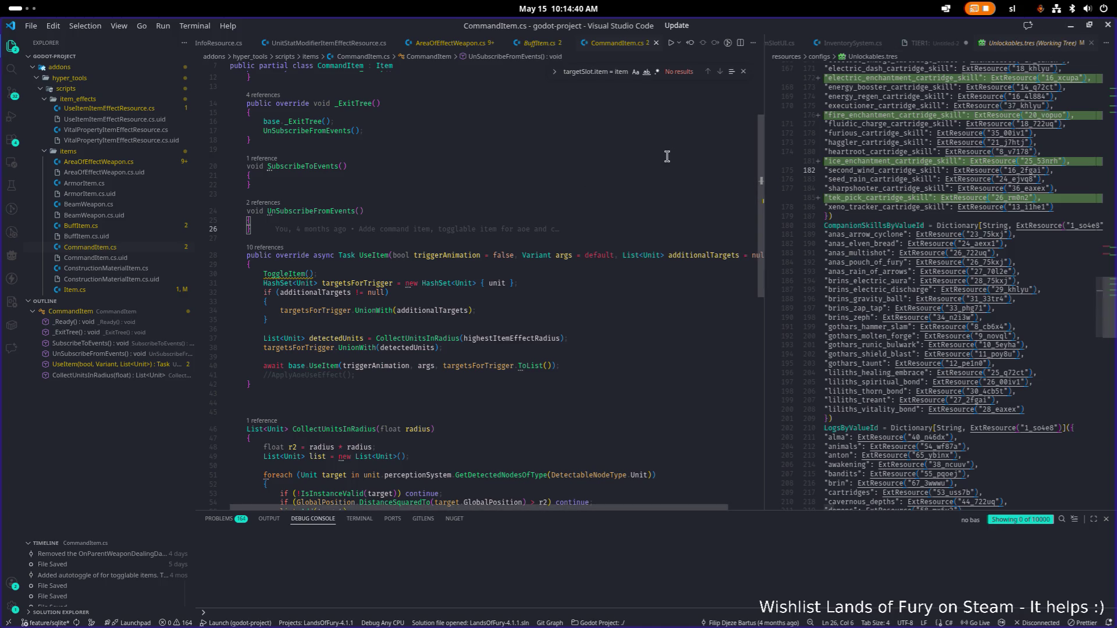
pyautogui.click(610, 170)
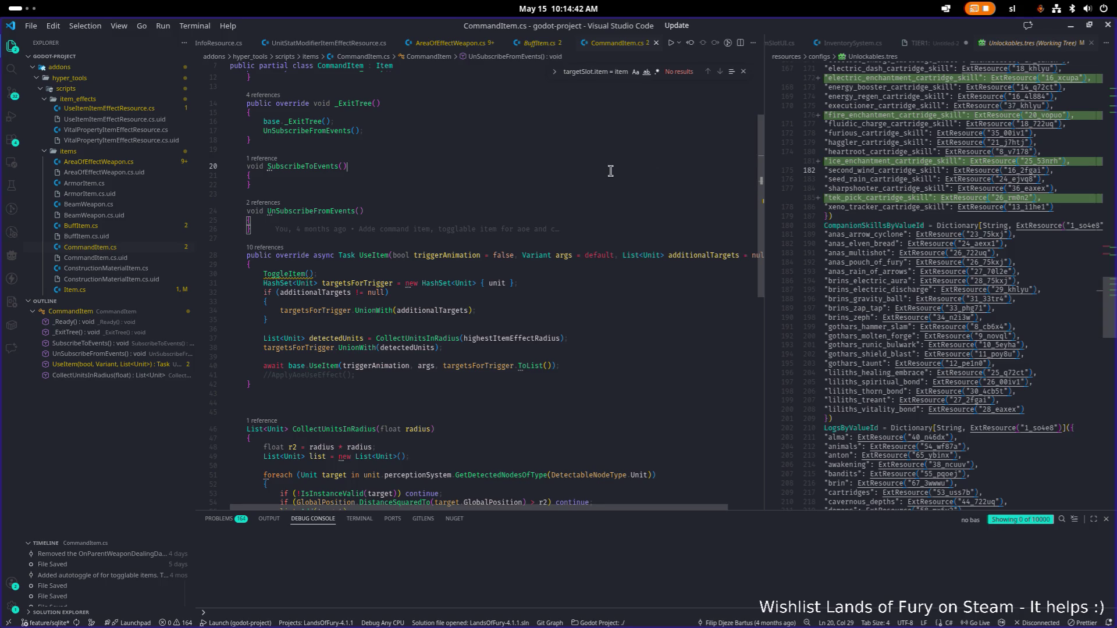
pyautogui.moveTo(609, 172)
pyautogui.hotkey('ctrl', 'shift', 'f')
pyautogui.write('ondash')
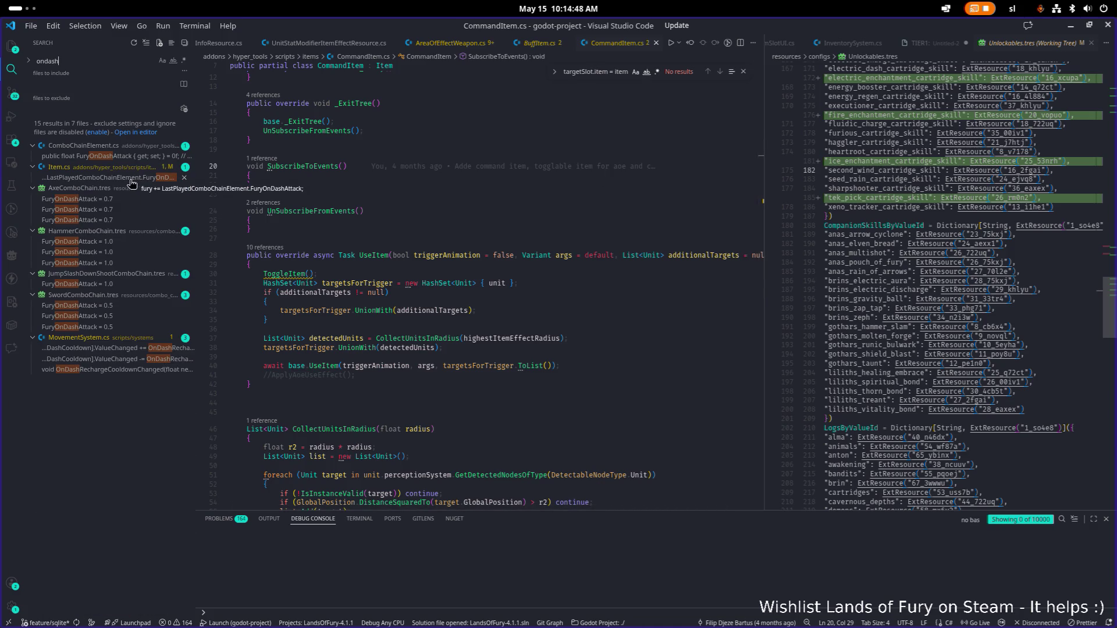
# Step: Step through the OnDash matches in MovementSystem.cs and the FuryOnDashAttack match in Item.cs
pyautogui.click(116, 359)
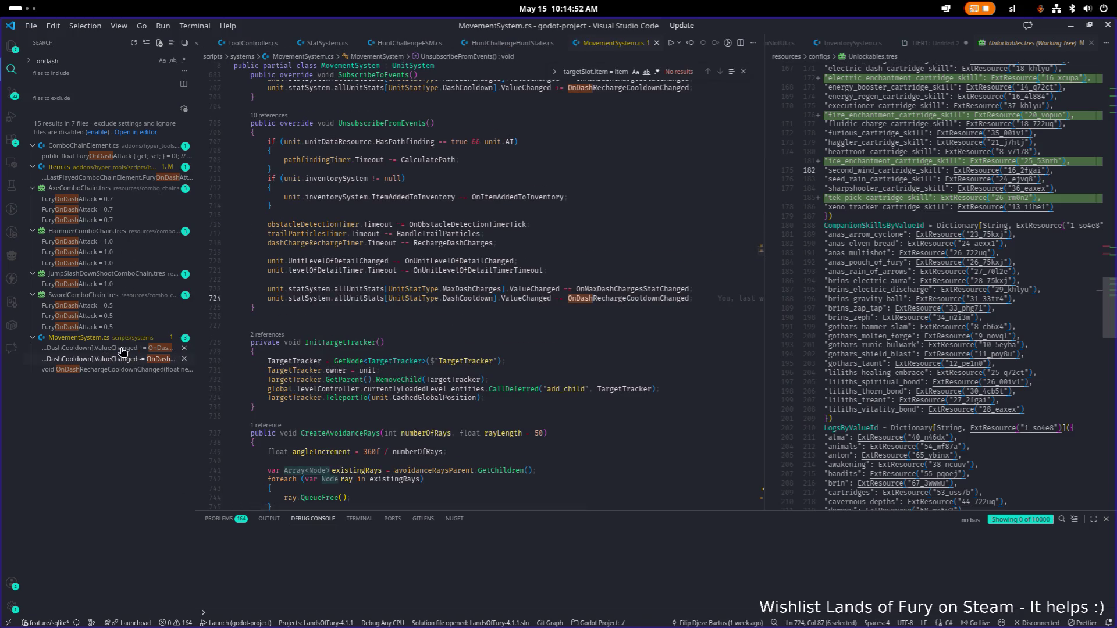
pyautogui.click(109, 371)
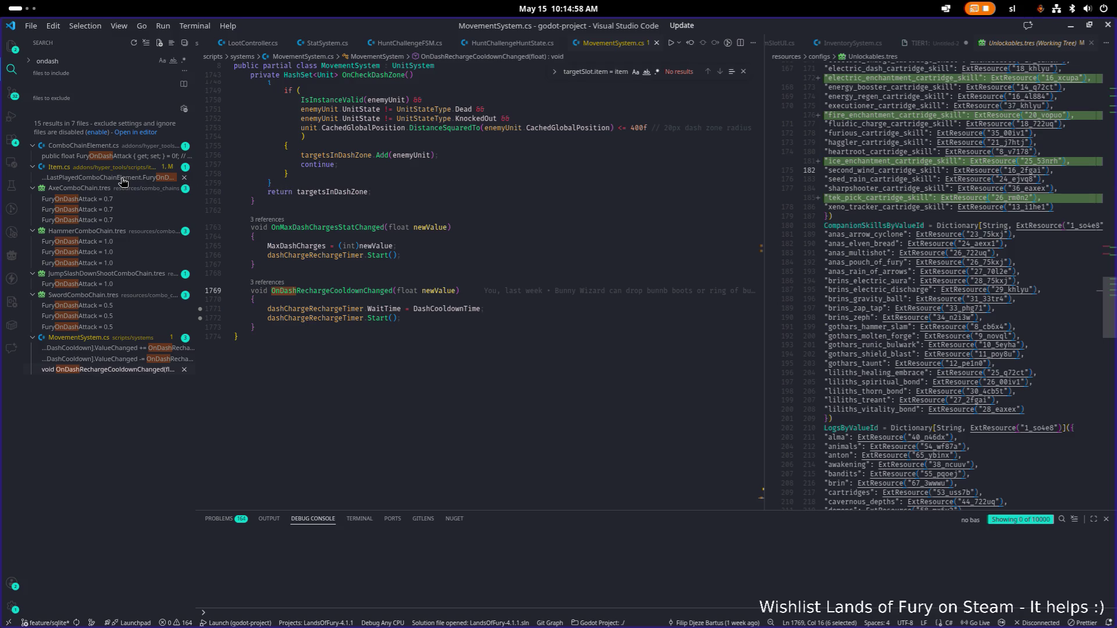
pyautogui.click(128, 183)
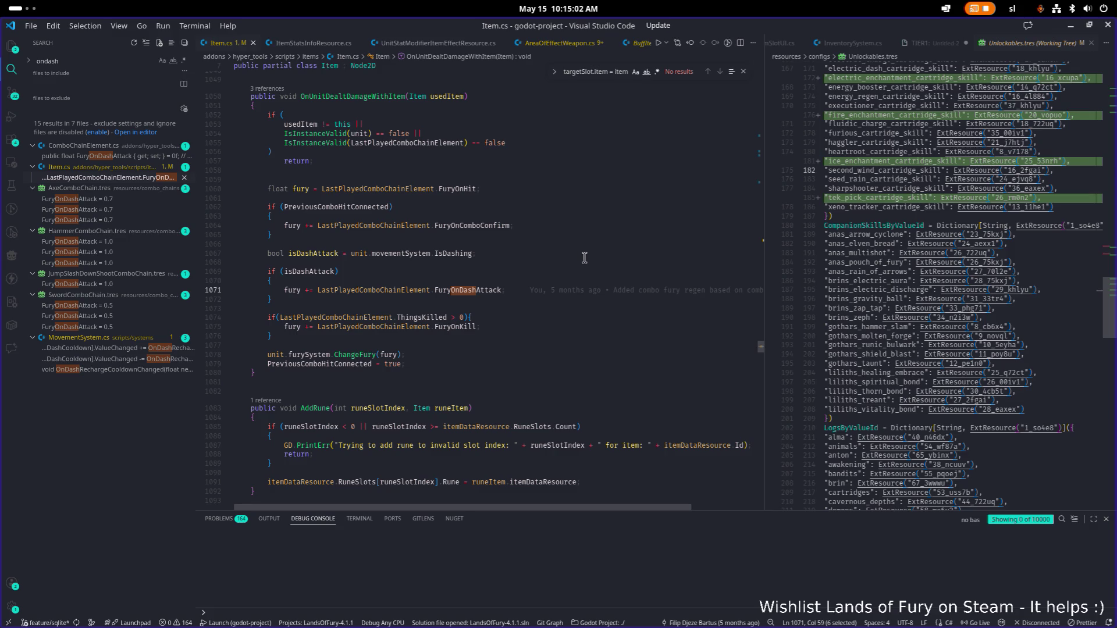
# Step: Check the item effect's OnStartDash listening condition in Godot's Inspector, then return to VS Code
pyautogui.hotkey('alt', 'Tab')
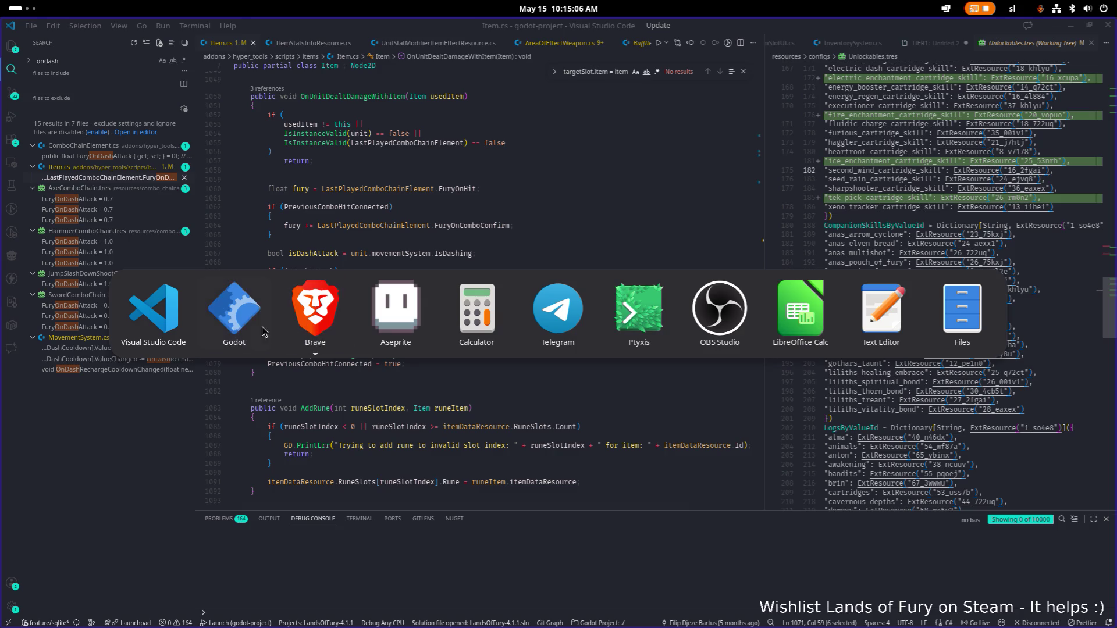
pyautogui.click(265, 332)
pyautogui.scroll(-5, 779, 365)
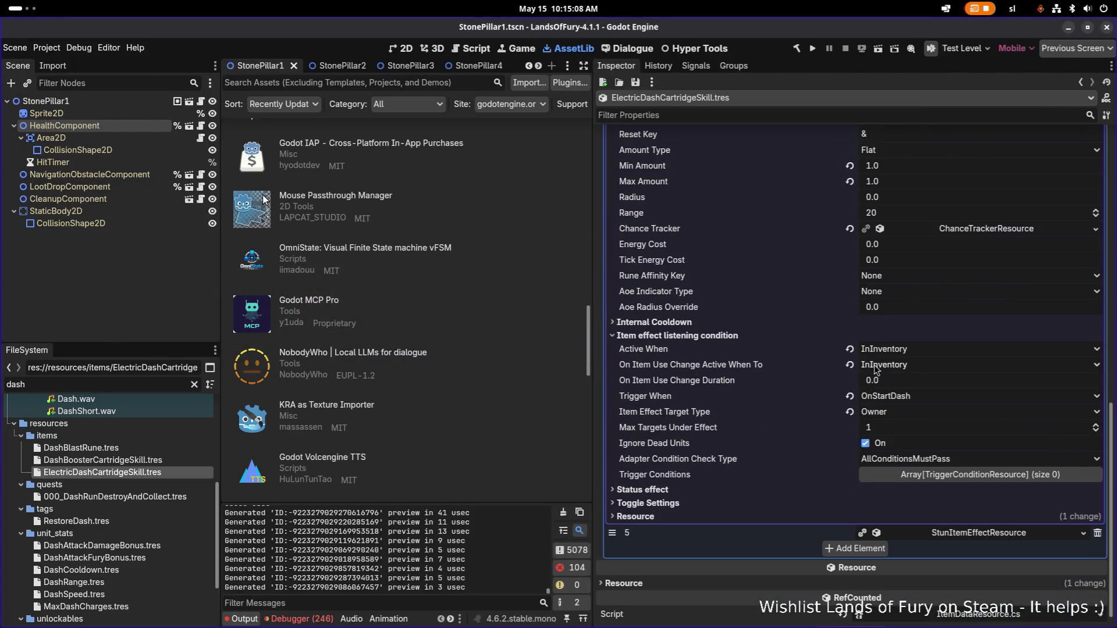
pyautogui.hotkey('alt', 'Tab')
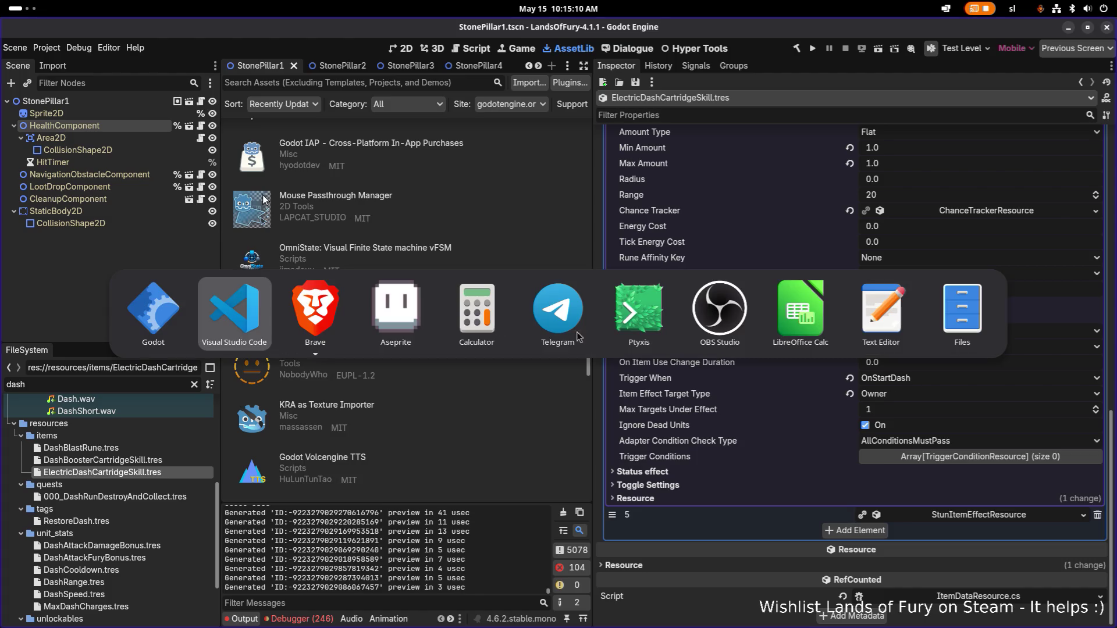
pyautogui.press('Escape')
pyautogui.hotkey('alt', 'Tab')
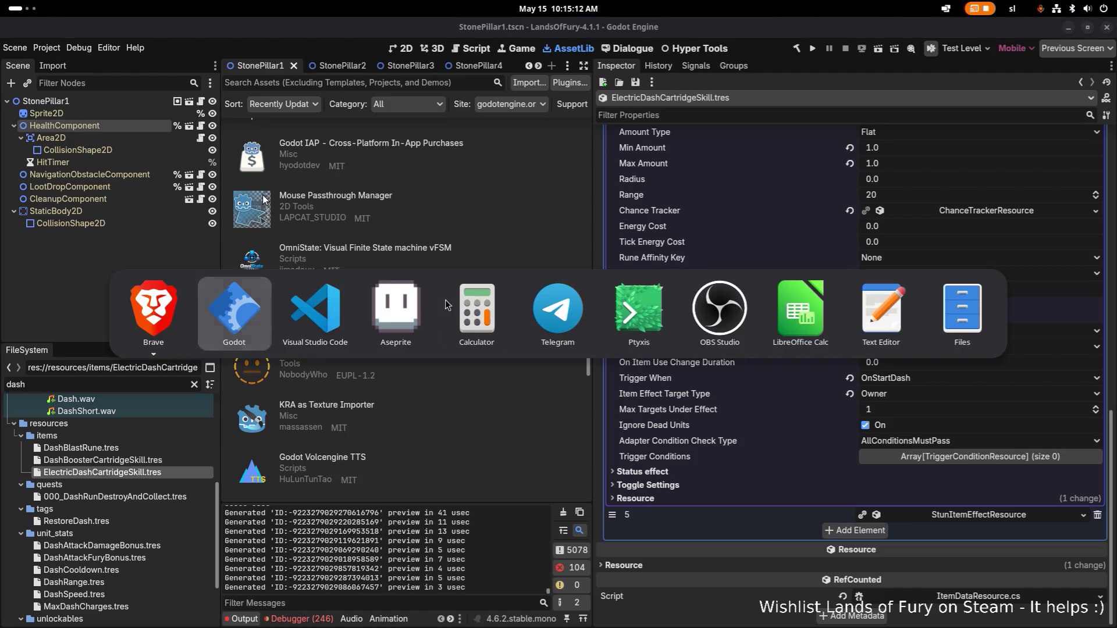
pyautogui.click(340, 332)
# Step: Search the project for 'onstartdash' and open the trigger call in MovementSystem's StartDash
pyautogui.click(365, 306)
pyautogui.hotkey('ctrl', 'shift', 'f')
pyautogui.write('on')
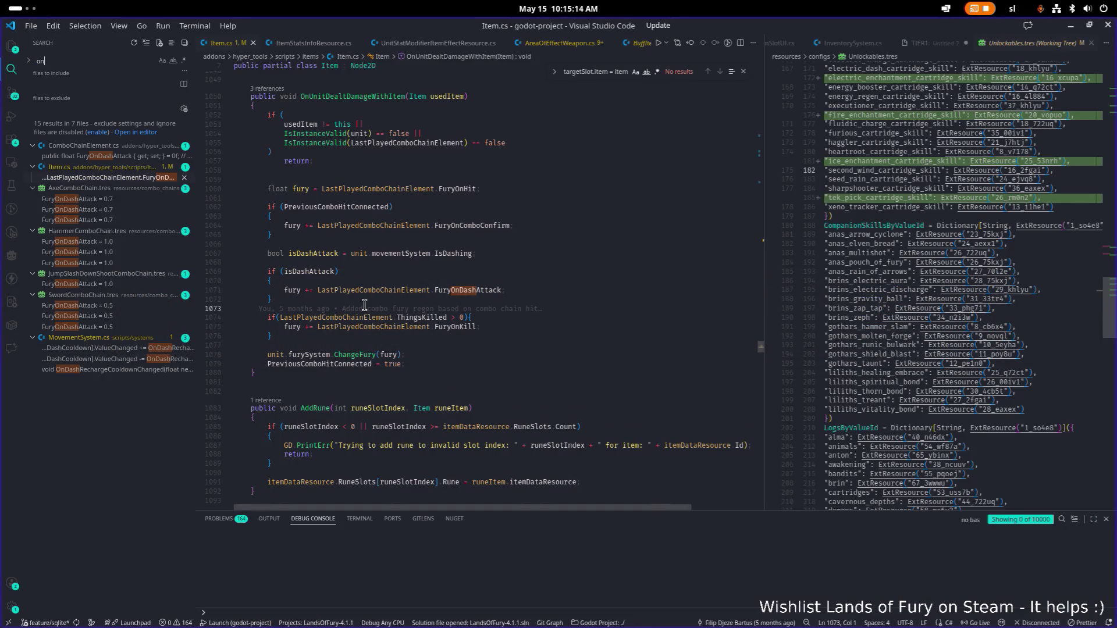
pyautogui.write('startdash')
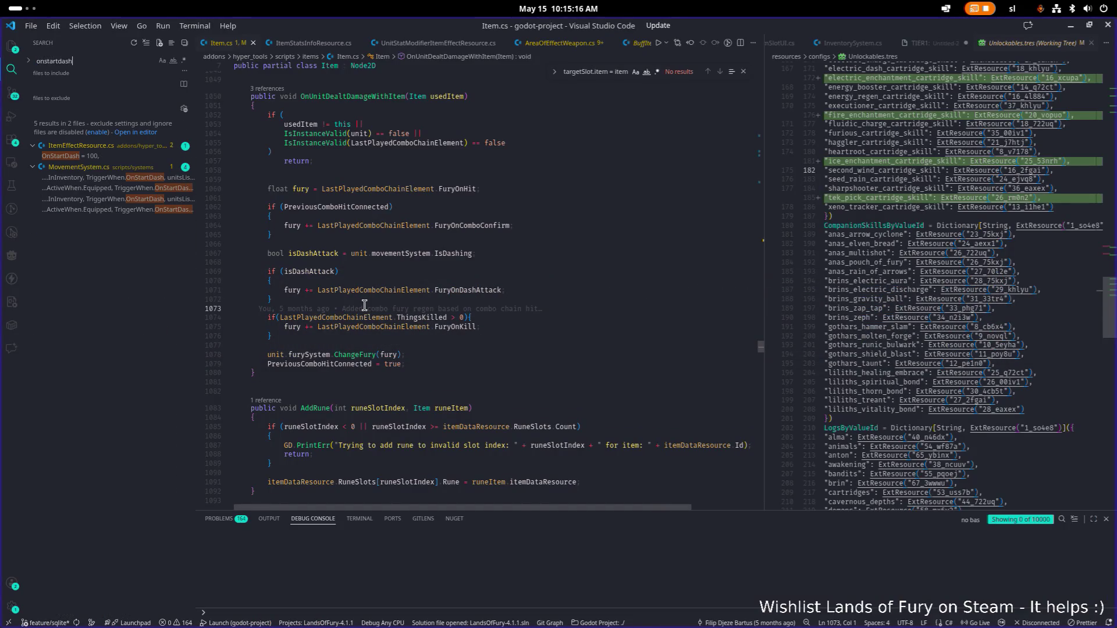
pyautogui.click(107, 178)
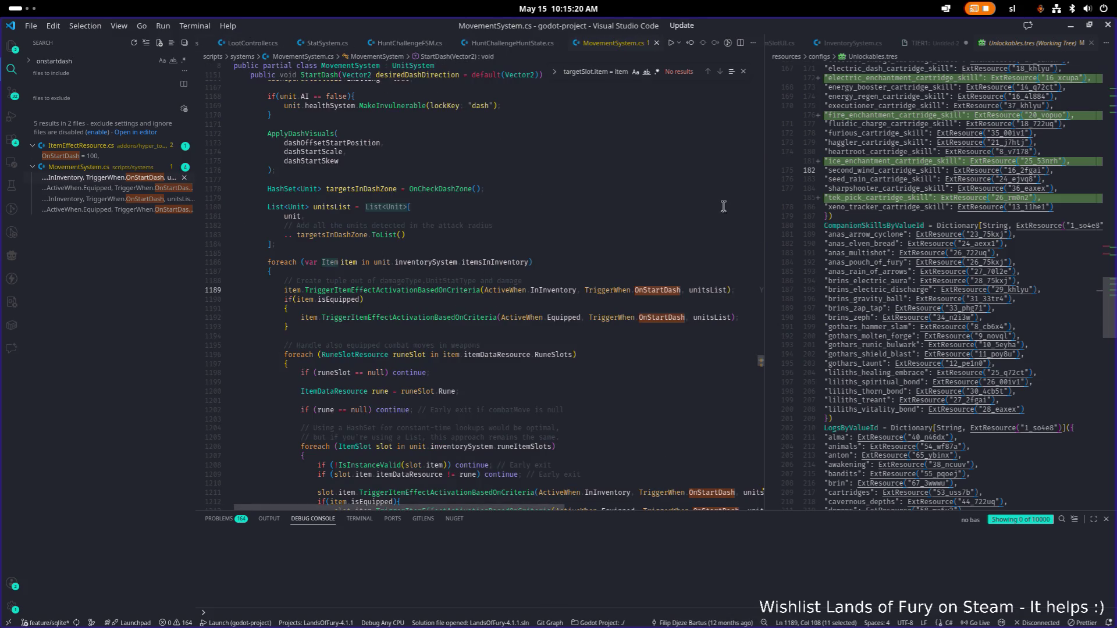
# Step: Widen the code editor and read through StartDash's inventory, equipped item and rune triggers
pyautogui.moveTo(766, 223); pyautogui.dragTo(842, 217)
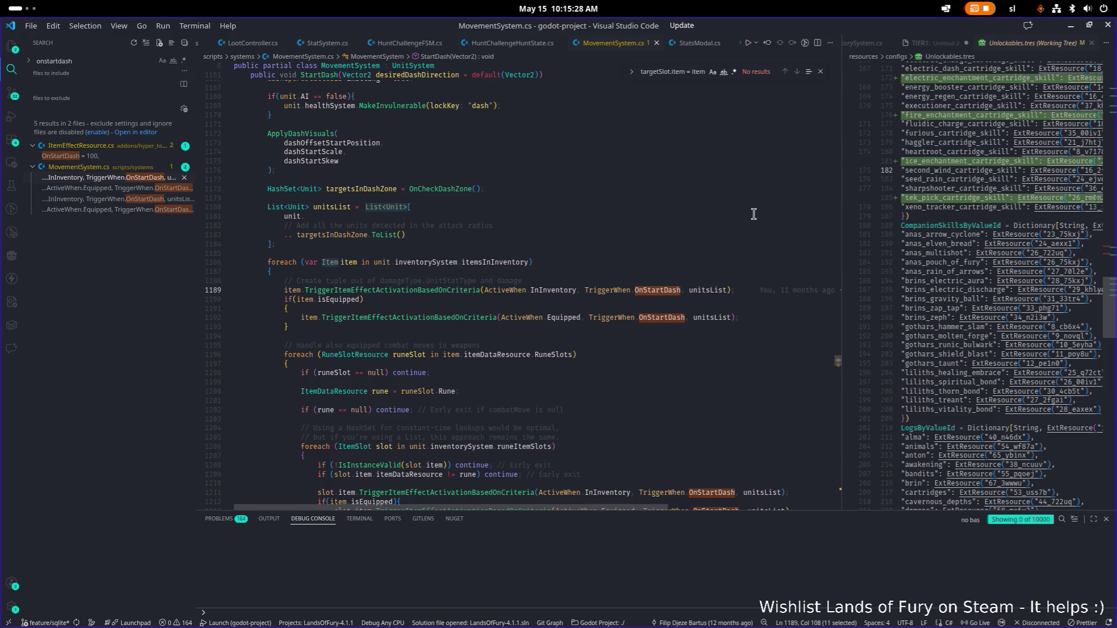
pyautogui.scroll(3, 692, 223)
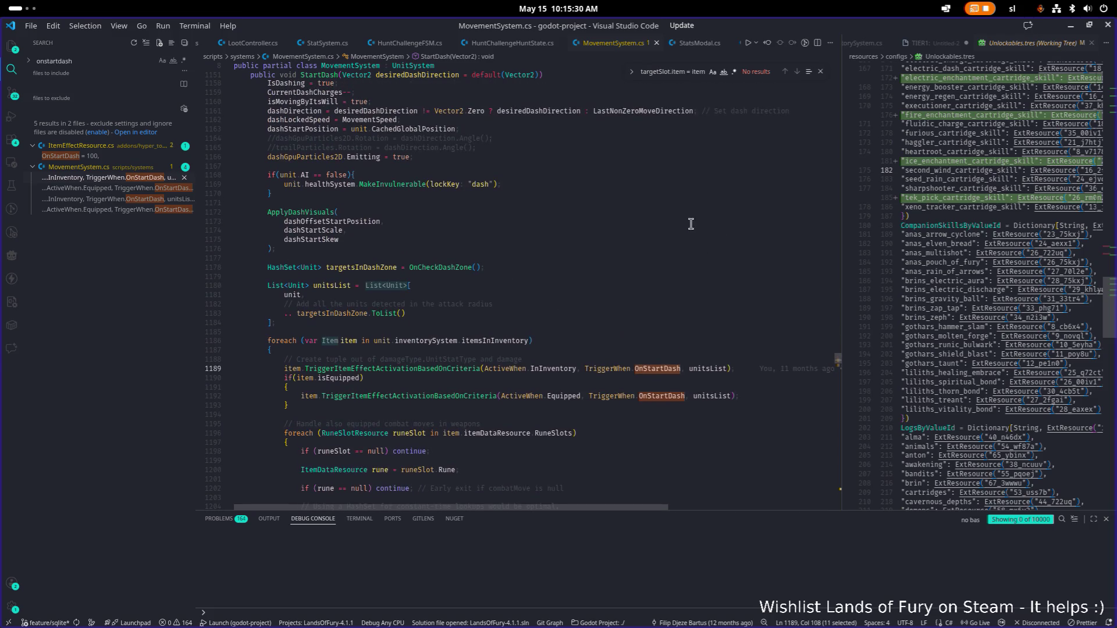
pyautogui.scroll(-3, 692, 224)
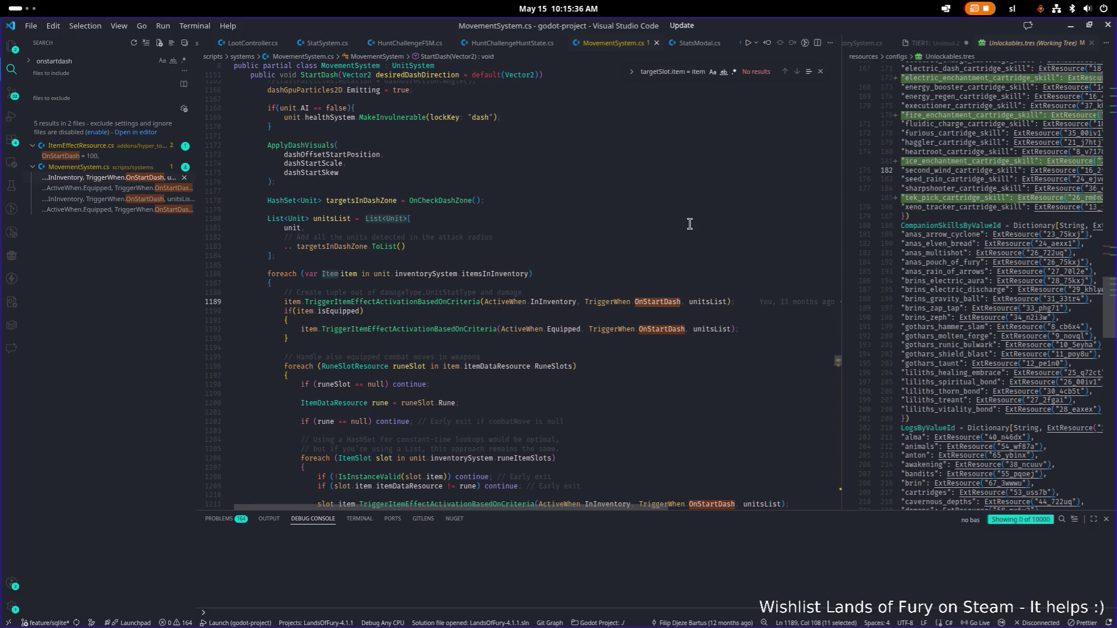
pyautogui.scroll(-2, 690, 224)
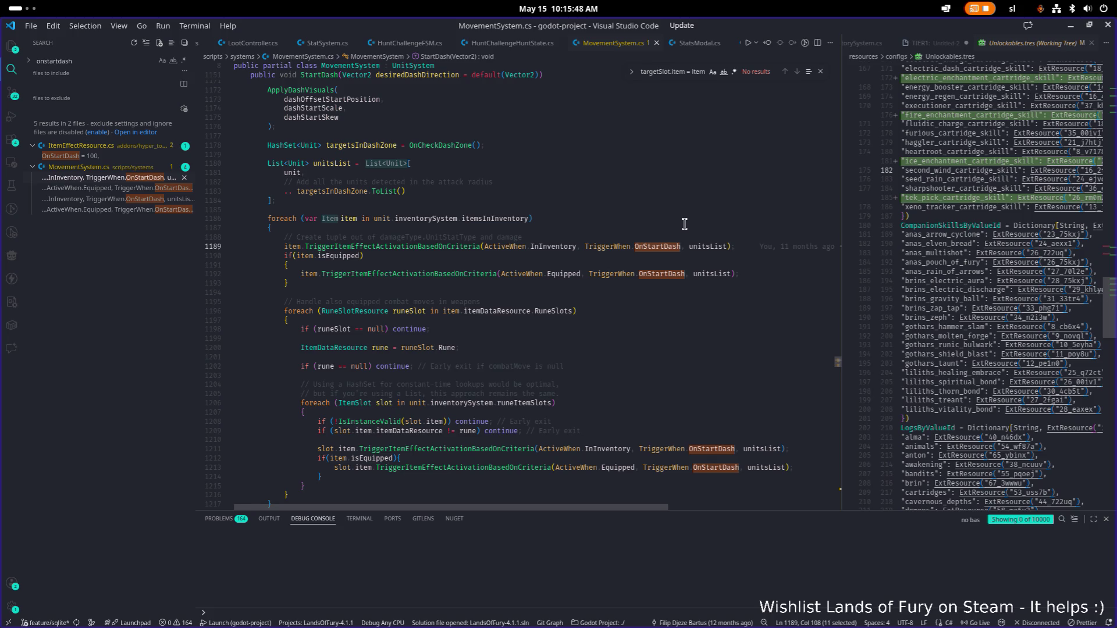
pyautogui.scroll(7, 685, 224)
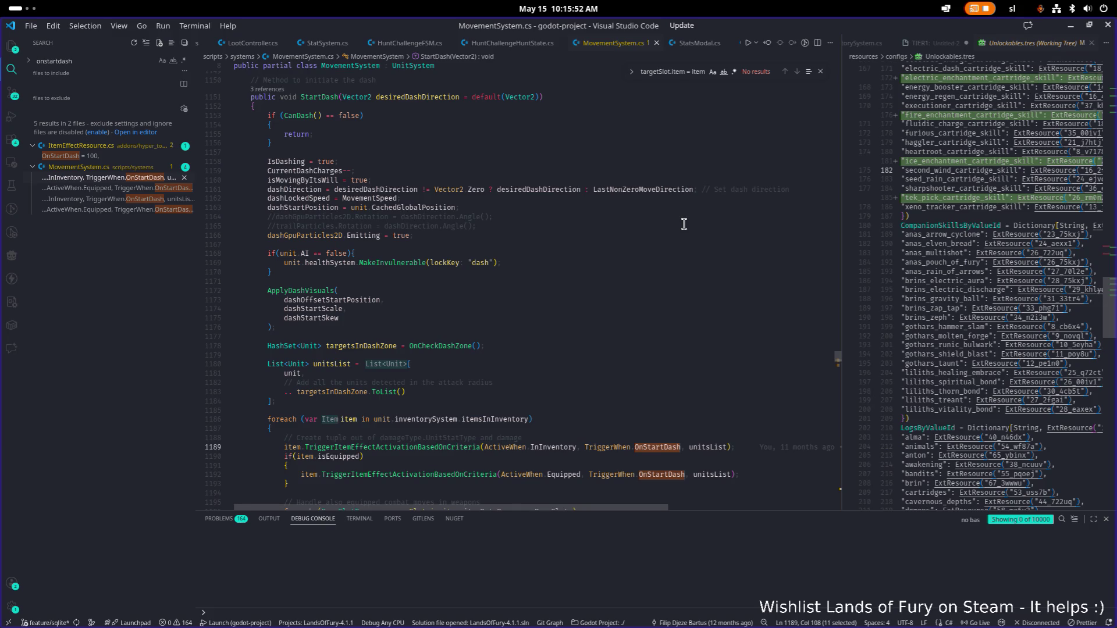
pyautogui.scroll(-4, 684, 224)
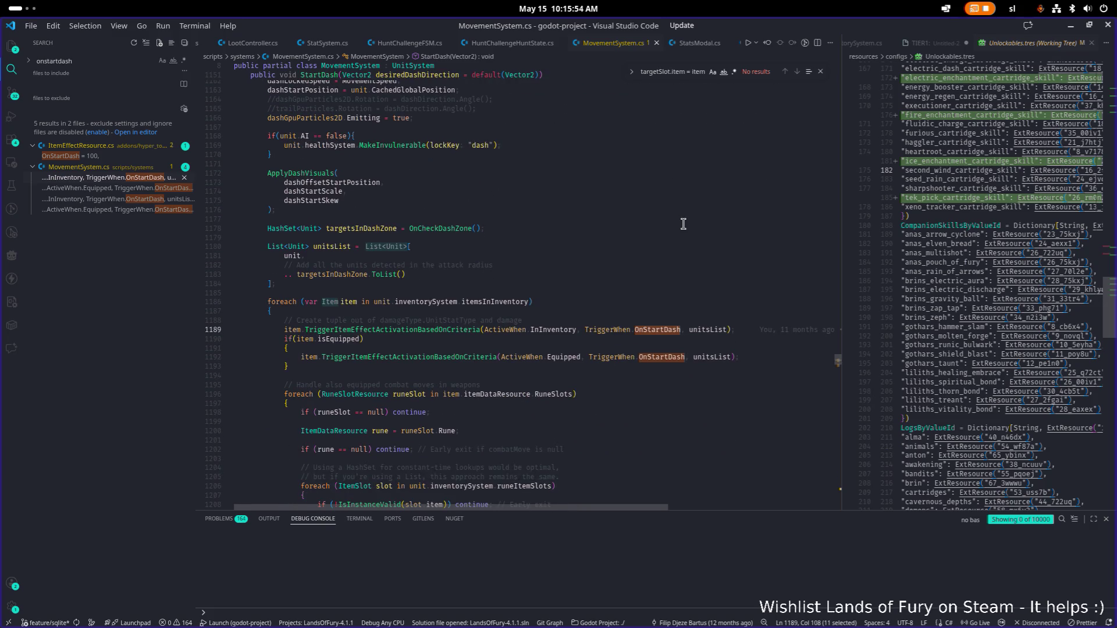
pyautogui.scroll(-1, 684, 224)
pyautogui.scroll(-2, 683, 224)
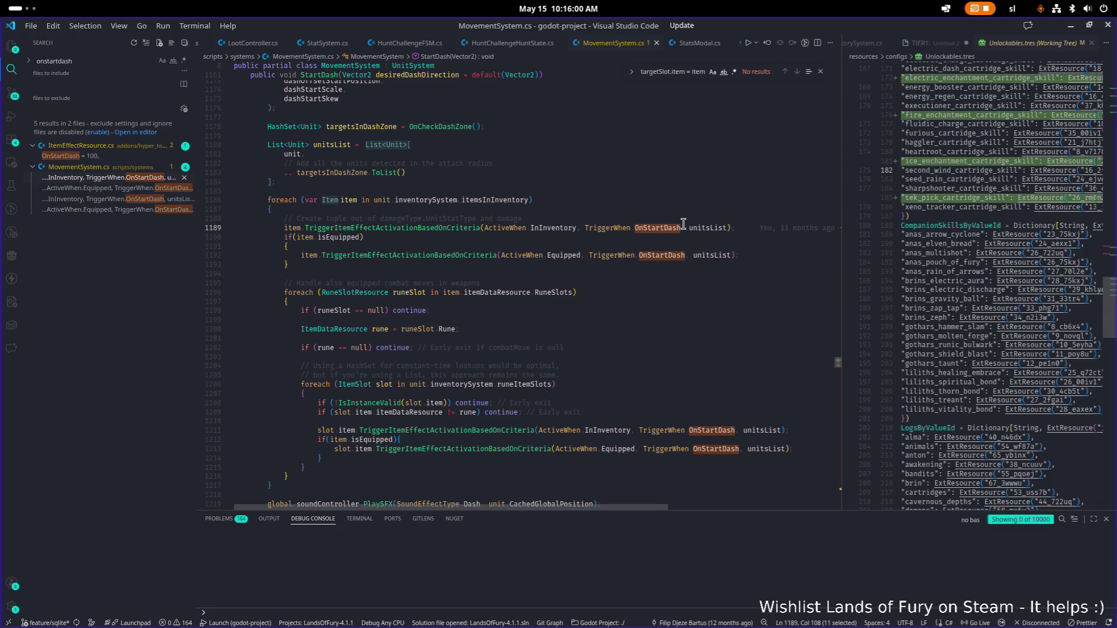
pyautogui.scroll(-2, 684, 224)
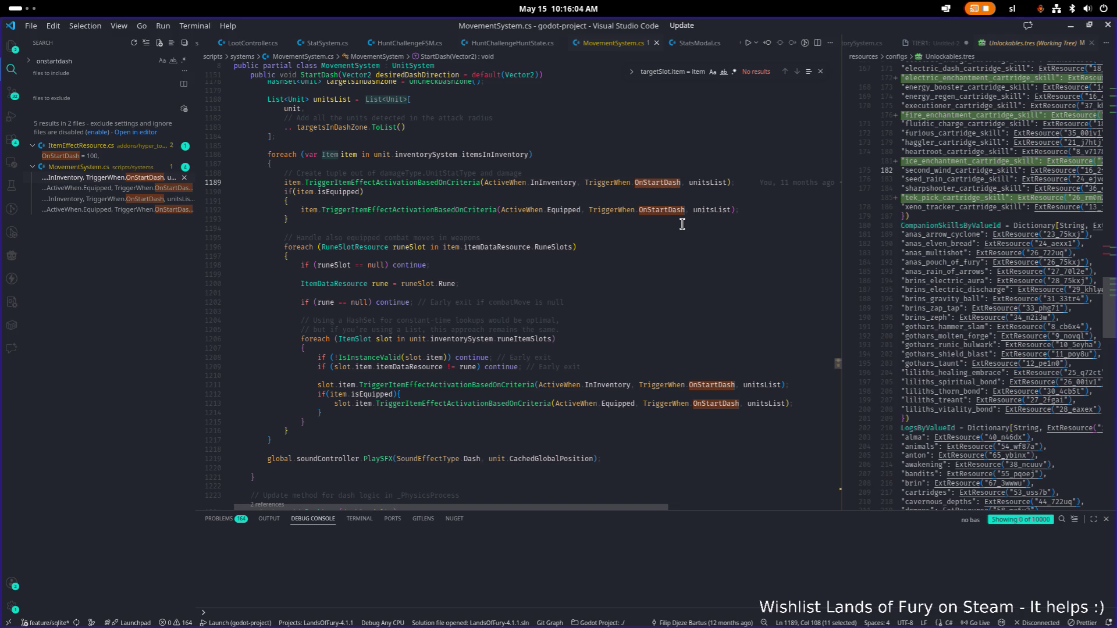
pyautogui.scroll(2, 681, 224)
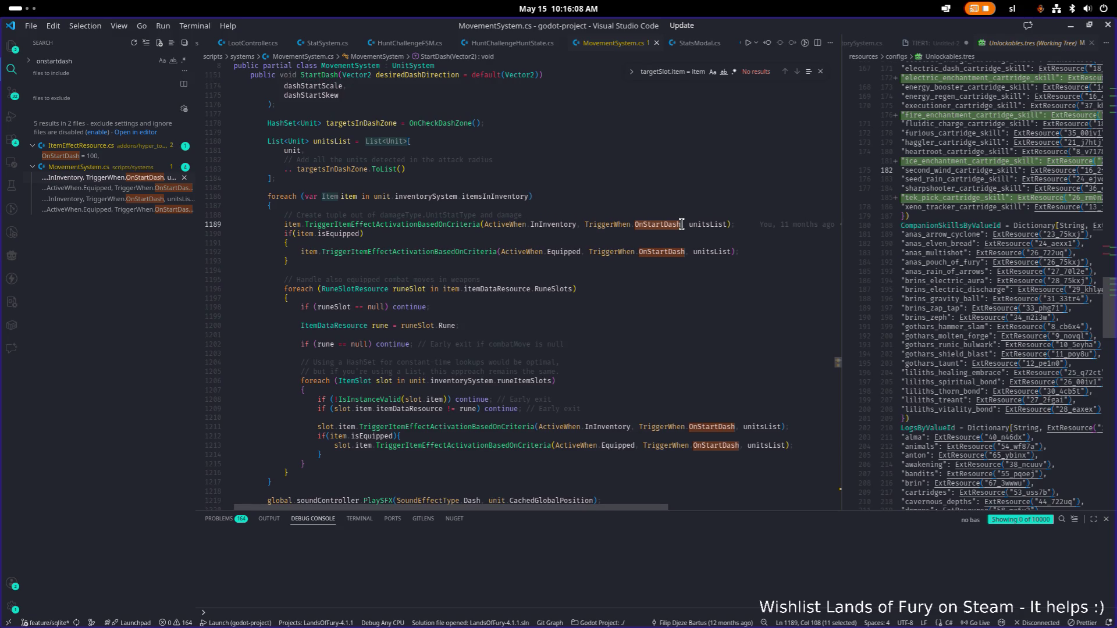
pyautogui.scroll(1, 681, 224)
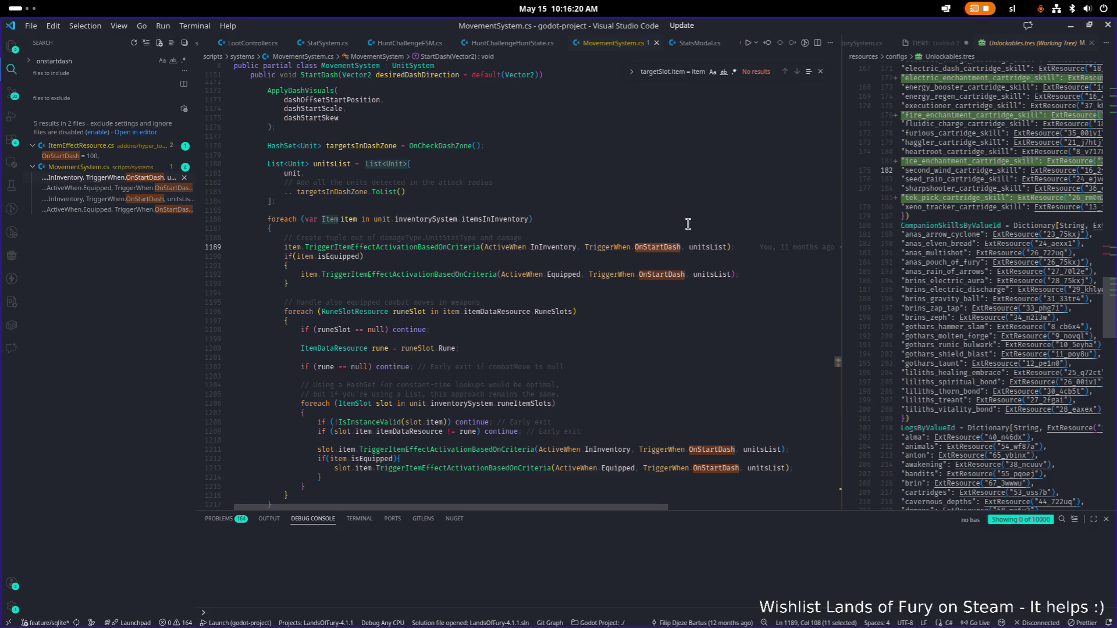
# Step: Go to the definition of TriggerItemEffectActivationBasedOnCriteria from the itemsInInventory loop
pyautogui.hotkey('alt', 'Tab')
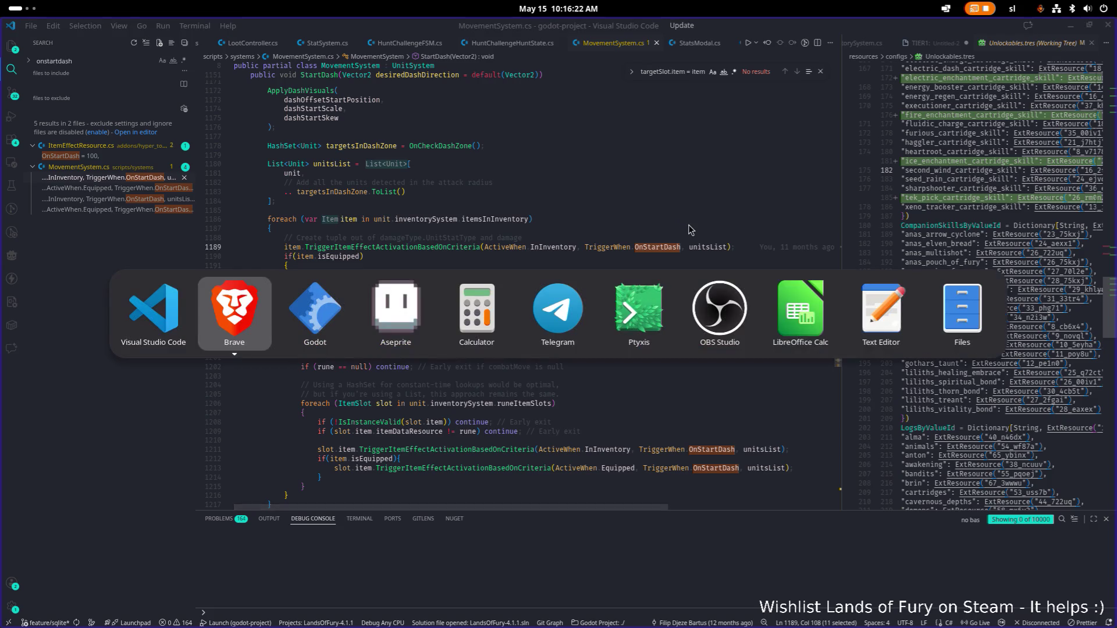
pyautogui.press('Escape')
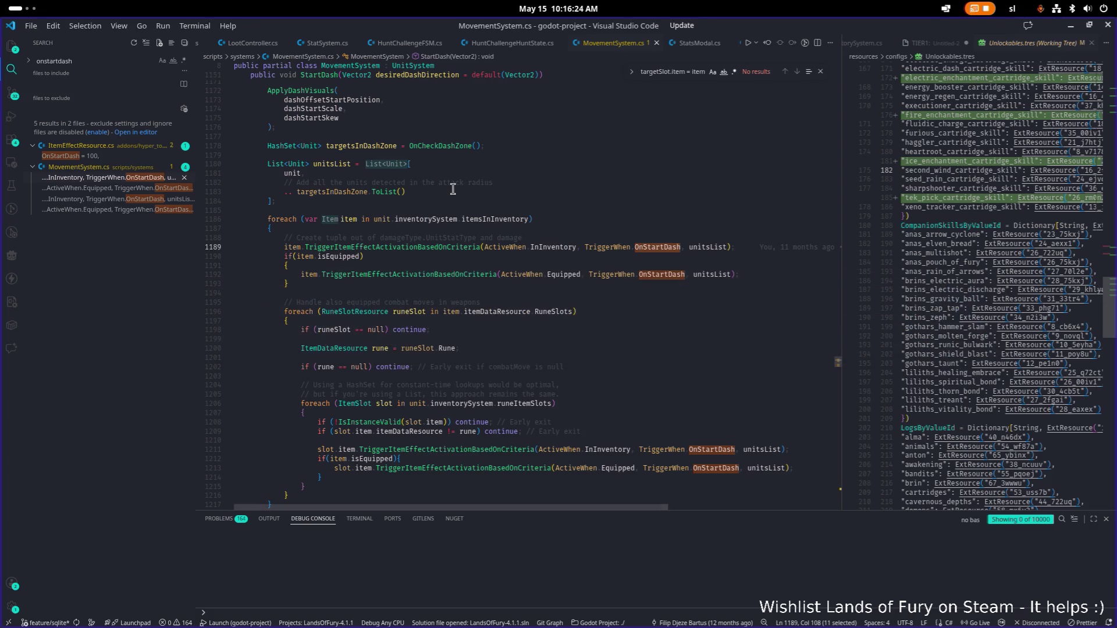
pyautogui.scroll(1, 457, 219)
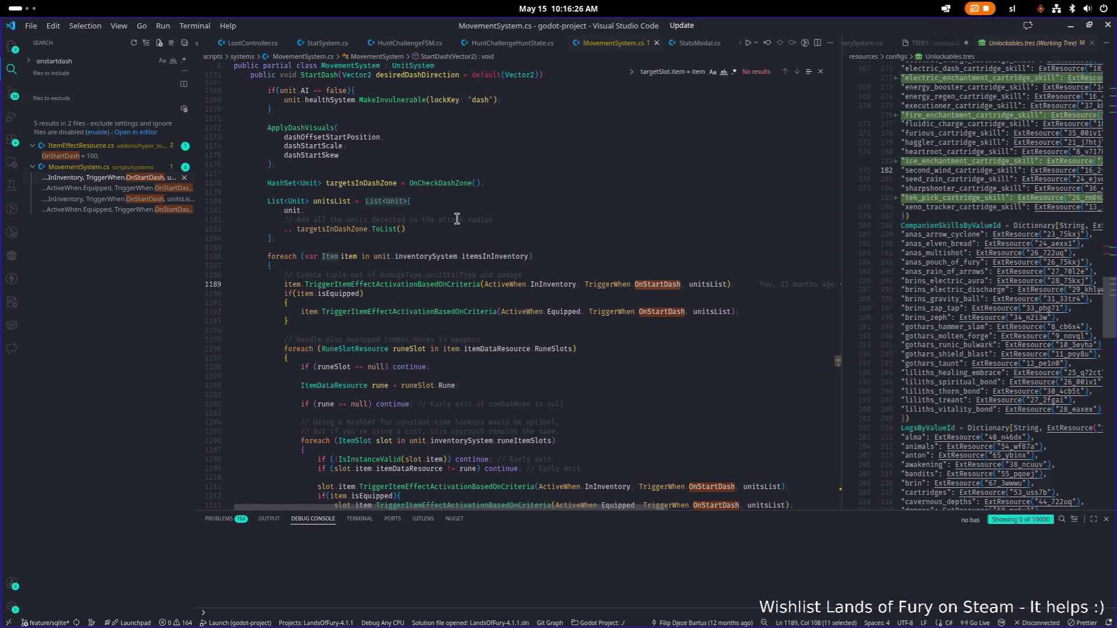
pyautogui.click(420, 311)
pyautogui.click(418, 284)
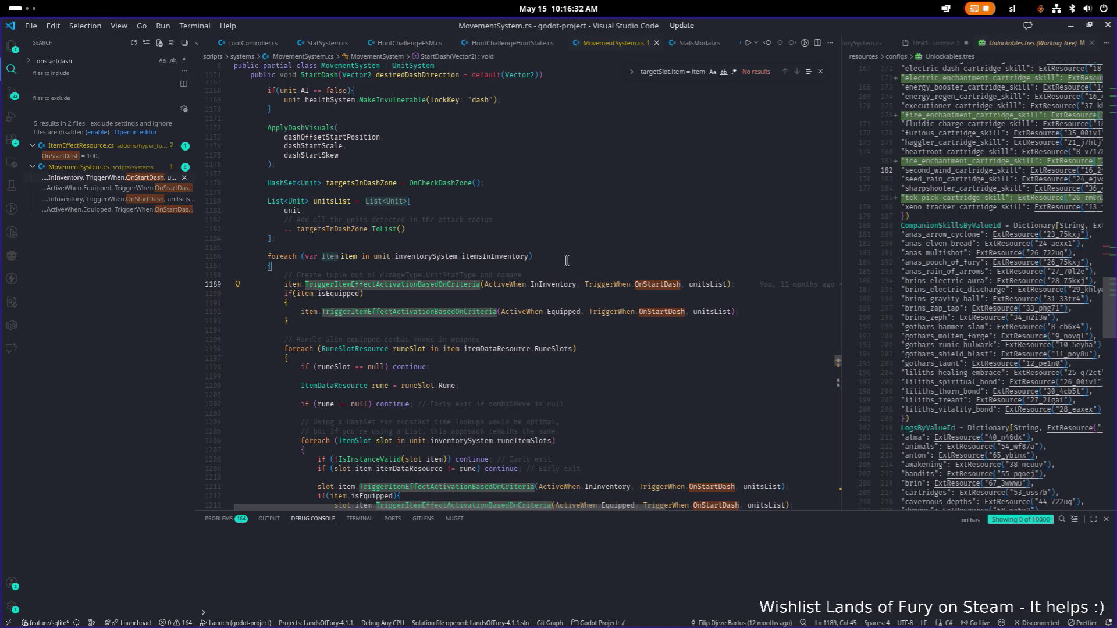
pyautogui.press('F12')
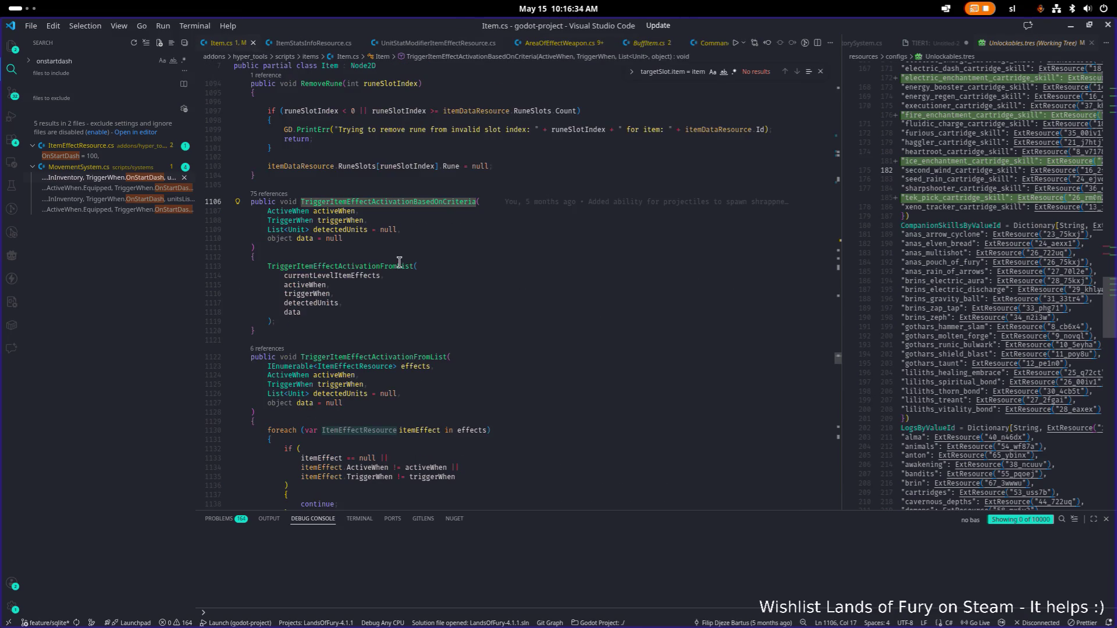
# Step: Go to TriggerItemEffectActivationFromList's definition and read its ItemEffectTargetType filtering
pyautogui.click(402, 265)
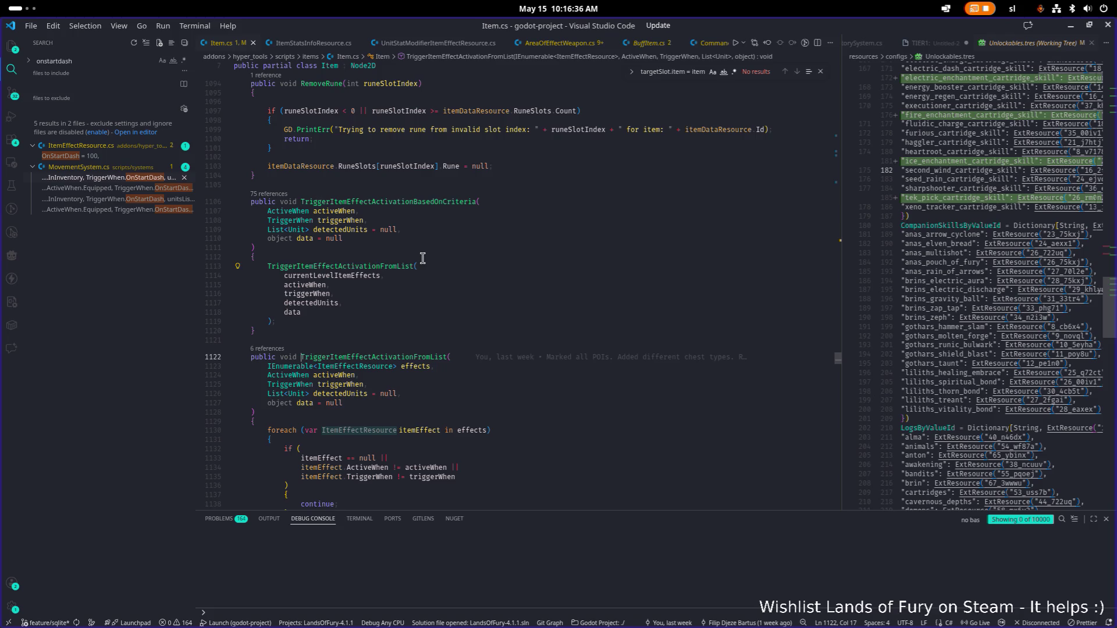
pyautogui.press('F12')
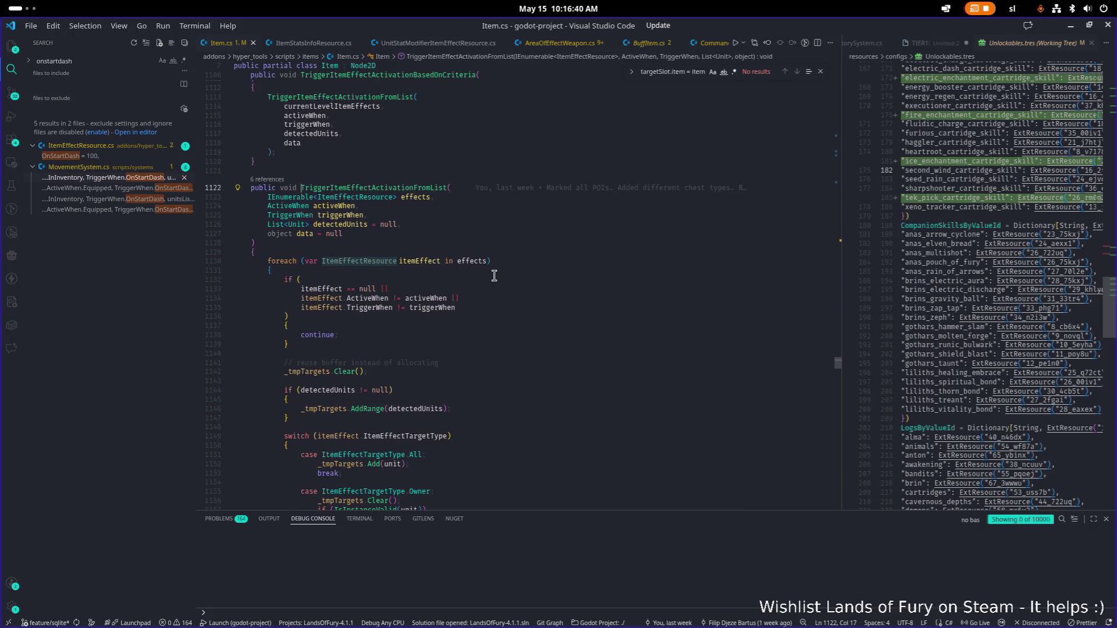
pyautogui.scroll(-5, 494, 276)
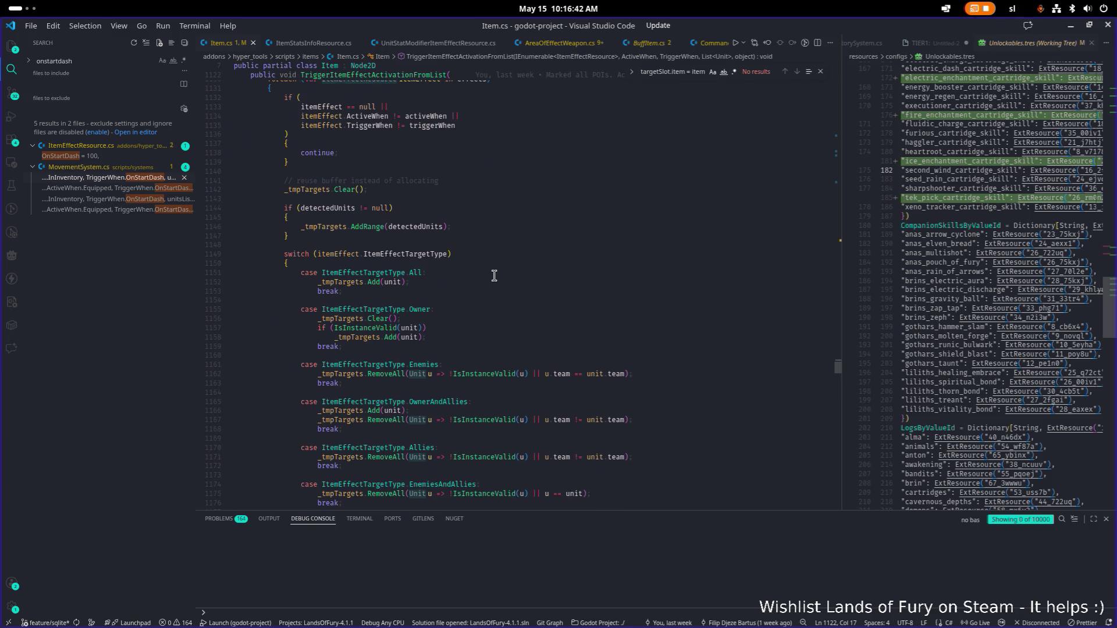
pyautogui.scroll(-2, 494, 275)
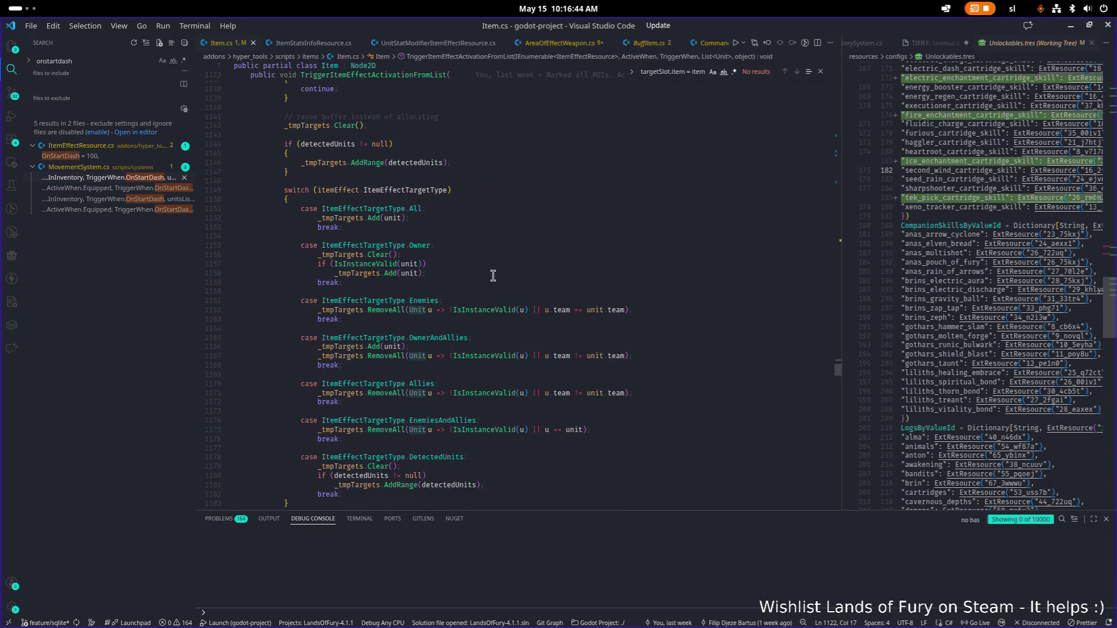
pyautogui.scroll(-7, 493, 276)
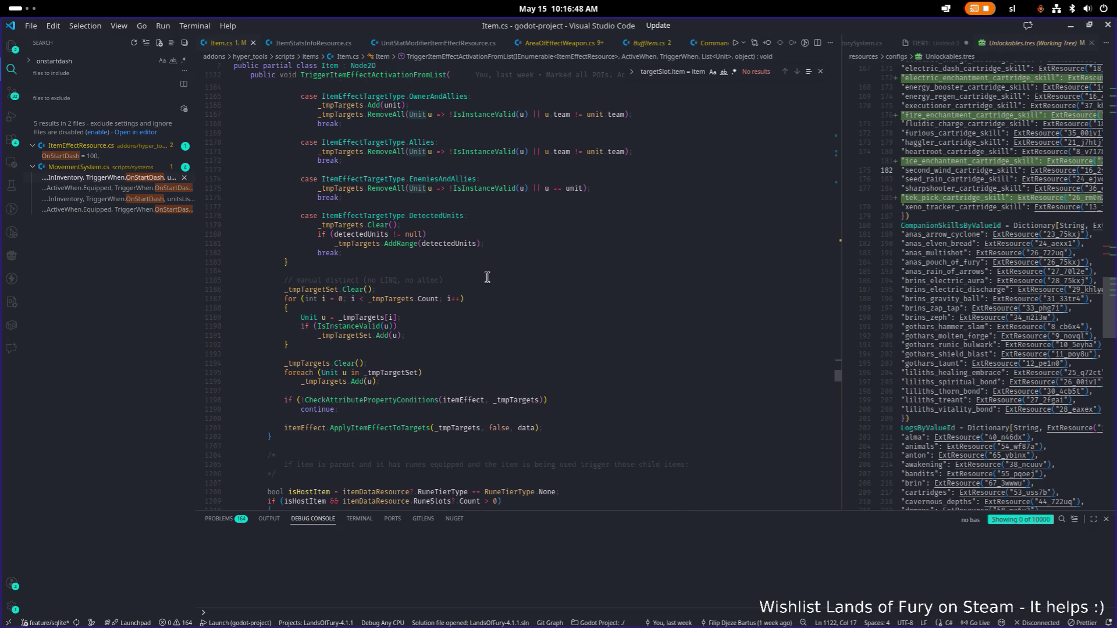
pyautogui.scroll(-1, 487, 277)
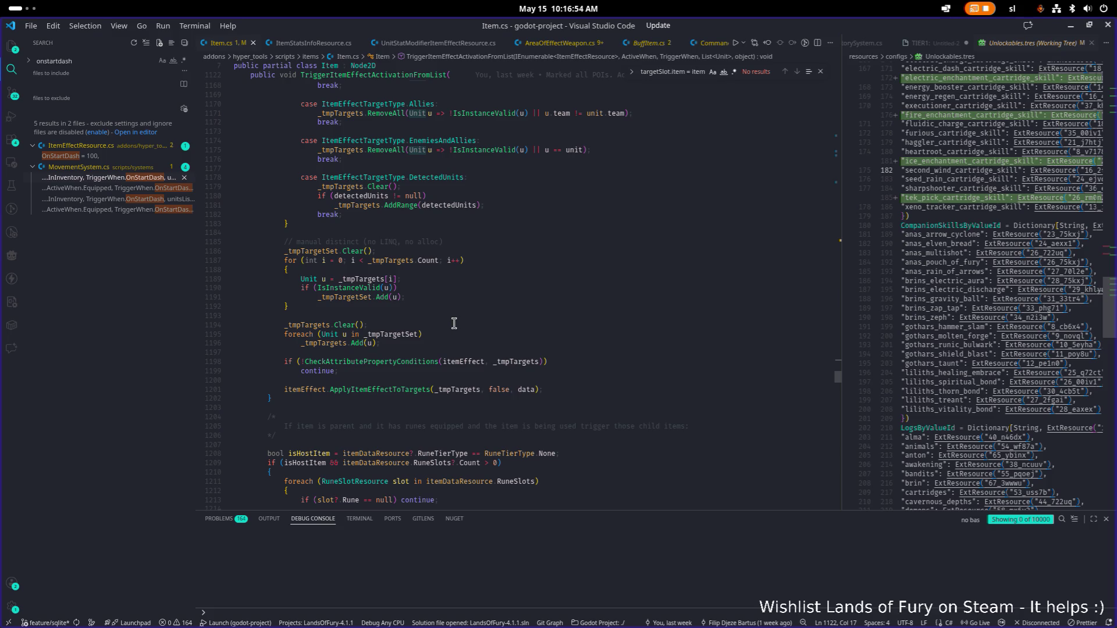
pyautogui.scroll(3, 454, 324)
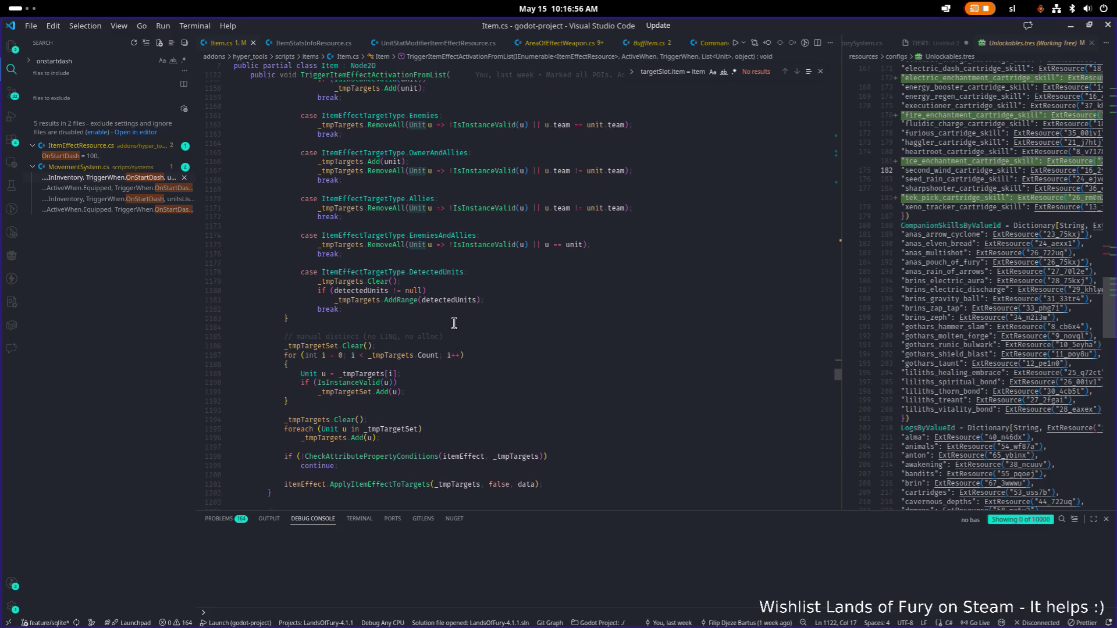
pyautogui.scroll(-1, 454, 324)
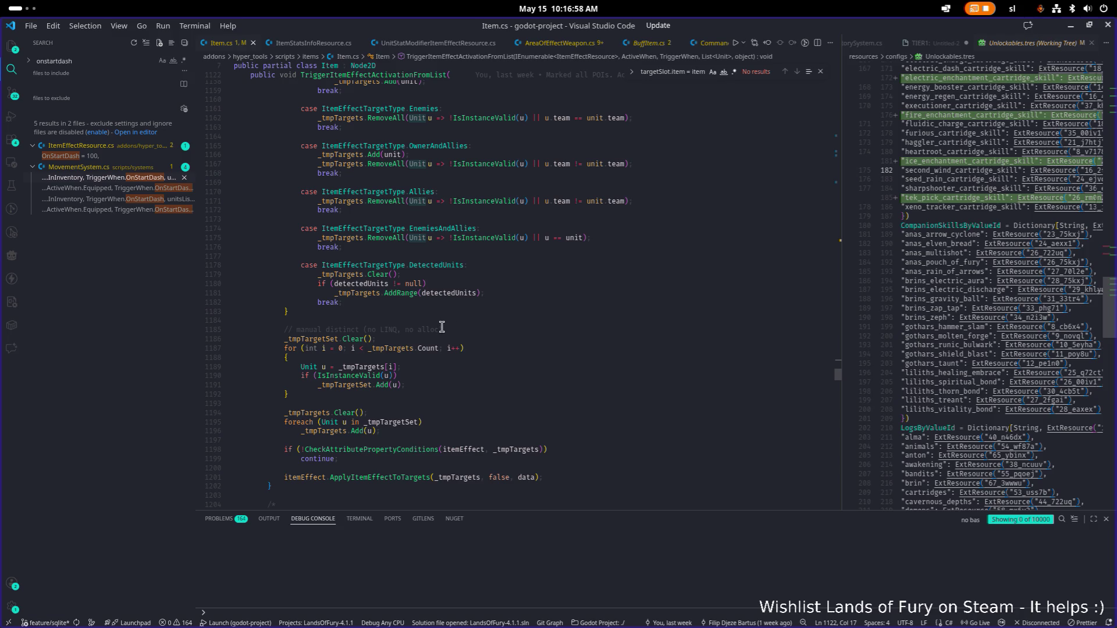
pyautogui.scroll(-10, 442, 327)
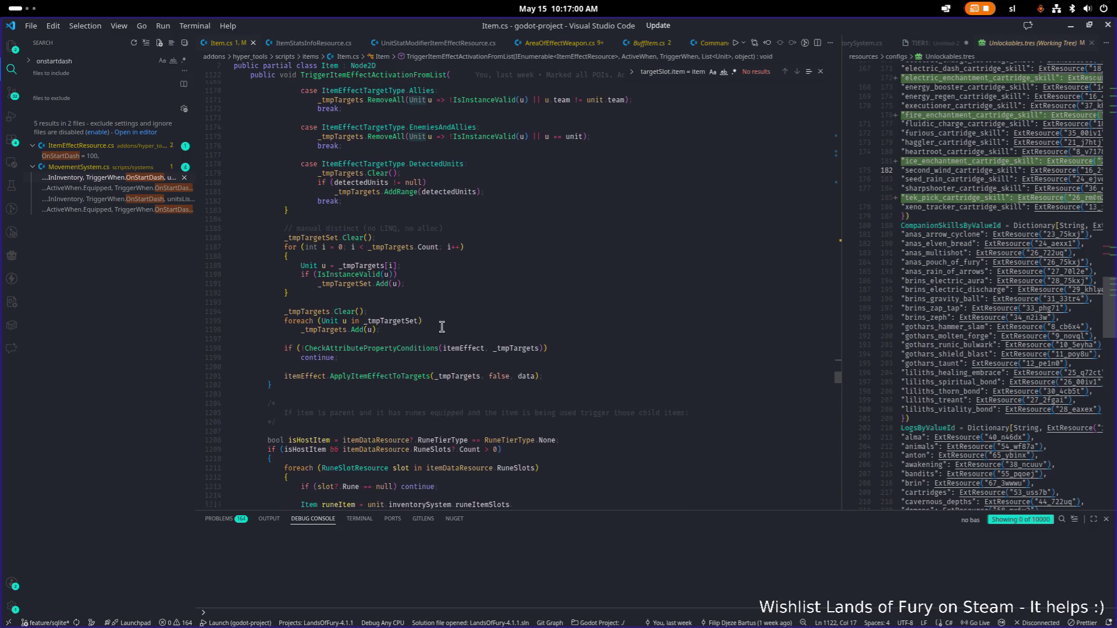
pyautogui.scroll(20, 442, 327)
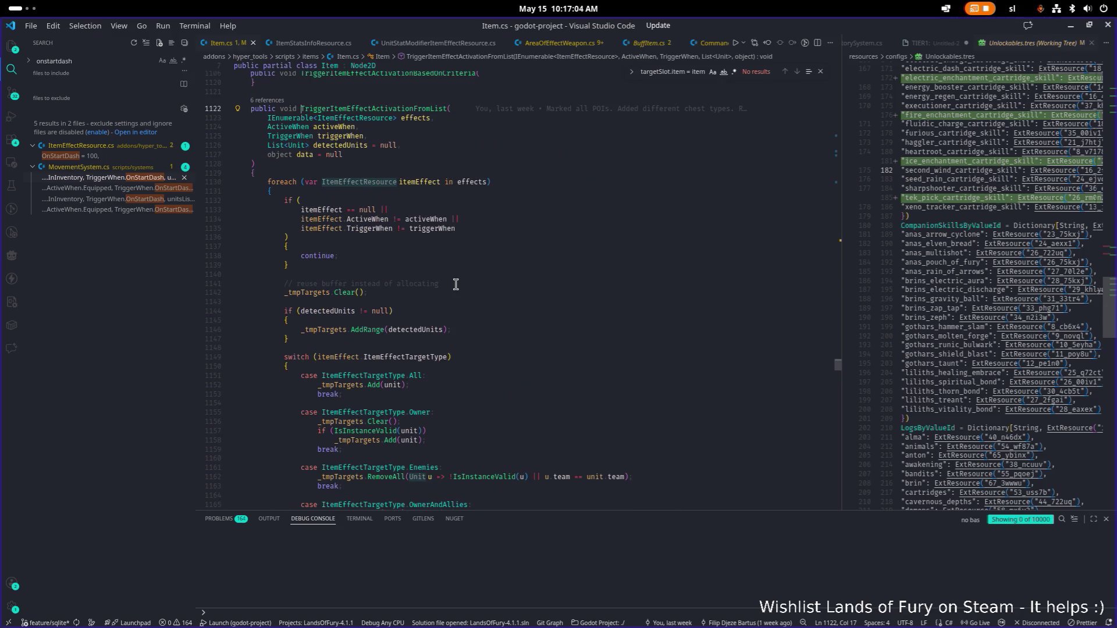
# Step: Follow the ApplyItemEffectToTargets call to its definition in ItemEffectResource.cs
pyautogui.scroll(-3, 457, 284)
pyautogui.scroll(-4, 456, 284)
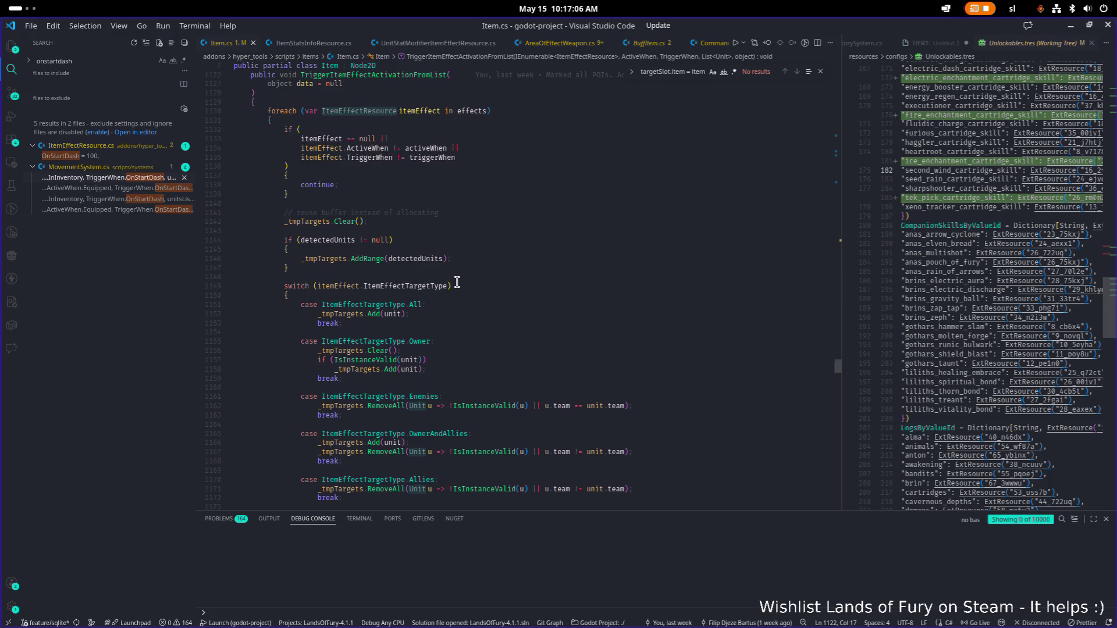
pyautogui.scroll(-3, 515, 224)
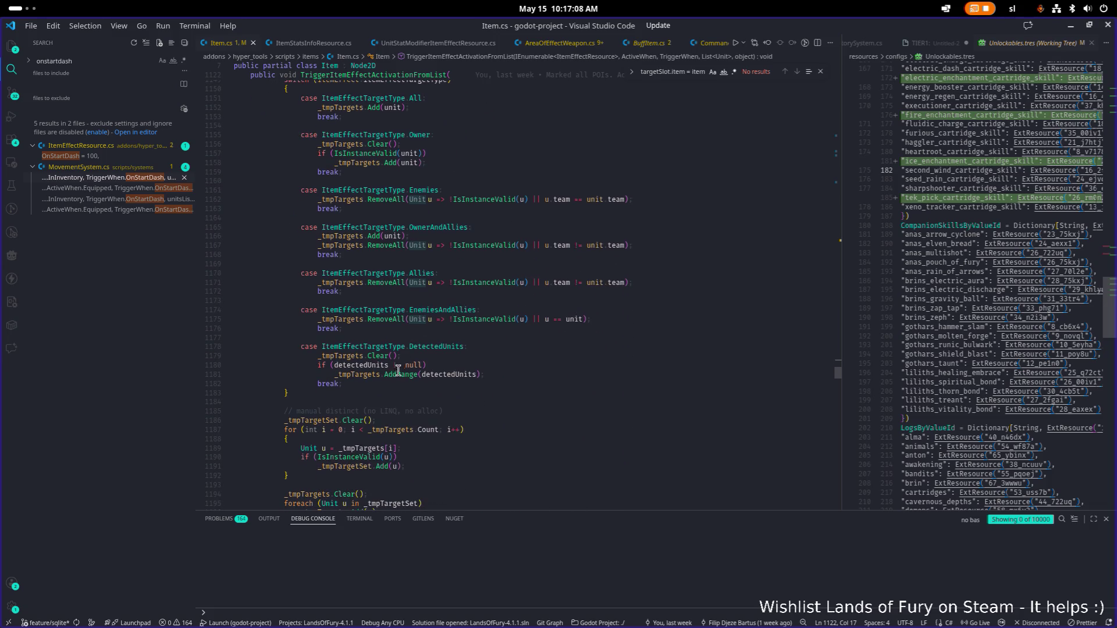
pyautogui.scroll(-3, 436, 317)
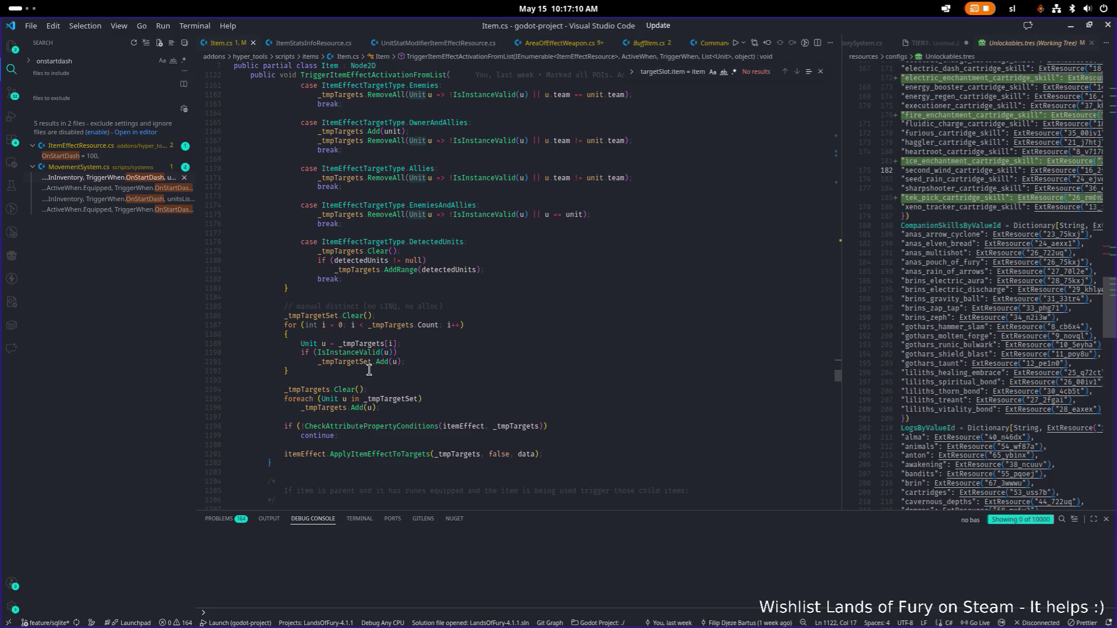
pyautogui.click(399, 456)
pyautogui.doubleClick(399, 456)
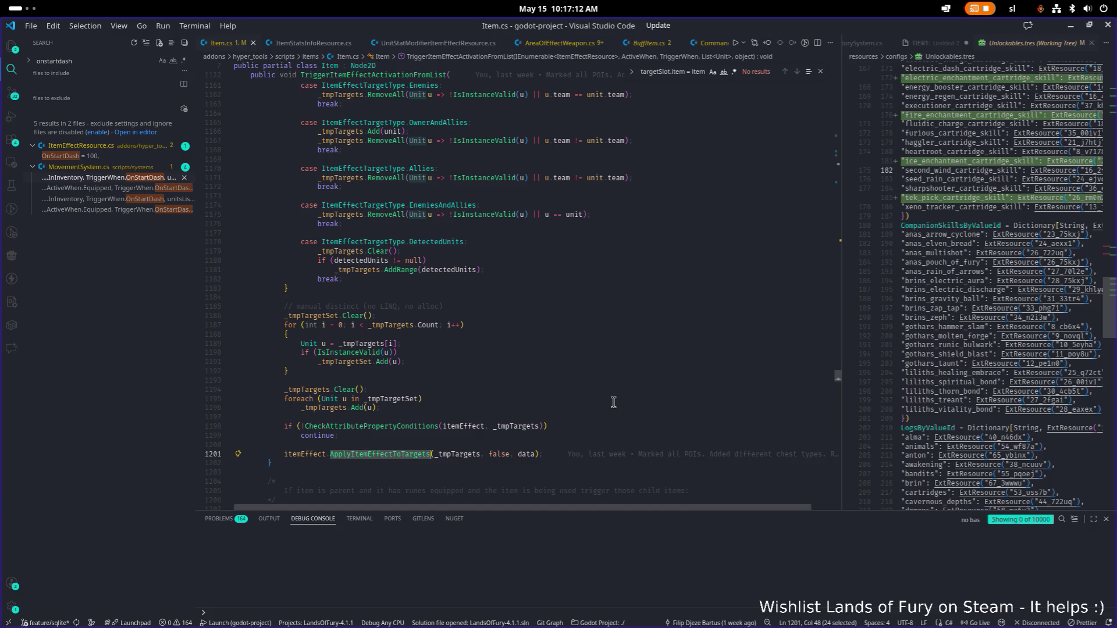
pyautogui.press('F12')
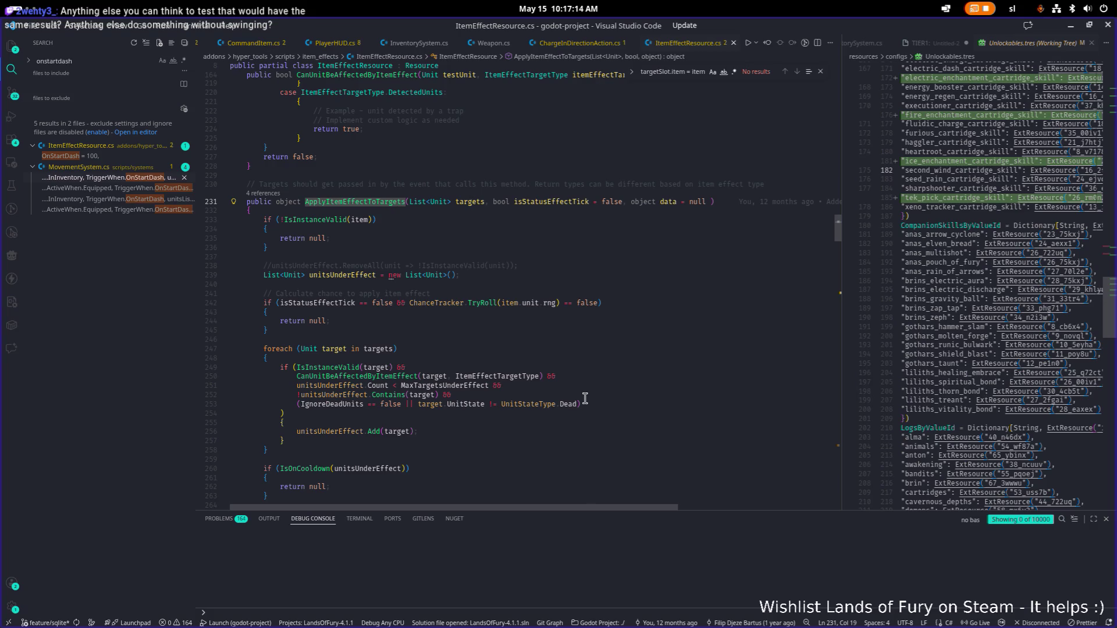
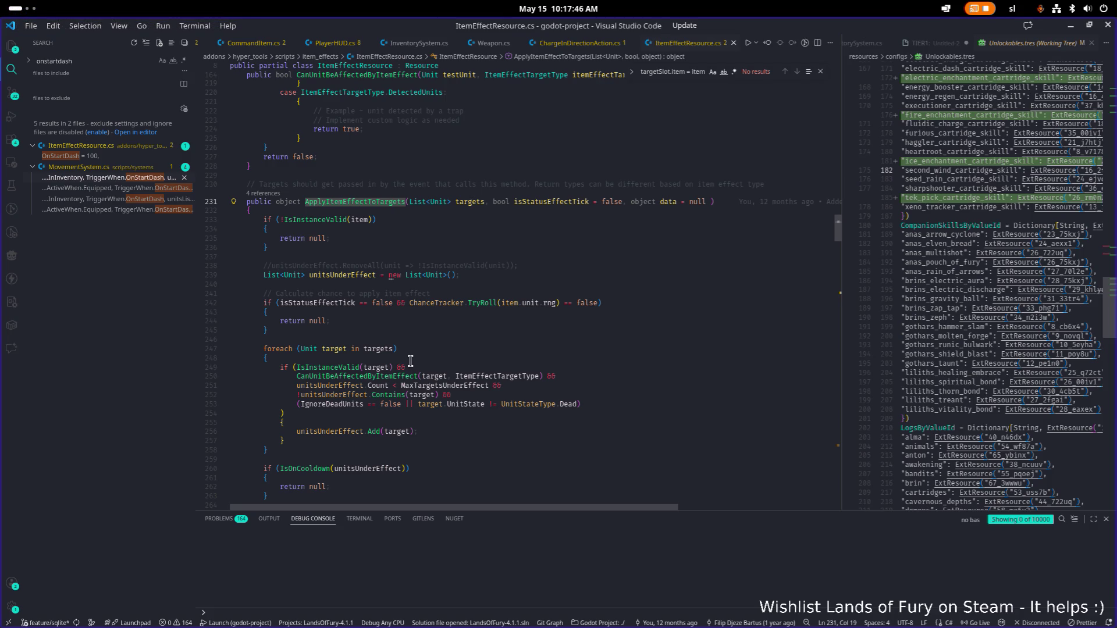
# Step: In Godot, view DashBoosterCartridgeSkill.tres, then open ElectricDashCartridgeSkill.tres for comparison
pyautogui.scroll(-3, 410, 361)
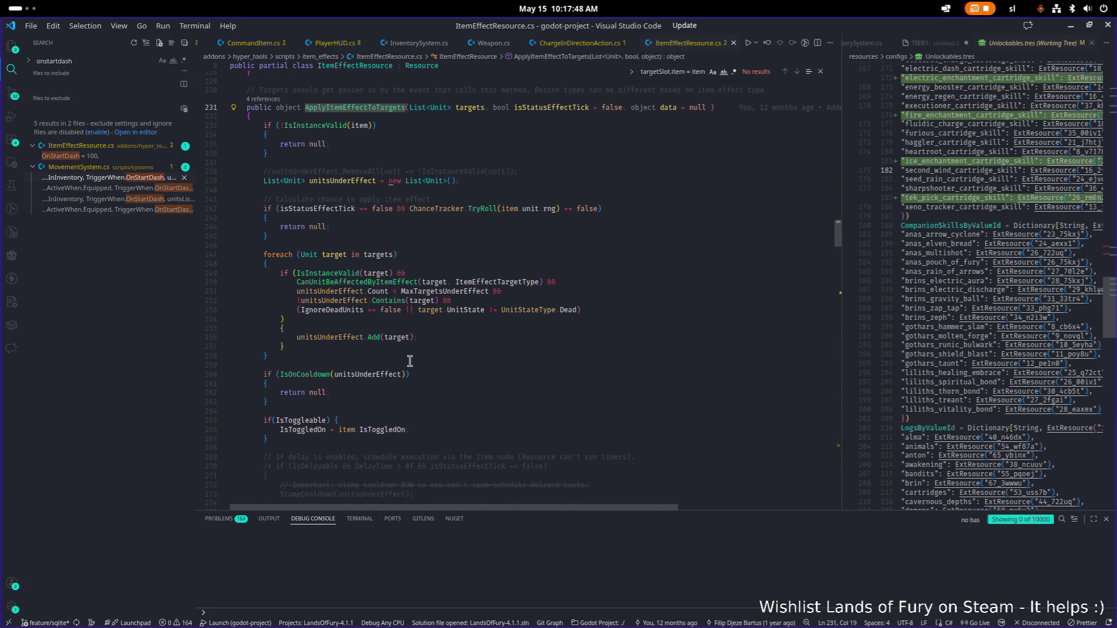
pyautogui.scroll(-6, 411, 361)
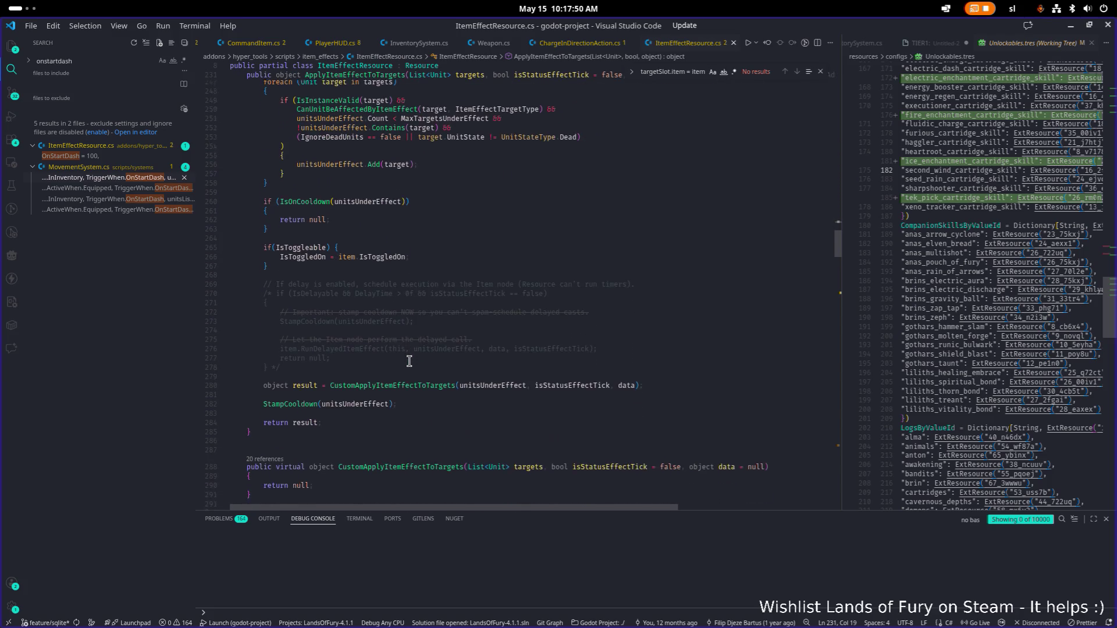
pyautogui.scroll(-1, 410, 361)
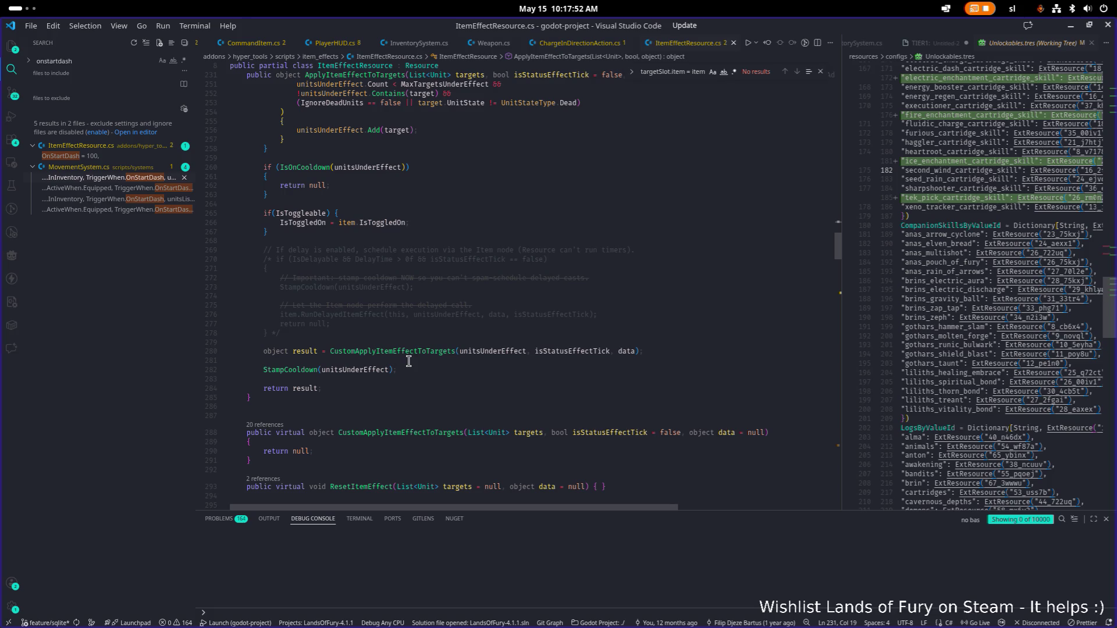
pyautogui.scroll(6, 410, 361)
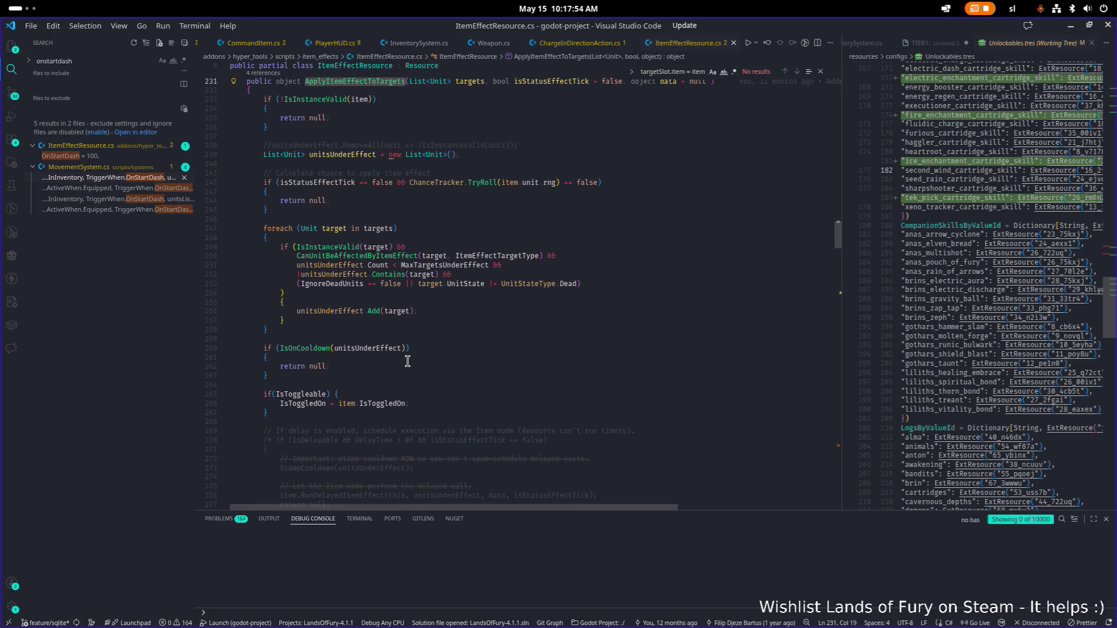
pyautogui.hotkey('alt', 'Tab')
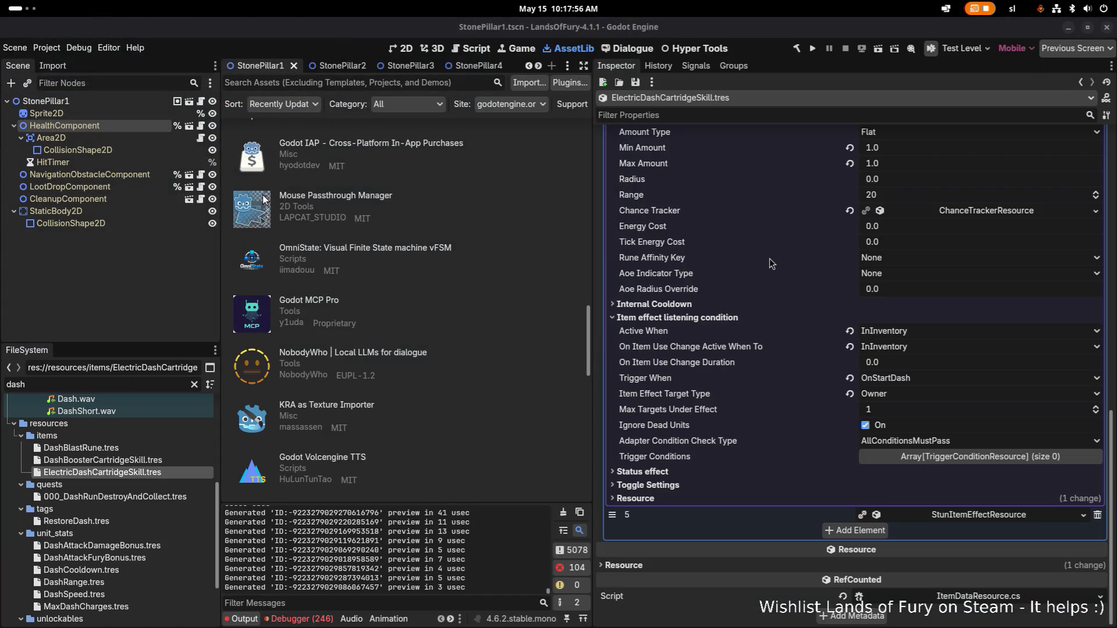
pyautogui.click(177, 461)
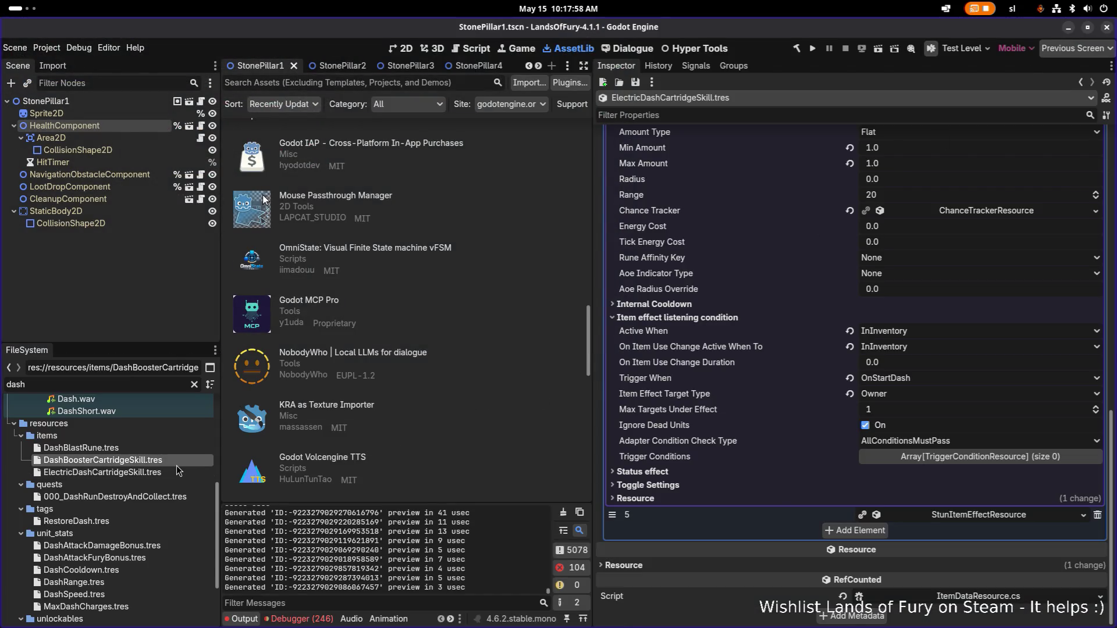
pyautogui.scroll(-10, 662, 412)
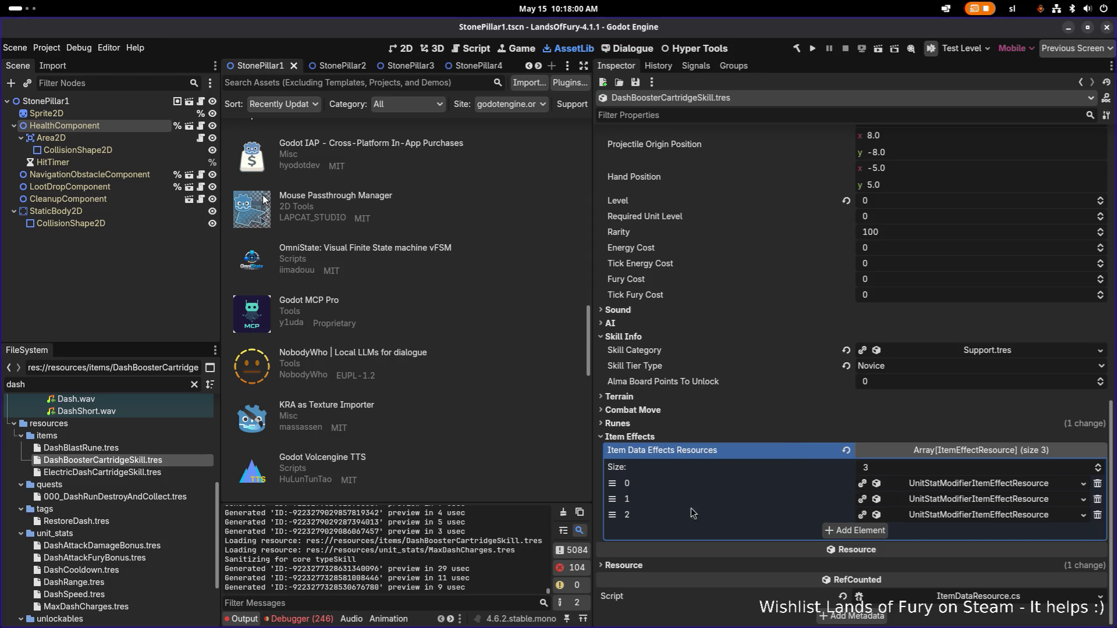
pyautogui.click(99, 474)
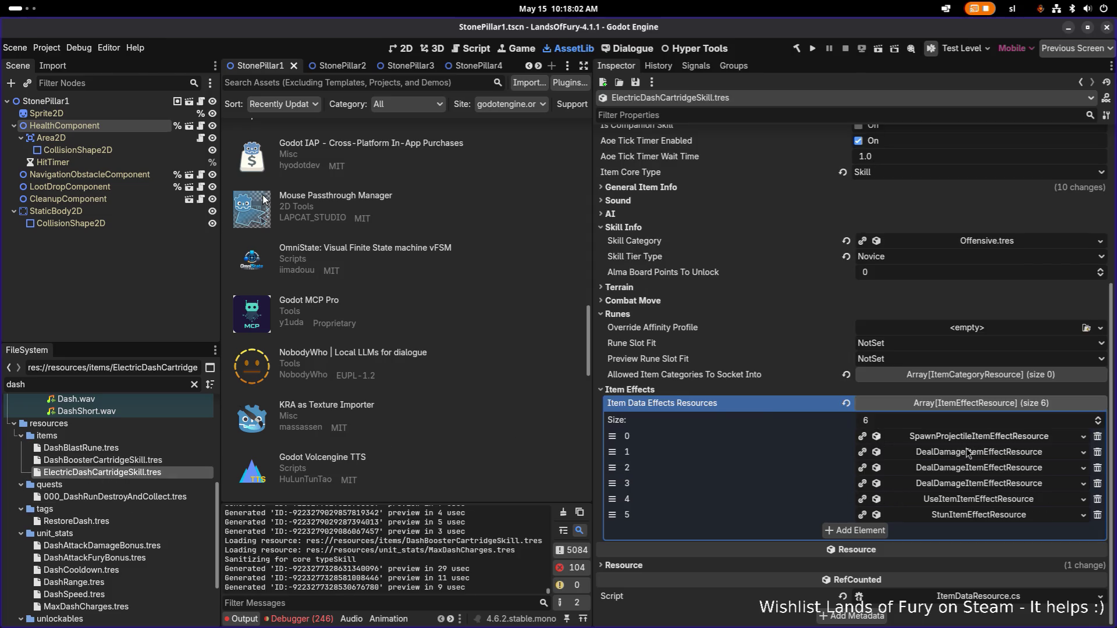
# Step: Expand the spawn projectile effect and check its general info and internal cooldown settings
pyautogui.click(974, 441)
pyautogui.scroll(-10, 920, 448)
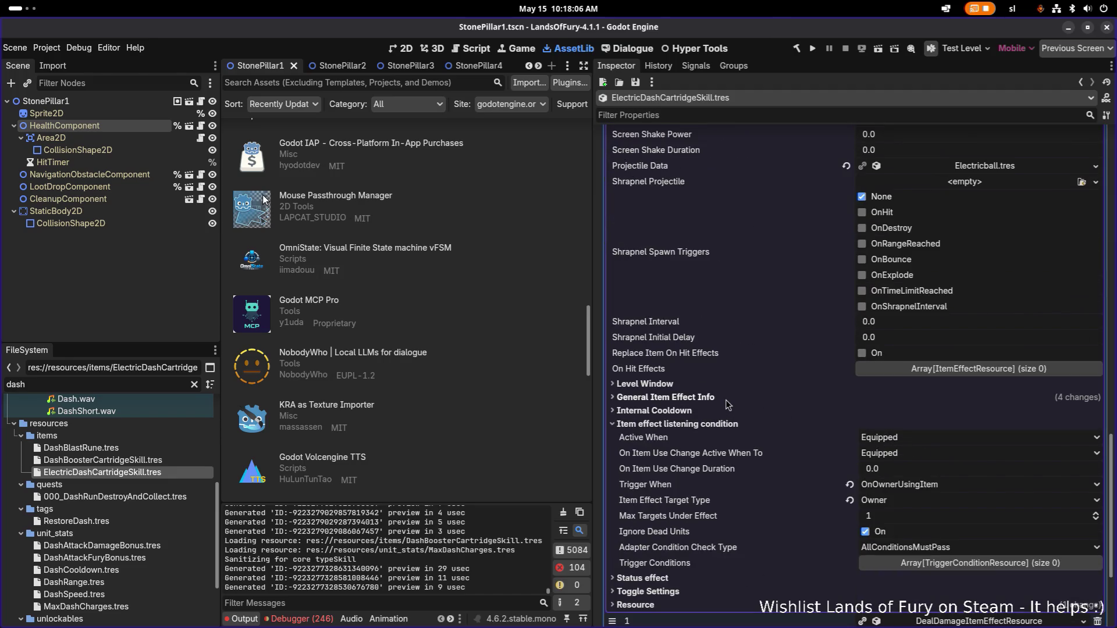
pyautogui.click(719, 398)
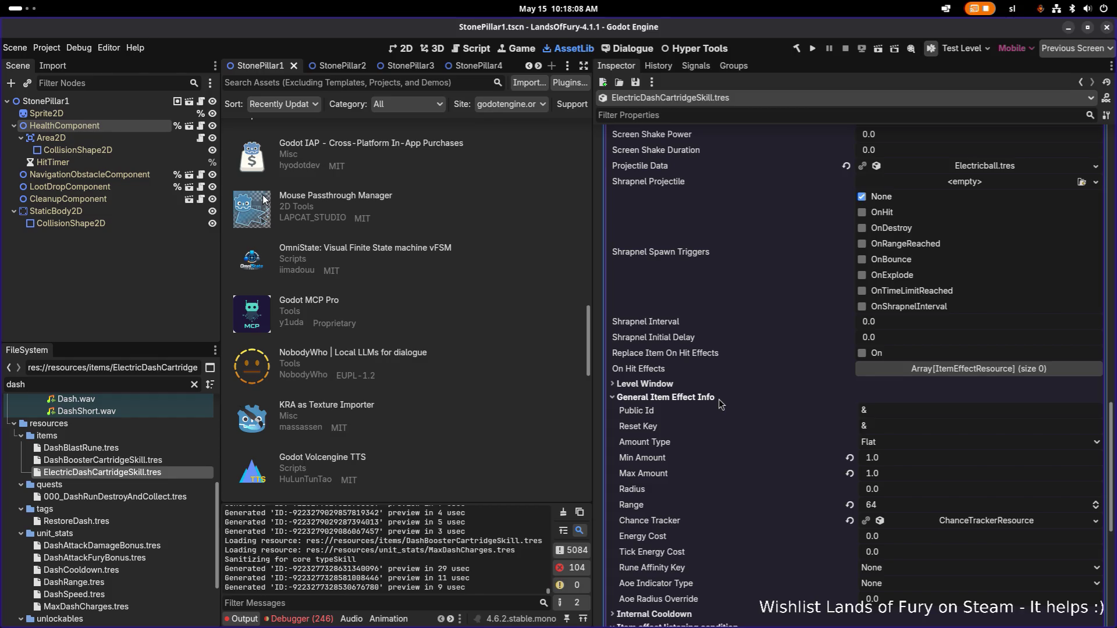
pyautogui.click(719, 399)
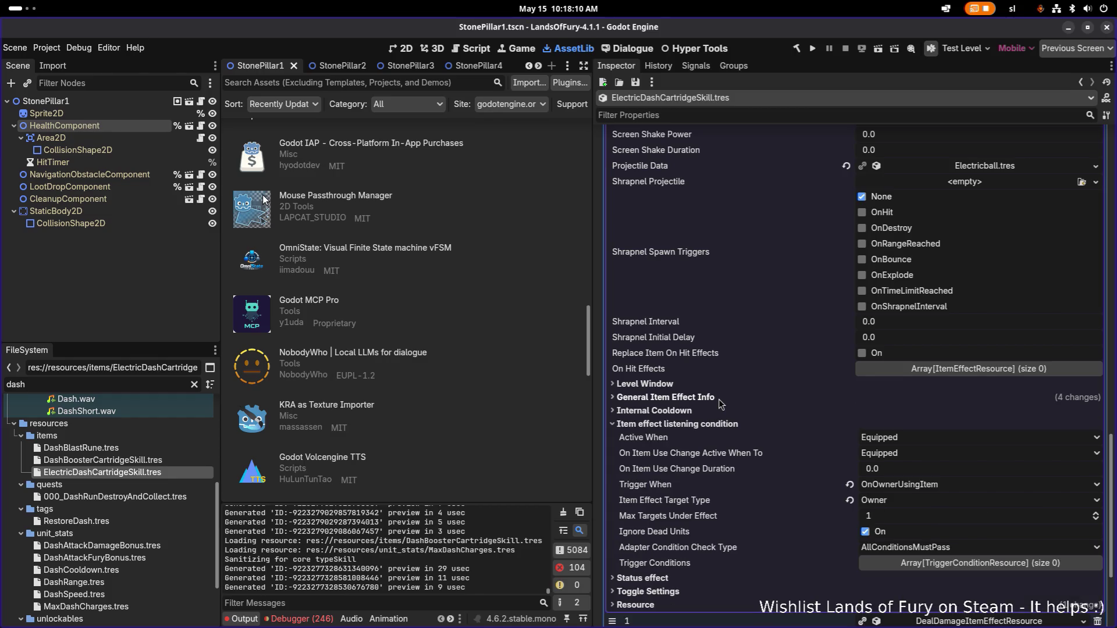
pyautogui.click(707, 409)
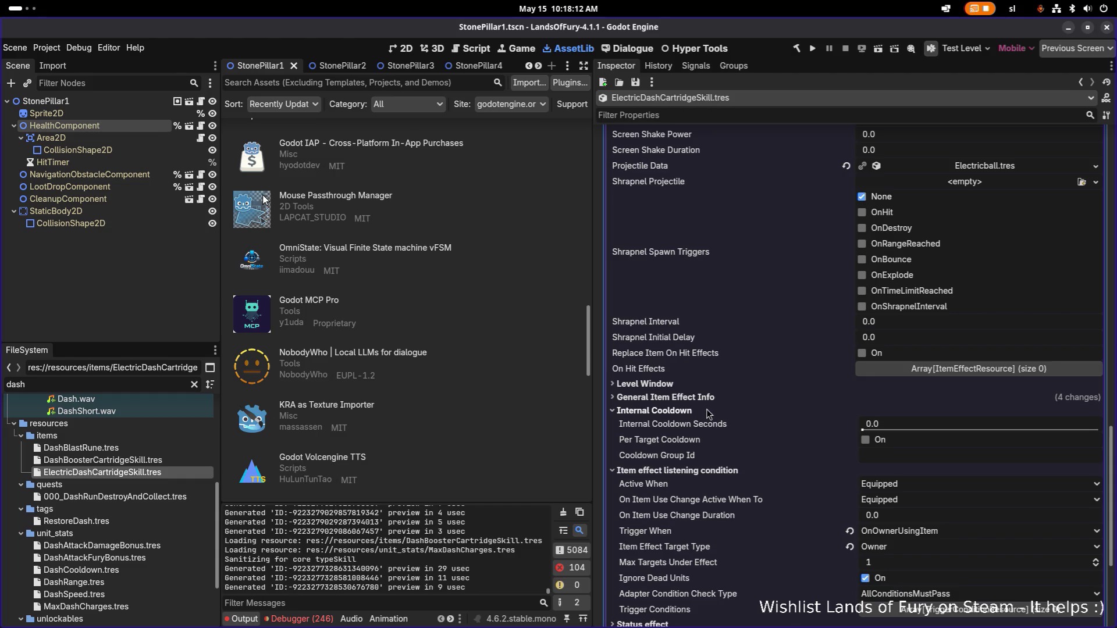
pyautogui.click(706, 410)
pyautogui.scroll(-3, 706, 409)
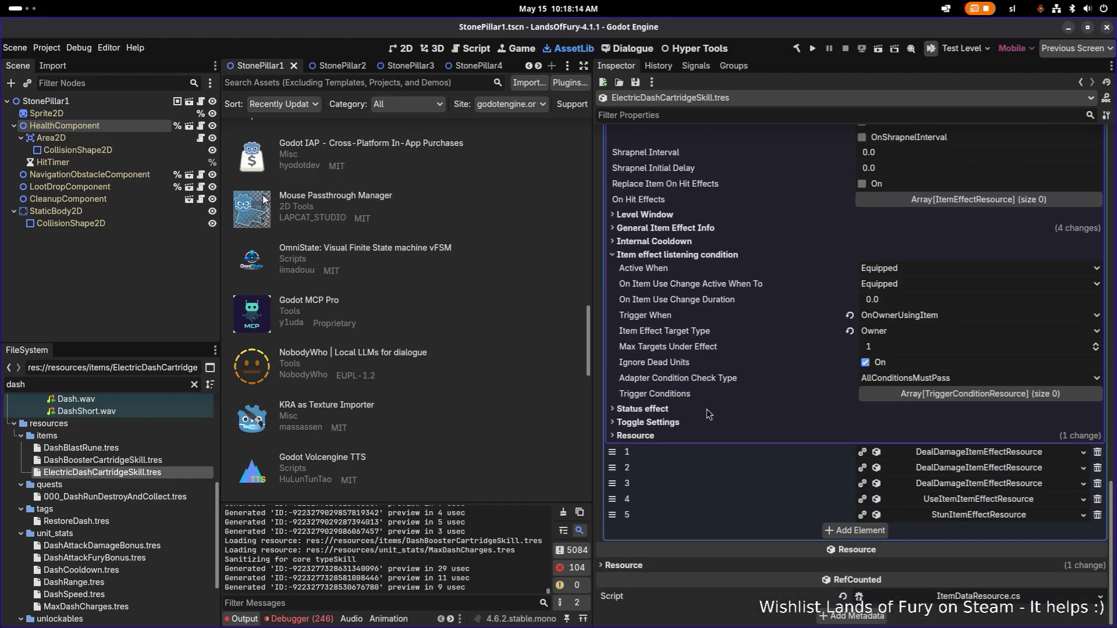
# Step: Expand the use-item effect and view its internal cooldown and level window settings
pyautogui.click(948, 500)
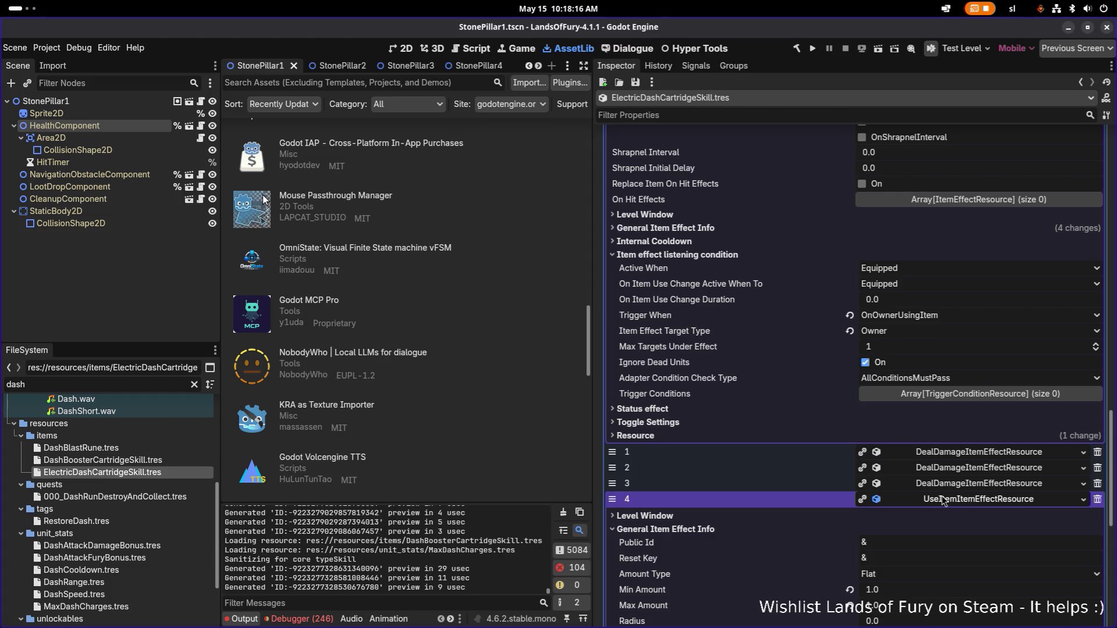
pyautogui.scroll(-5, 861, 482)
pyautogui.scroll(-2, 804, 466)
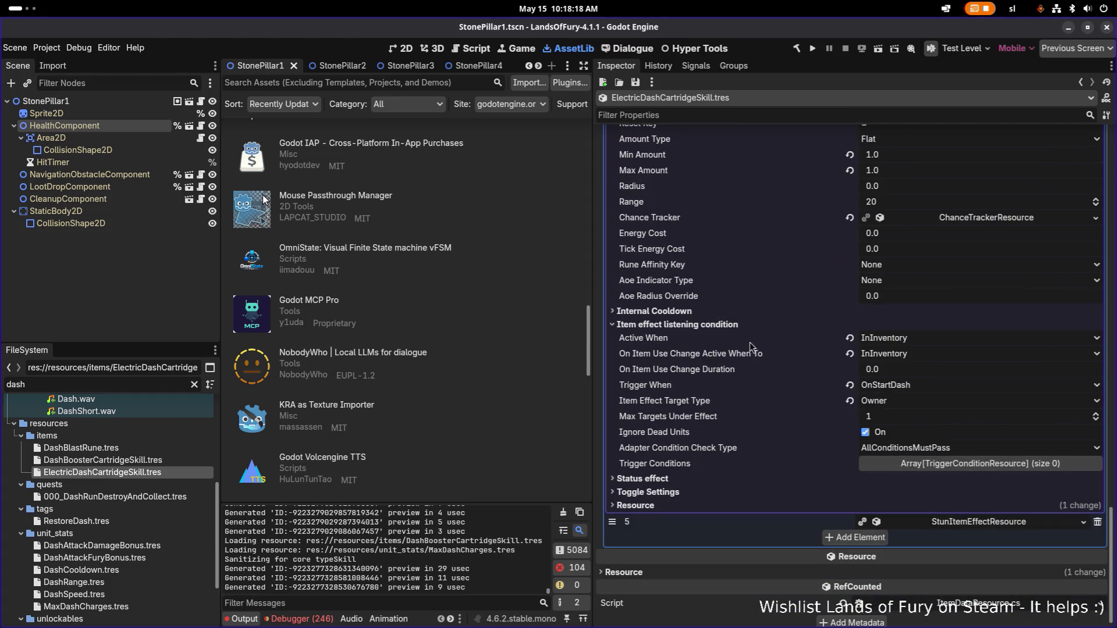
pyautogui.click(744, 313)
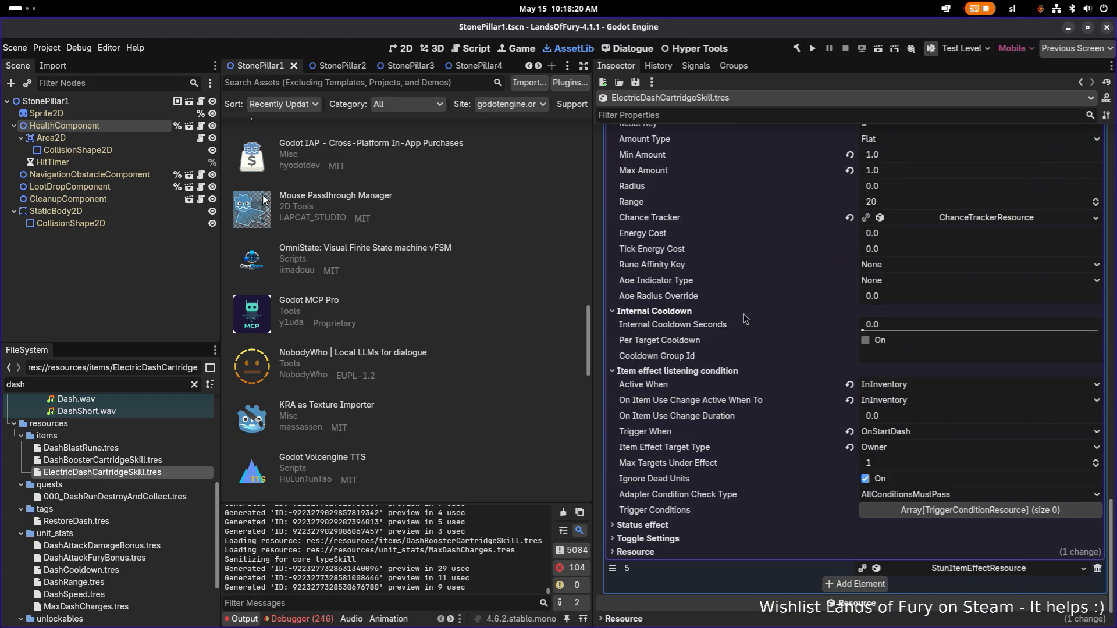
pyautogui.scroll(2, 743, 320)
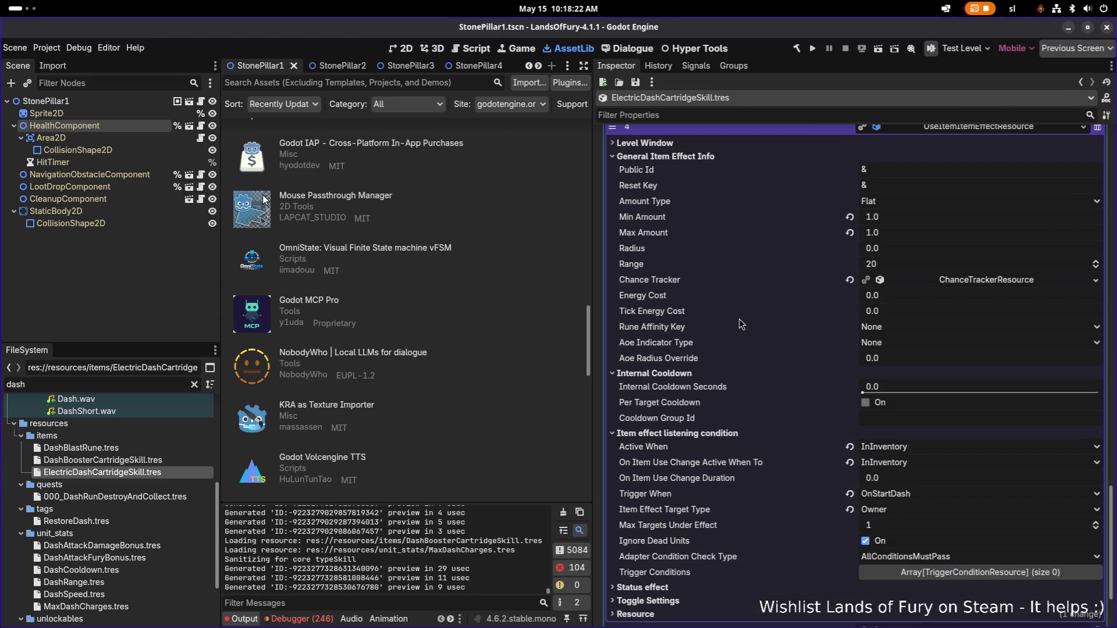
pyautogui.click(754, 147)
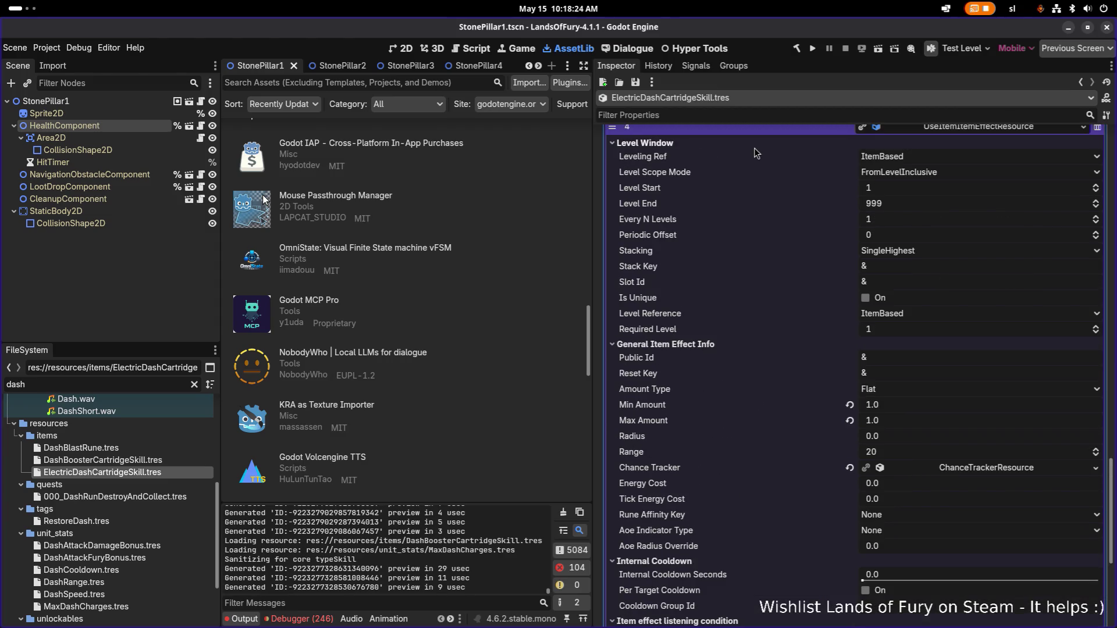
# Step: Expand the use-item effect's chance tracker, then collapse it again
pyautogui.scroll(-3, 749, 216)
pyautogui.scroll(6, 749, 215)
pyautogui.scroll(-6, 750, 220)
pyautogui.scroll(-6, 748, 217)
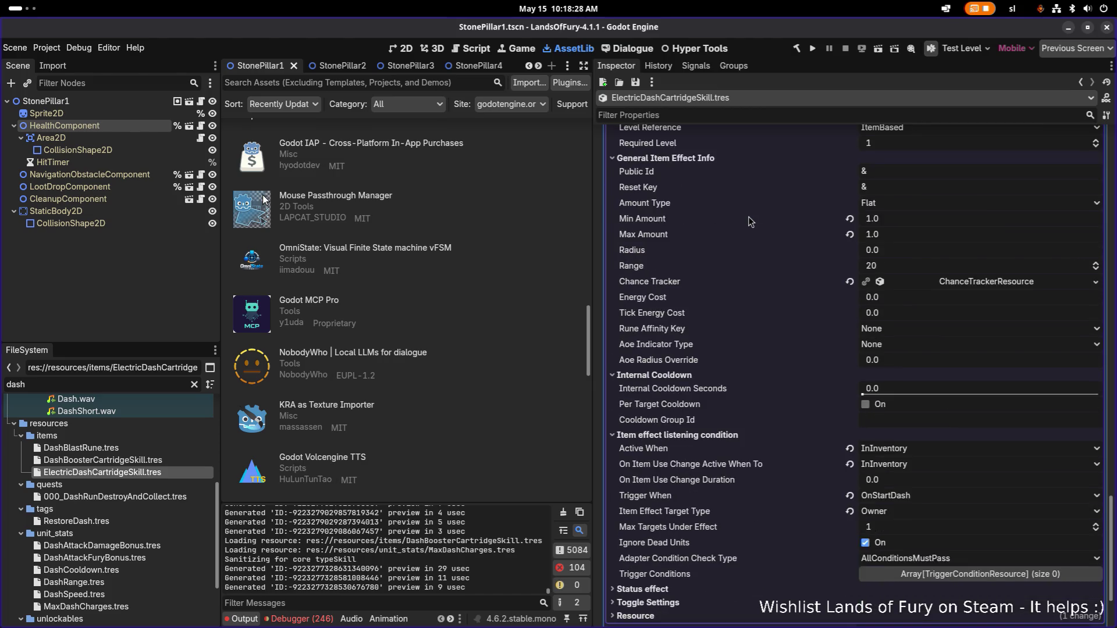
pyautogui.click(951, 219)
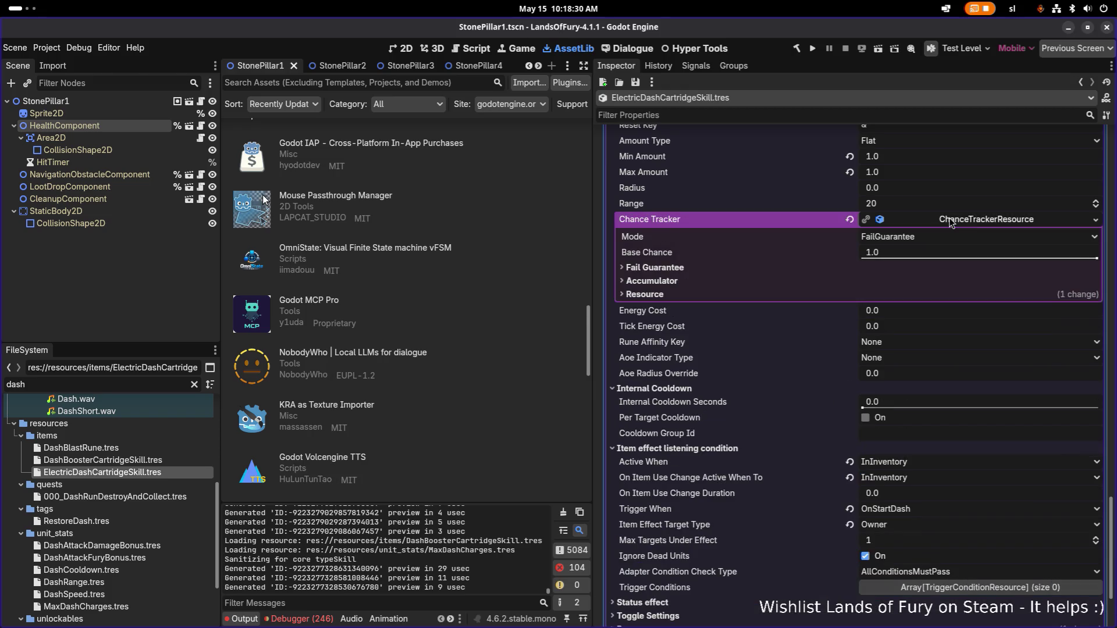
pyautogui.click(951, 220)
pyautogui.scroll(15, 867, 259)
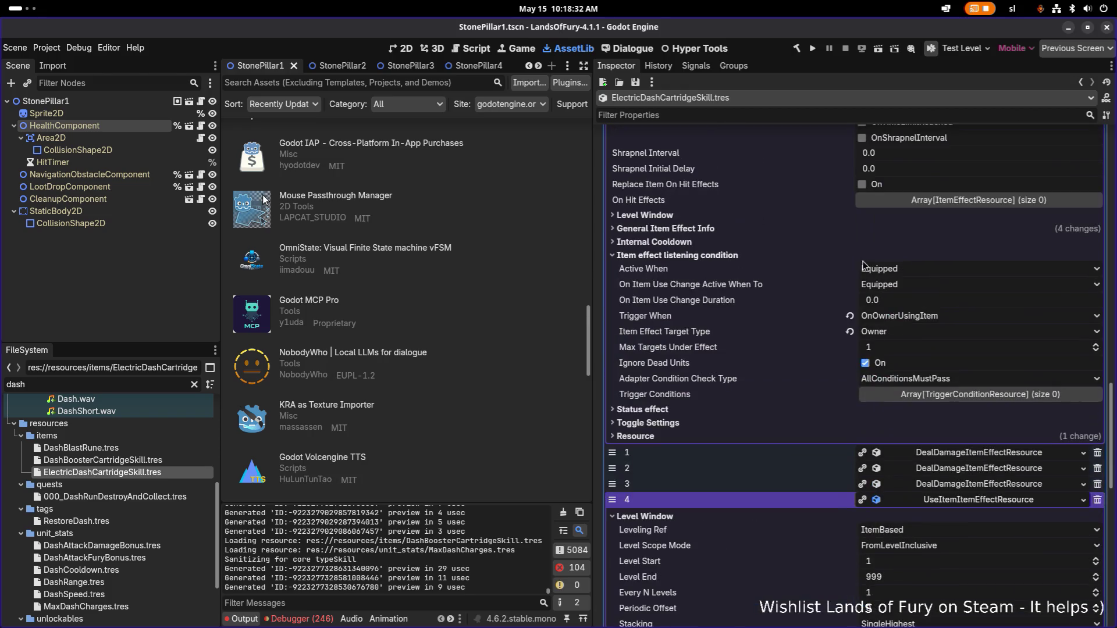
pyautogui.scroll(15, 909, 365)
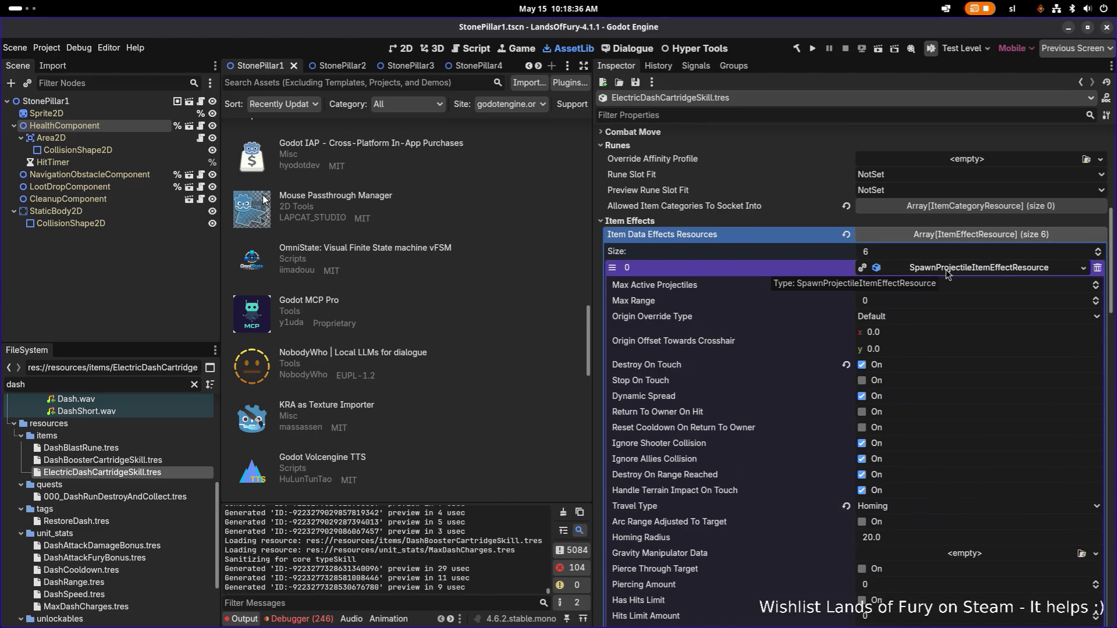
# Step: Show the projectile effect's general info and expand its chance tracker
pyautogui.scroll(-5, 934, 291)
pyautogui.scroll(-3, 966, 343)
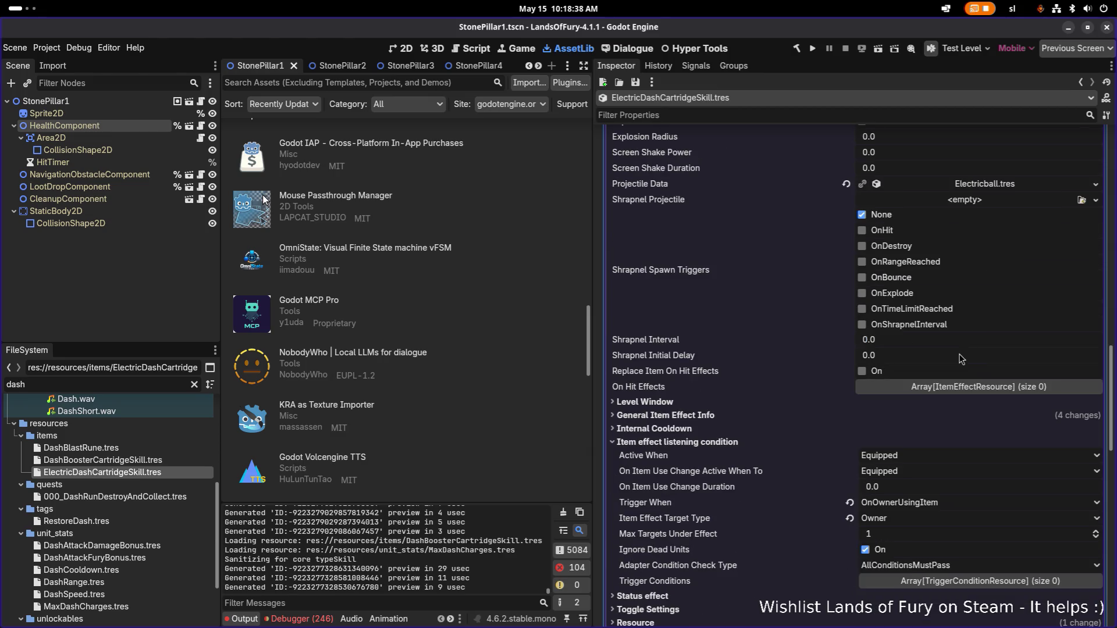
pyautogui.click(725, 412)
pyautogui.click(725, 410)
pyautogui.click(720, 416)
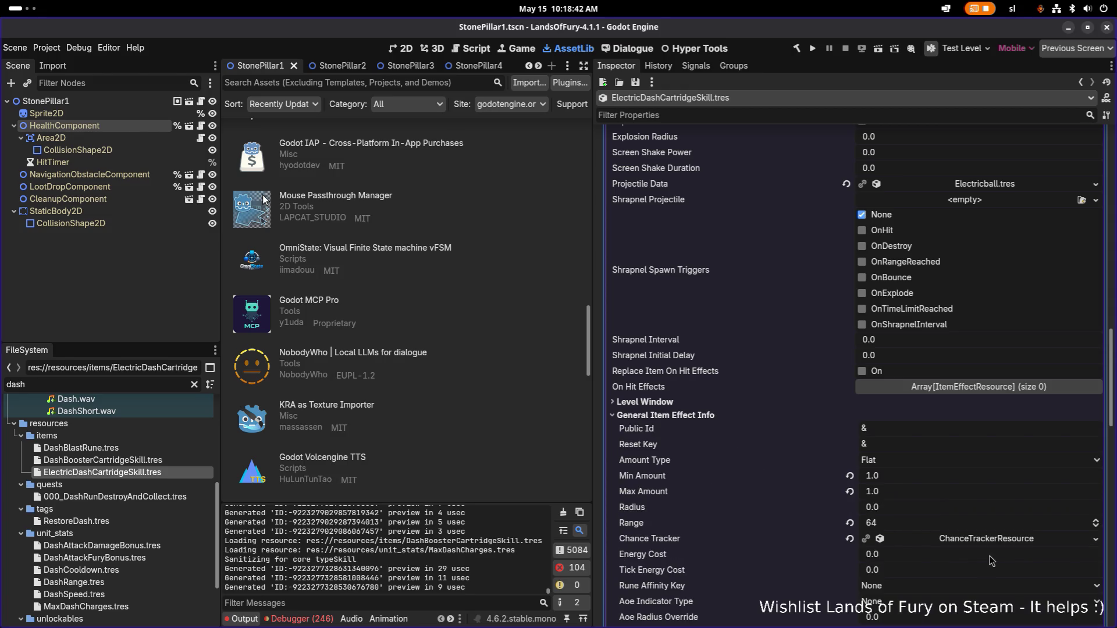
pyautogui.click(1015, 541)
# Step: Expand the stun effect's settings and scroll back up through the effect list
pyautogui.scroll(-7, 1013, 538)
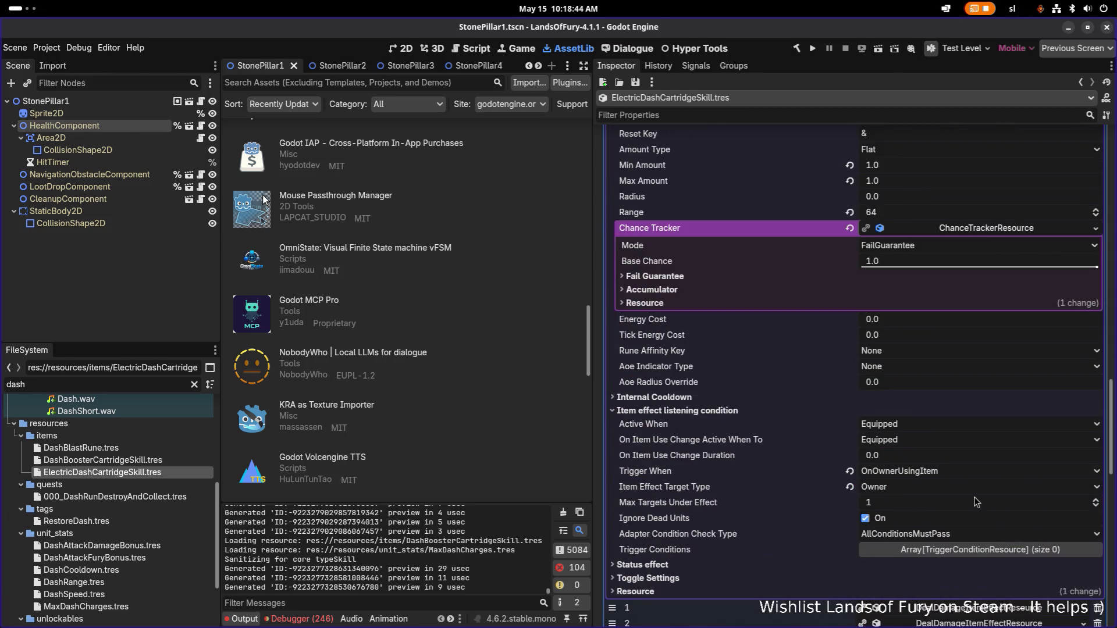
pyautogui.scroll(-5, 966, 498)
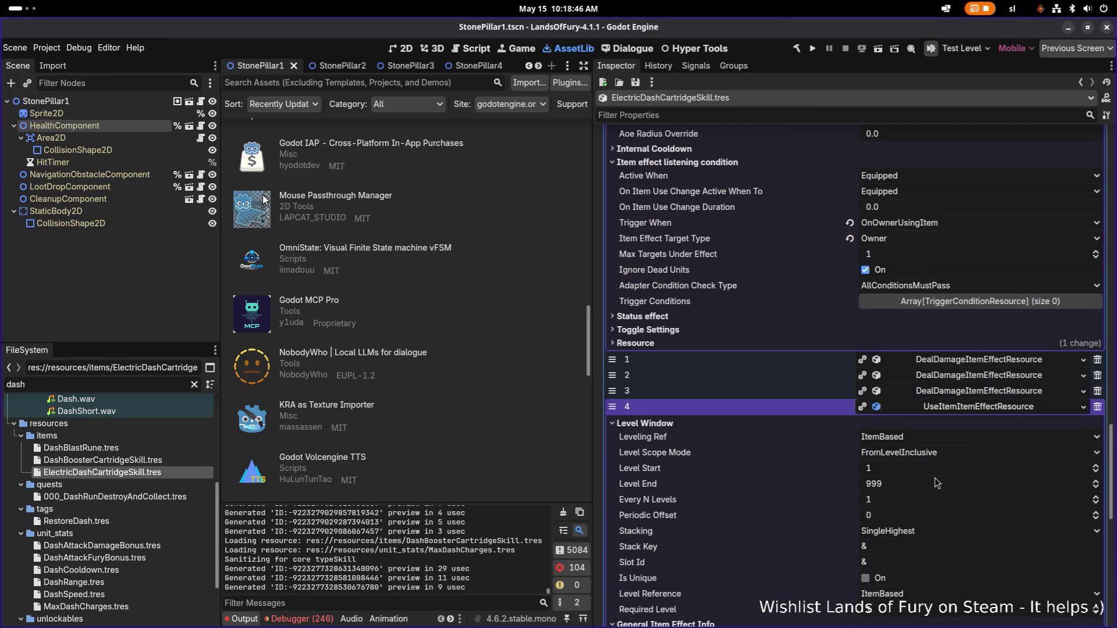
pyautogui.scroll(-10, 937, 483)
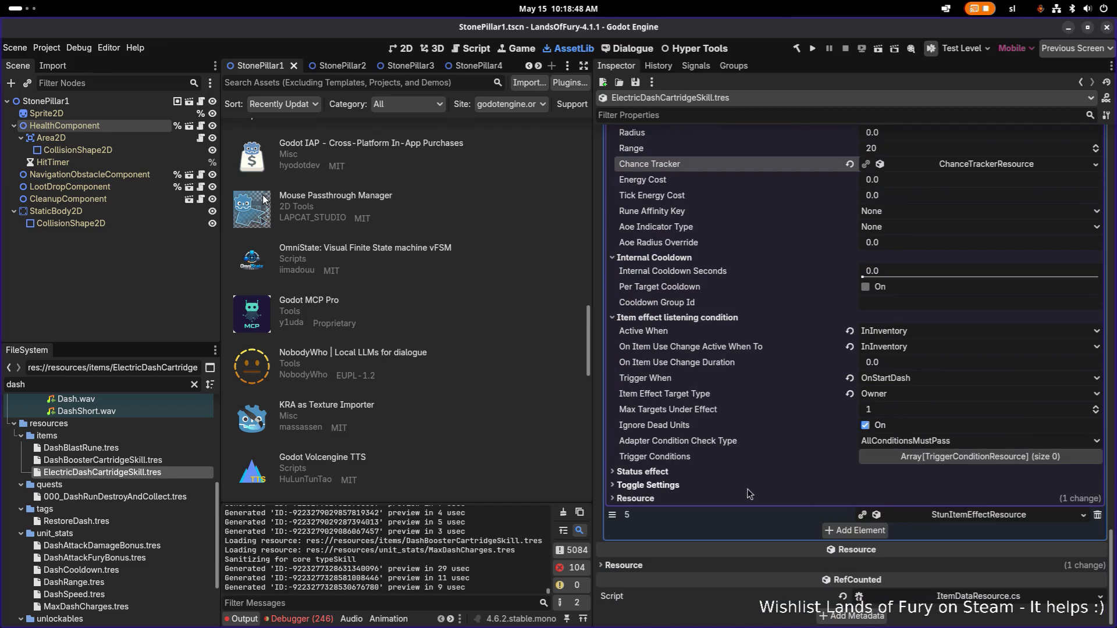
pyautogui.click(944, 512)
pyautogui.scroll(-5, 952, 507)
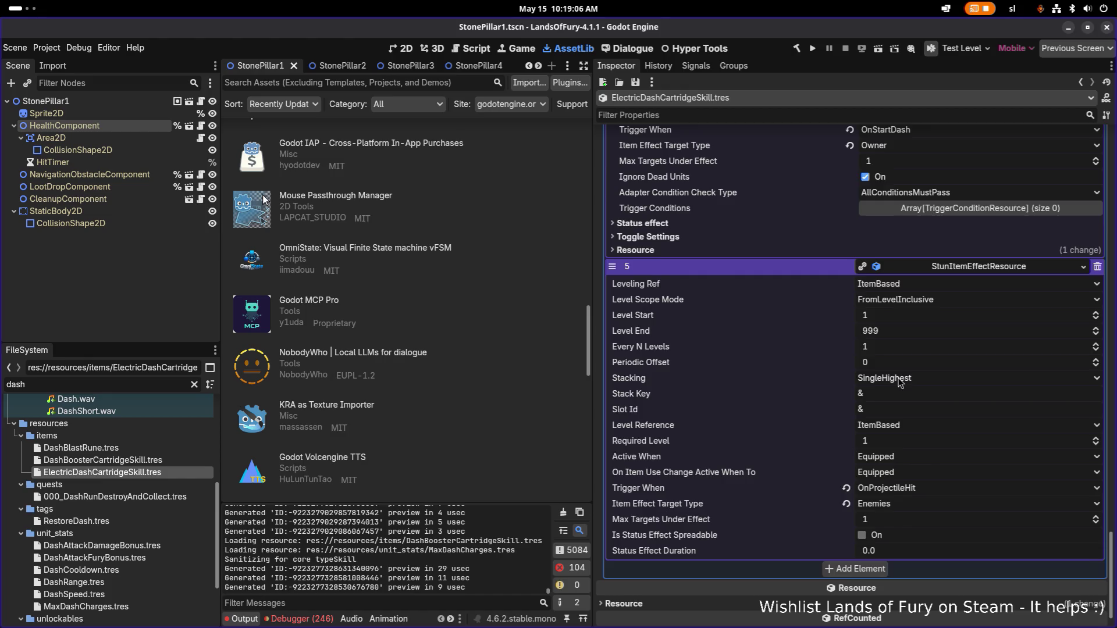
pyautogui.scroll(10, 898, 379)
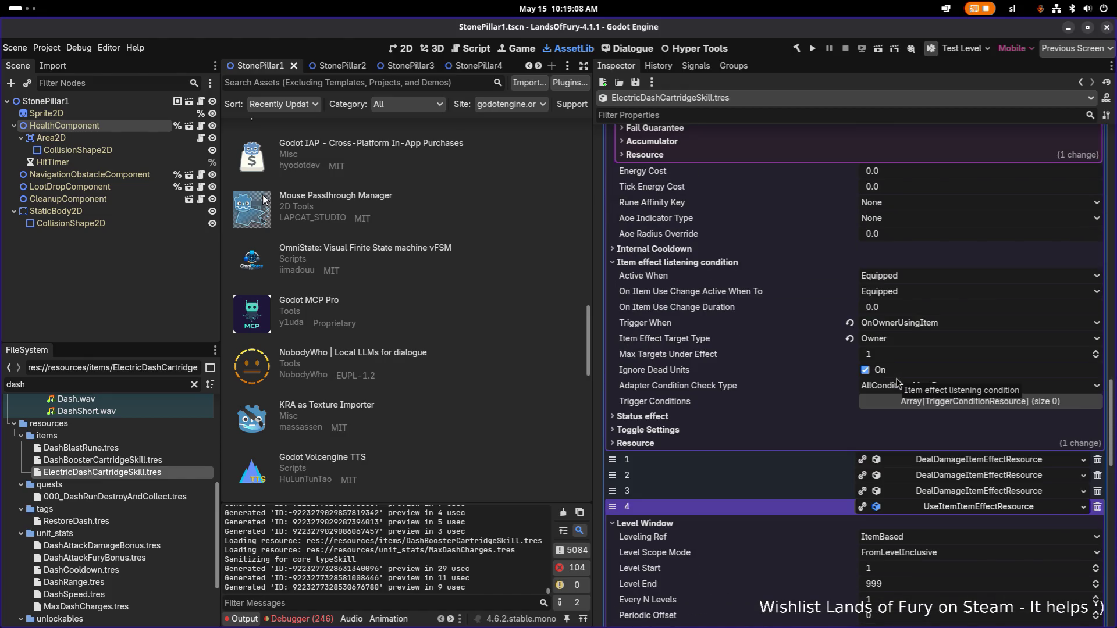
pyautogui.scroll(1, 407, 308)
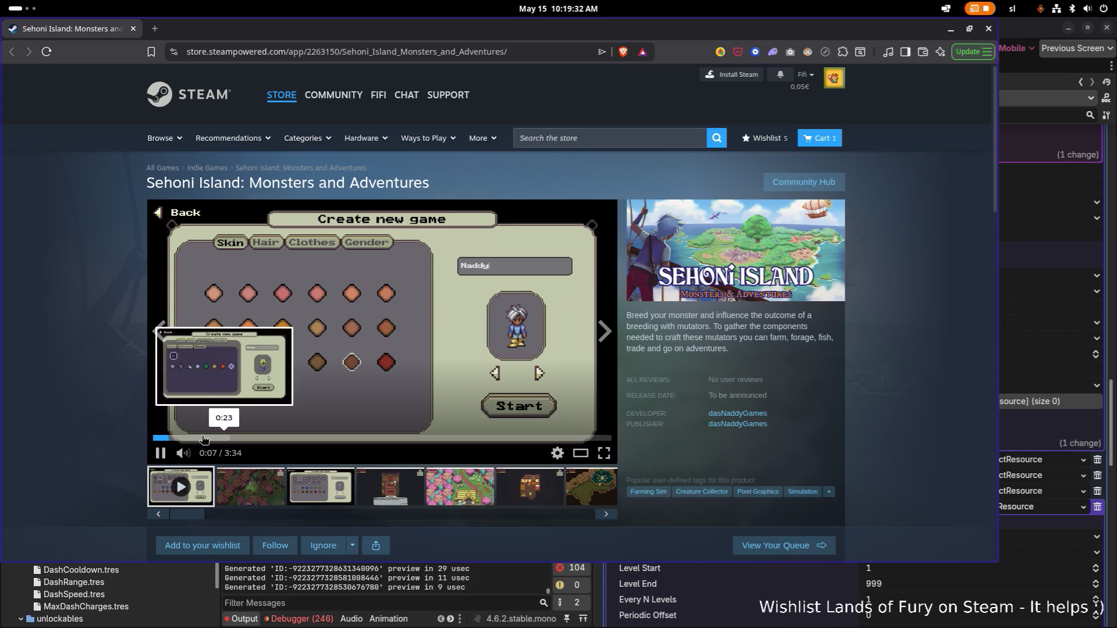
# Step: Seek the Sehoni Island trailer to about 0:34, 1:37 and the inventory scene, then go full screen
pyautogui.moveTo(219, 438); pyautogui.dragTo(290, 436)
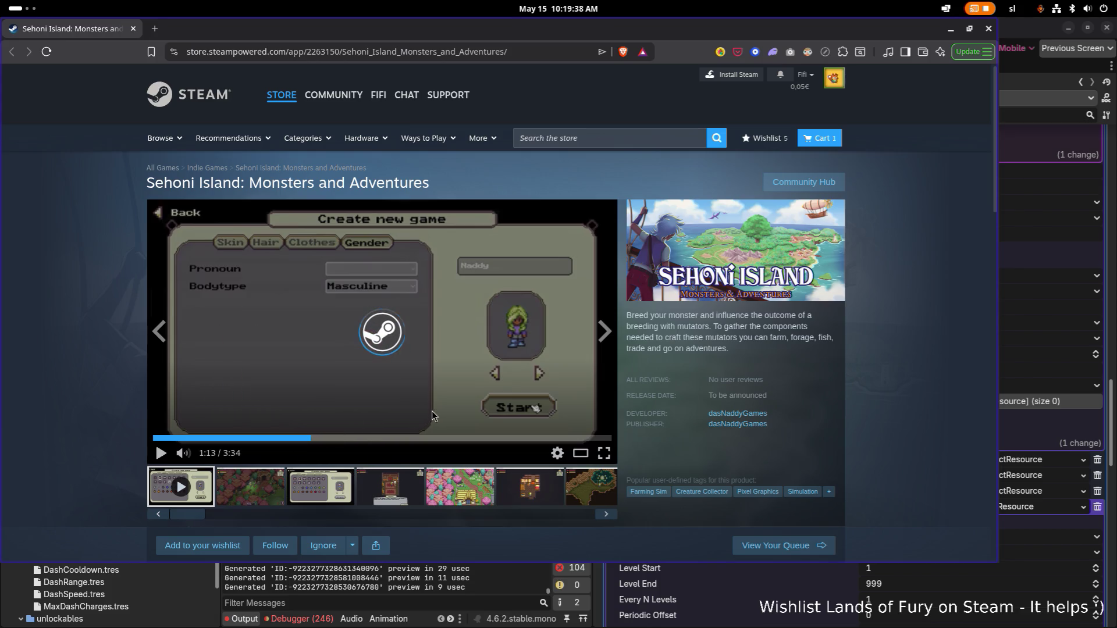
pyautogui.scroll(-2, 575, 380)
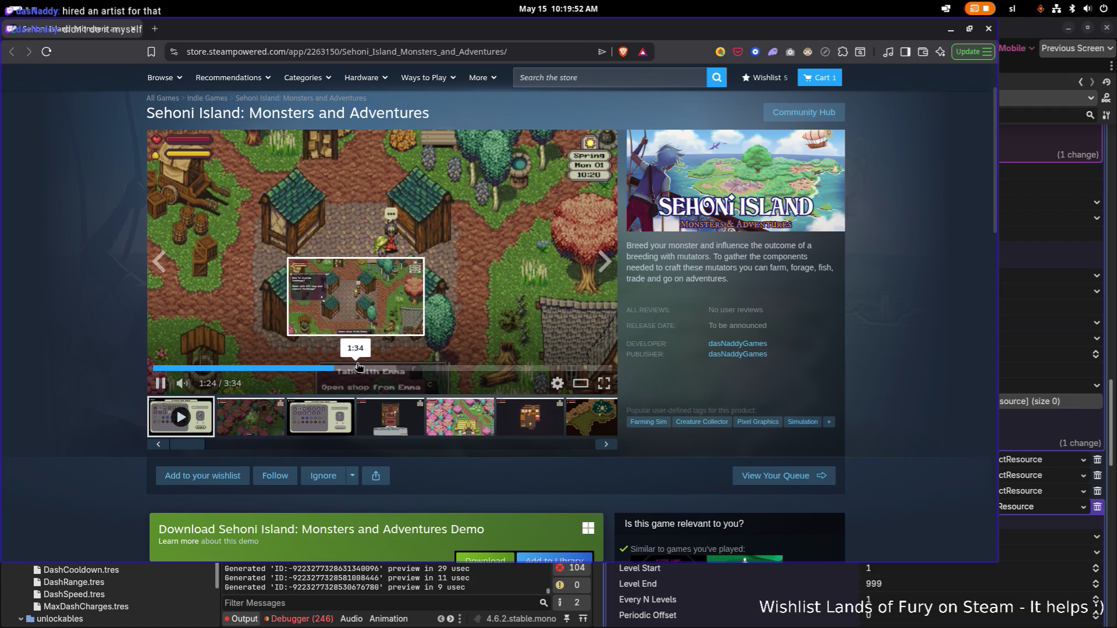
pyautogui.click(357, 367)
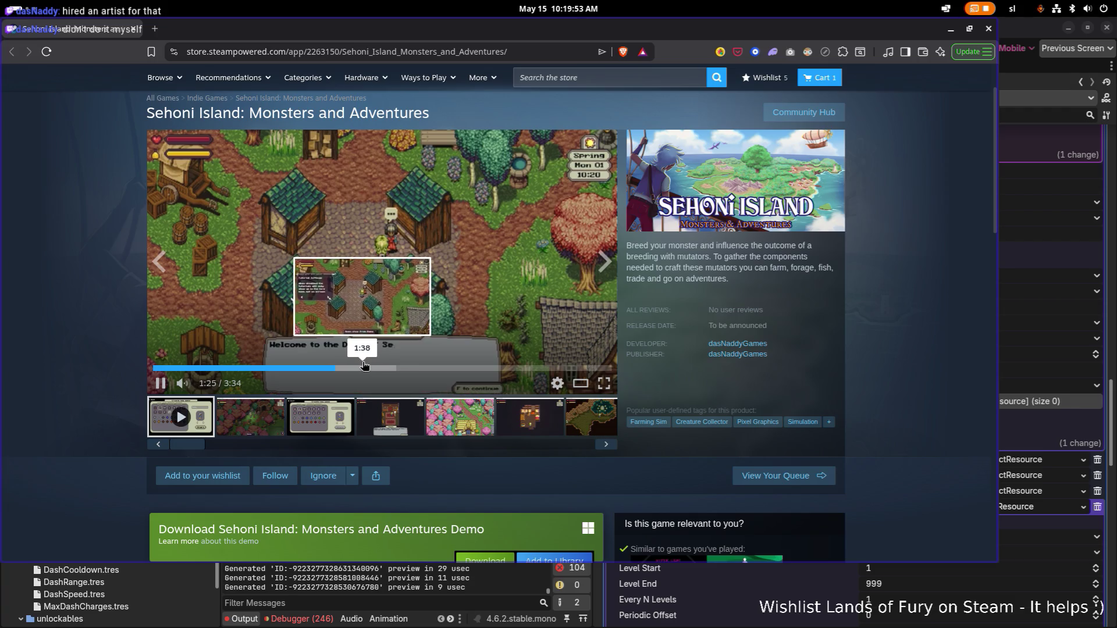
pyautogui.click(402, 367)
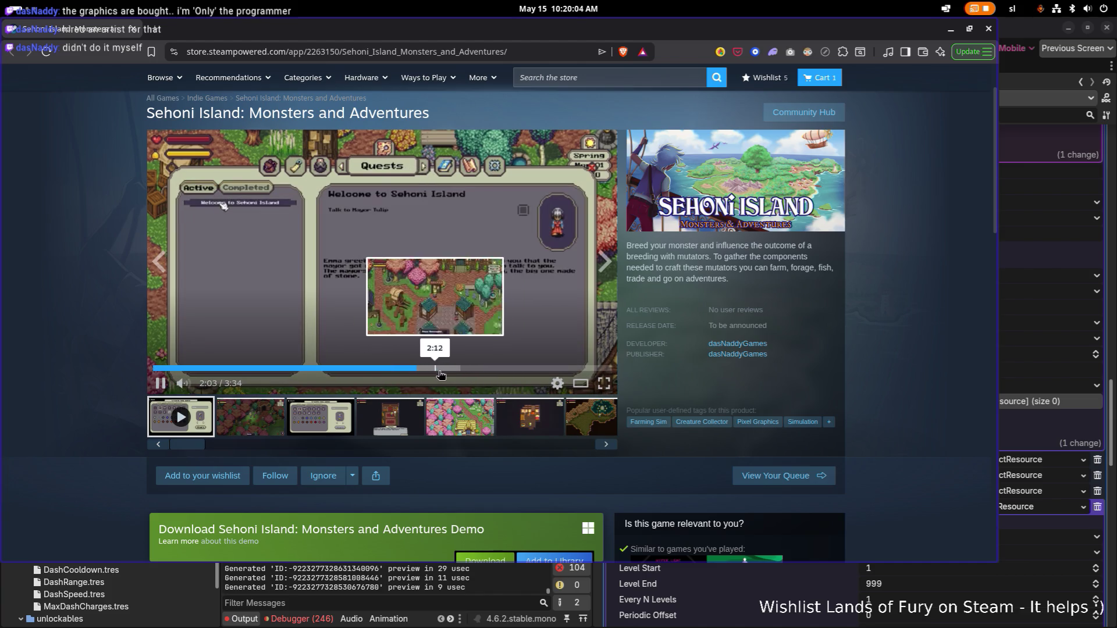
pyautogui.click(605, 383)
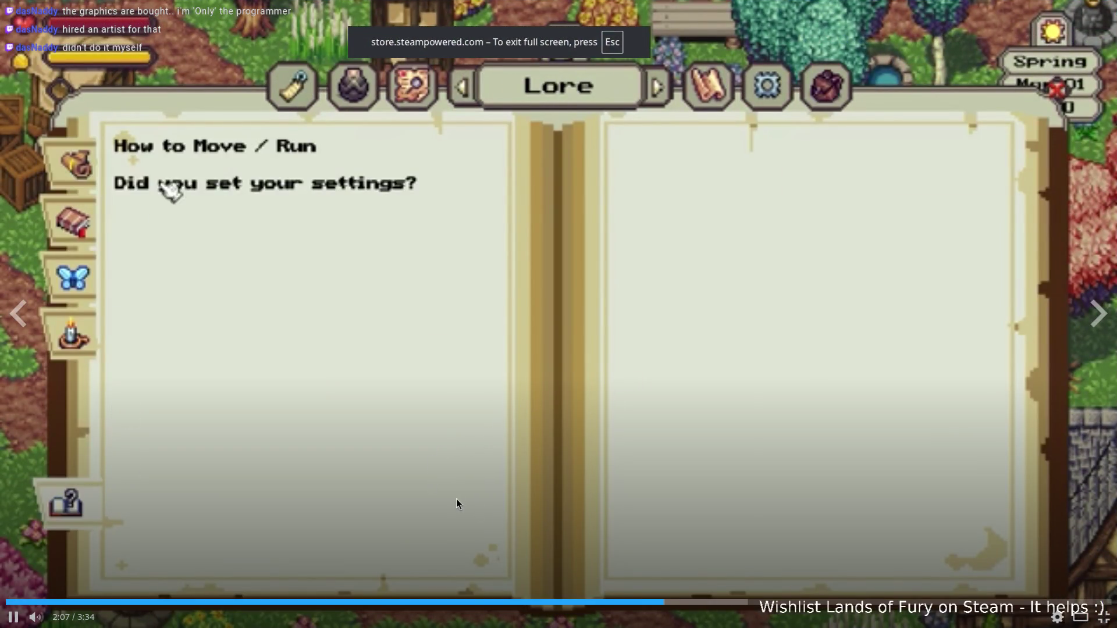
# Step: Skip the fullscreen trailer ahead to about 2:17 and 2:48, then exit full screen
pyautogui.click(711, 602)
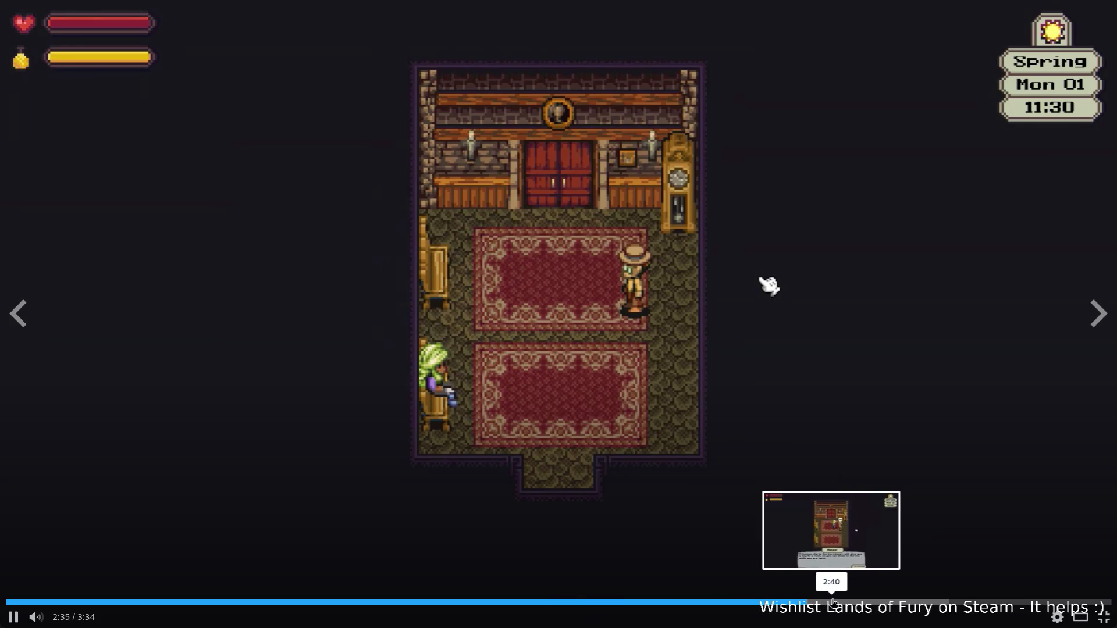
pyautogui.click(876, 602)
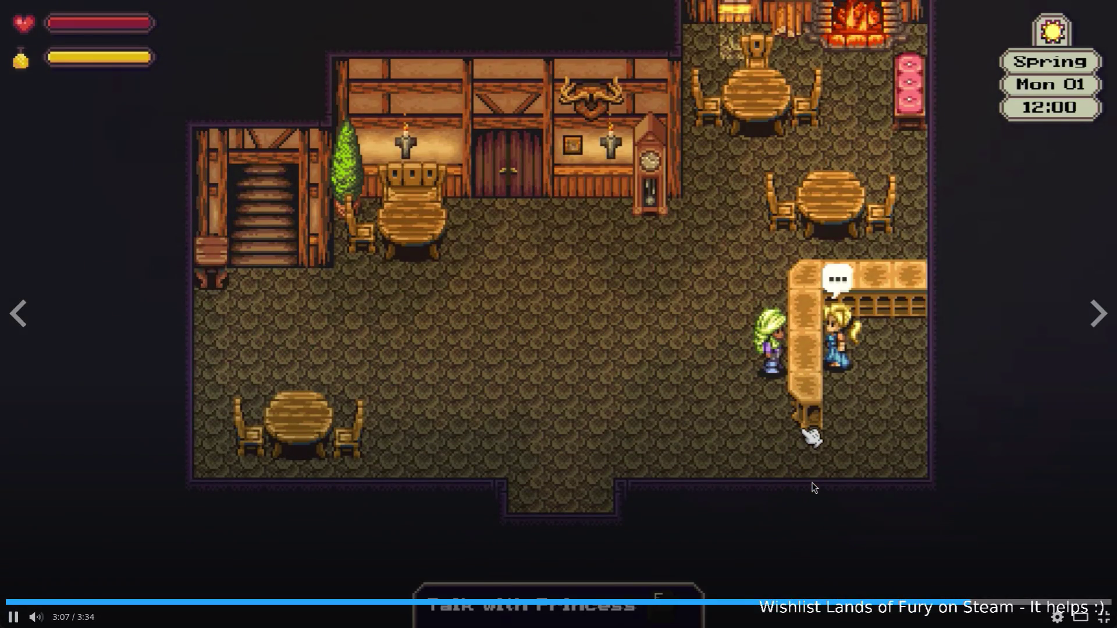
pyautogui.moveTo(813, 488)
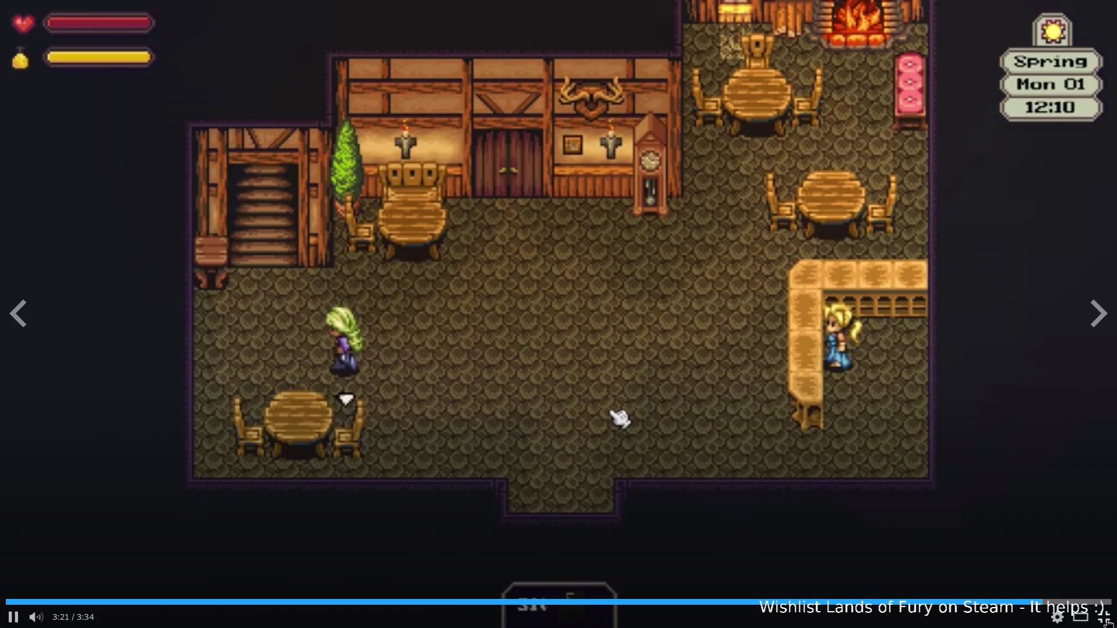
pyautogui.press('Escape')
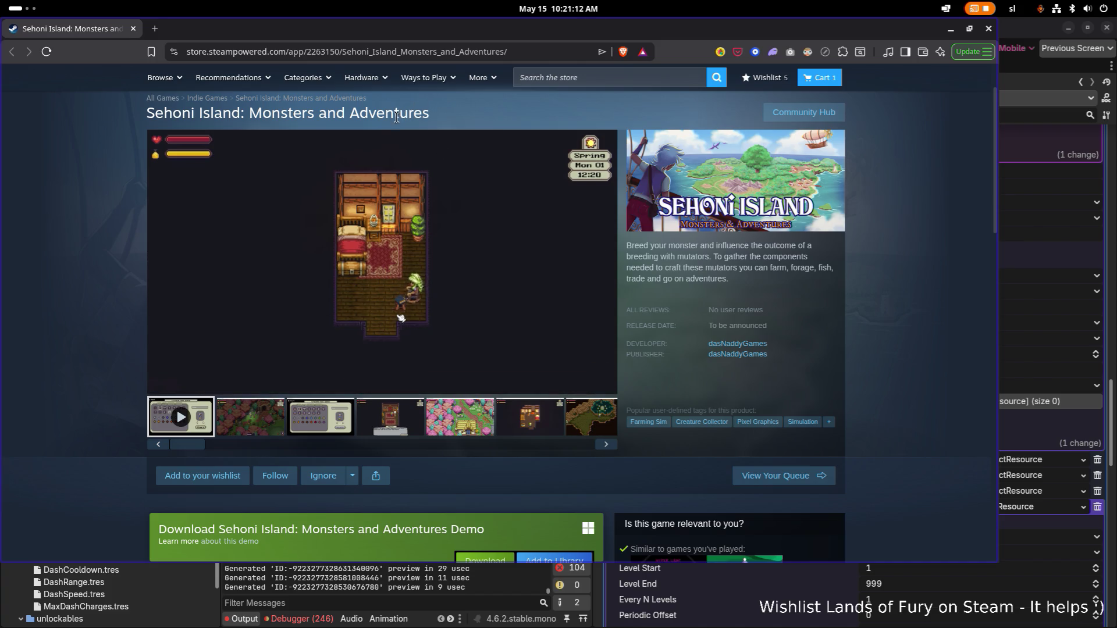
# Step: Add Sehoni Island to the Steam wishlist, close the browser and return to VS Code
pyautogui.moveTo(249, 142)
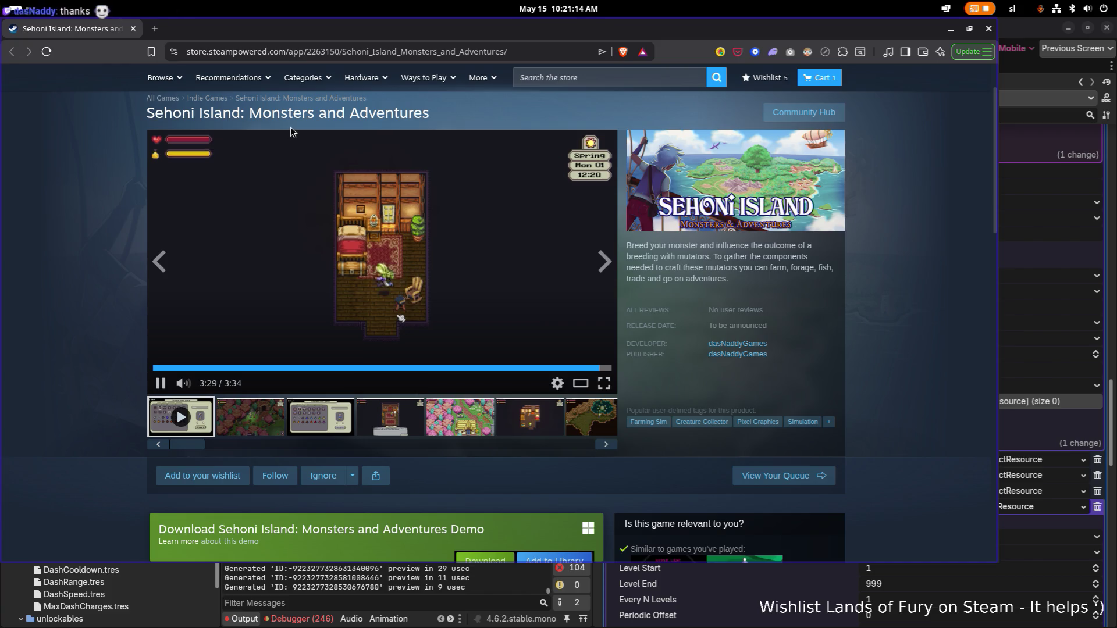
pyautogui.scroll(-1, 835, 315)
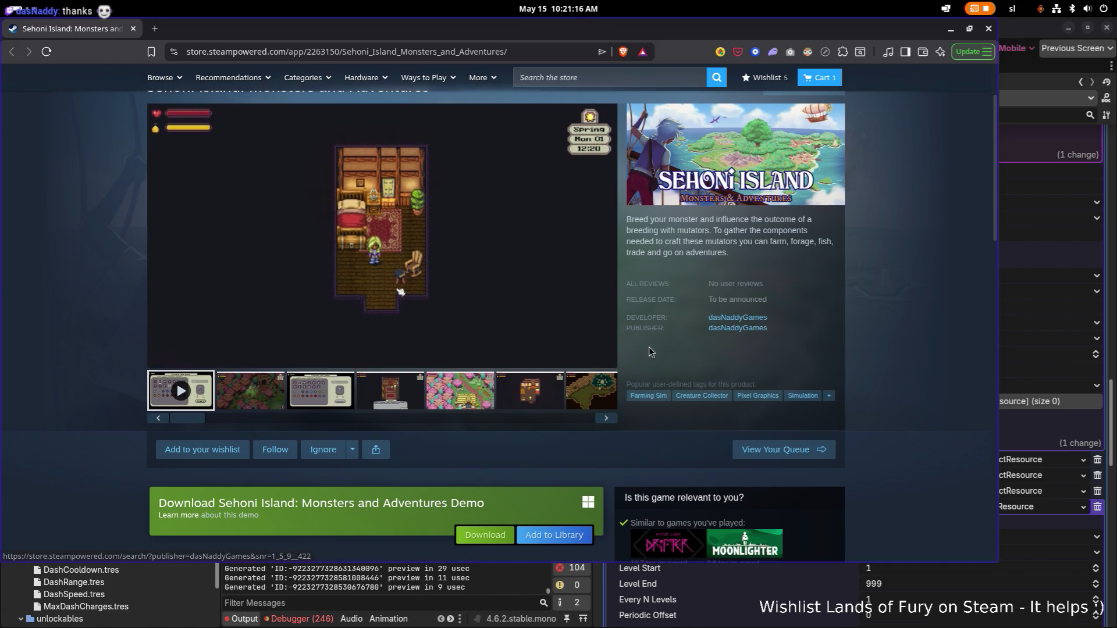
pyautogui.click(197, 458)
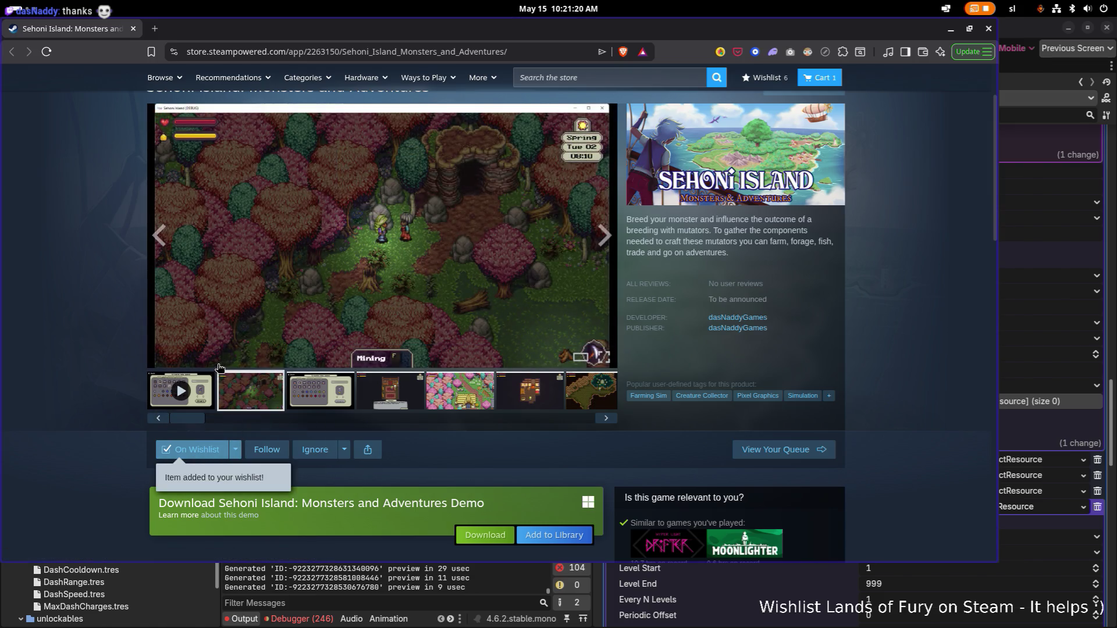
pyautogui.scroll(-1, 892, 174)
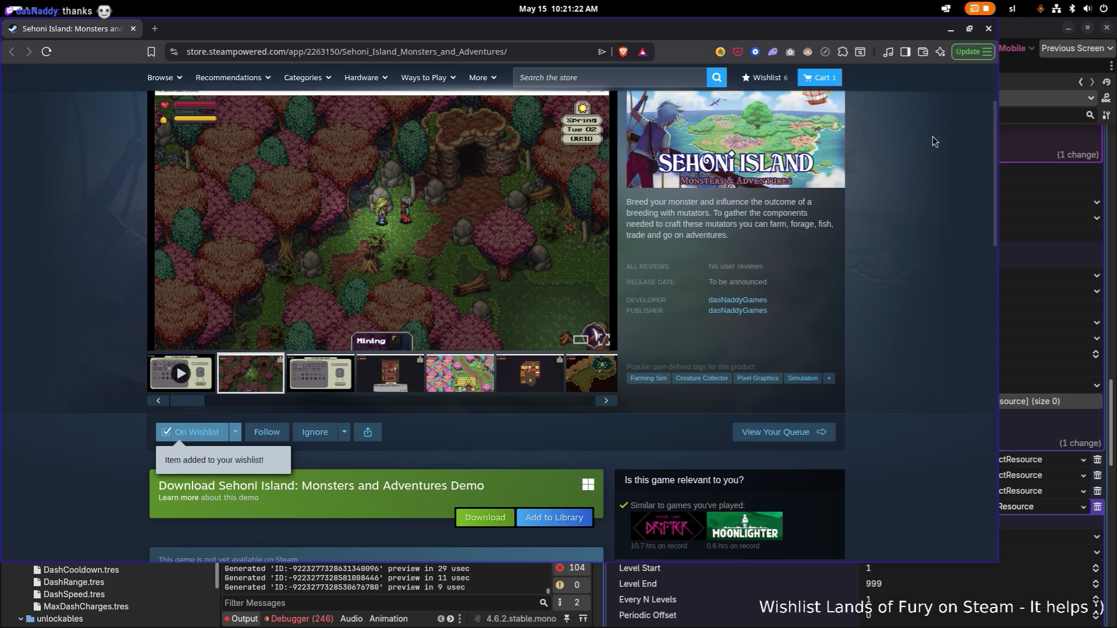
pyautogui.click(989, 29)
pyautogui.scroll(-15, 768, 265)
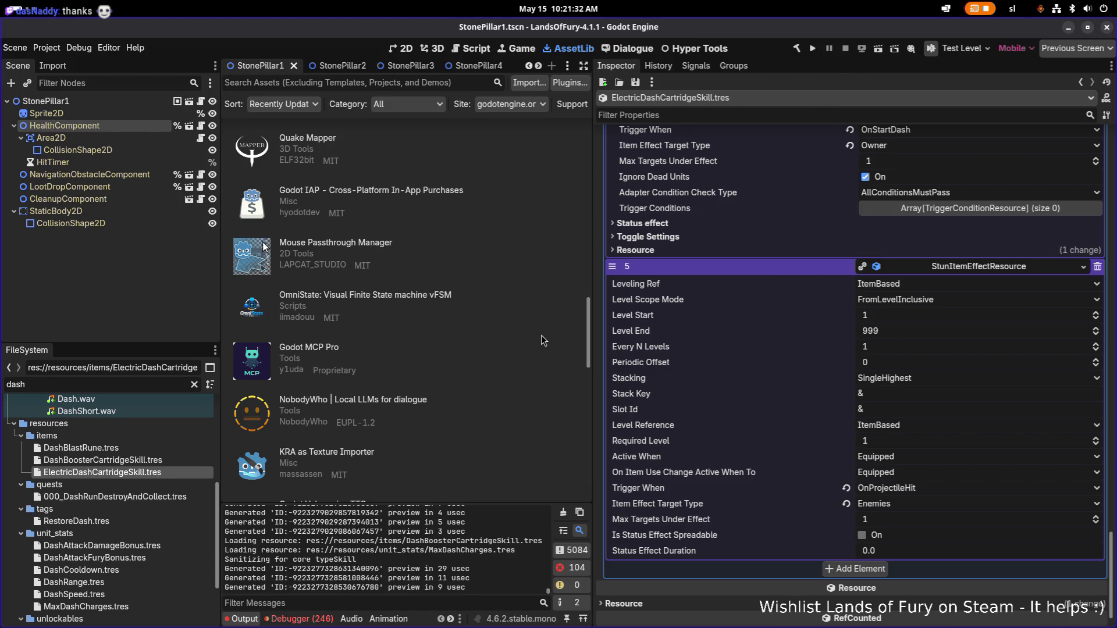
pyautogui.hotkey('alt', 'Tab')
pyautogui.hotkey('alt', 'Tab')
pyautogui.hotkey('alt', 'Tab')
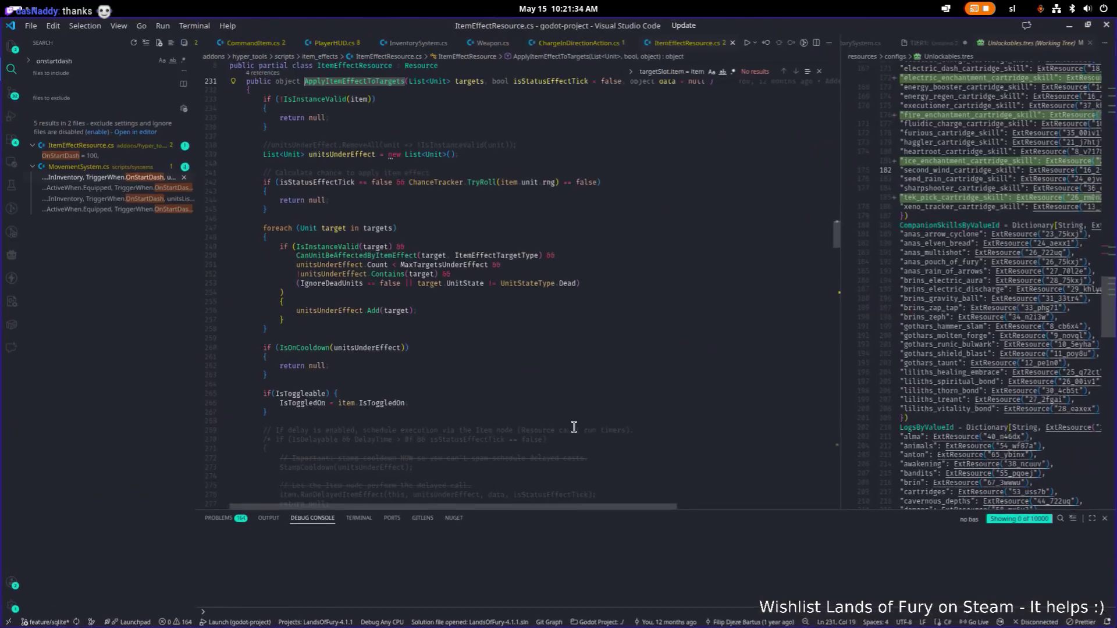
# Step: Move the caret around lines 259–268 and browse recent files without opening any
pyautogui.click(628, 348)
pyautogui.click(483, 421)
pyautogui.click(545, 336)
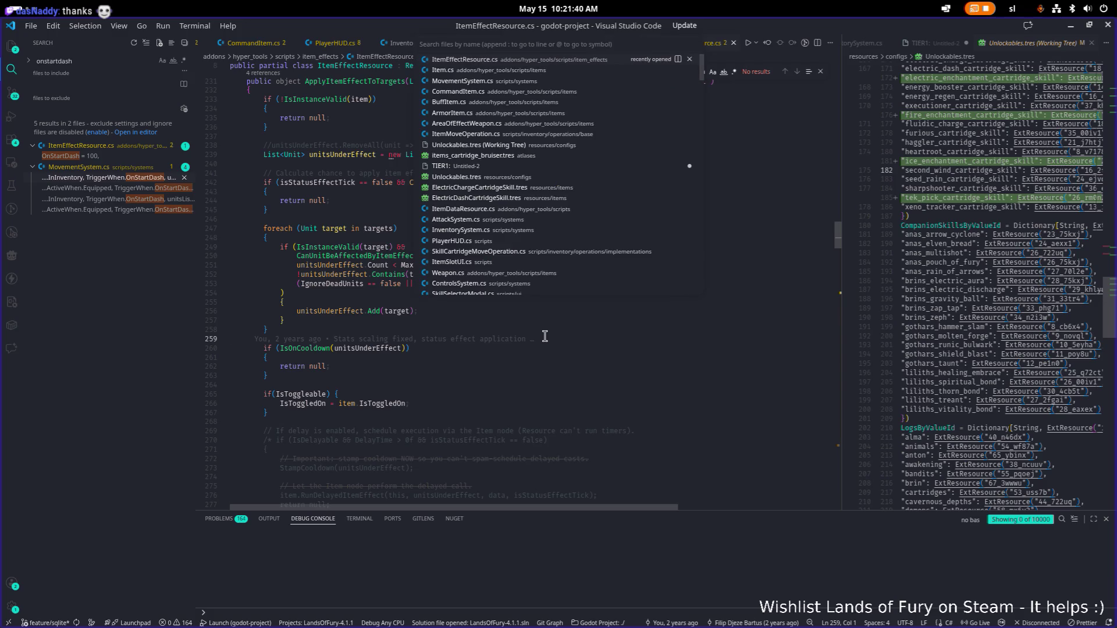
pyautogui.press('Down')
pyautogui.press('Down')
pyautogui.press('Down')
pyautogui.press('Up')
pyautogui.press('Up')
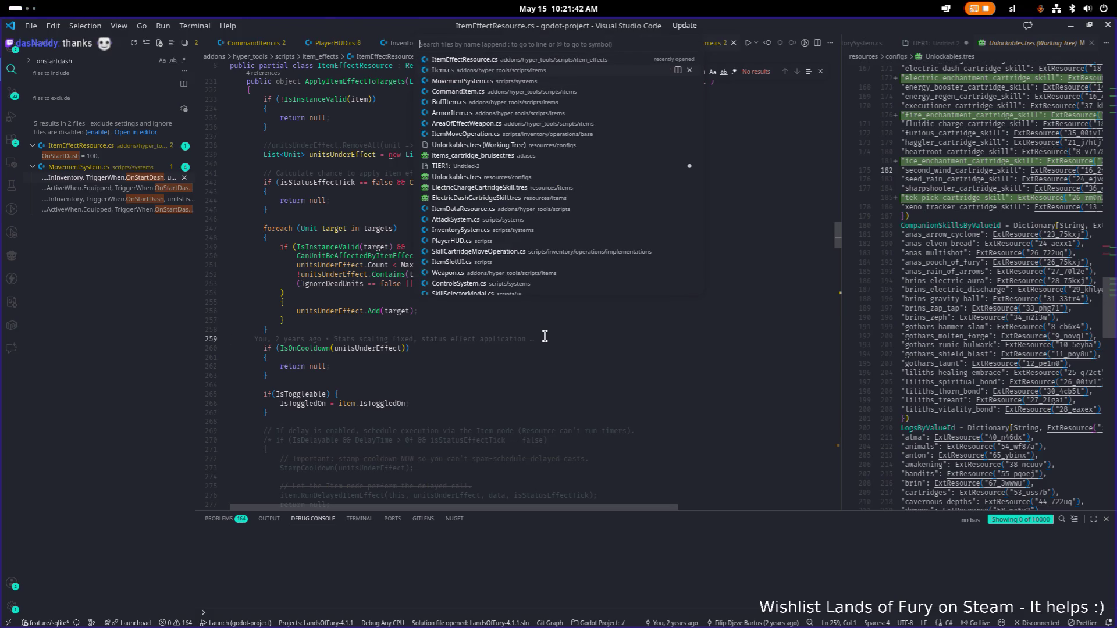
pyautogui.press('Down')
pyautogui.press('Up')
pyautogui.press('Up')
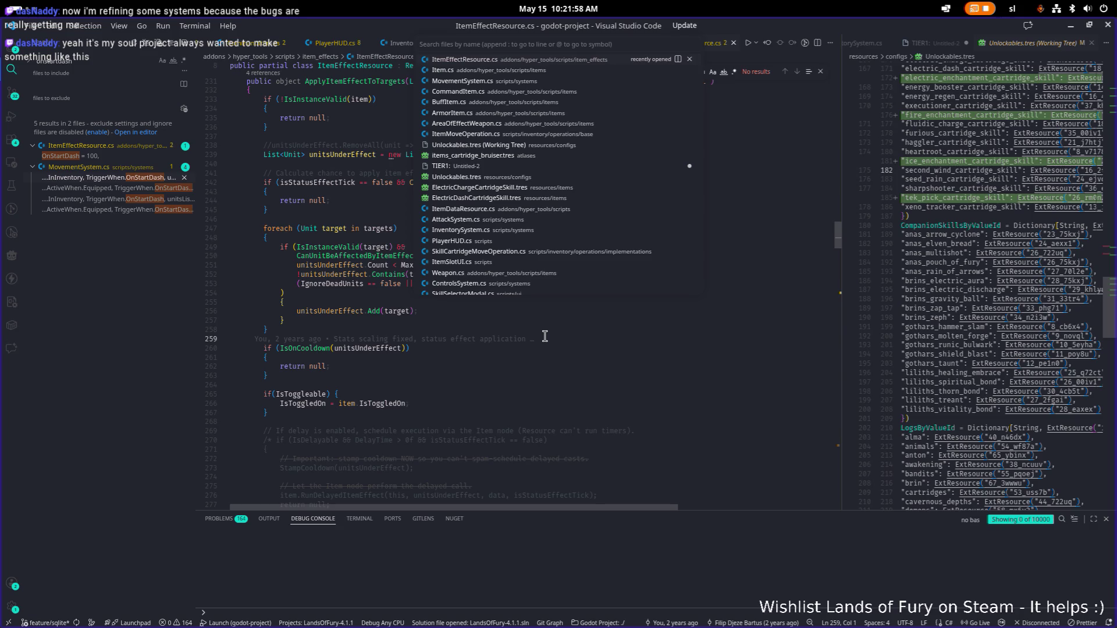
pyautogui.press('Escape')
# Step: Open MovementSystem.cs via Ctrl+P and inspect the StartDash code on lines 1173–1188
pyautogui.hotkey('ctrl', 'p')
pyautogui.write('movement')
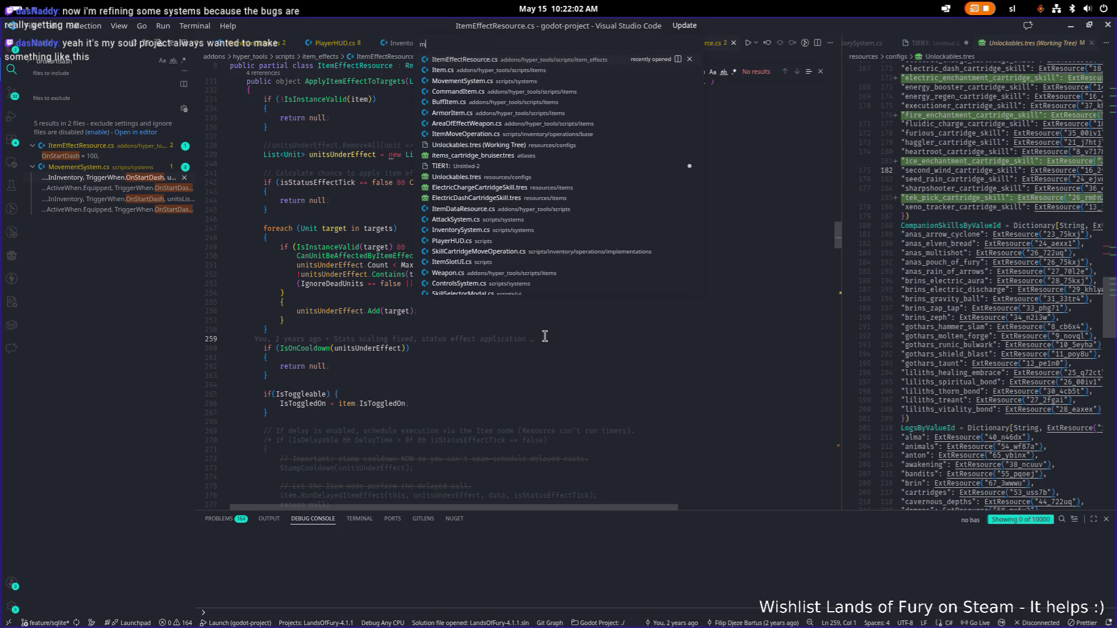
pyautogui.press('Return')
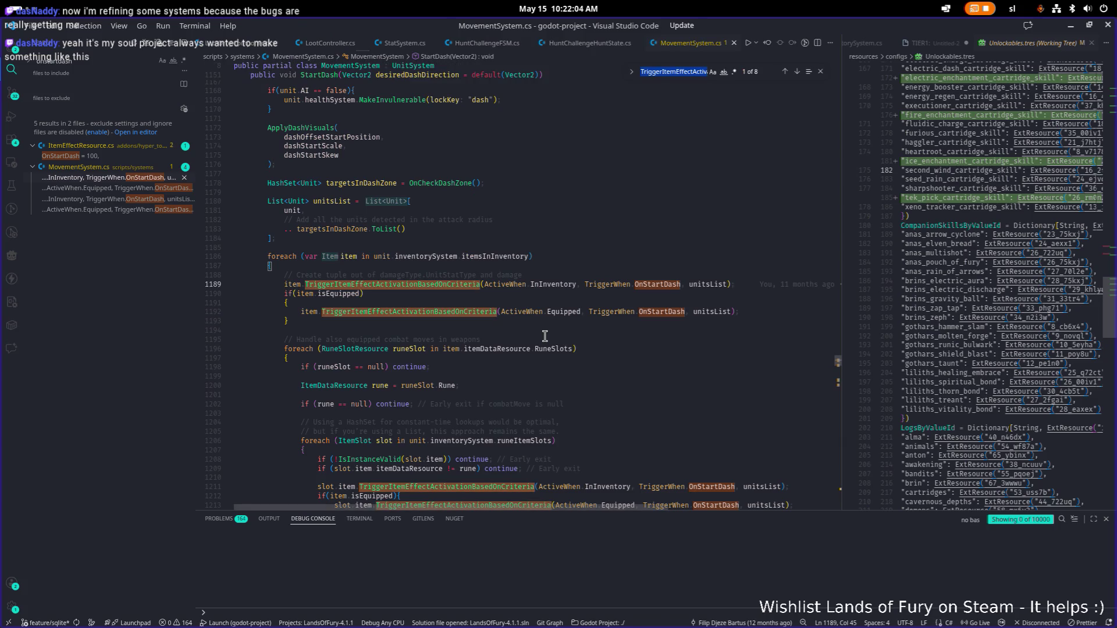
pyautogui.scroll(3, 408, 349)
pyautogui.click(279, 233)
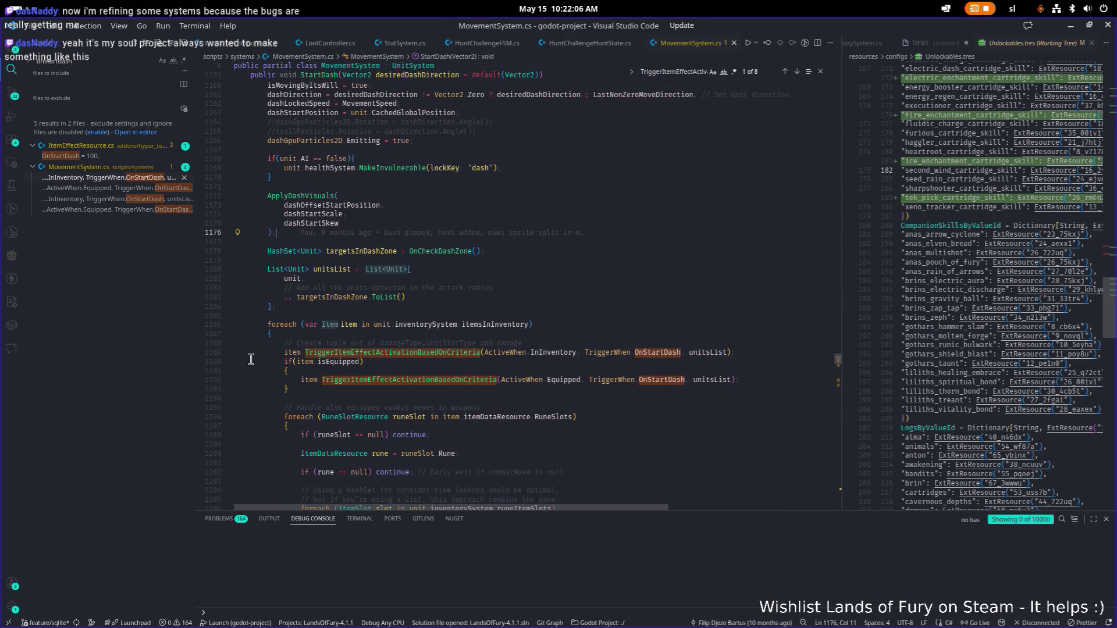
pyautogui.click(531, 205)
pyautogui.click(541, 344)
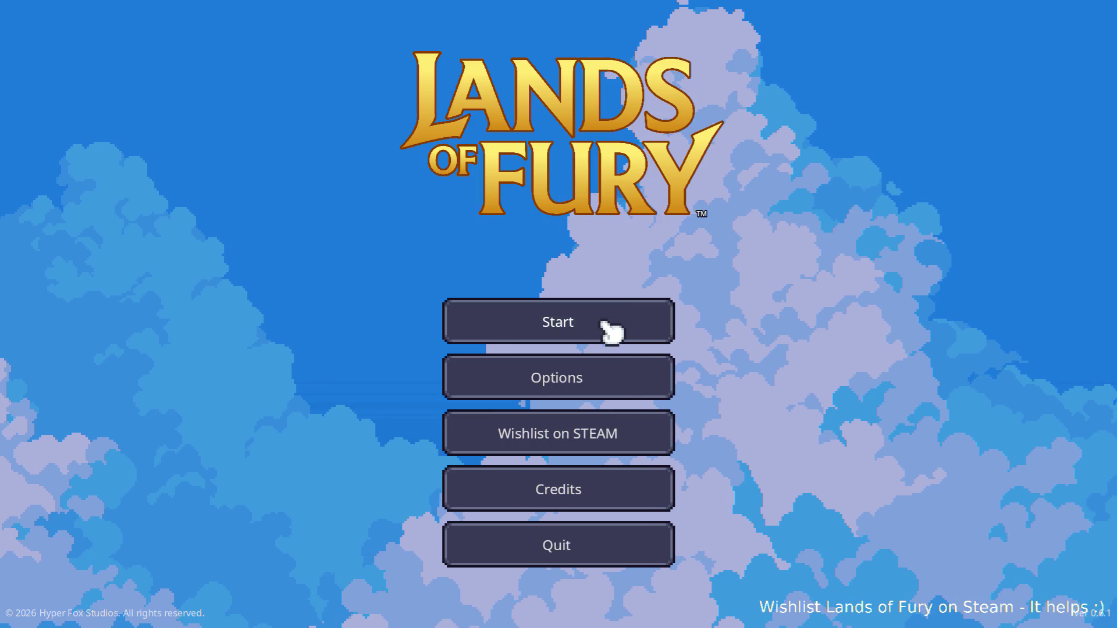
# Step: Load a player profile, dash to hit the StartDash breakpoint, undo the stray edit and resume
pyautogui.click(541, 323)
pyautogui.click(576, 325)
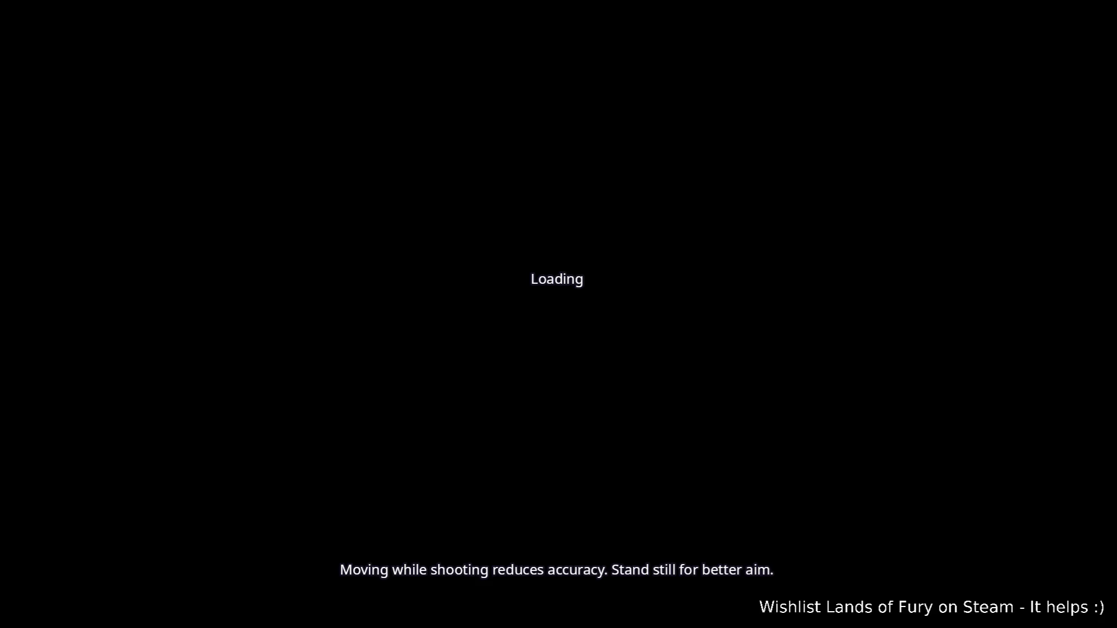
pyautogui.press('space')
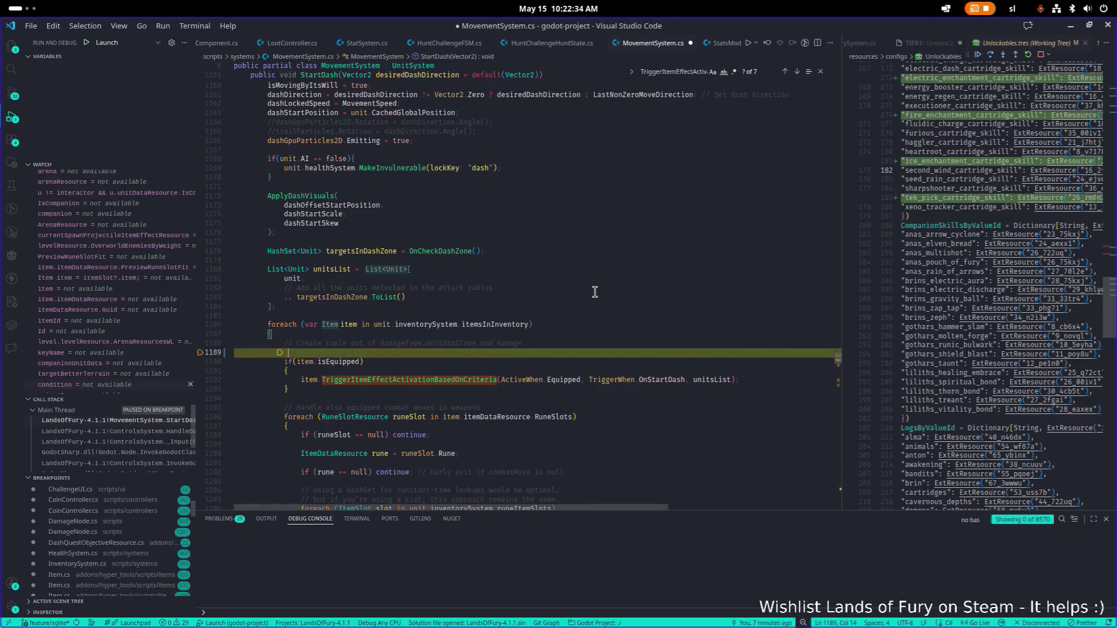
pyautogui.hotkey('ctrl', 'z')
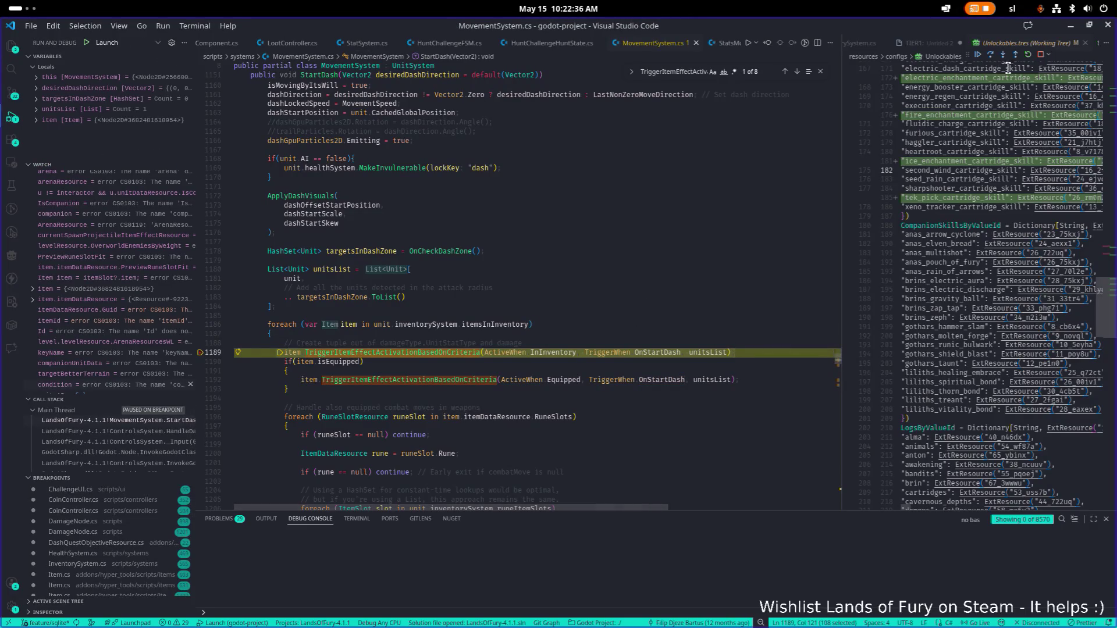
pyautogui.click(979, 55)
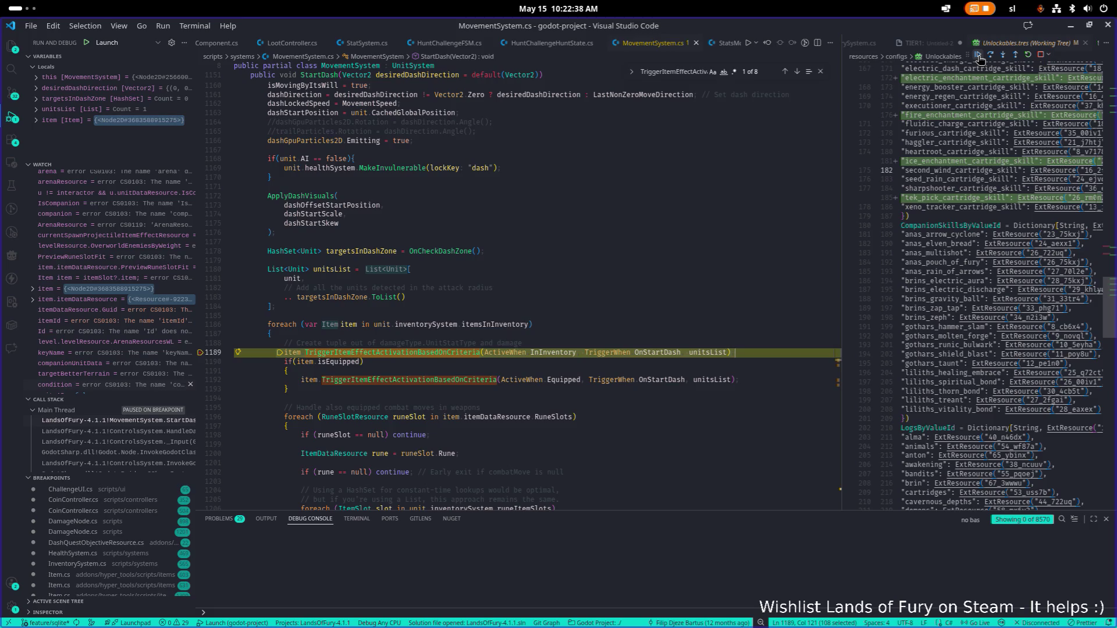
pyautogui.click(979, 56)
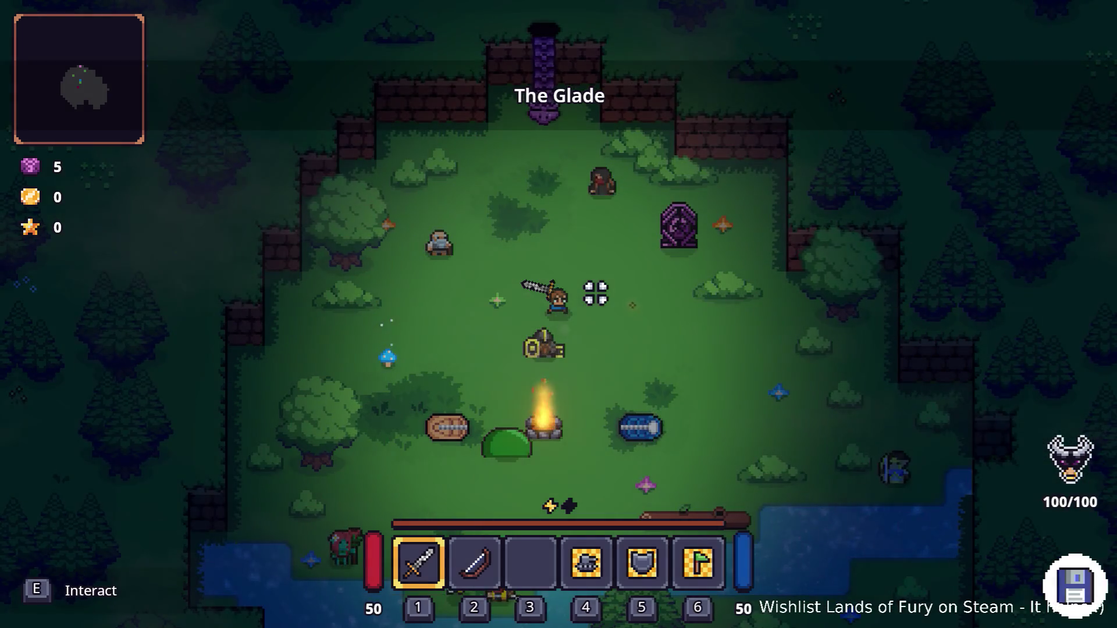
# Step: Walk the hero north through The Glade's portal into Elderglade Forest
pyautogui.click(654, 219)
pyautogui.press('w')
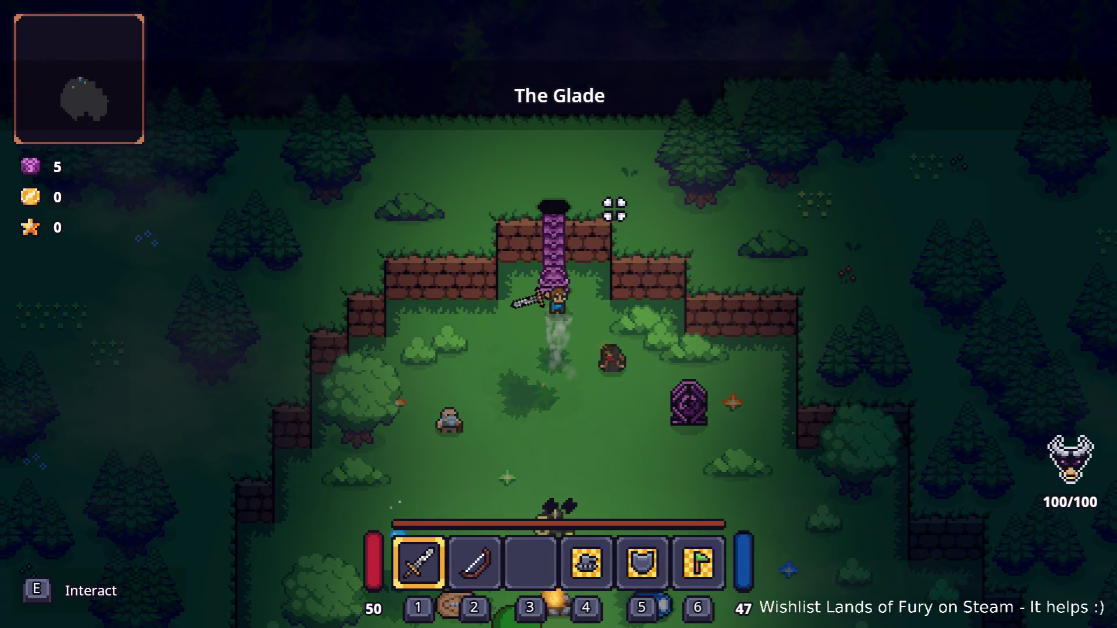
pyautogui.press('e')
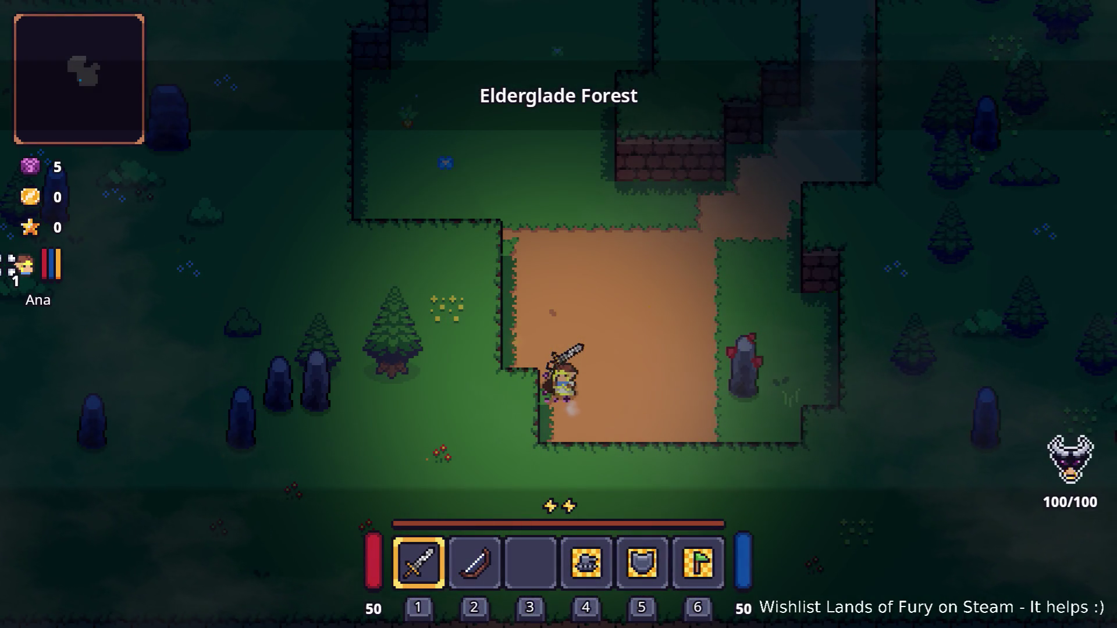
pyautogui.hotkey('alt', 'Tab')
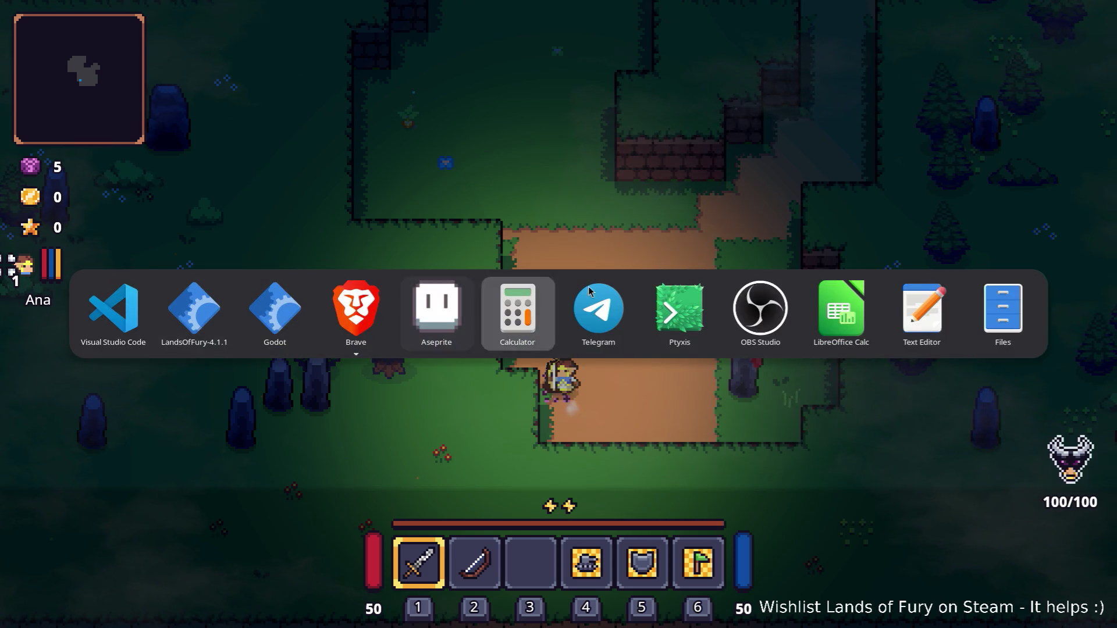
# Step: Check ElectricDashCartridgeSkill's InInventory / OnStartDash listening condition in Godot, then return to the game
pyautogui.click(277, 303)
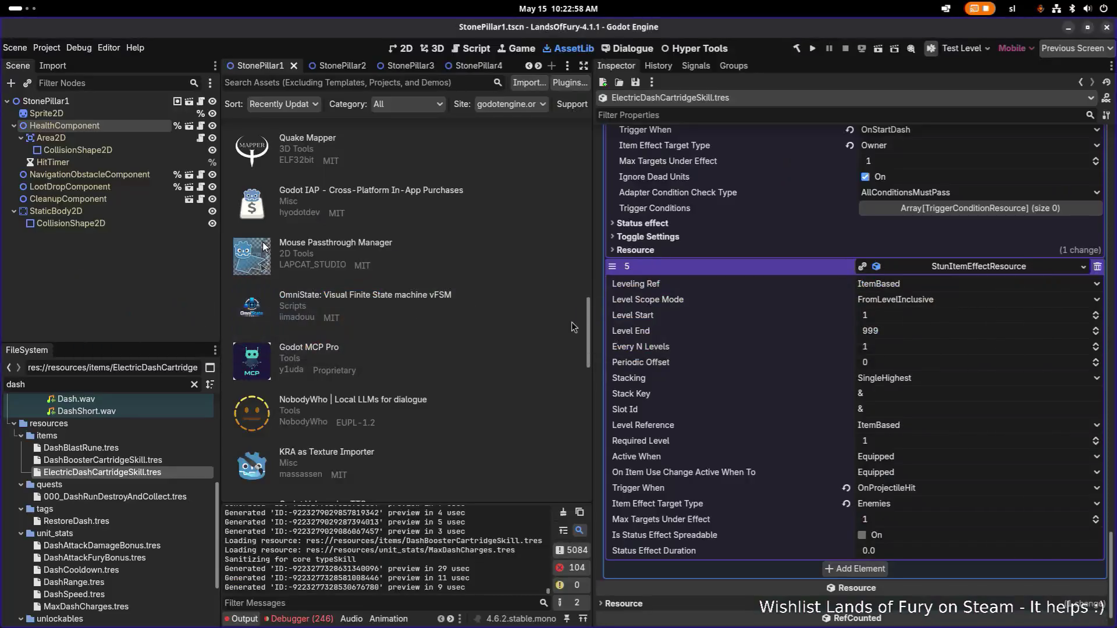
pyautogui.scroll(10, 851, 342)
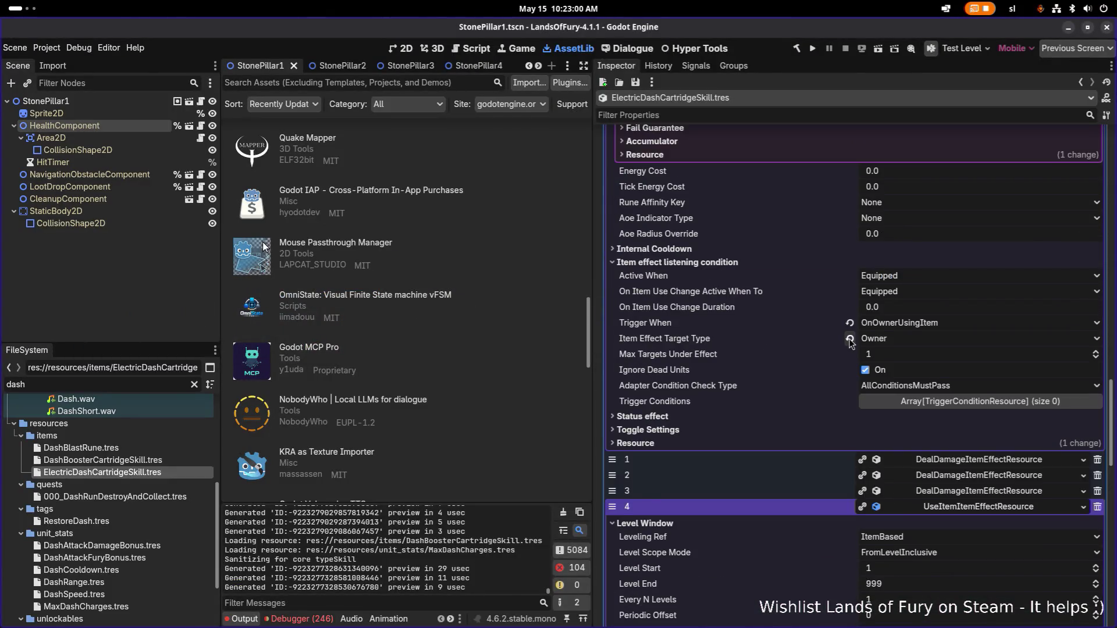
pyautogui.scroll(-10, 850, 342)
pyautogui.scroll(10, 952, 300)
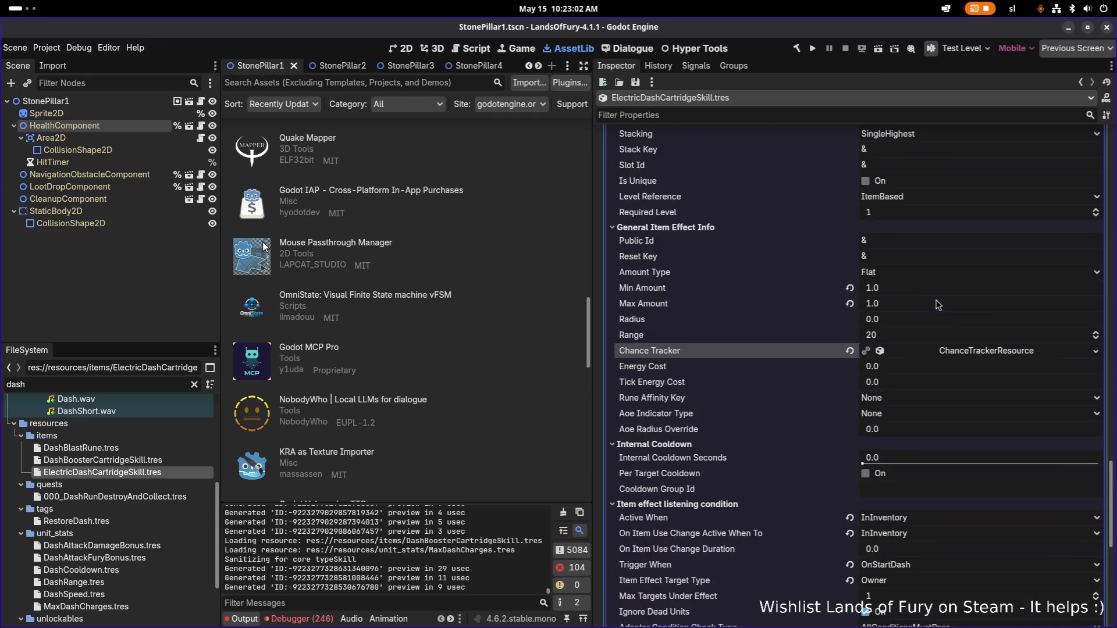
pyautogui.scroll(-5, 939, 272)
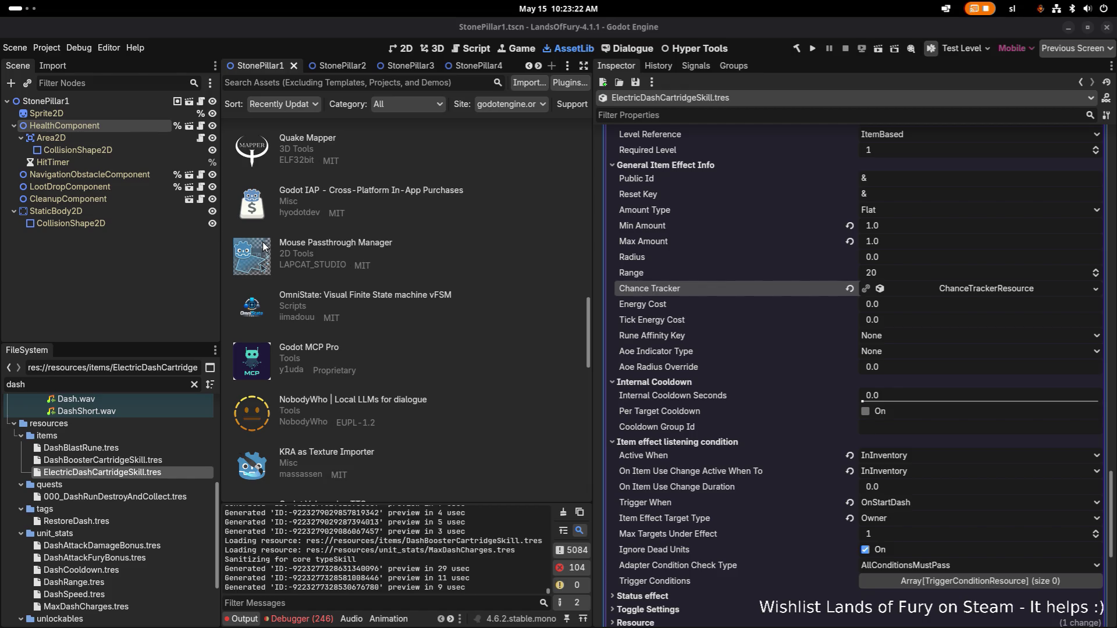
pyautogui.hotkey('alt', 'Tab')
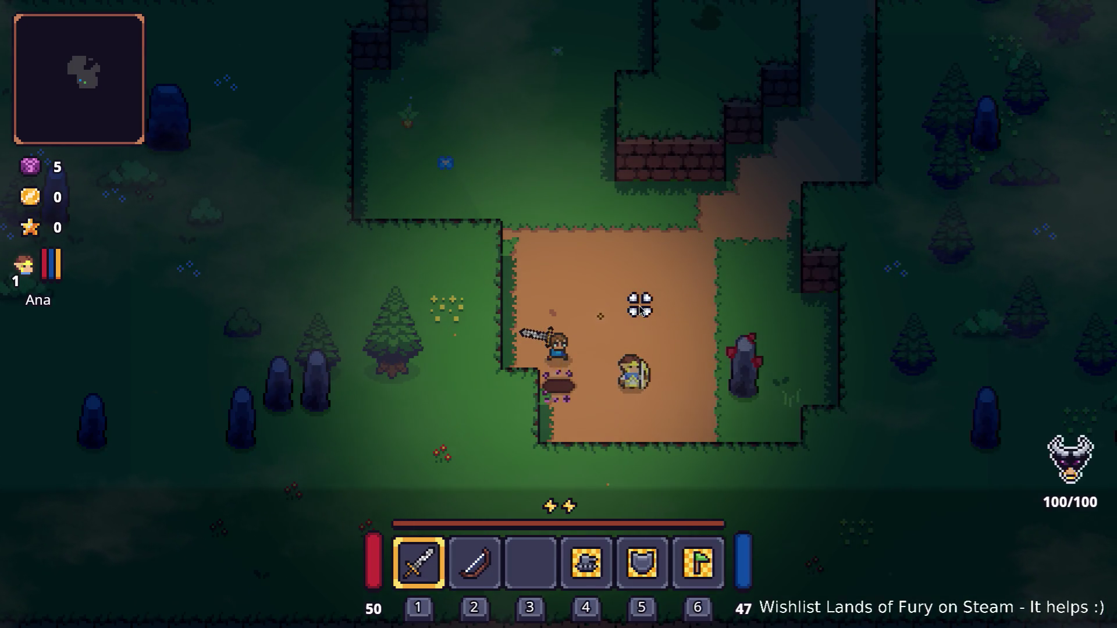
# Step: Grant the player 10 levels with Player.AddLevels(10) in the developer console
pyautogui.press('`')
pyautogui.write('Player.')
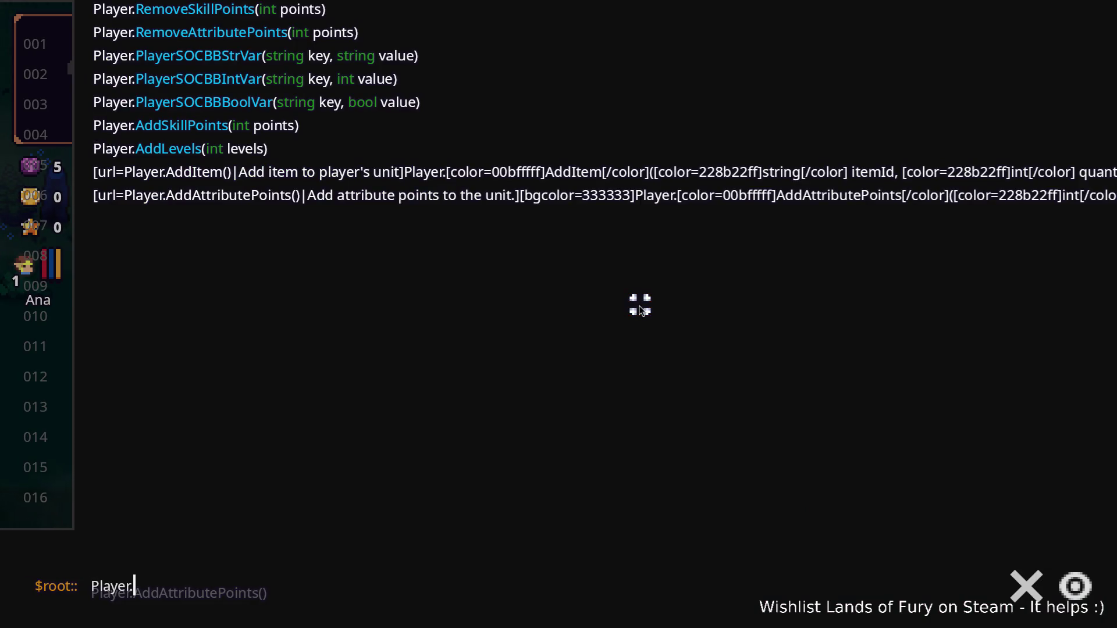
pyautogui.write('AddLevels(10')
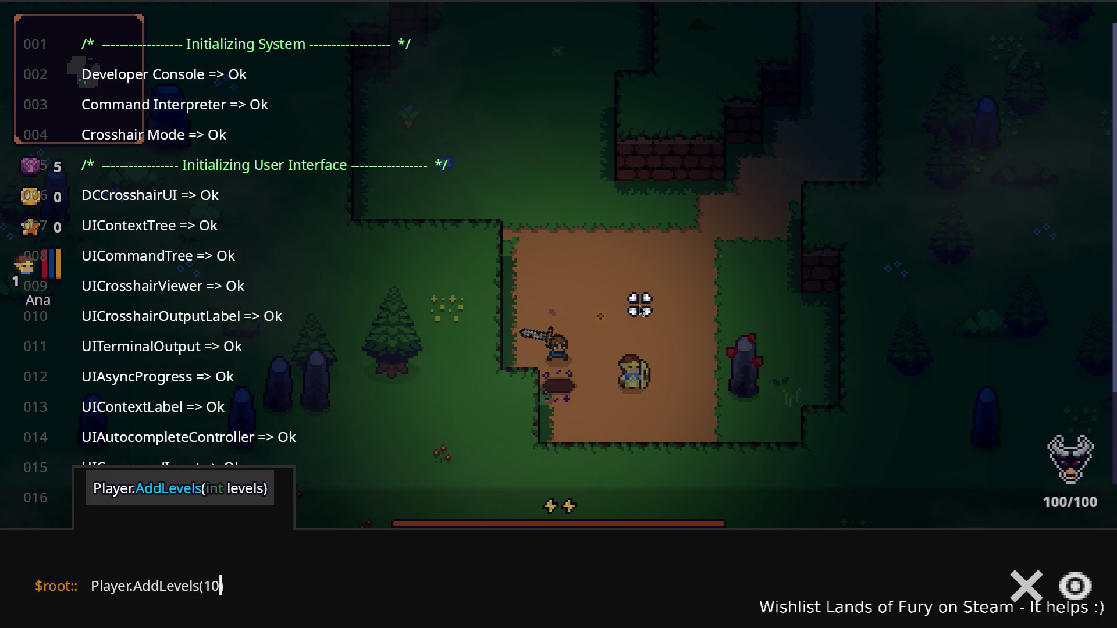
pyautogui.press('Return')
pyautogui.press('`')
pyautogui.hotkey('alt', 'Tab')
pyautogui.press('Escape')
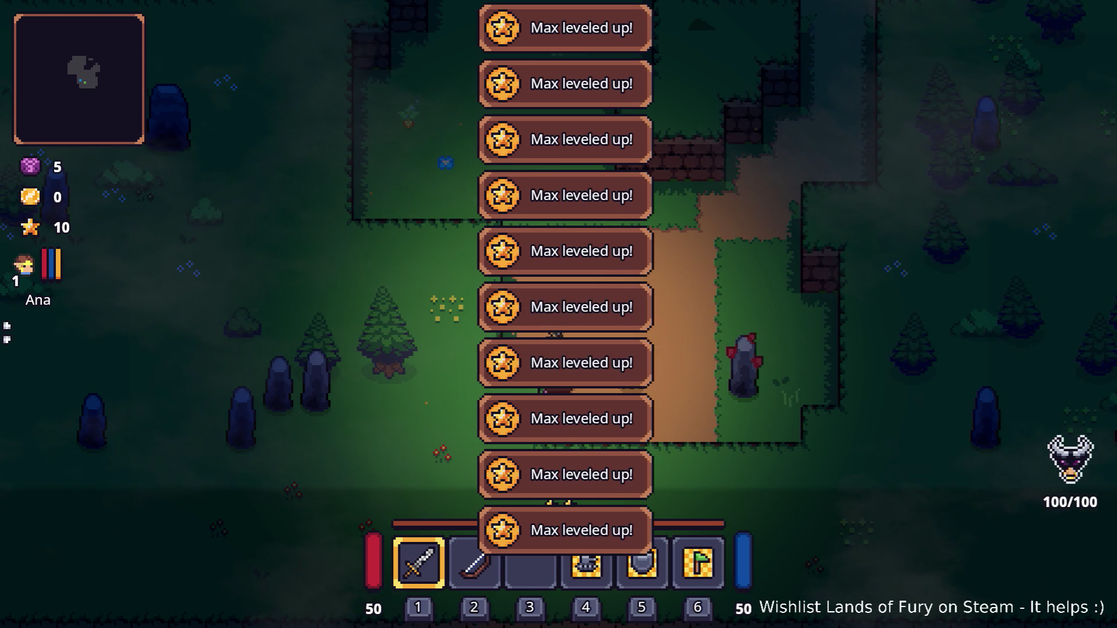
pyautogui.click(376, 305)
# Step: In the companion's skill tree, raise Electric Charge to 3/3 and Dash Booster to 2/2
pyautogui.press('i')
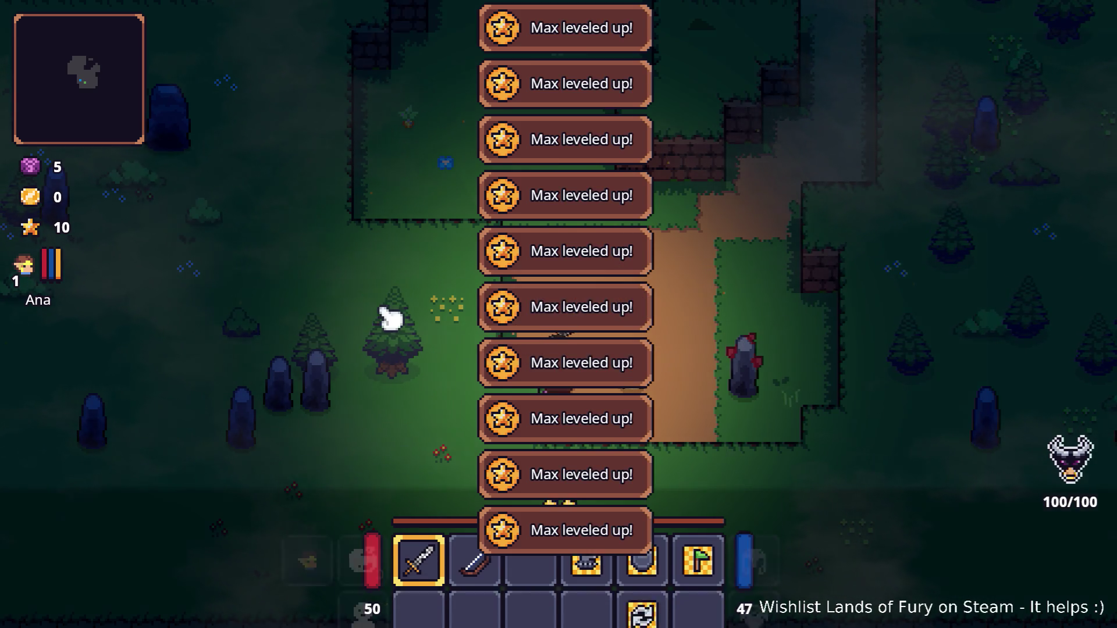
pyautogui.click(364, 424)
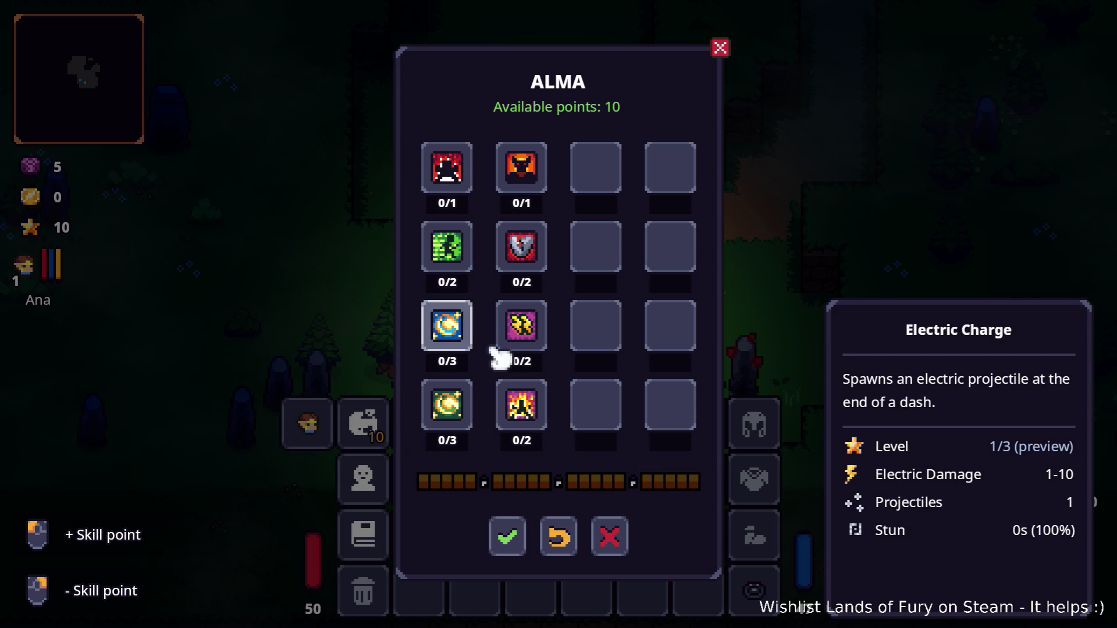
pyautogui.click(455, 348)
pyautogui.click(456, 348)
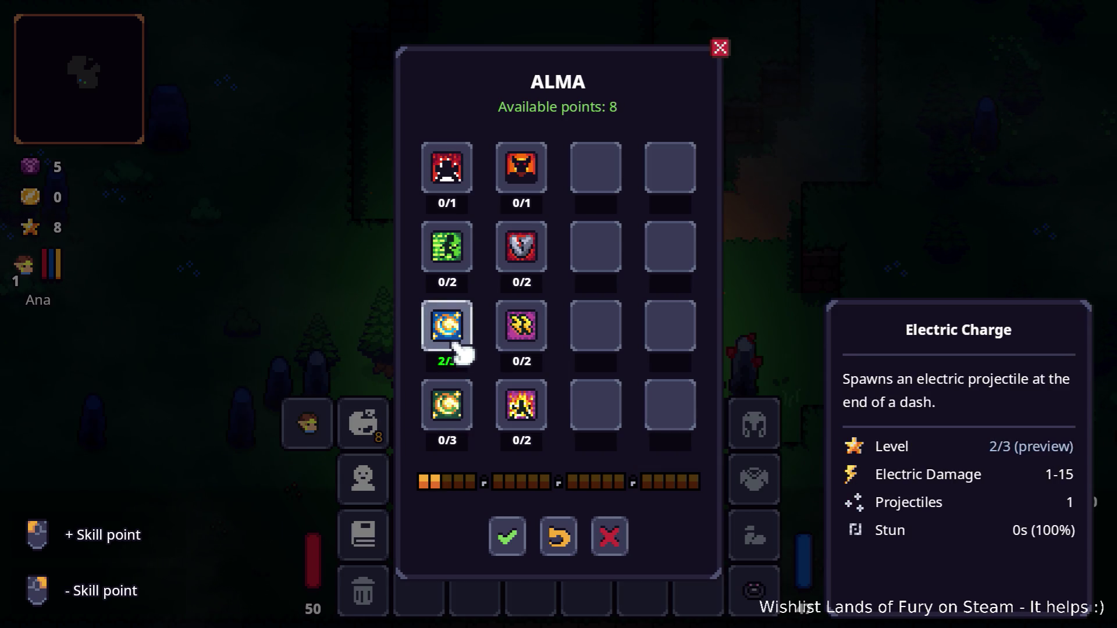
pyautogui.click(455, 344)
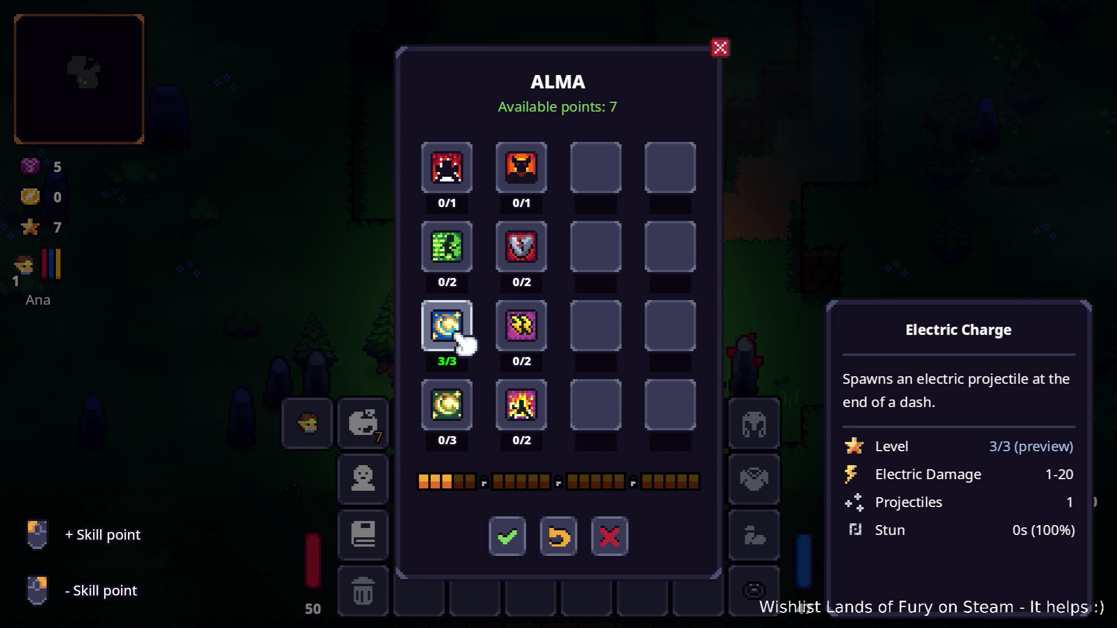
pyautogui.click(536, 332)
pyautogui.click(536, 332)
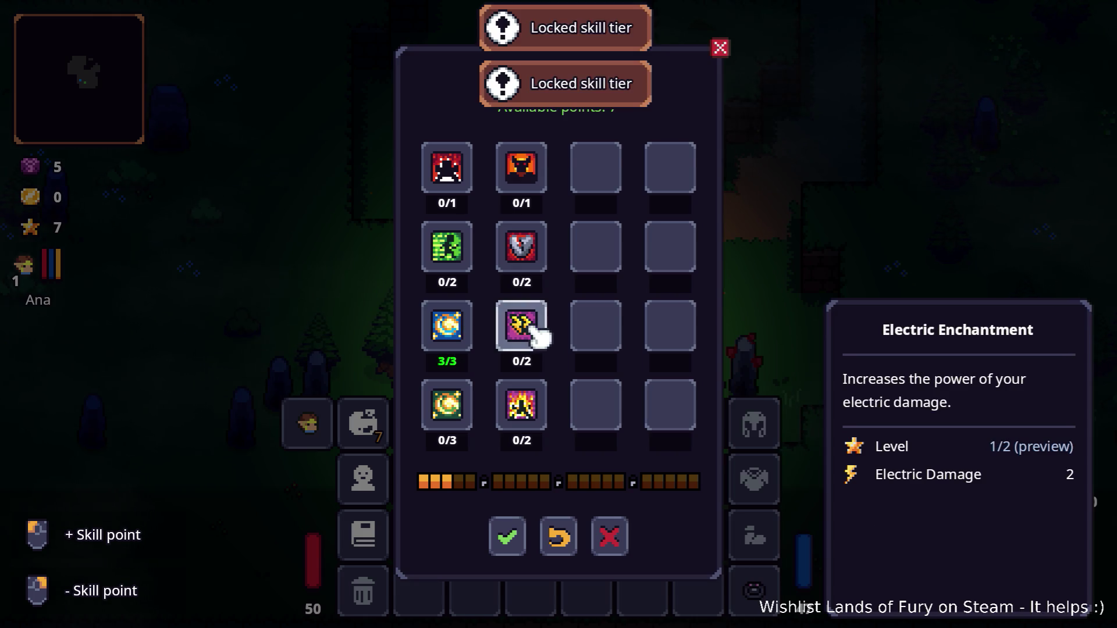
pyautogui.click(457, 253)
pyautogui.click(456, 253)
# Step: Max Electric Enchantment at 2/2, confirm the skill points, and walk across the clearing
pyautogui.click(447, 169)
pyautogui.click(528, 330)
pyautogui.click(540, 341)
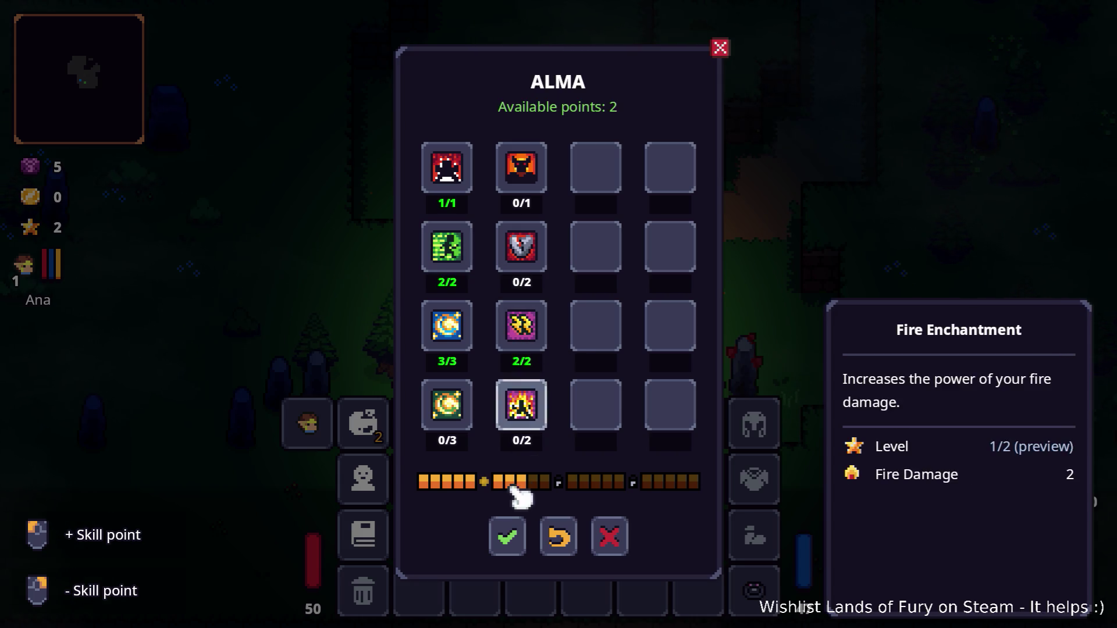
pyautogui.click(506, 533)
pyautogui.press('Escape')
pyautogui.press('w')
pyautogui.press('d')
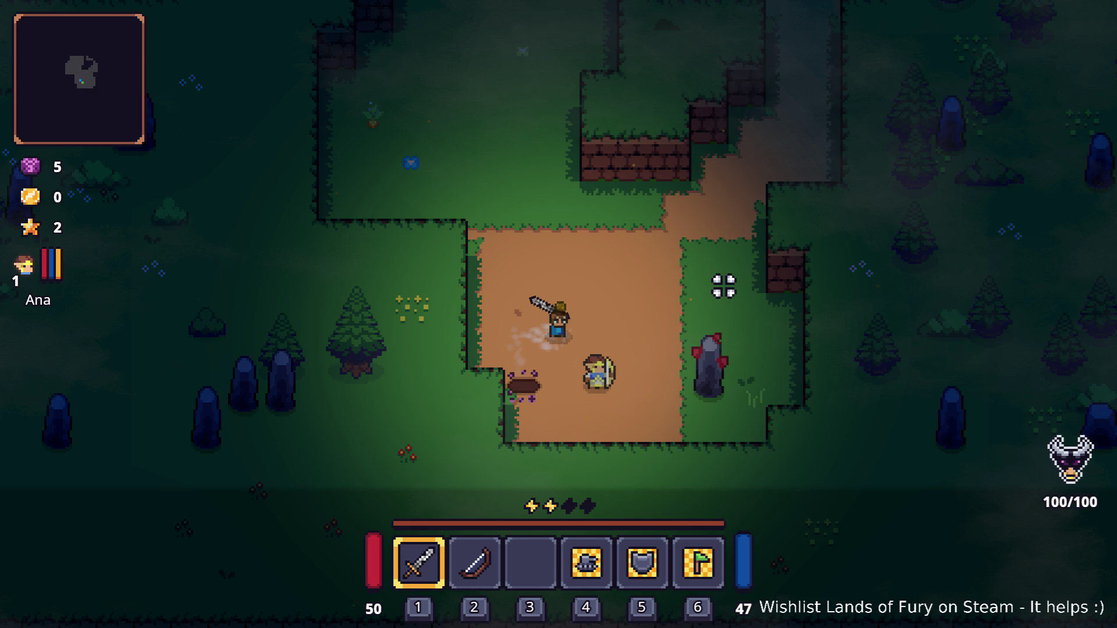
# Step: Swing the sword, then dash left across the clearing to trigger the electric charge
pyautogui.press('d')
pyautogui.click(487, 247)
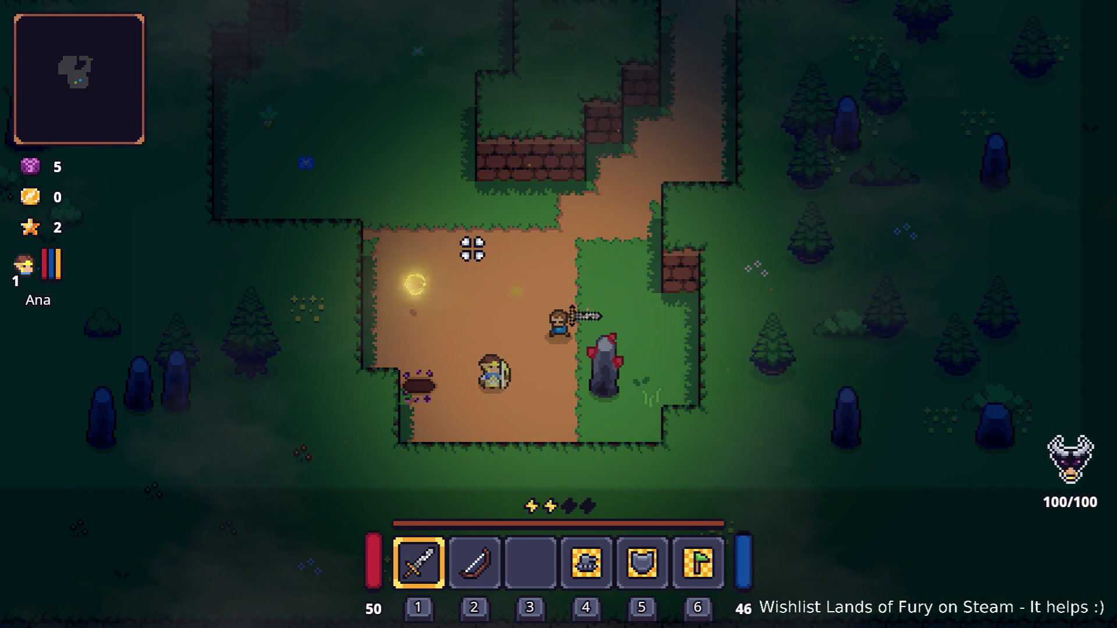
pyautogui.press('a')
pyautogui.press('space')
pyautogui.press('space')
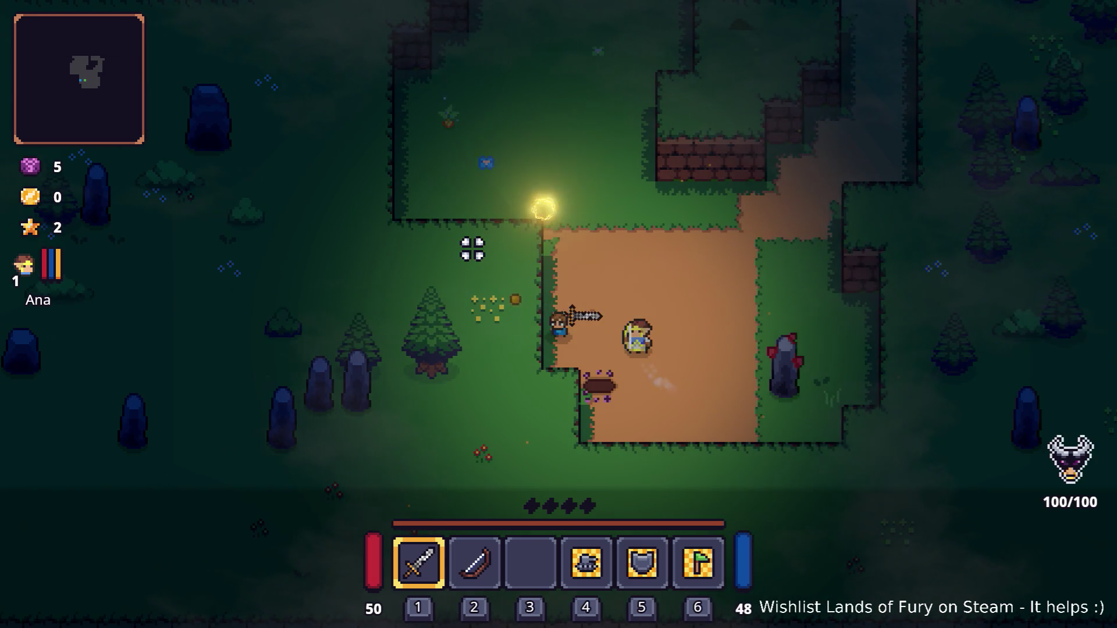
pyautogui.press('d')
# Step: Walk around the clearing into the grass field and attack the slime
pyautogui.press('w')
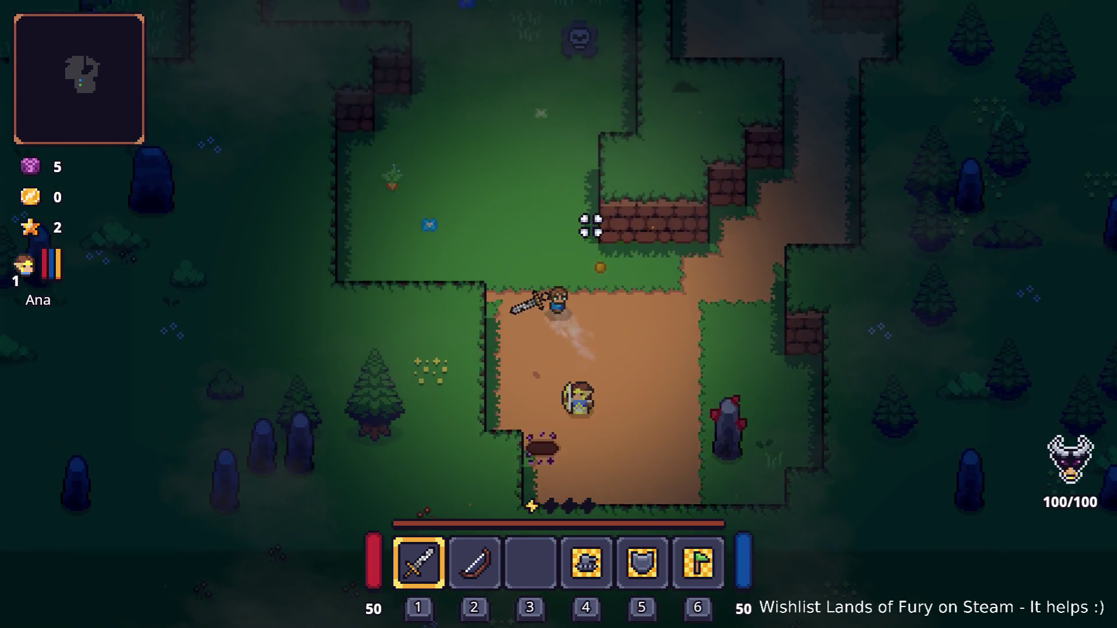
pyautogui.press('s')
pyautogui.press('a')
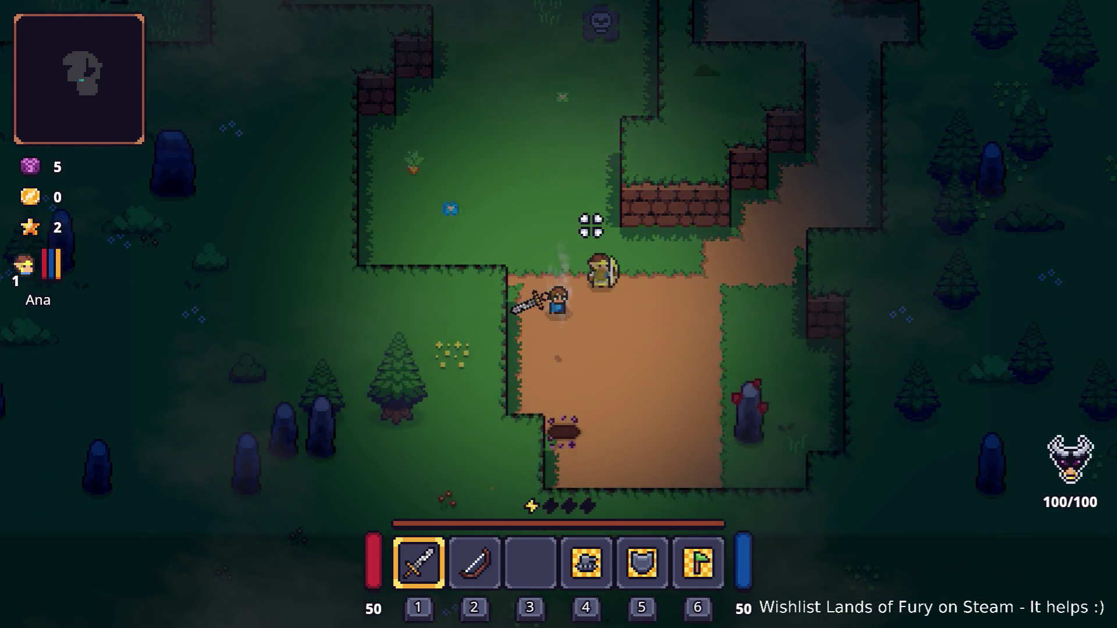
pyautogui.press('d')
pyautogui.press('w')
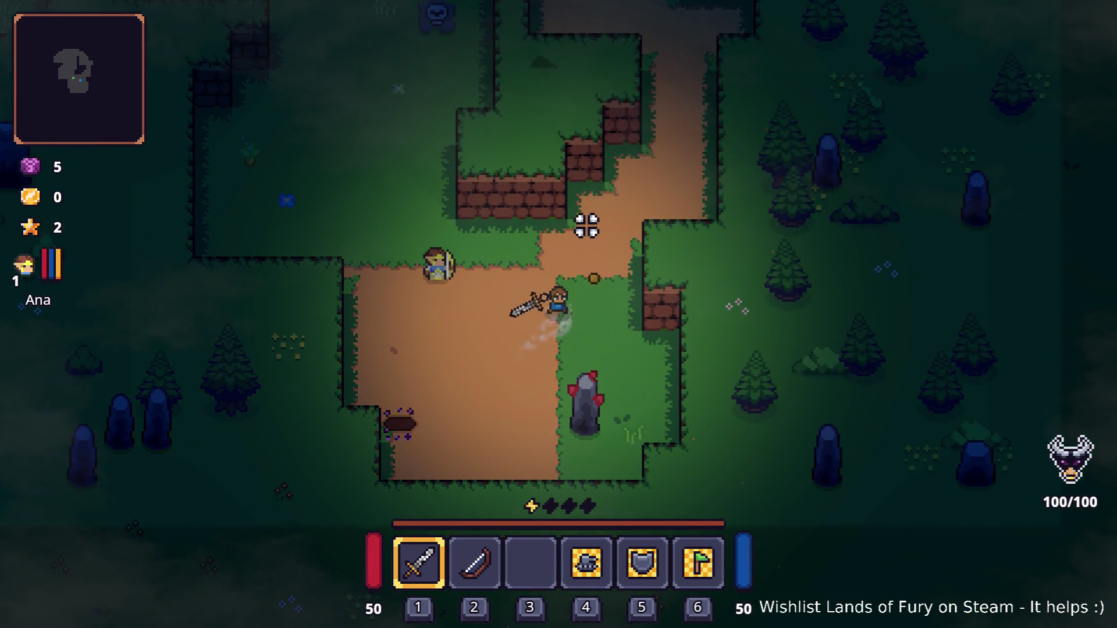
pyautogui.press('a')
pyautogui.press('w')
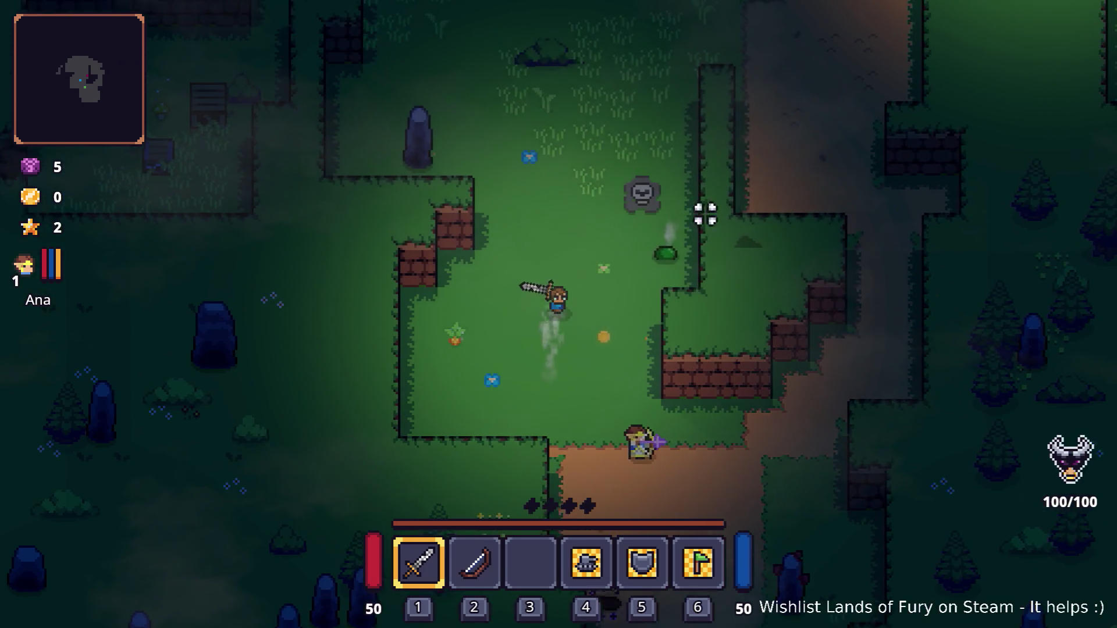
pyautogui.press('w')
pyautogui.press('d')
pyautogui.click(768, 262)
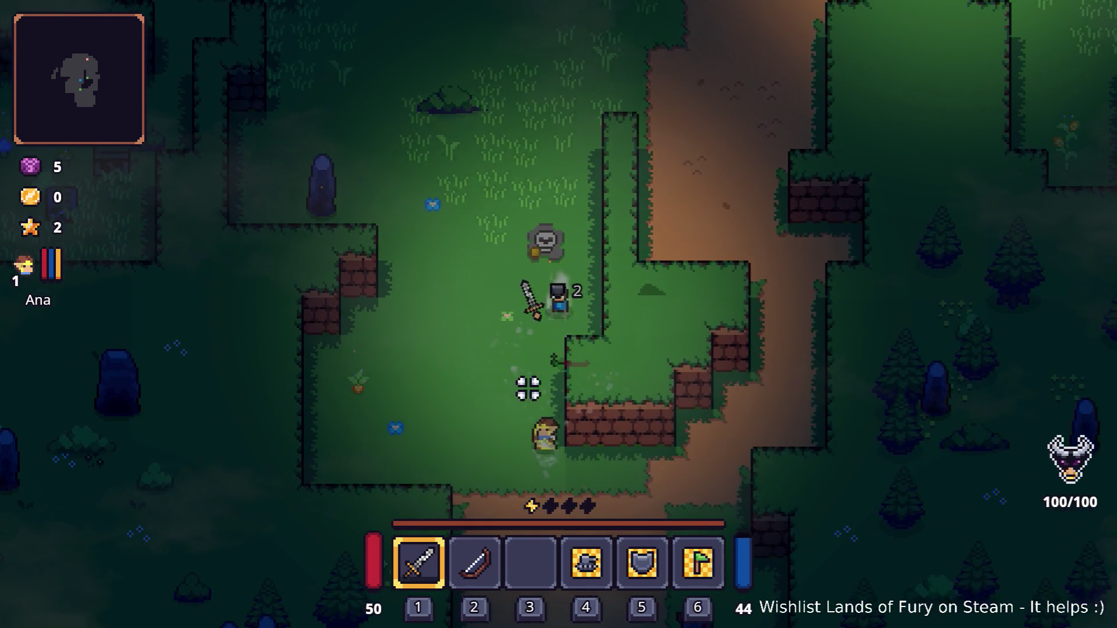
# Step: Break the bush in the grass field and collect its rock drop
pyautogui.press('w')
pyautogui.press('a')
pyautogui.press('d')
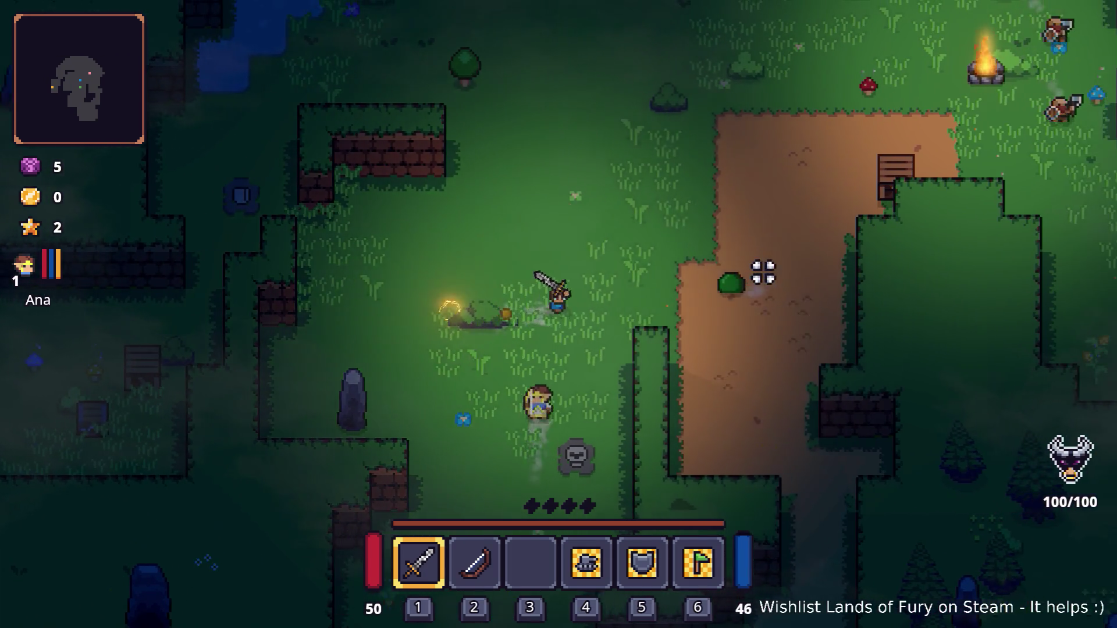
pyautogui.press('w')
pyautogui.press('d')
pyautogui.click(739, 244)
pyautogui.click(722, 262)
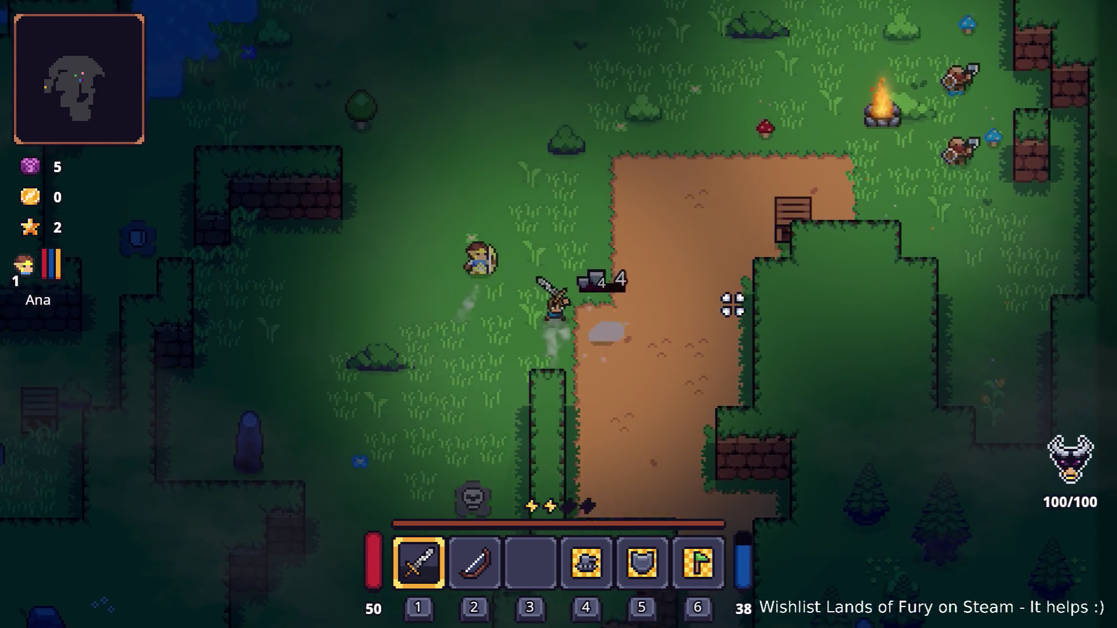
pyautogui.press('w')
pyautogui.press('d')
pyautogui.click(501, 341)
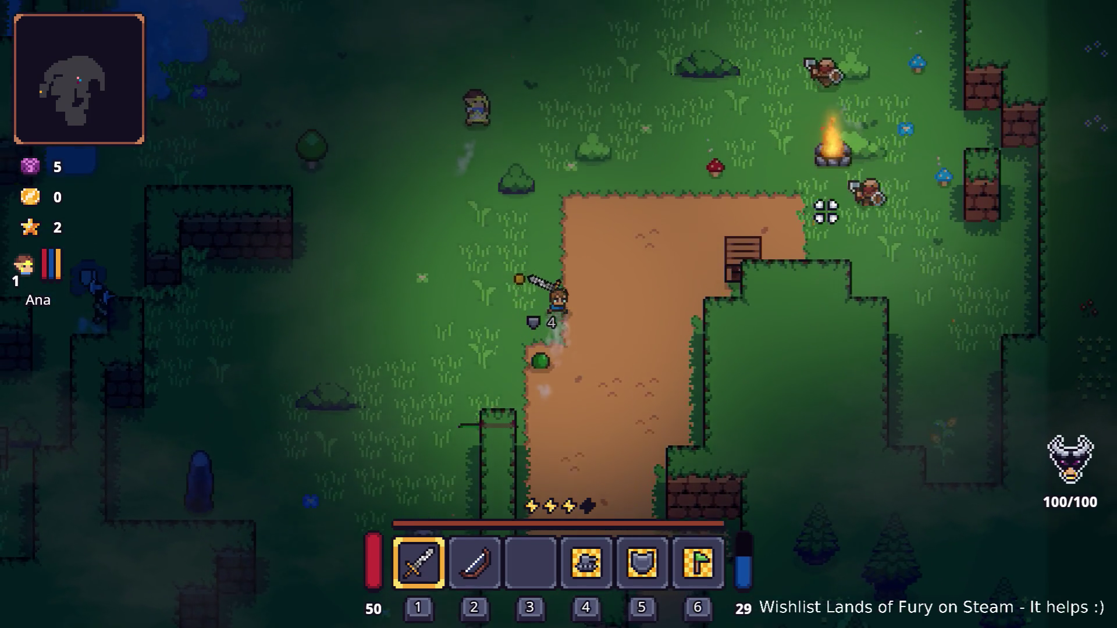
# Step: Fight the enemies near the campfire, including the archer
pyautogui.press('w')
pyautogui.press('d')
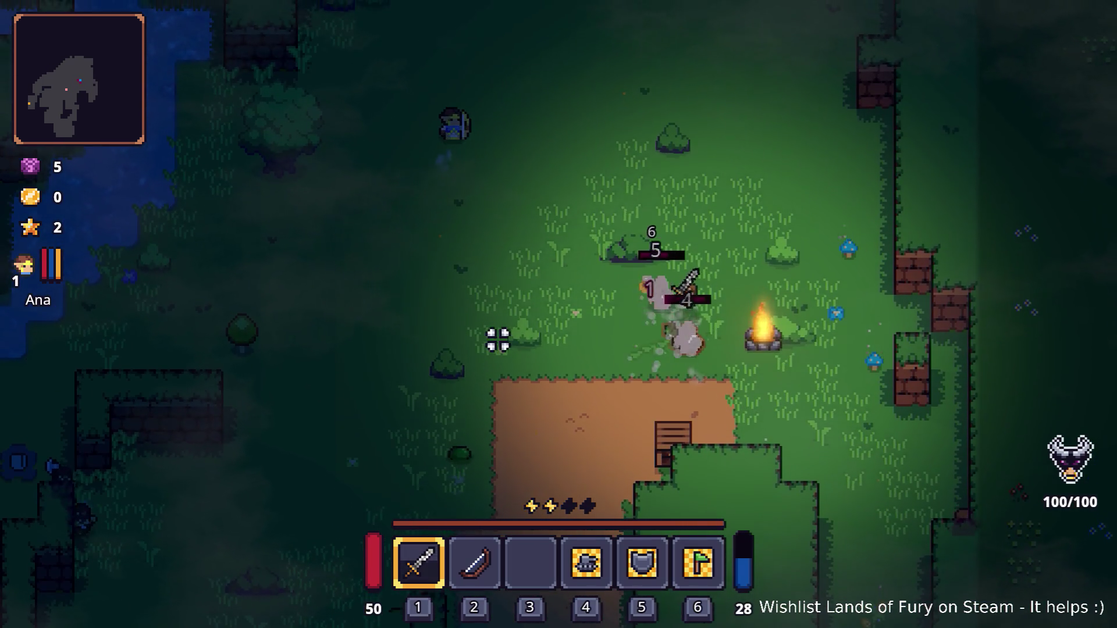
pyautogui.press('w')
pyautogui.press('d')
pyautogui.click(601, 363)
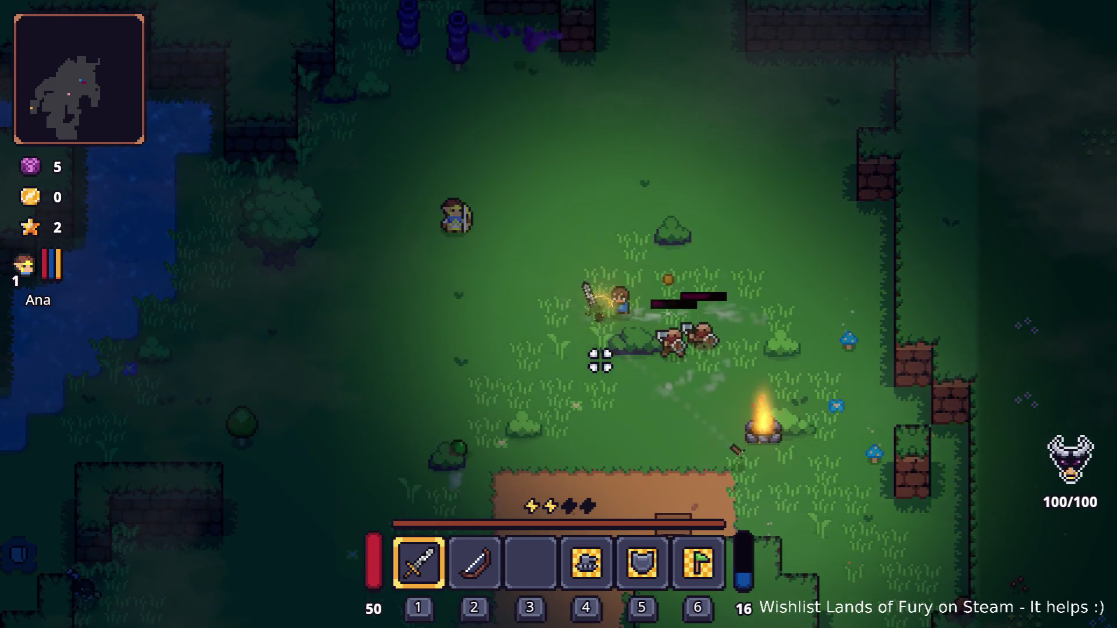
pyautogui.press('a')
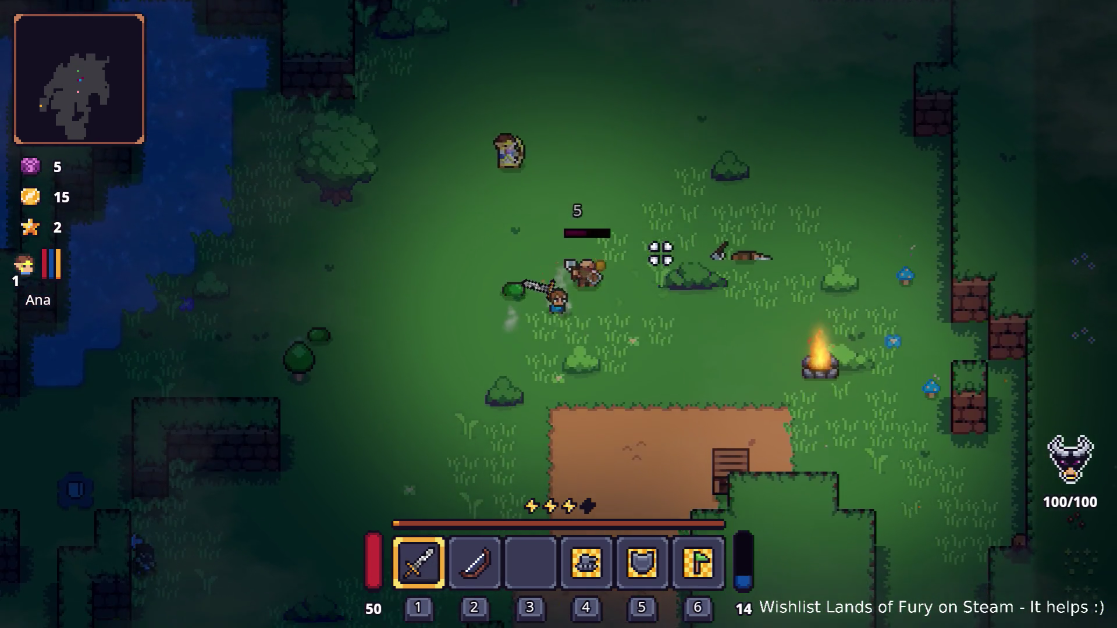
pyautogui.press('a')
pyautogui.click(606, 239)
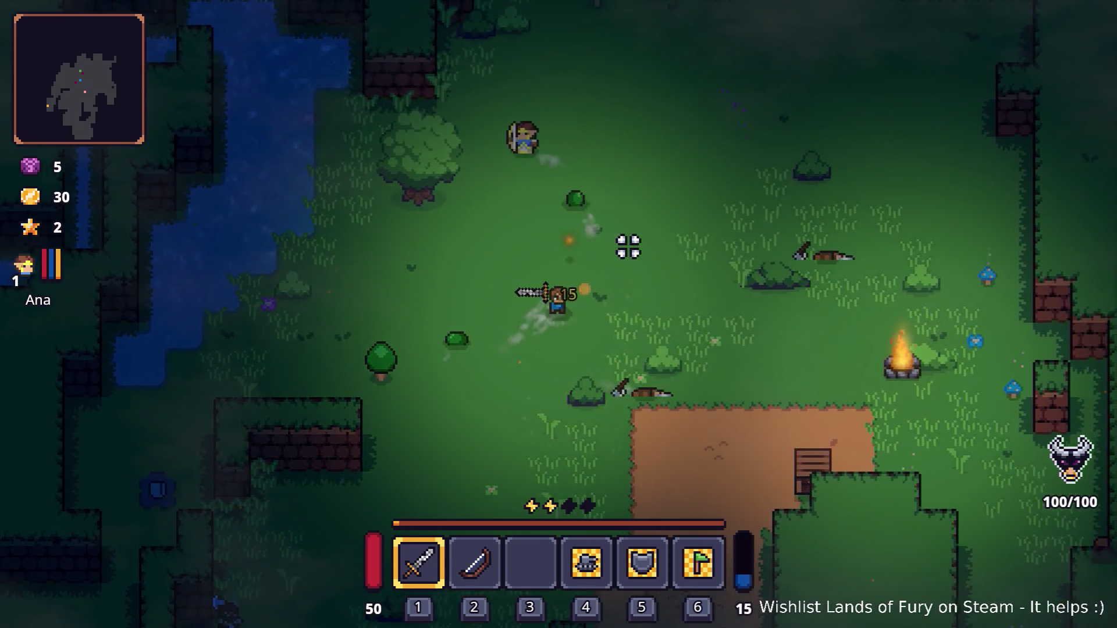
pyautogui.press('w')
pyautogui.press('d')
pyautogui.click(489, 242)
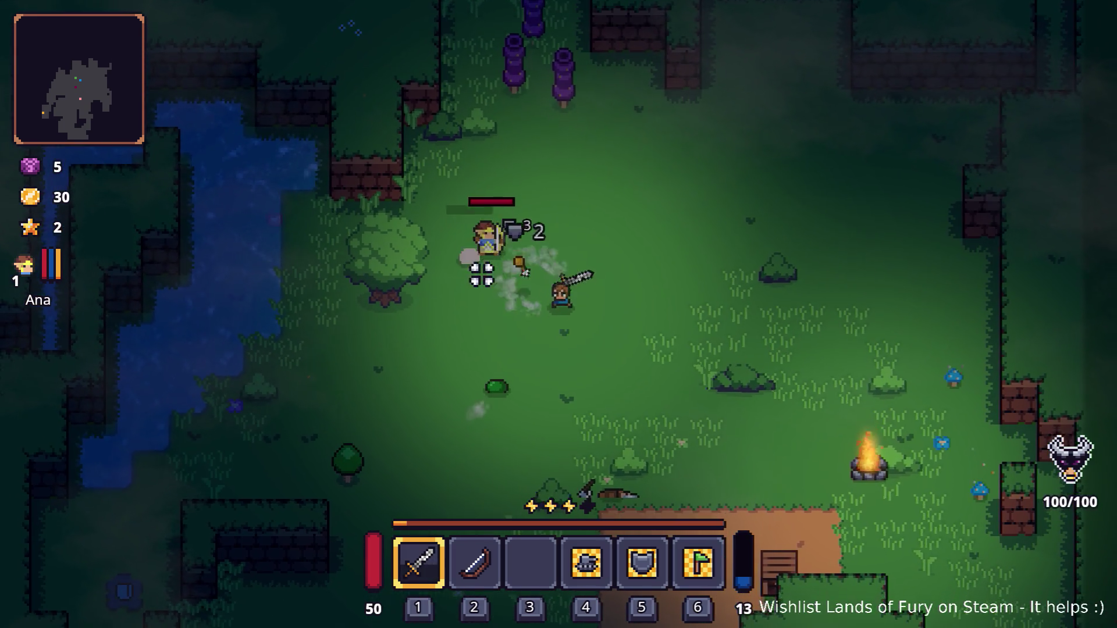
# Step: Move along the river and strike the goblin while circling it
pyautogui.press('s')
pyautogui.press('a')
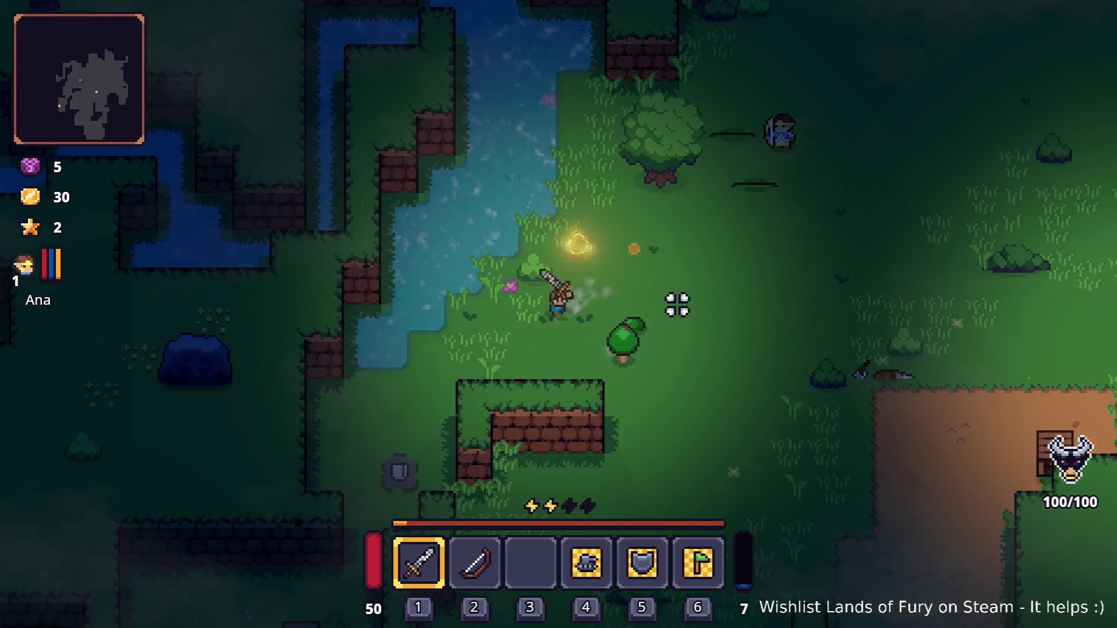
pyautogui.press('s')
pyautogui.press('d')
pyautogui.click(618, 326)
pyautogui.press('w')
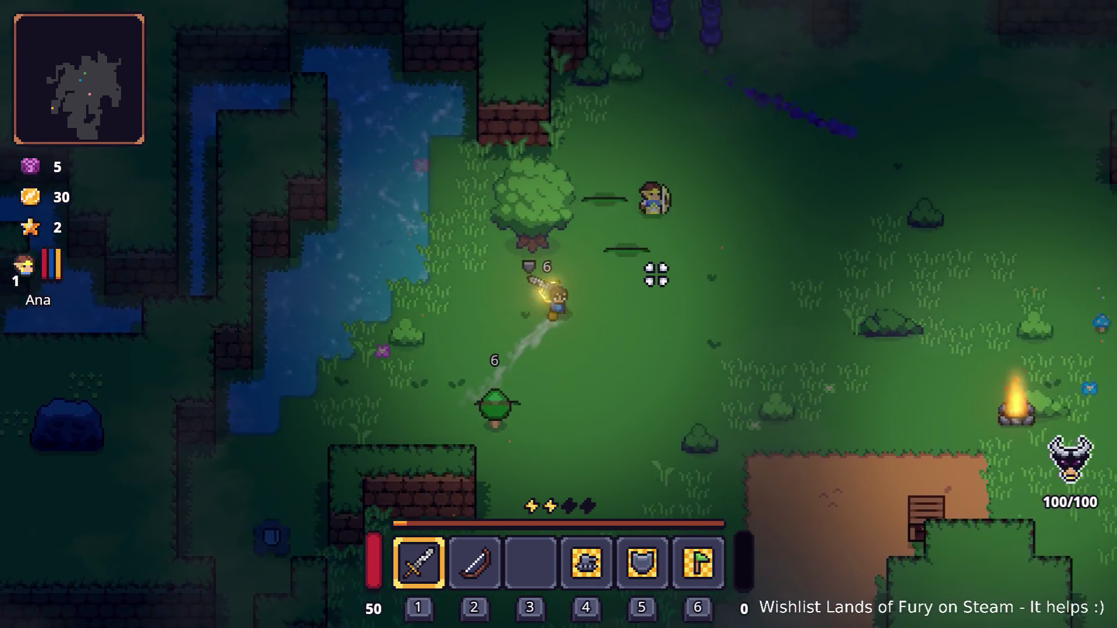
pyautogui.press('w')
pyautogui.press('w')
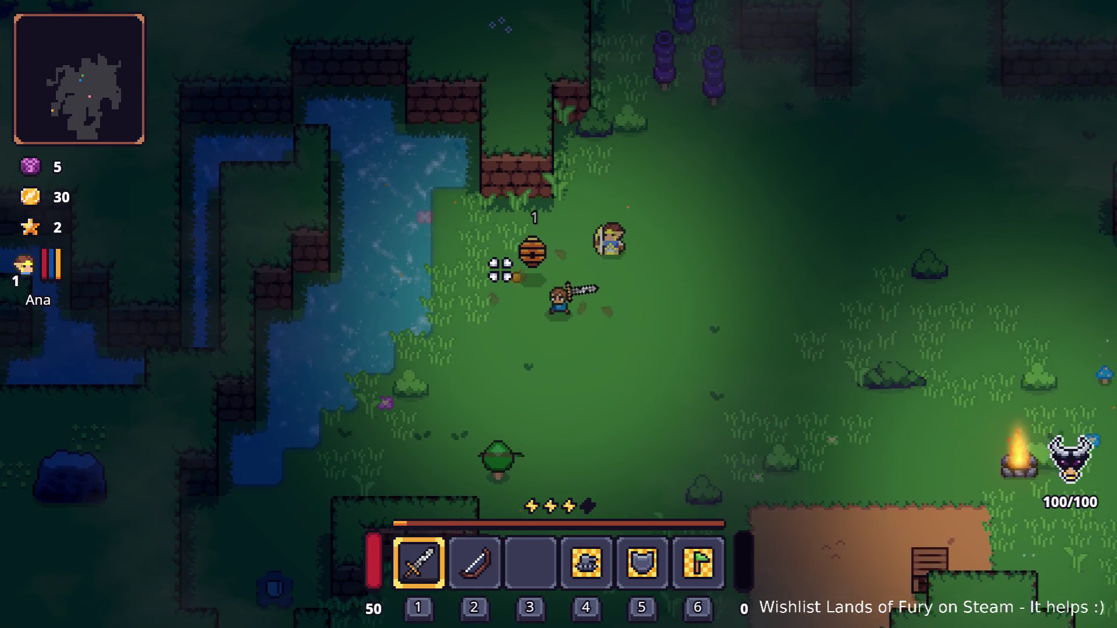
# Step: Dash up-right to pick up the new item, then dash back toward the campfire
pyautogui.press('d')
pyautogui.press('space')
pyautogui.press('s')
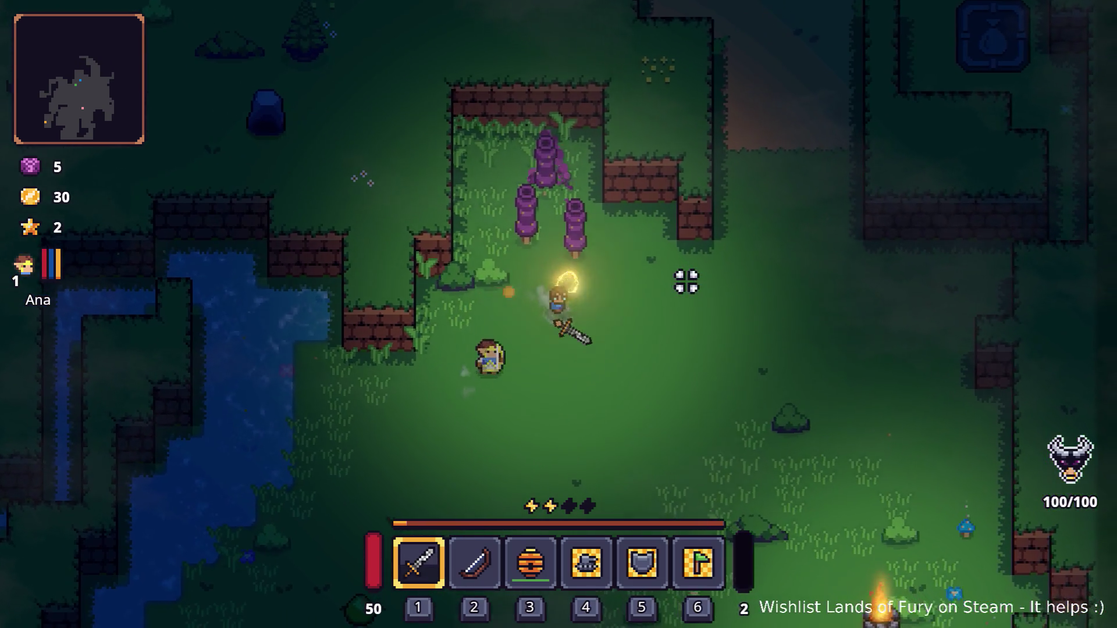
pyautogui.press('d')
pyautogui.press('space')
pyautogui.press('a')
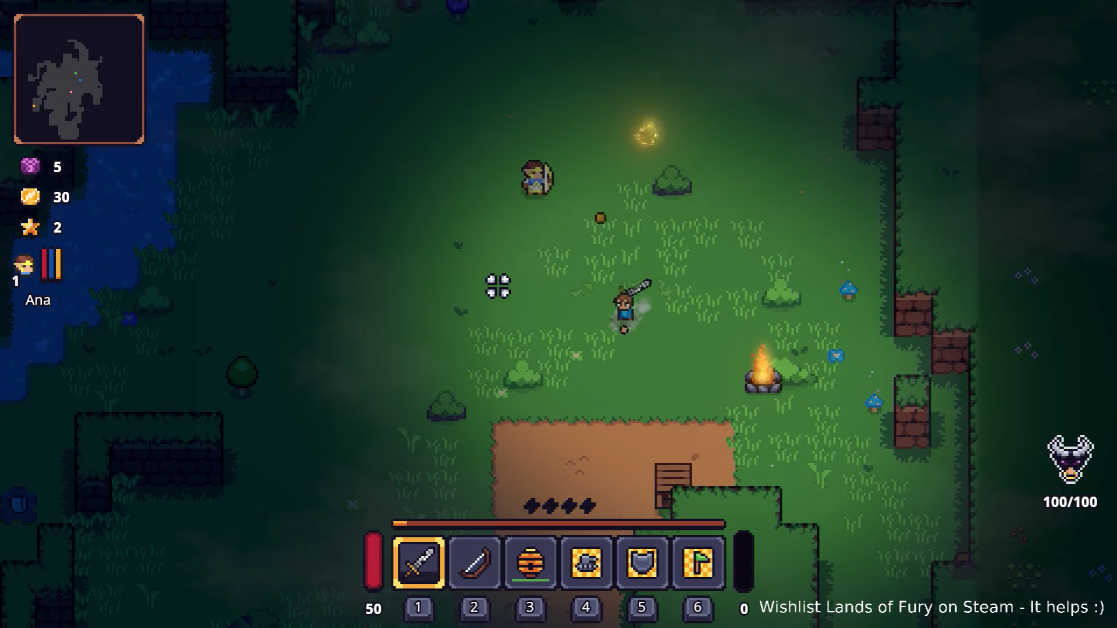
pyautogui.press('w')
pyautogui.press('a')
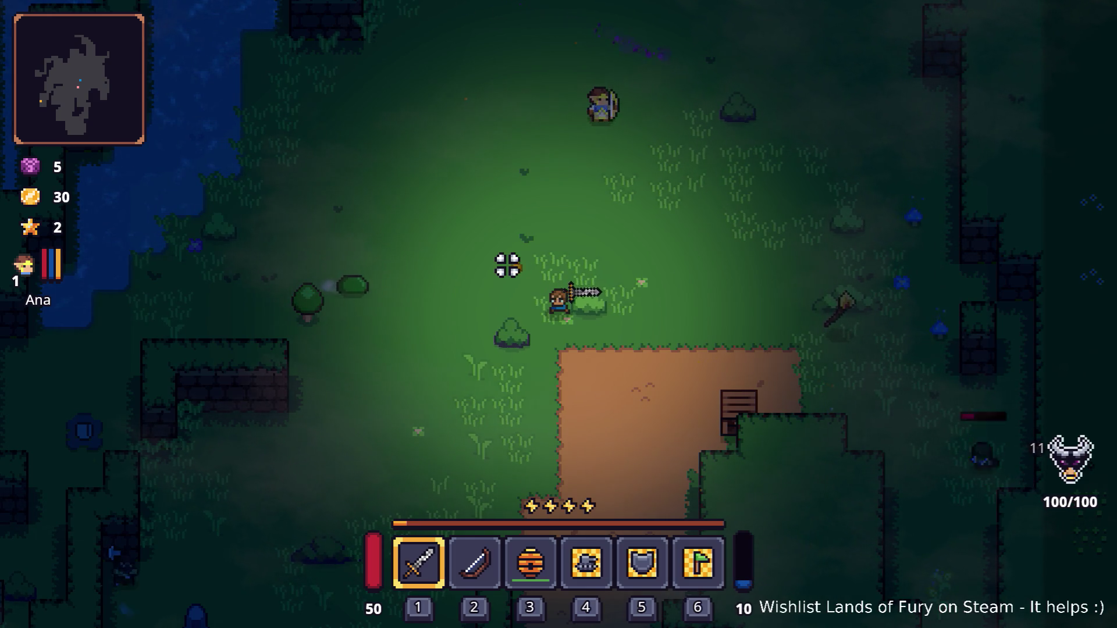
# Step: Dash at and kill an enemy, then dash left and slash the slimes
pyautogui.press('d')
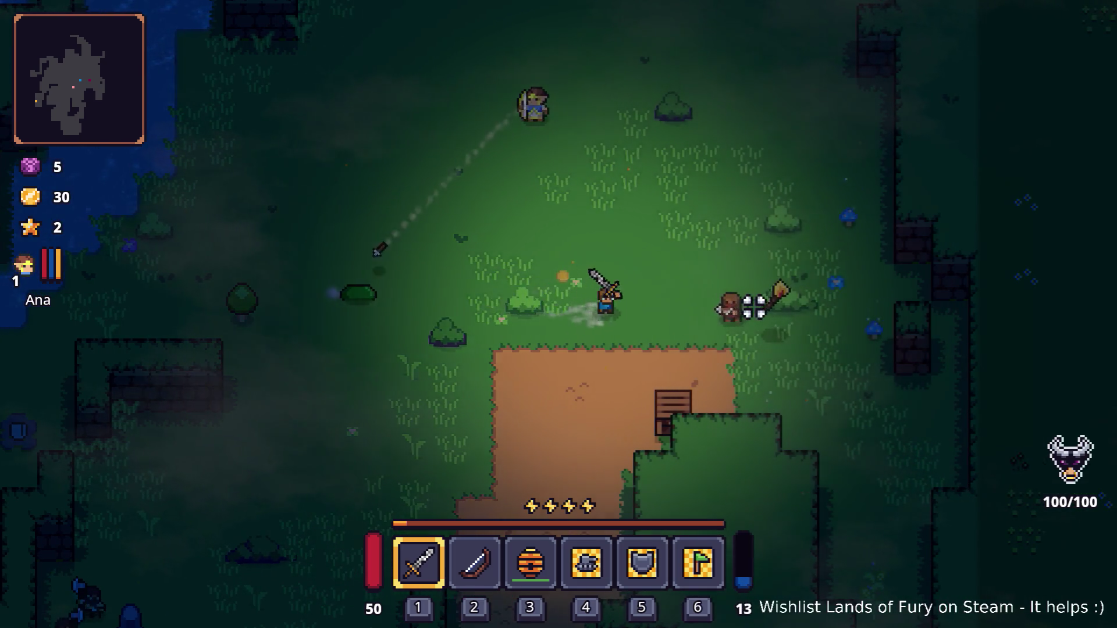
pyautogui.press('space')
pyautogui.click(749, 304)
pyautogui.press('a')
pyautogui.press('space')
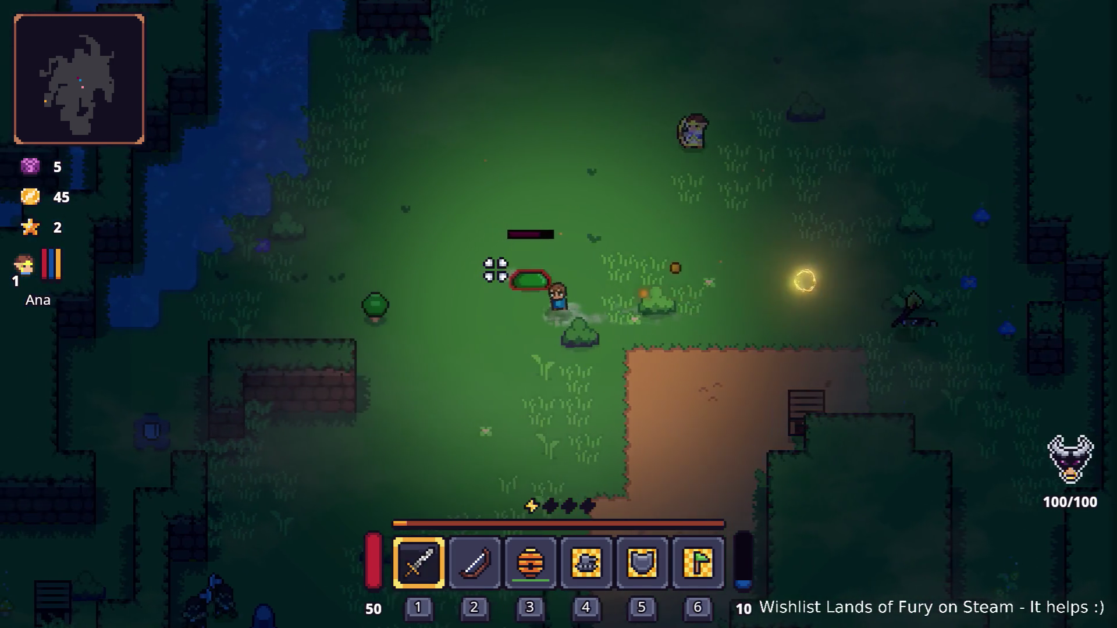
pyautogui.click(496, 269)
pyautogui.press('d')
pyautogui.click(599, 282)
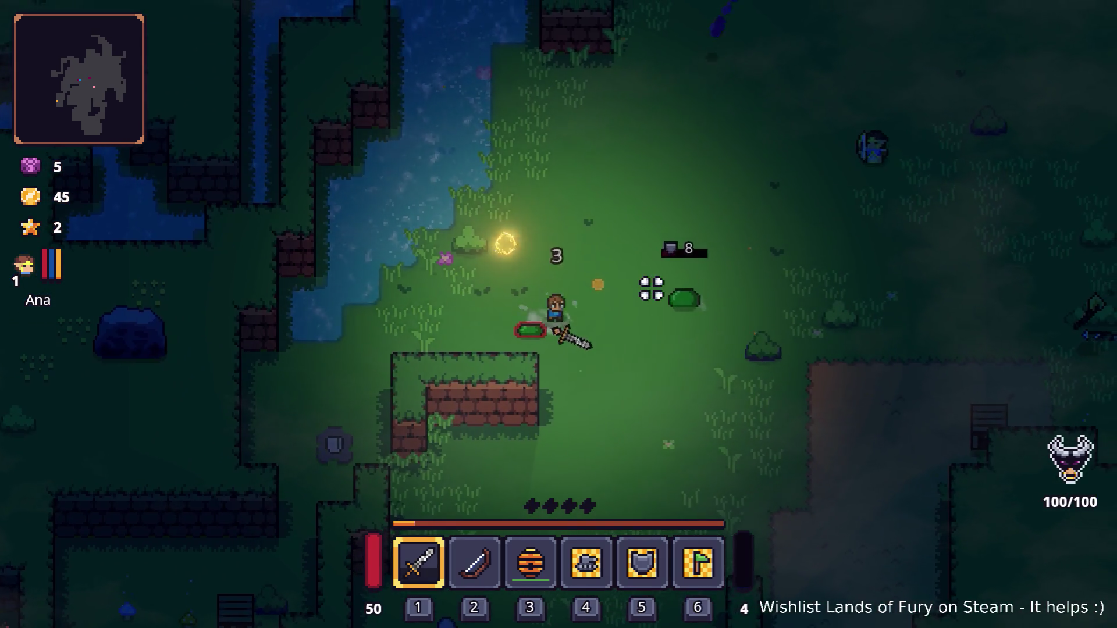
# Step: Move past the brick wall and hit the enemy group to raise coins to 60
pyautogui.press('a')
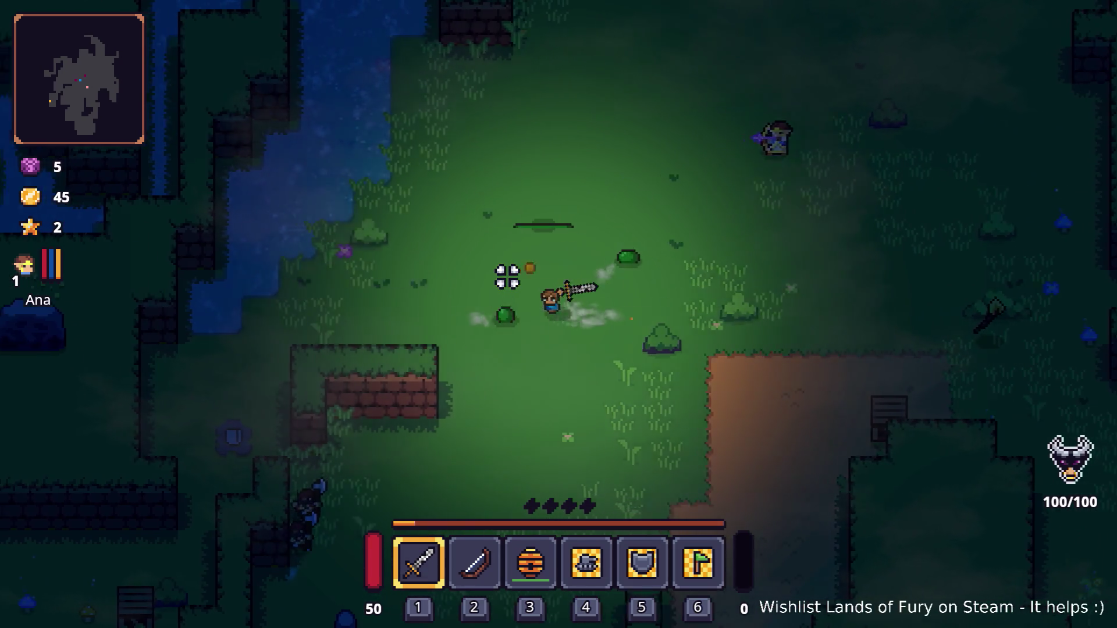
pyautogui.press('s')
pyautogui.press('a')
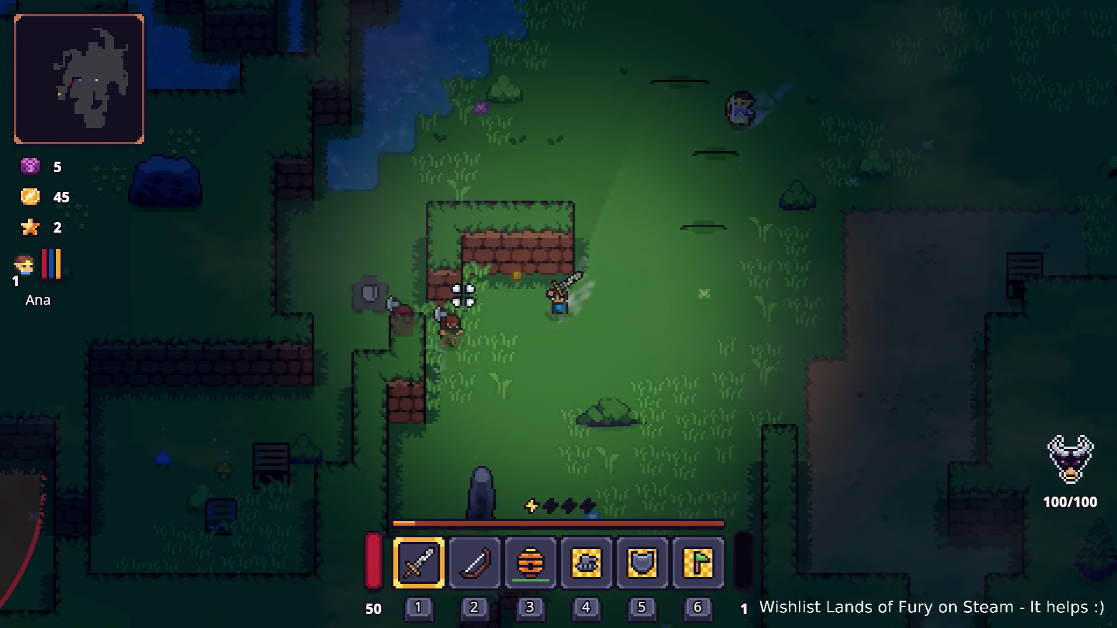
pyautogui.click(441, 296)
pyautogui.press('w')
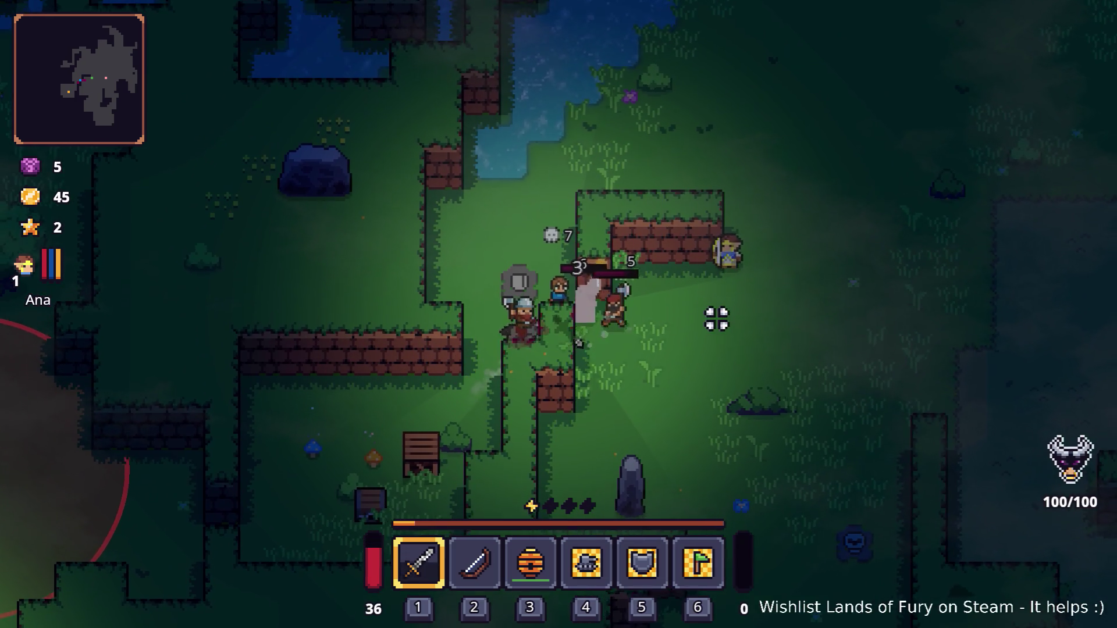
pyautogui.click(575, 388)
# Step: Walk up the corridor and approach the small crate
pyautogui.press('w')
pyautogui.press('a')
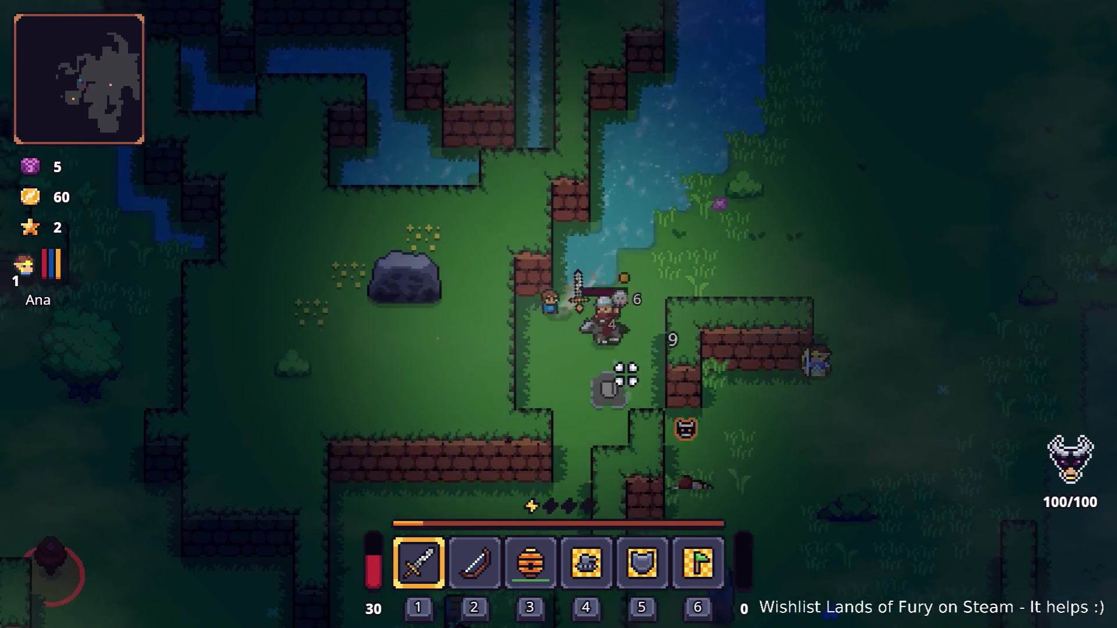
pyautogui.press('s')
pyautogui.press('a')
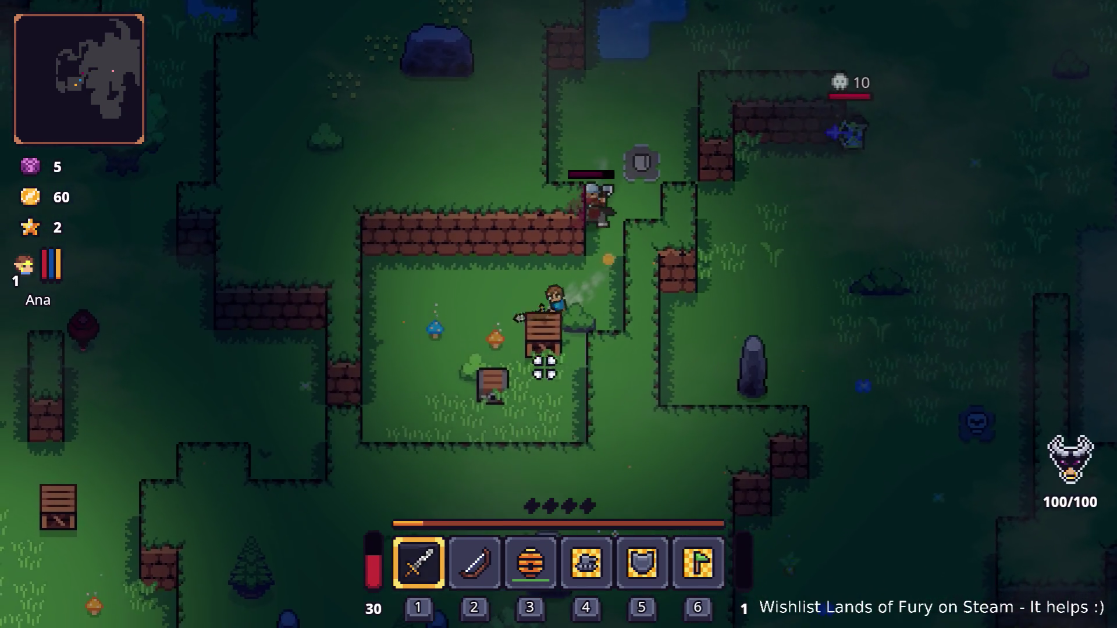
# Step: Check the inventory, then head up-left across the clearing
pyautogui.press('i')
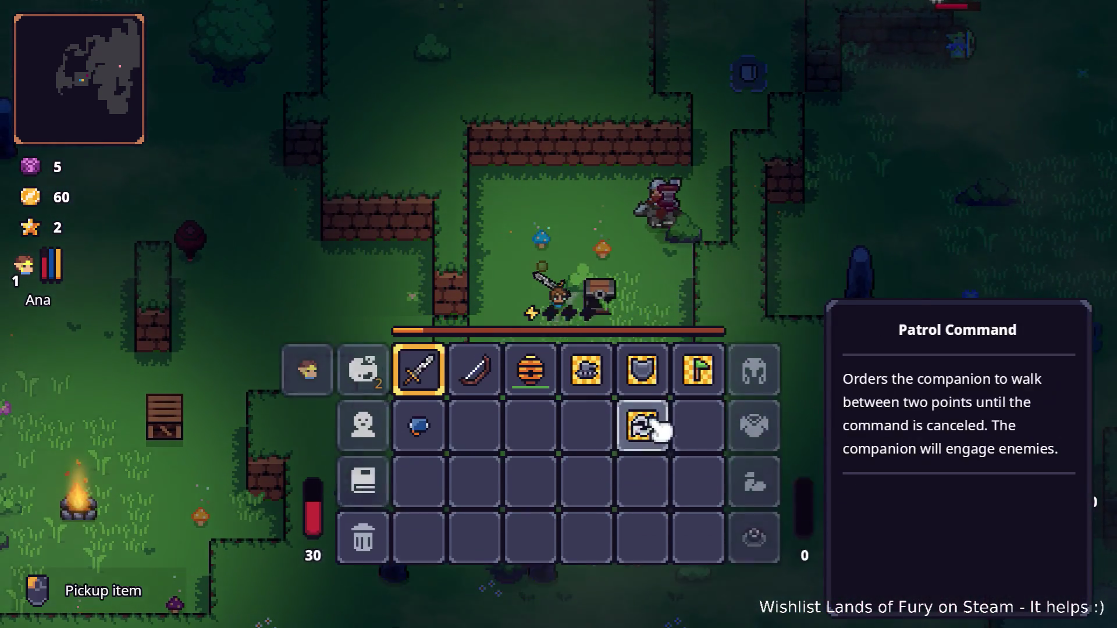
pyautogui.press('i')
pyautogui.press('a')
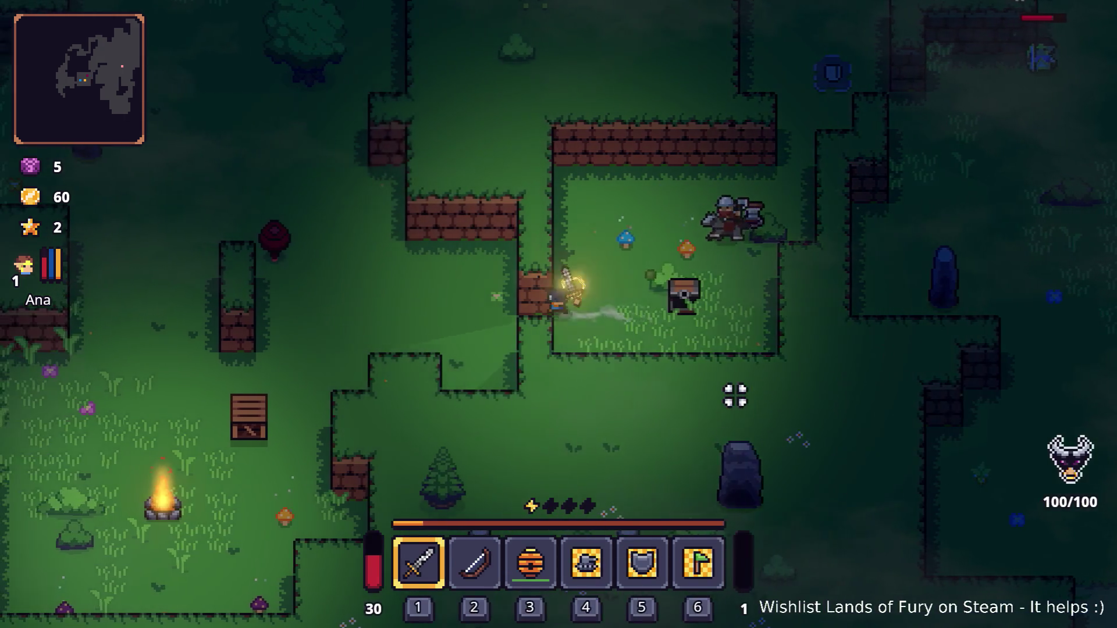
pyautogui.press('w')
pyautogui.press('w')
pyautogui.press('a')
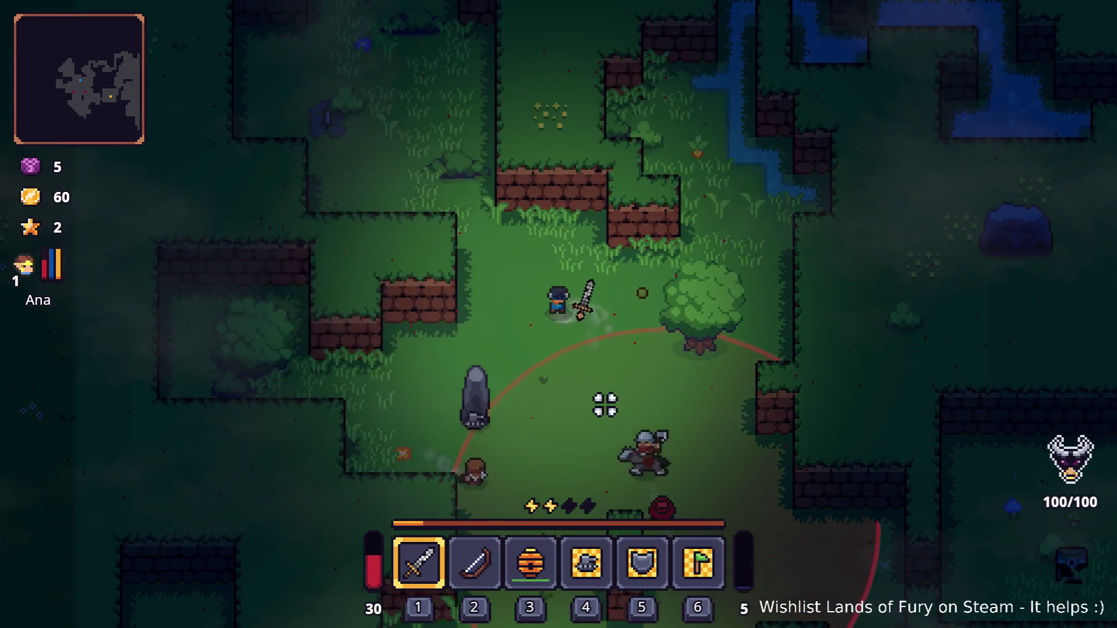
# Step: Circle the campfire and close in to attack the axe-wielding enemy
pyautogui.press('s')
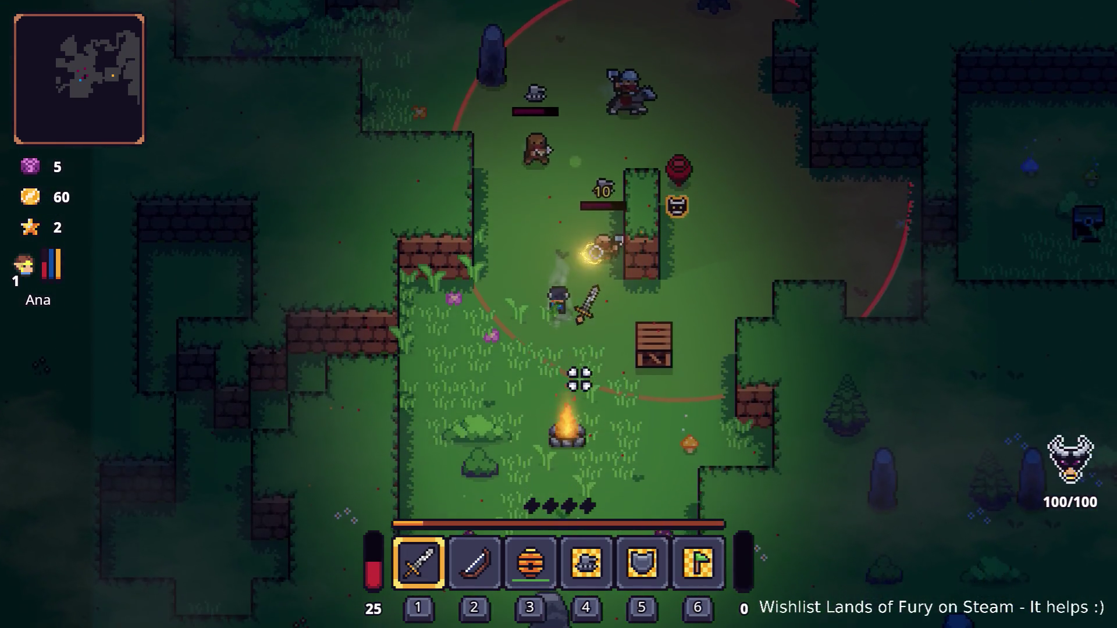
pyautogui.press('s')
pyautogui.press('d')
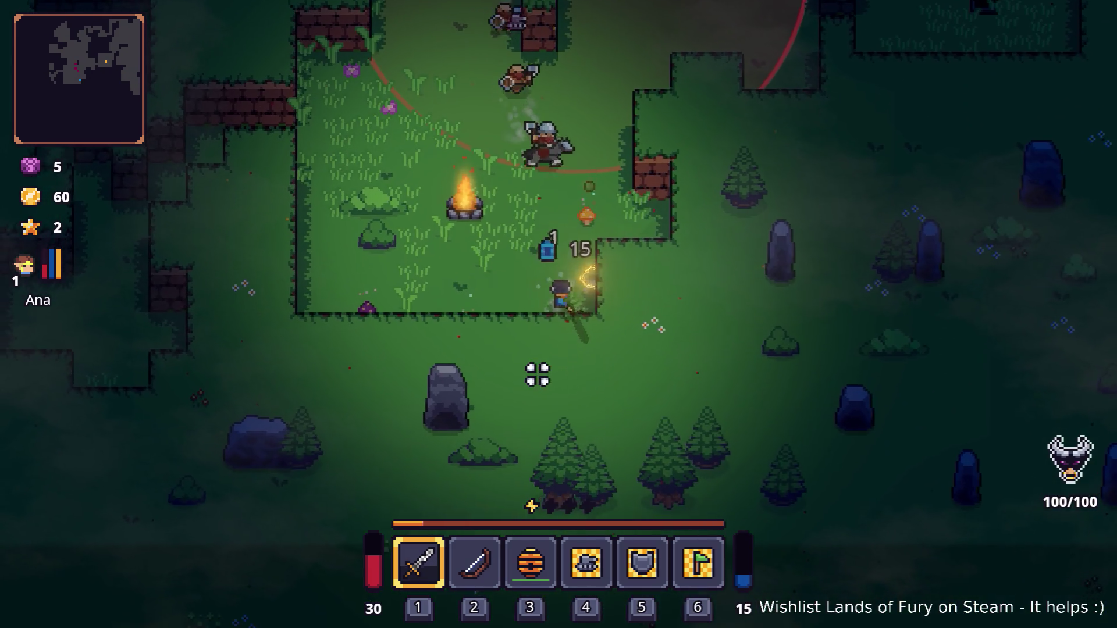
pyautogui.press('a')
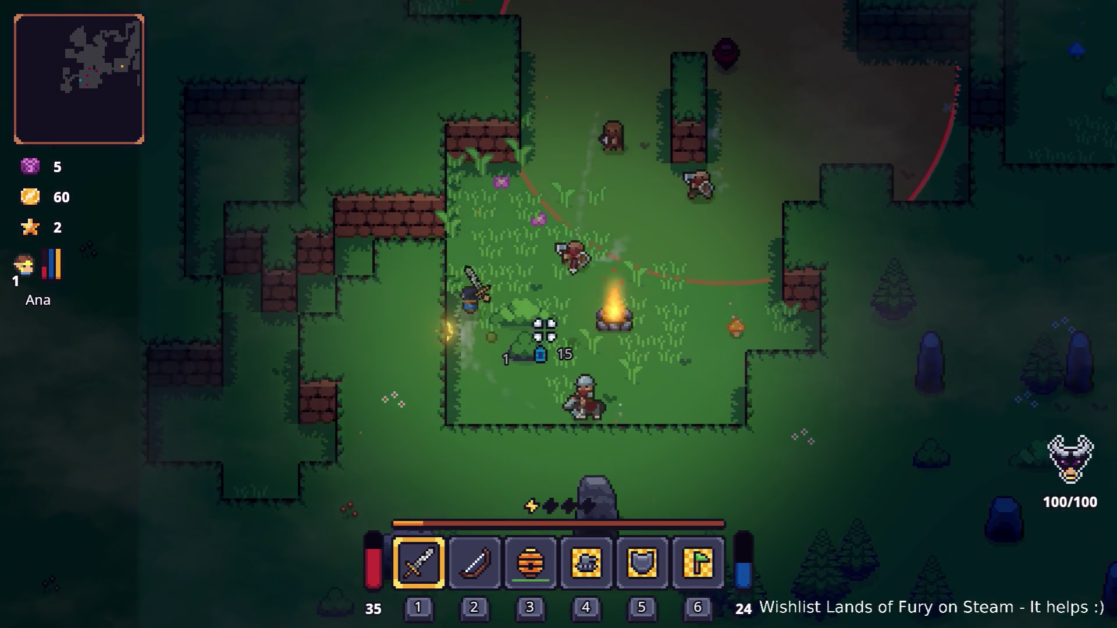
pyautogui.press('w')
pyautogui.press('a')
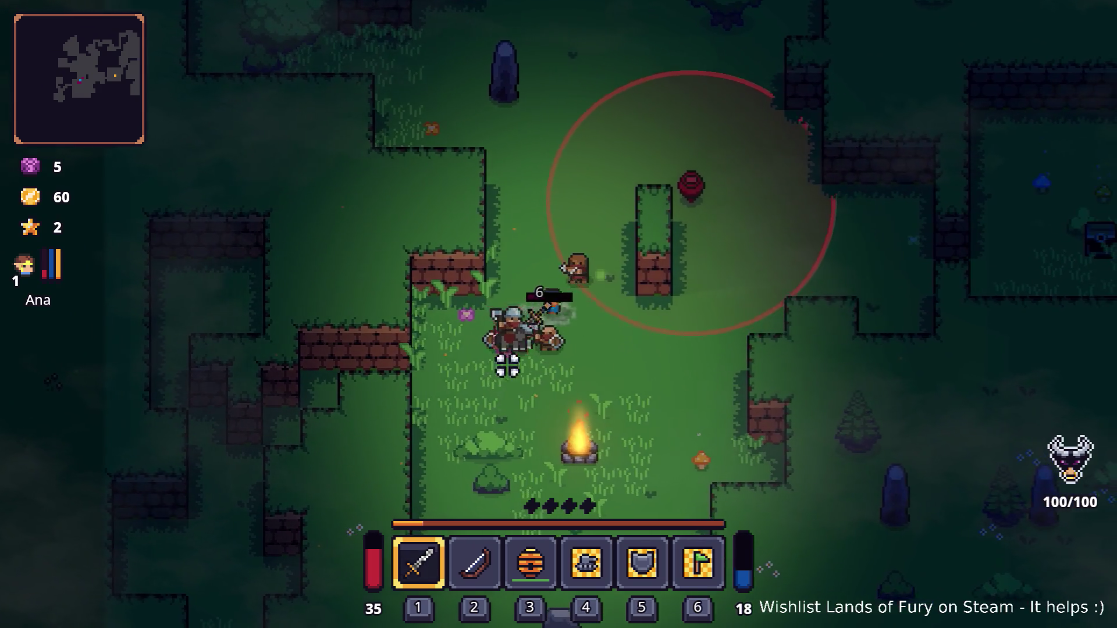
pyautogui.press('d')
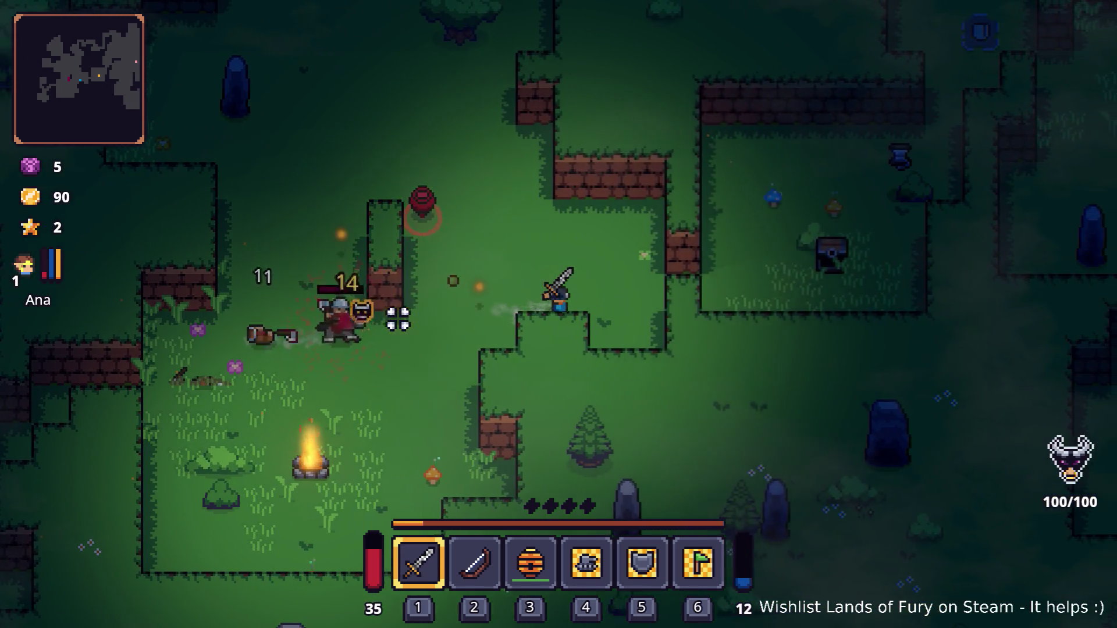
pyautogui.press('a')
pyautogui.press('w')
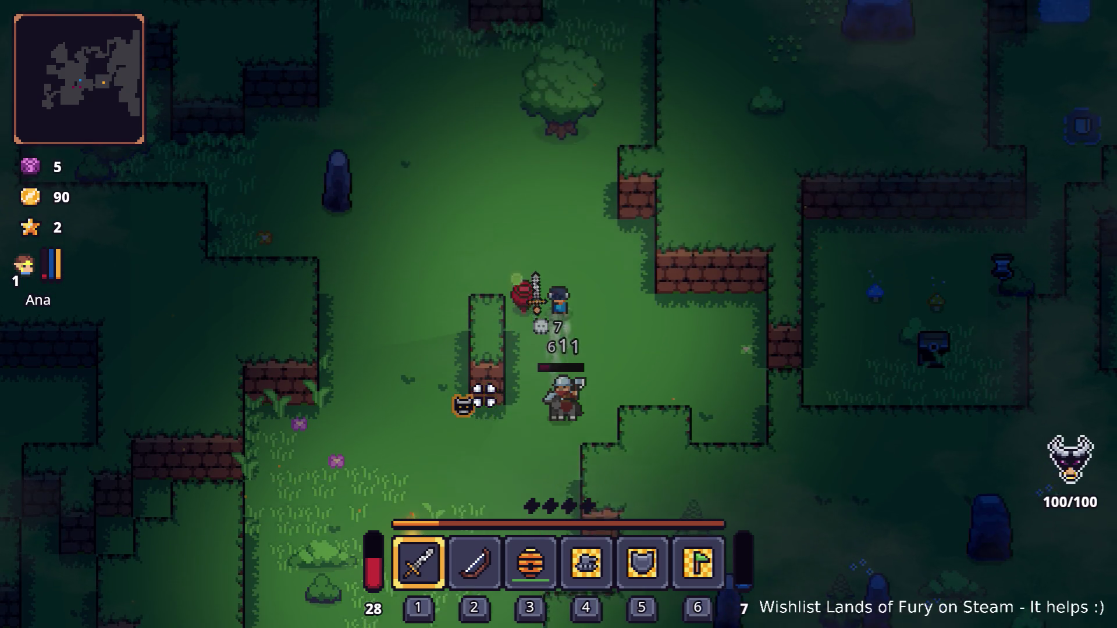
# Step: Circle back past the campfire away from the enemy, then pause the game
pyautogui.press('w')
pyautogui.press('a')
pyautogui.press('s')
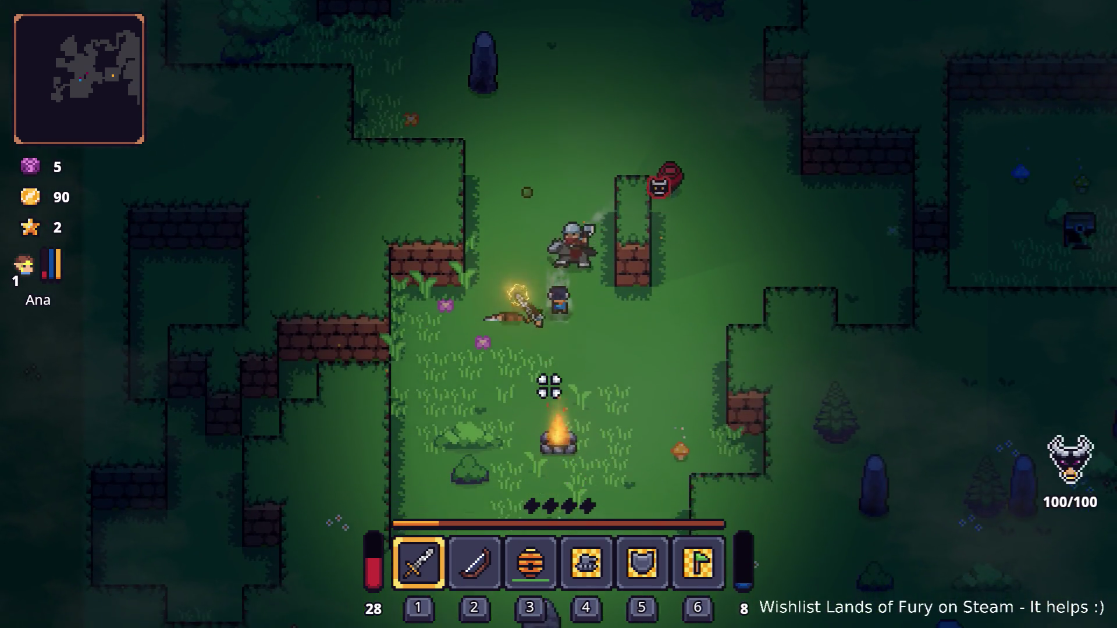
pyautogui.press('s')
pyautogui.press('a')
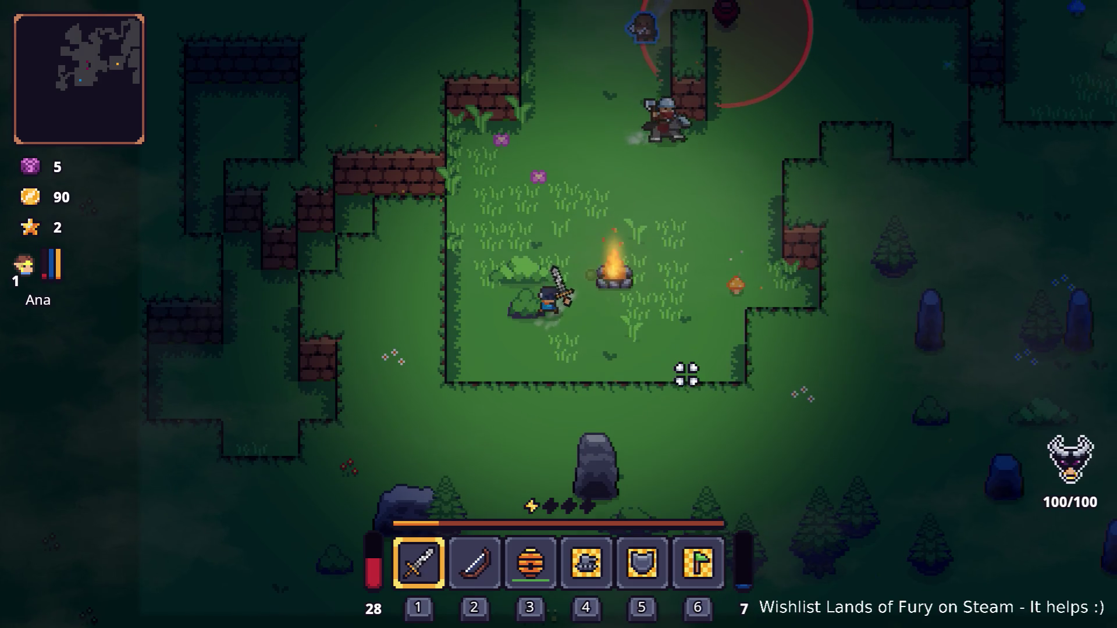
pyautogui.press('d')
pyautogui.press('s')
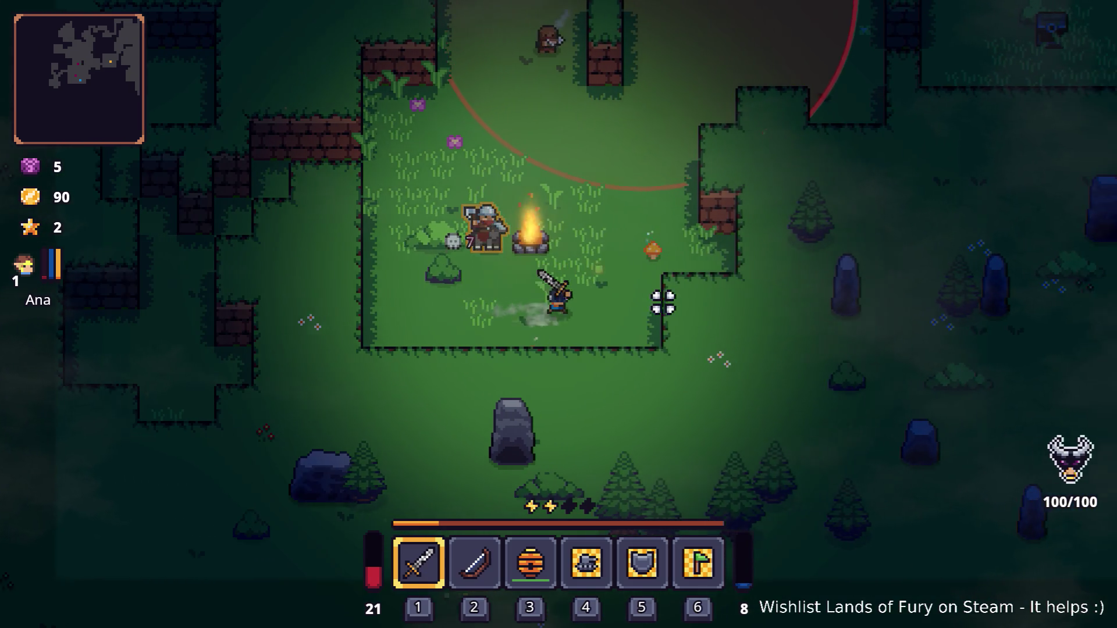
pyautogui.press('d')
pyautogui.press('w')
pyautogui.press('Escape')
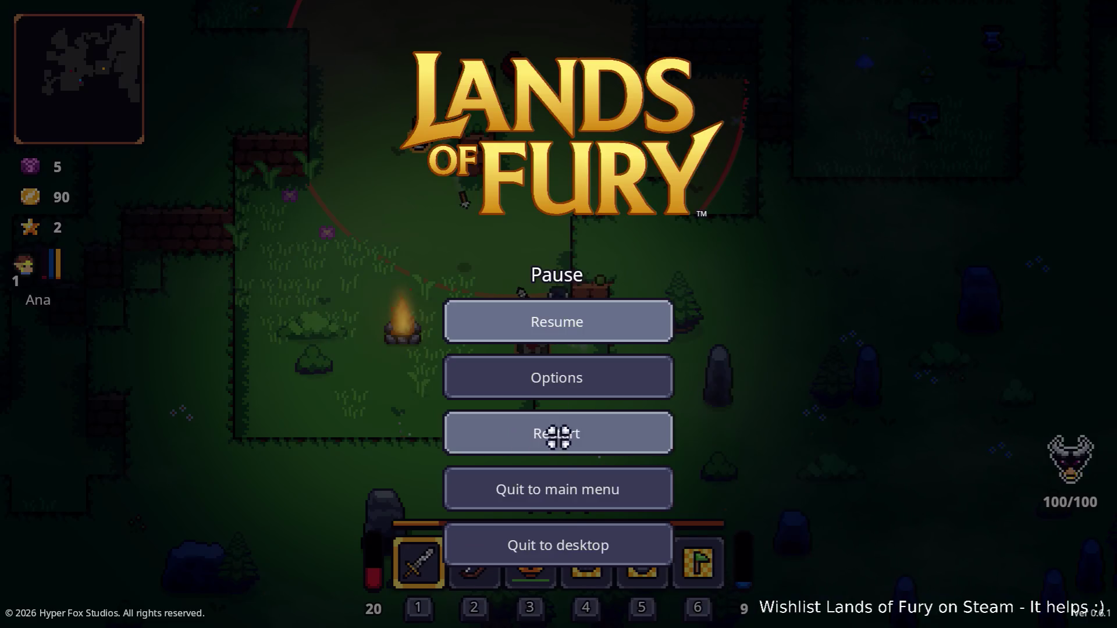
# Step: Quit to desktop and scroll the Inspector to effect 4 of ElectricDashCartridgeSkill.tres
pyautogui.click(574, 549)
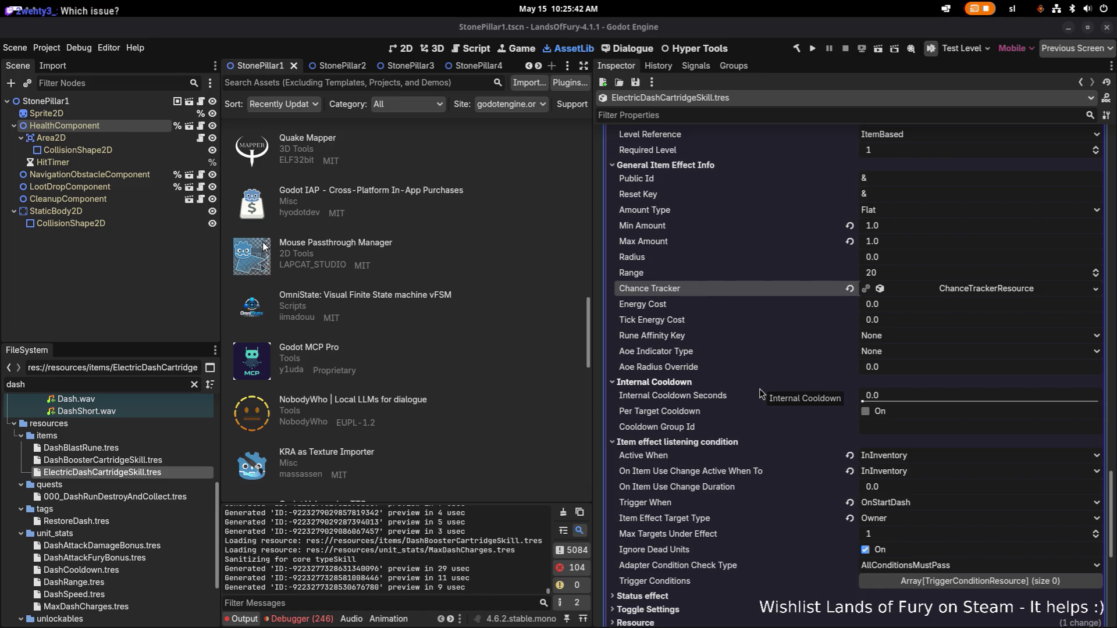
pyautogui.scroll(4, 755, 398)
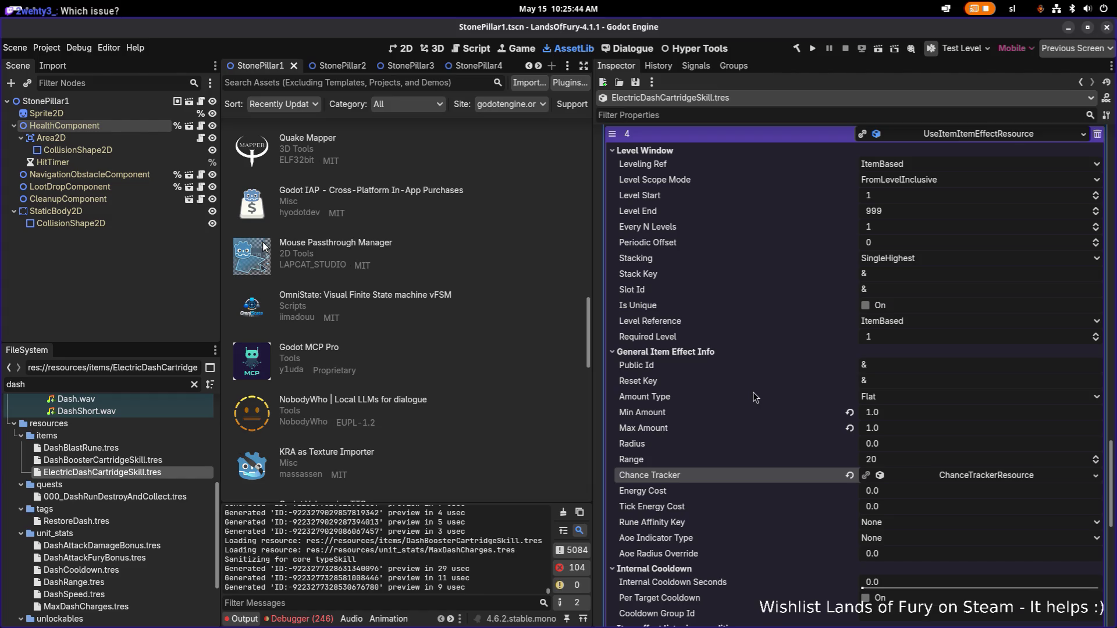
pyautogui.scroll(-12, 753, 393)
pyautogui.scroll(9, 753, 393)
pyautogui.scroll(5, 753, 395)
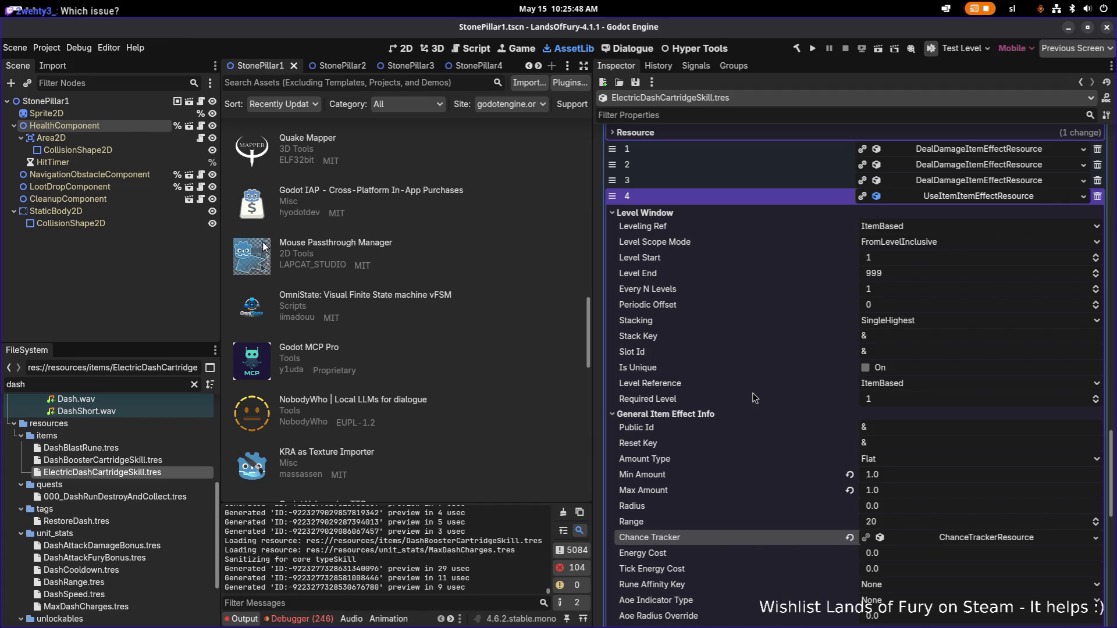
# Step: Switch back to Visual Studio Code
pyautogui.hotkey('alt', 'Tab')
pyautogui.press('Escape')
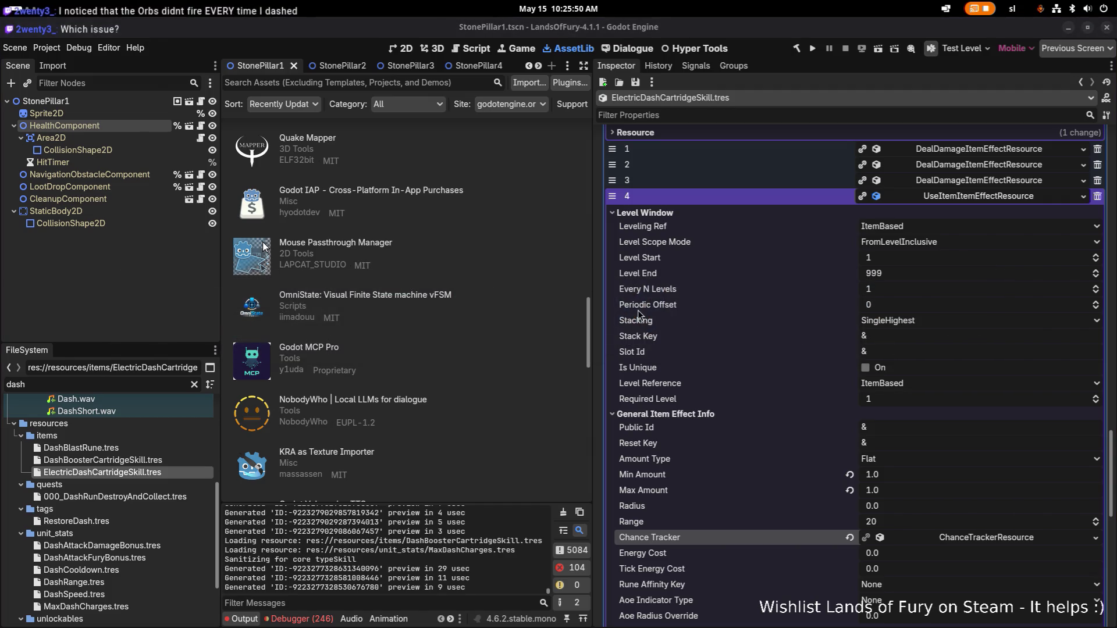
pyautogui.hotkey('alt', 'Tab')
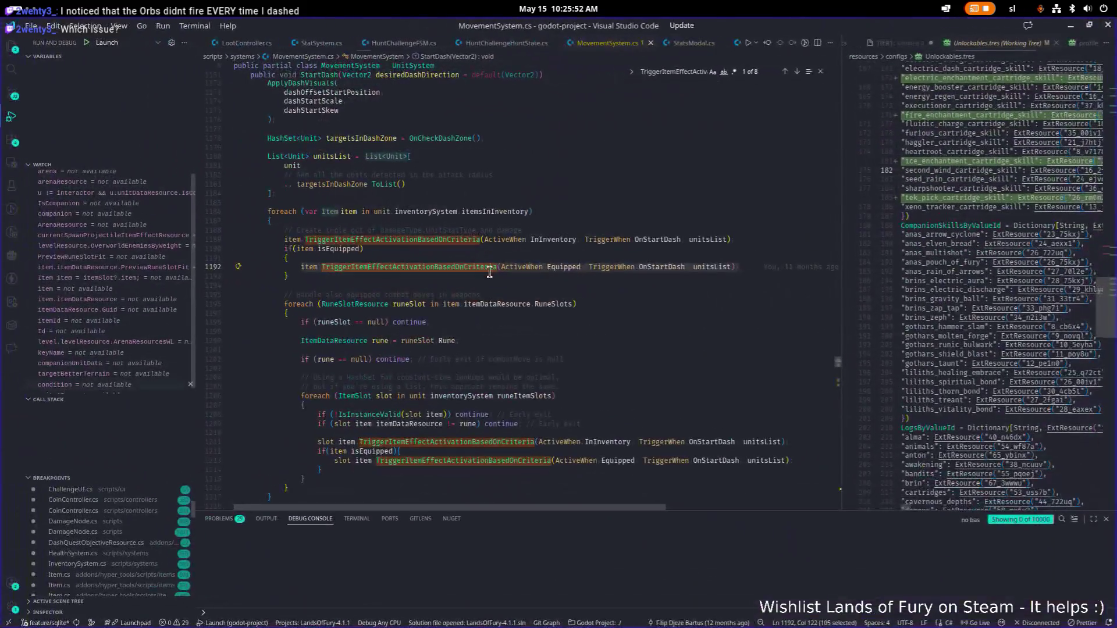
# Step: Open UseItemItemEffectResource.cs to check its UseItem call, then start the game on the first profile
pyautogui.write('UseItemItem')
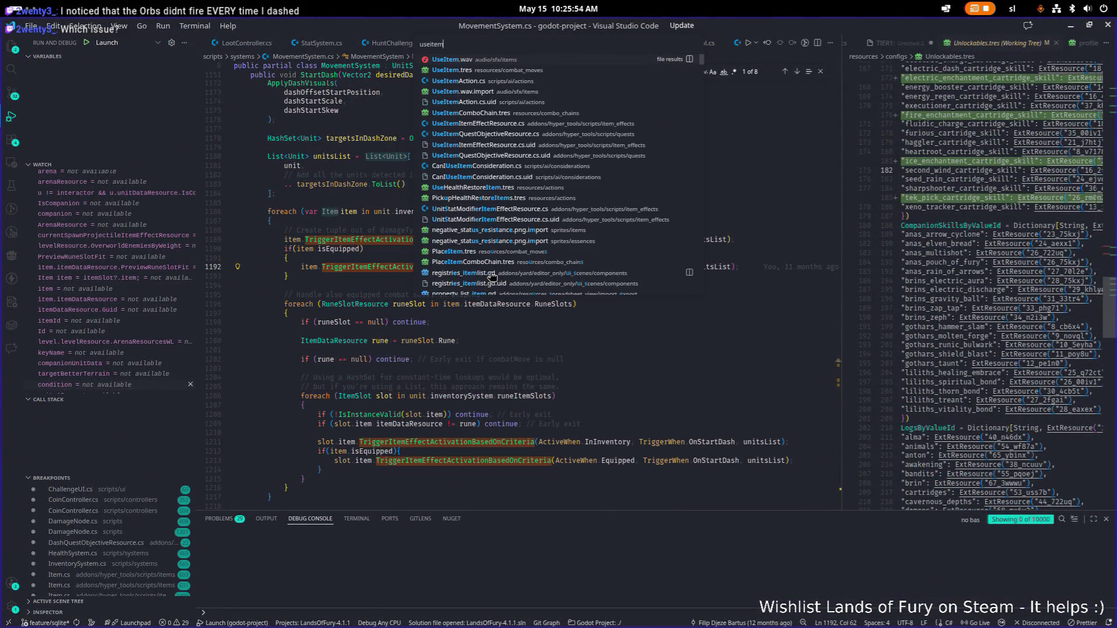
pyautogui.press('Return')
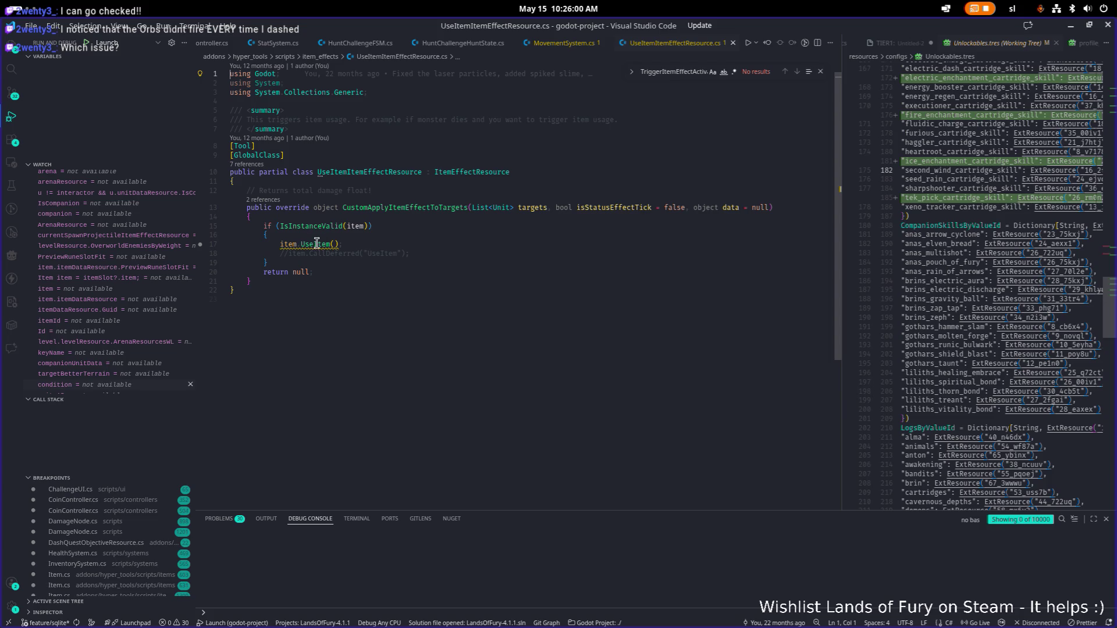
pyautogui.moveTo(316, 244)
pyautogui.click(673, 273)
pyautogui.click(517, 351)
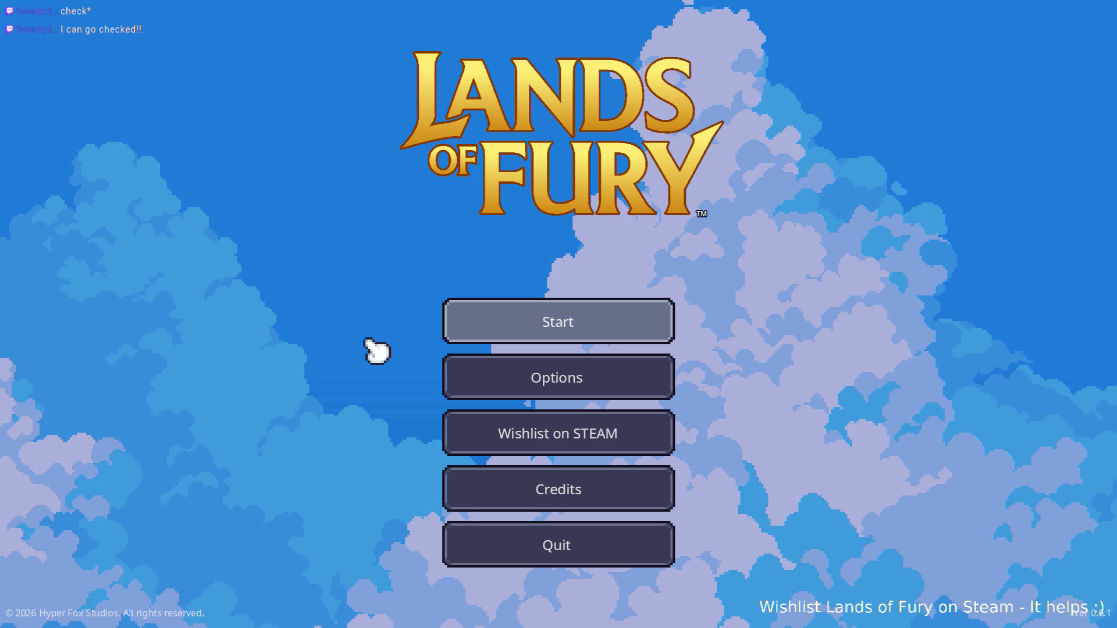
pyautogui.click(555, 321)
pyautogui.click(554, 324)
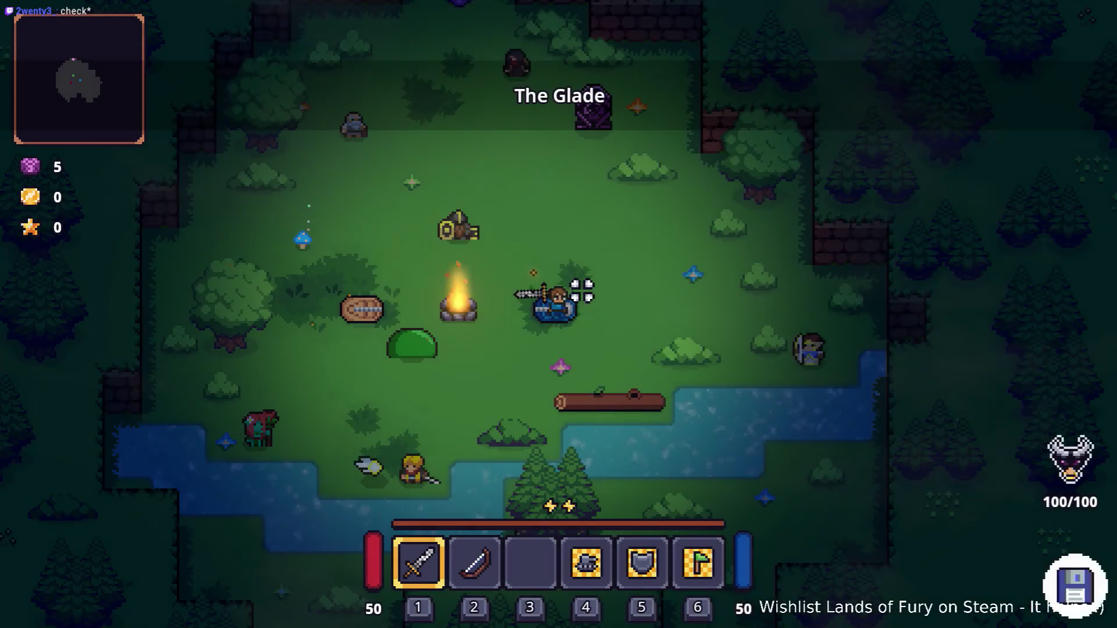
# Step: Walk up-left across The Glade and use the purple pillar to travel into Elderglade Forest
pyautogui.hotkey('w', 'a')
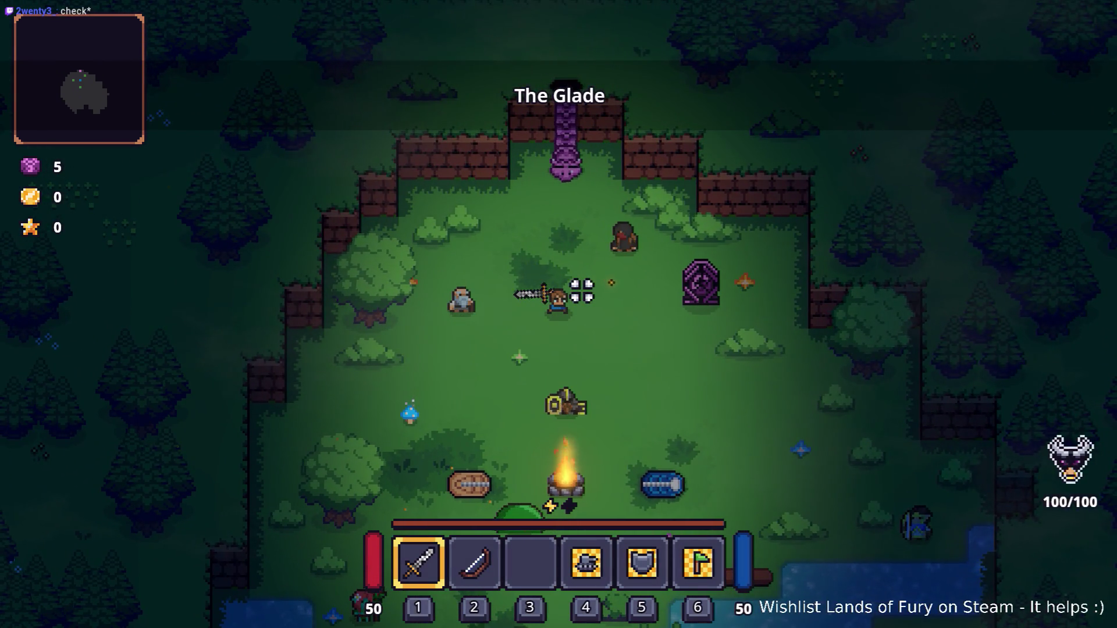
pyautogui.press('`')
pyautogui.press('`')
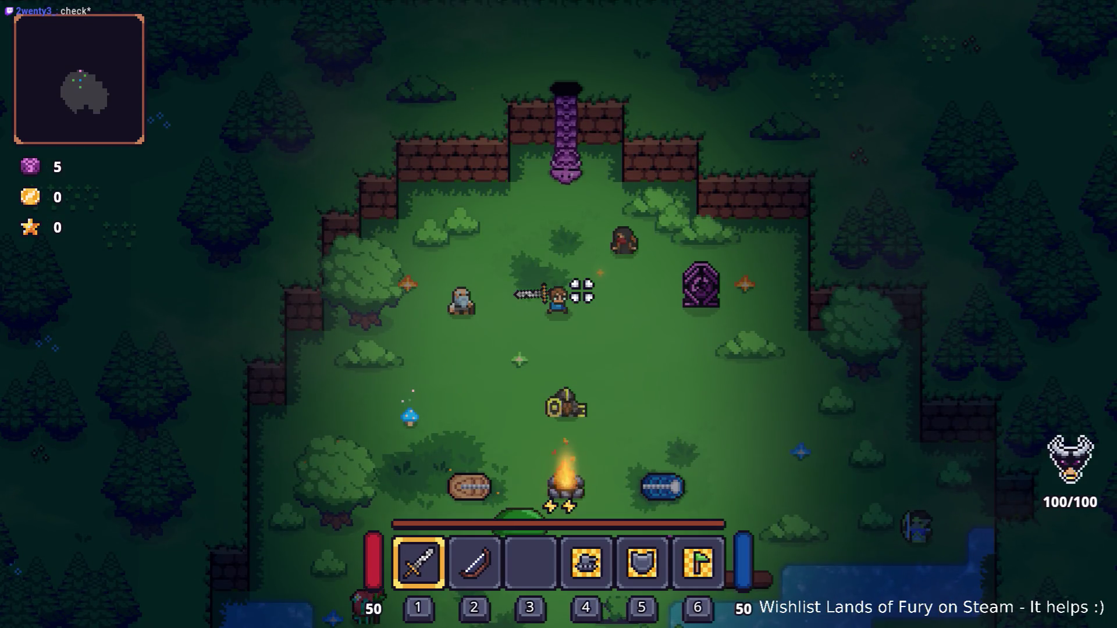
pyautogui.press('w')
pyautogui.press('`')
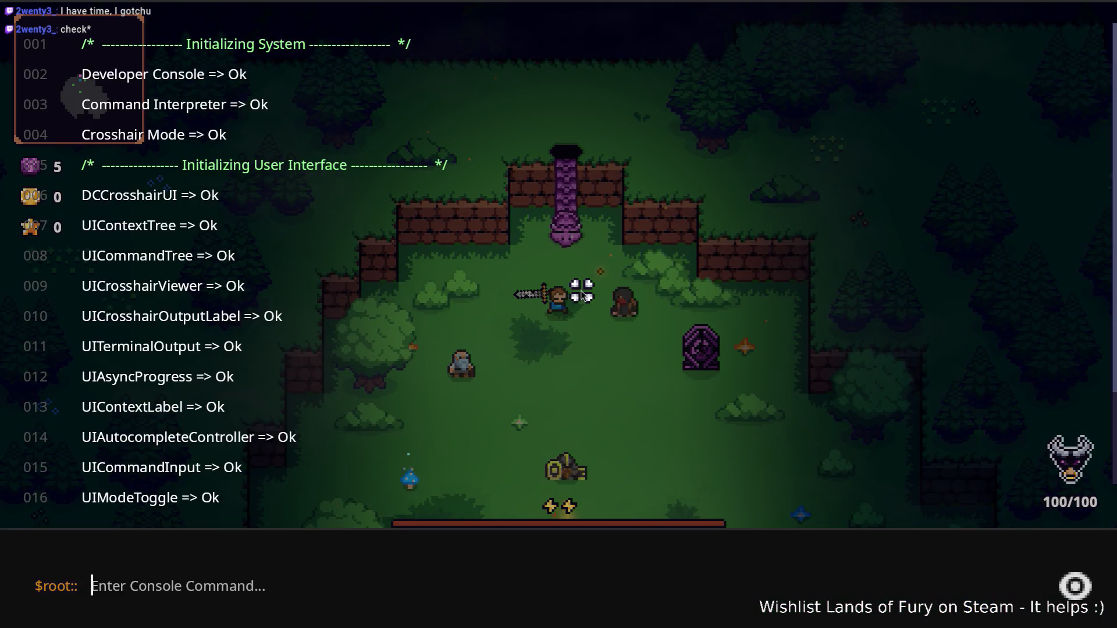
pyautogui.write('Pla')
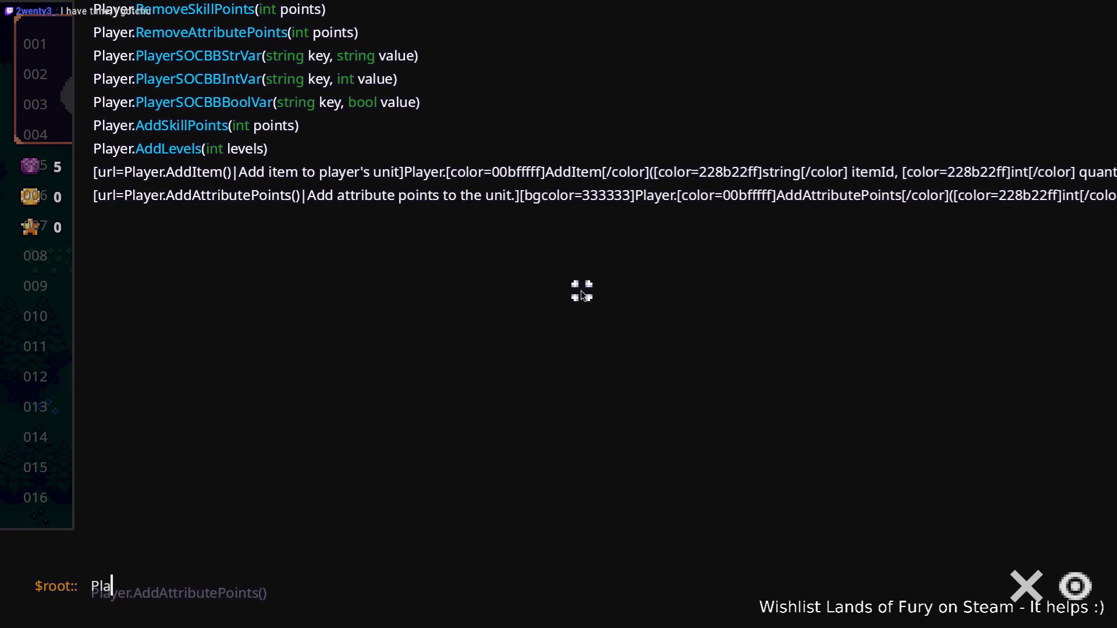
pyautogui.press('BackSpace')
pyautogui.press('BackSpace')
pyautogui.press('`')
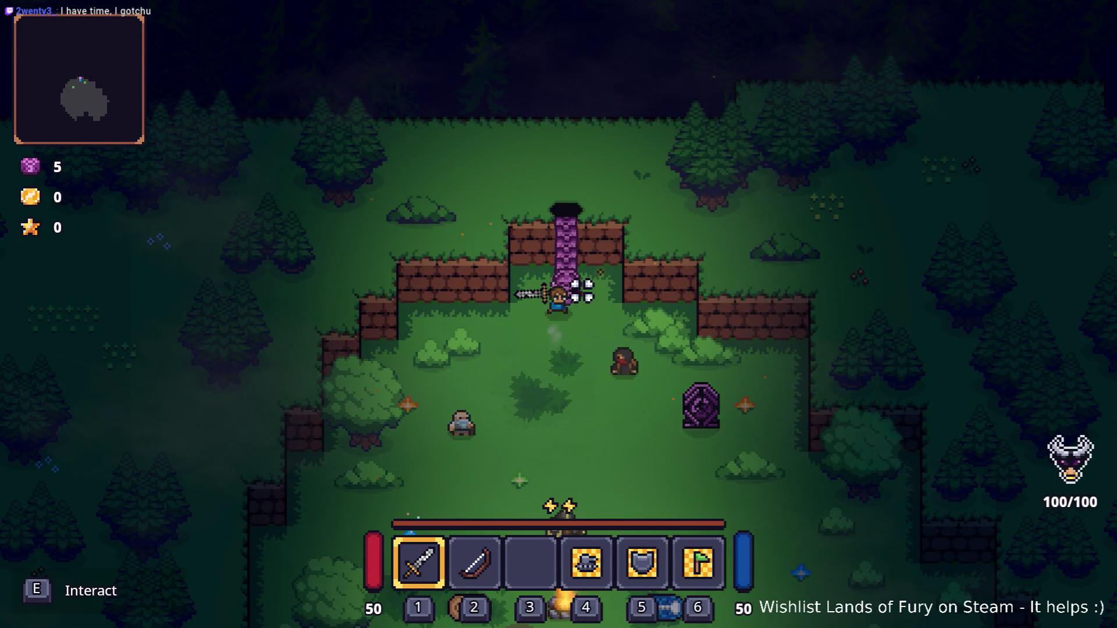
pyautogui.press('e')
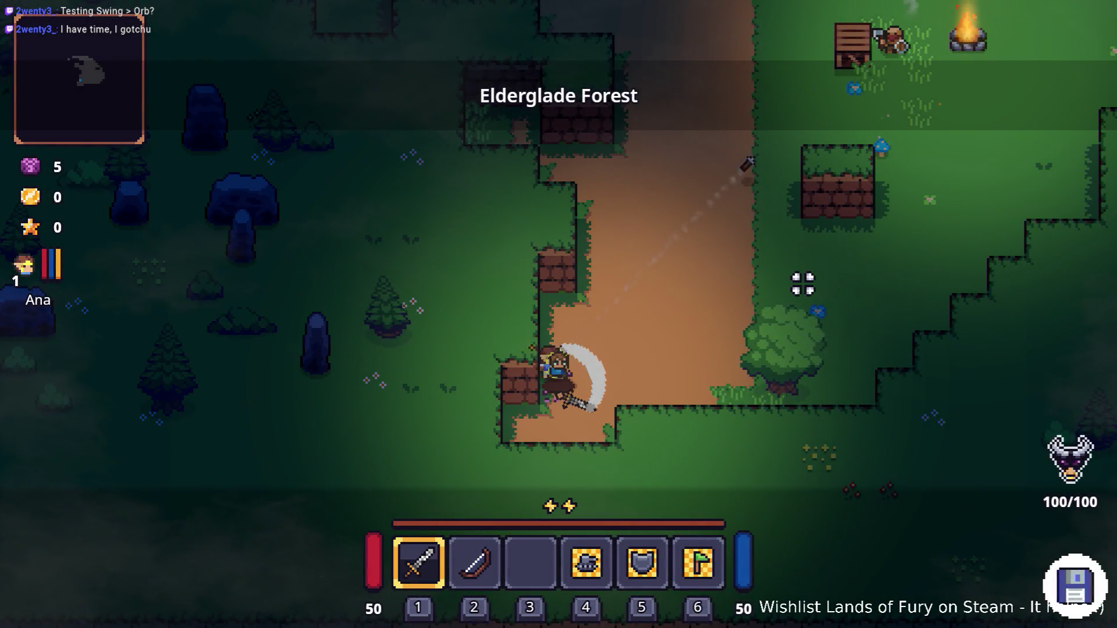
pyautogui.press('d')
# Step: Run Player.AddLevels(120) in the developer console, reaching 19 skill points, then close it
pyautogui.press('`')
pyautogui.write('Player.AddItem(')
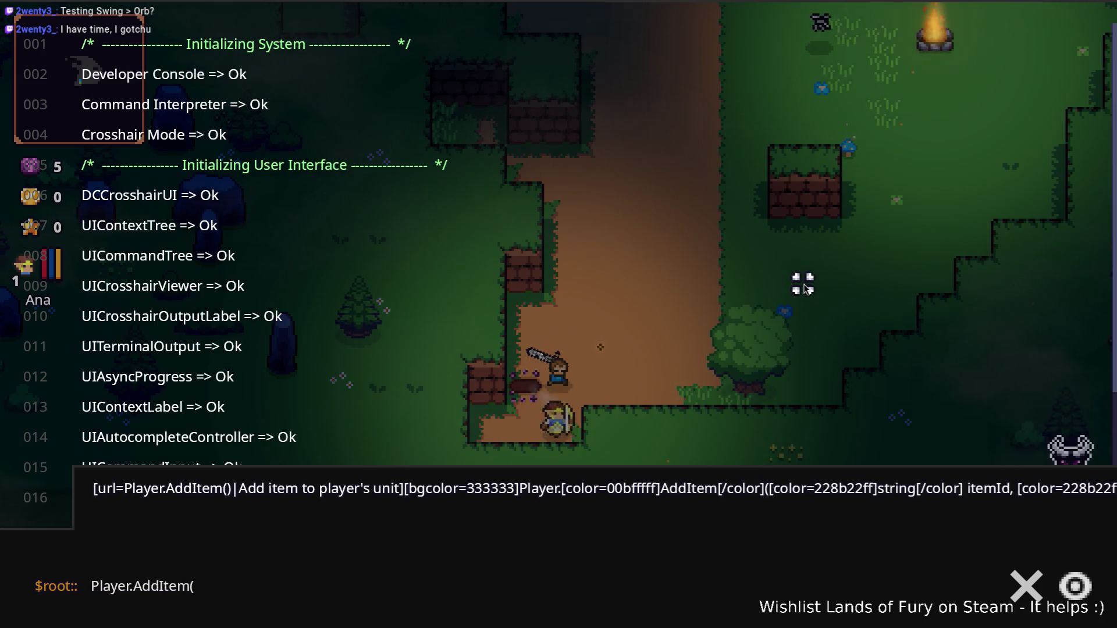
pyautogui.press('BackSpace')
pyautogui.press('BackSpace')
pyautogui.press('BackSpace')
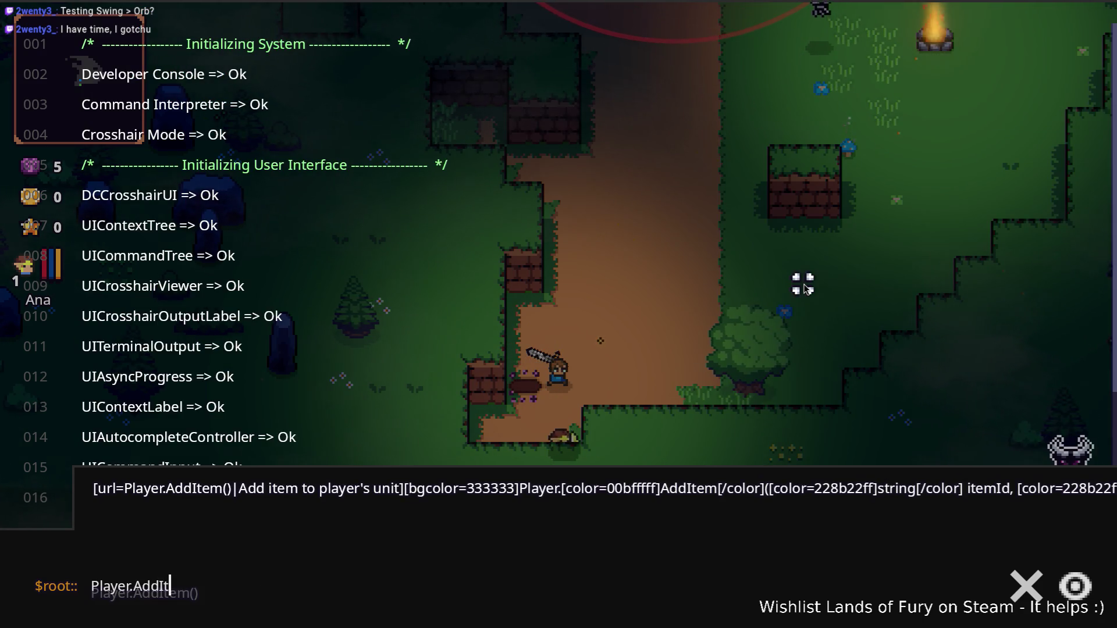
pyautogui.write('Levels(120)')
pyautogui.press('Return')
pyautogui.press('Escape')
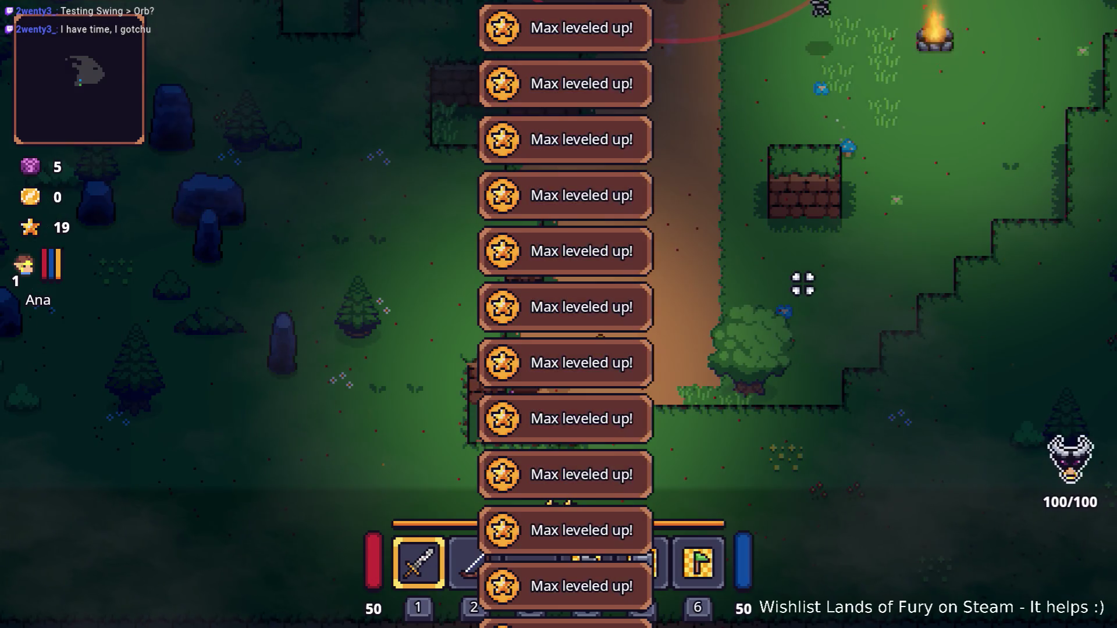
pyautogui.press('d')
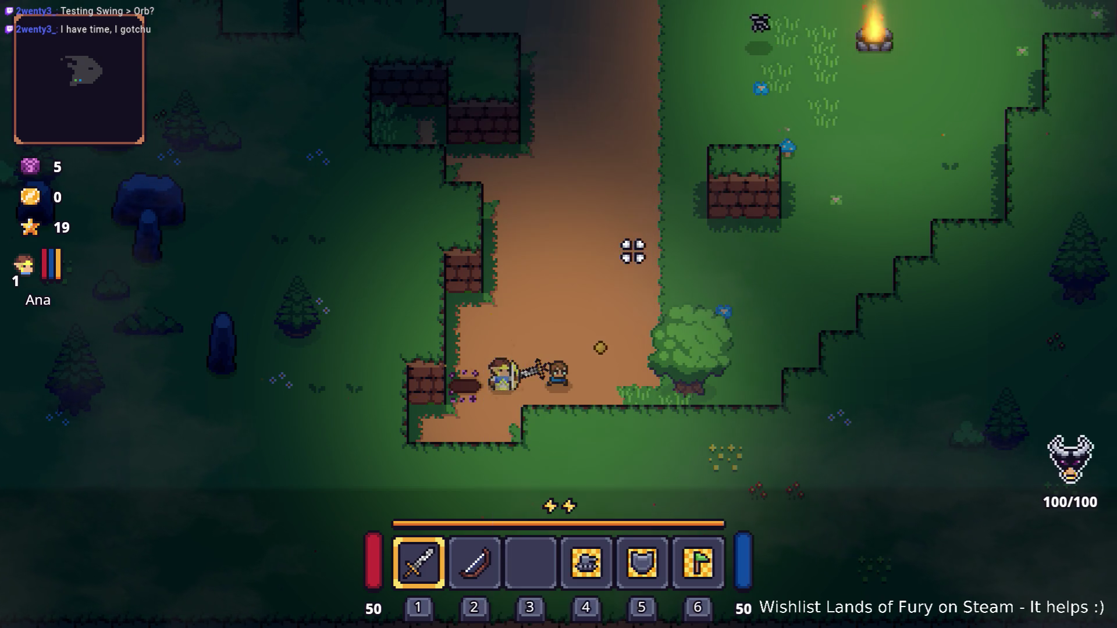
# Step: Spend a skill point on Electric Charge in the ALMA companion's skill window
pyautogui.press('Tab')
pyautogui.click(369, 422)
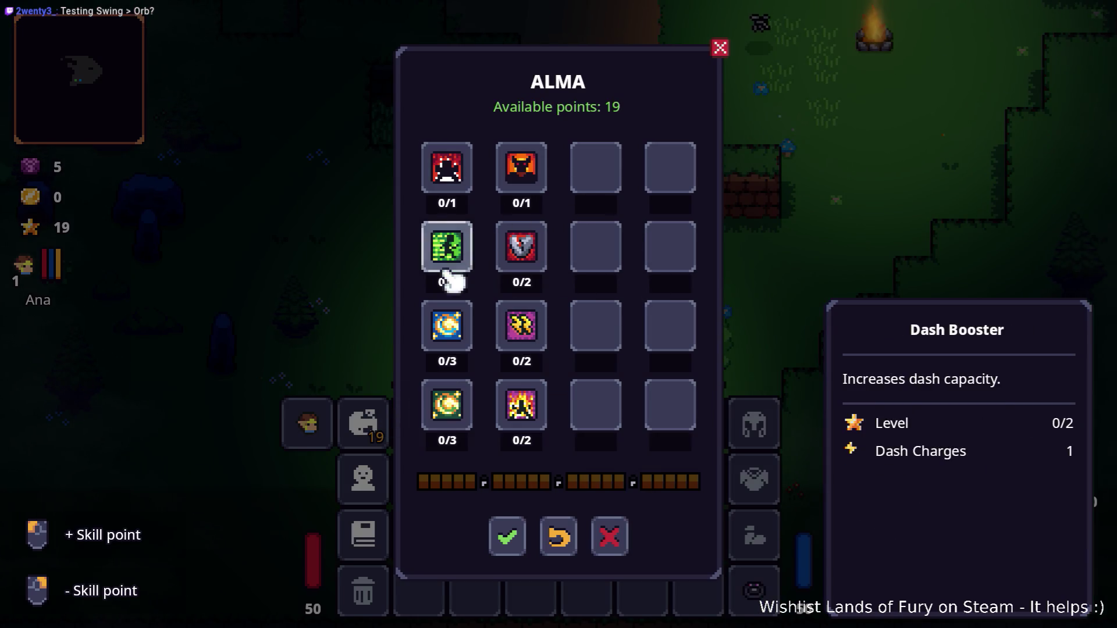
pyautogui.click(459, 333)
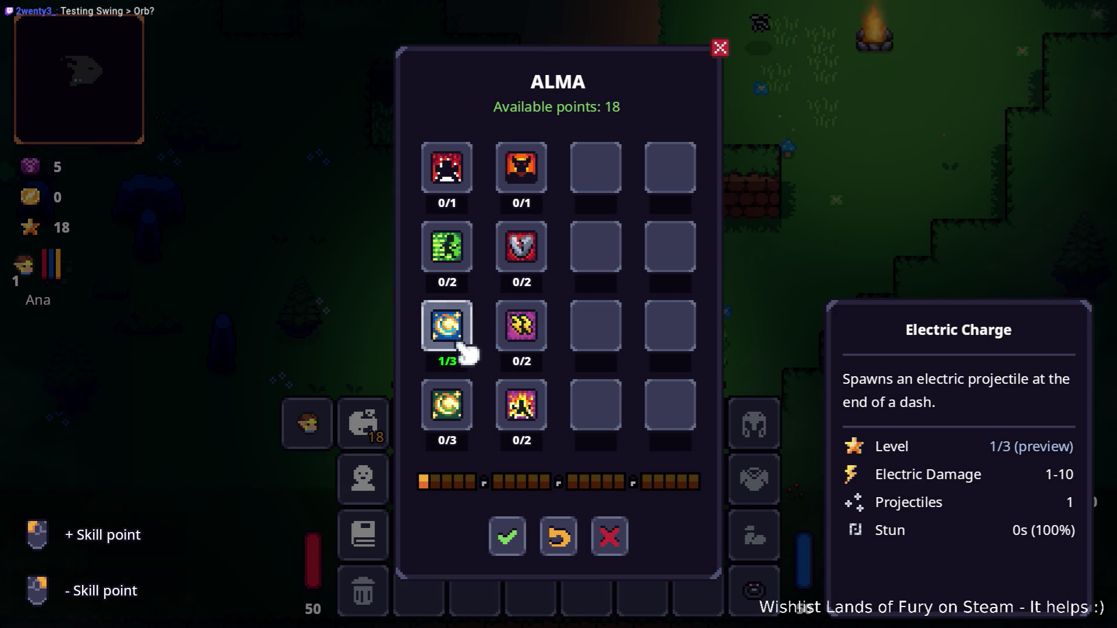
pyautogui.click(519, 544)
pyautogui.press('Escape')
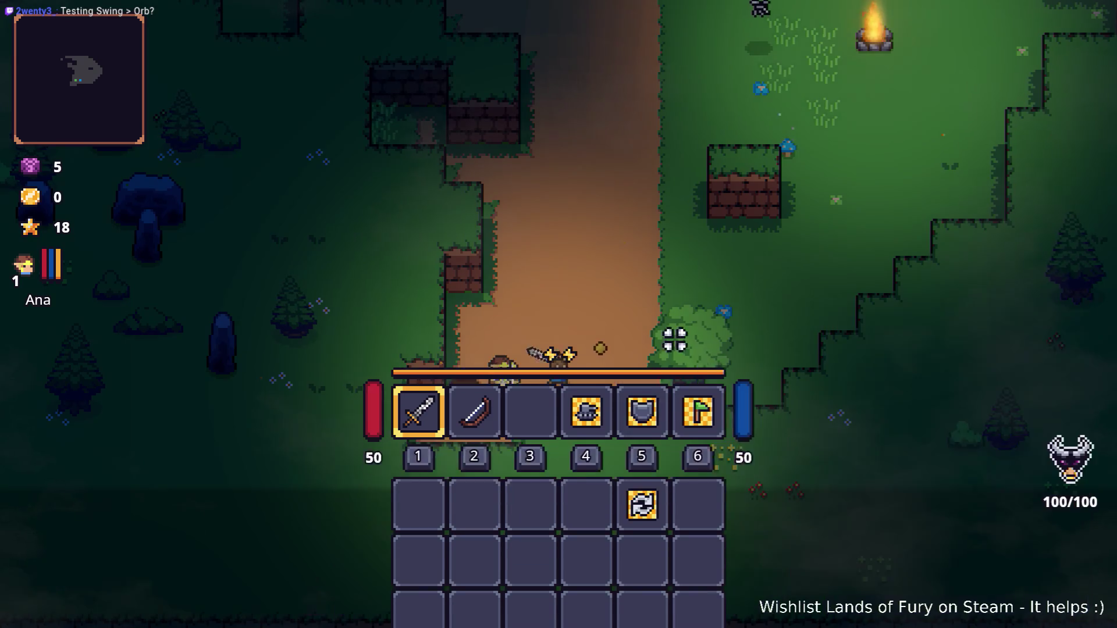
# Step: Dash to trigger the electric charge, resume from the breakpoint with F5, and walk along the path
pyautogui.press('space')
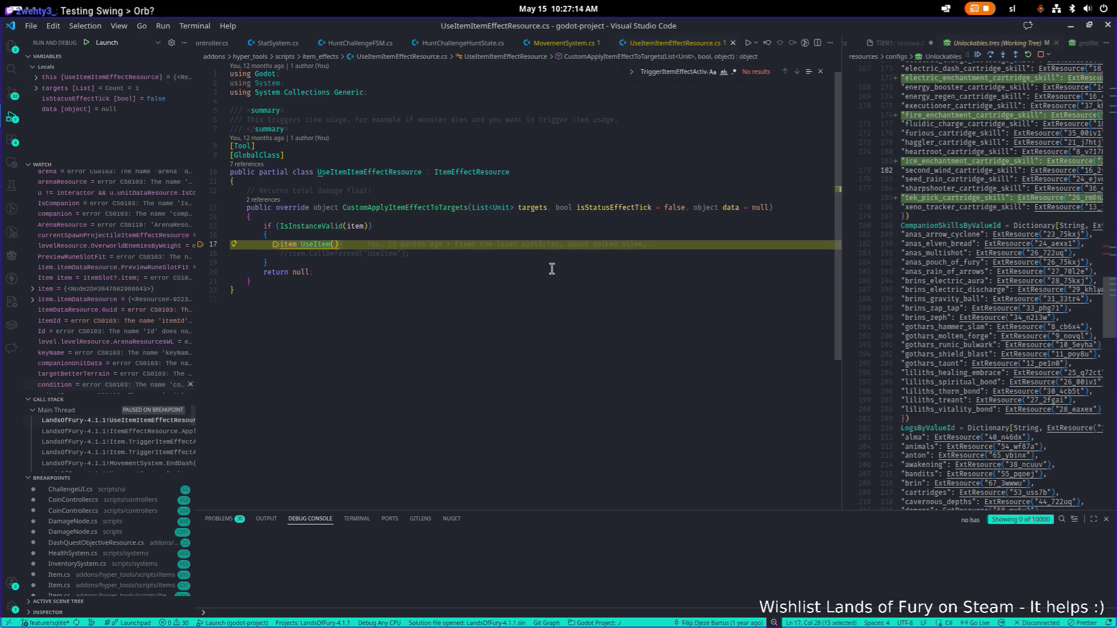
pyautogui.press('F5')
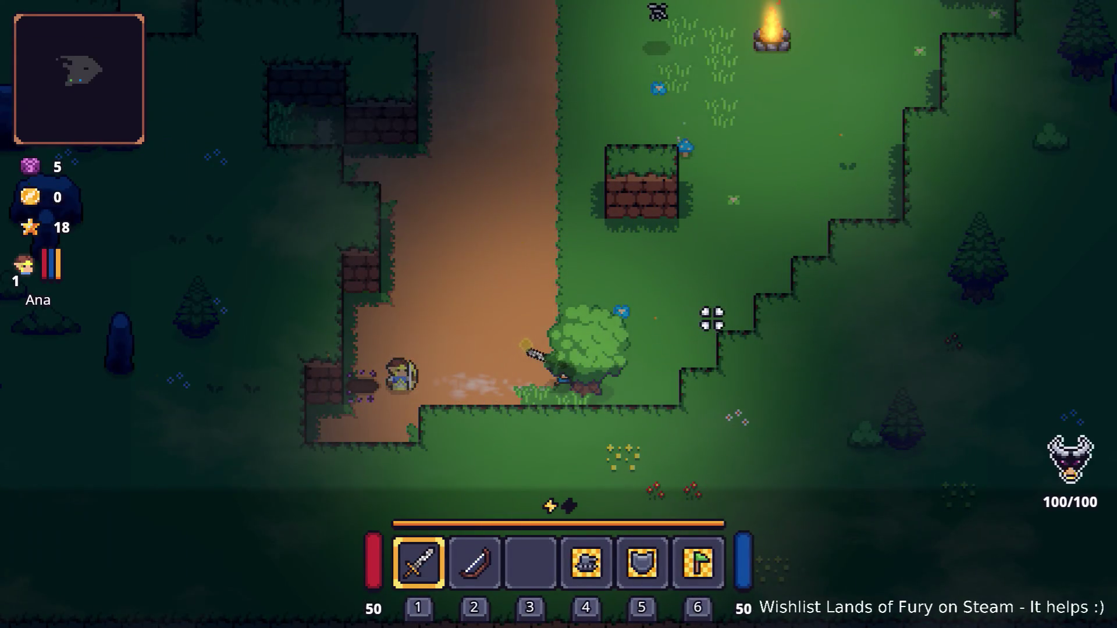
pyautogui.press('d')
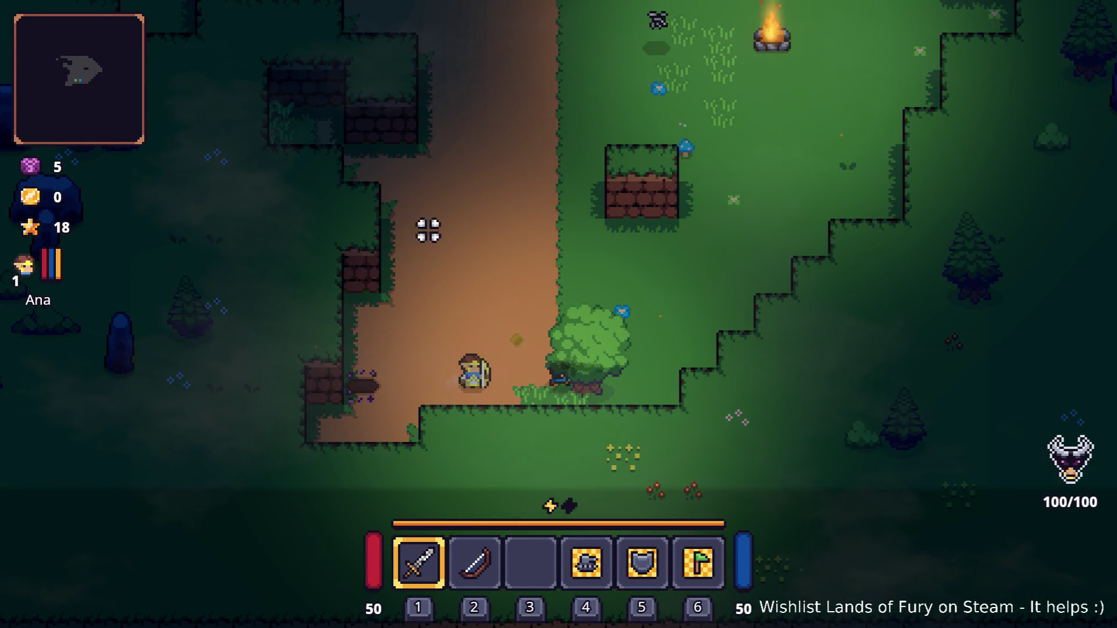
pyautogui.hotkey('alt', 'Tab')
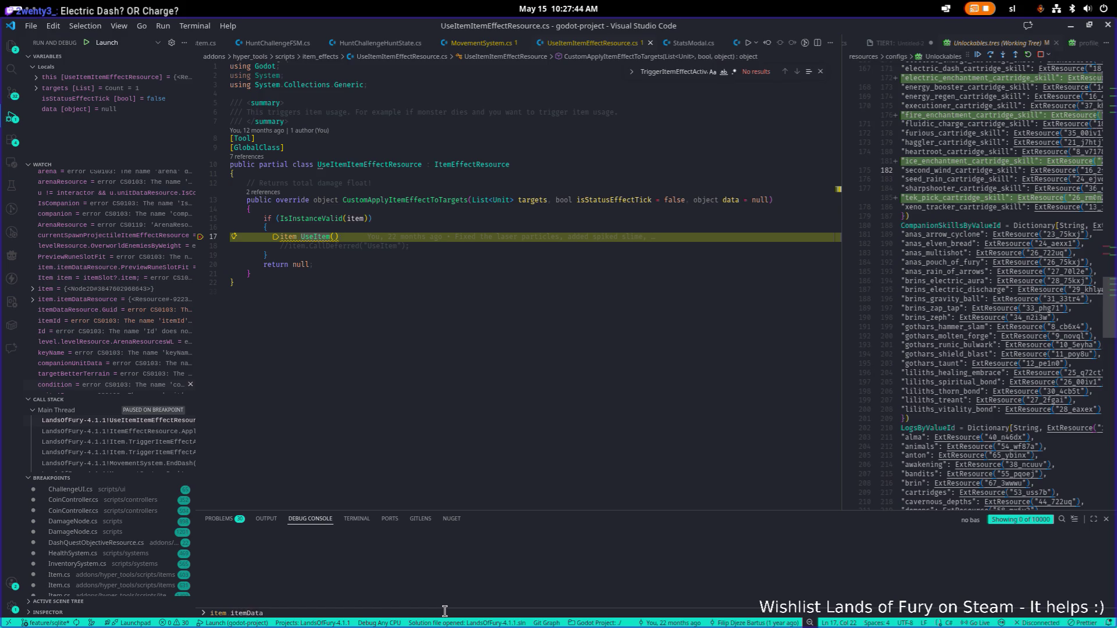
# Step: Evaluate item.itemDataResource and its Id (electric_charge_cartridge_skill) in the Debug Console, then widen the Unlockables.tres pane
pyautogui.write('ce')
pyautogui.press('Return')
pyautogui.press('Up')
pyautogui.press('Return')
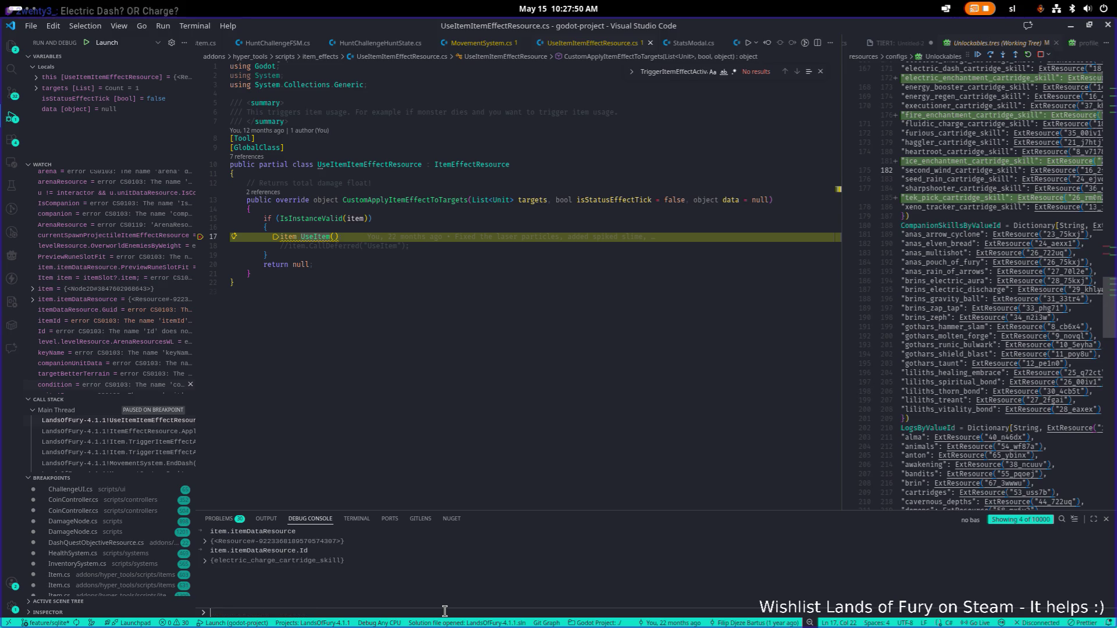
pyautogui.press('Up')
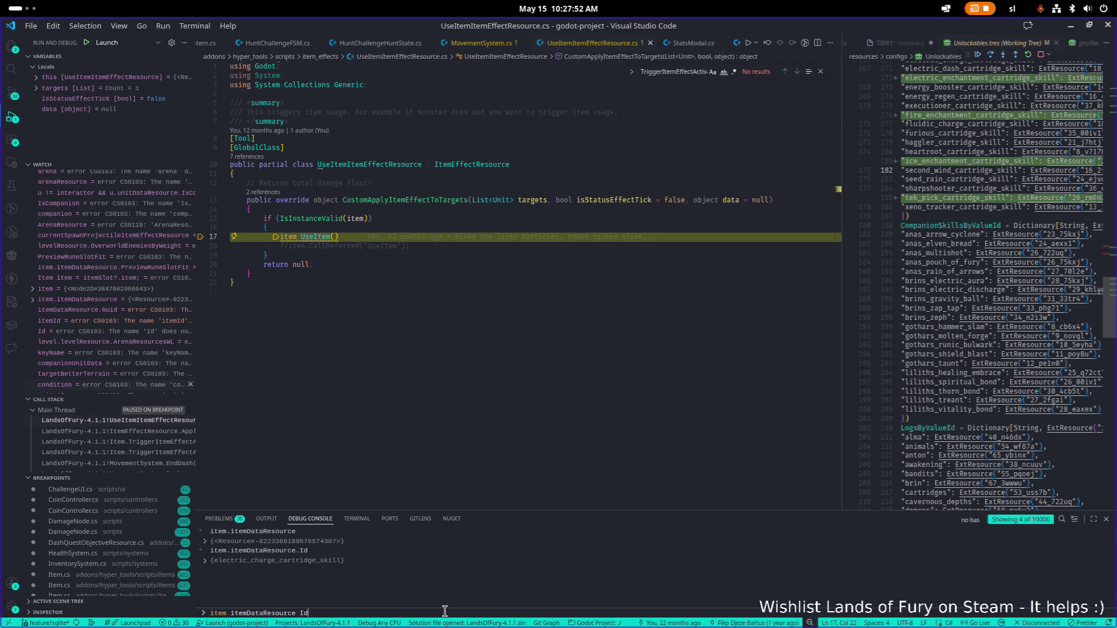
pyautogui.doubleClick(842, 371)
pyautogui.click(842, 364)
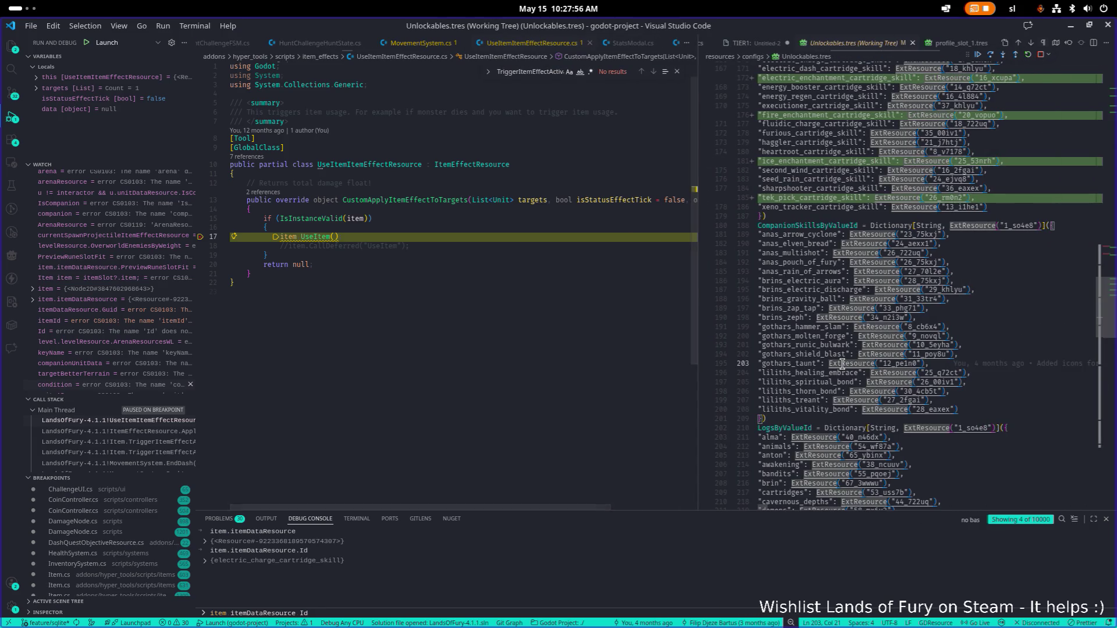
# Step: Open Item.cs and search it for 'canuse'
pyautogui.hotkey('ctrl', 'p')
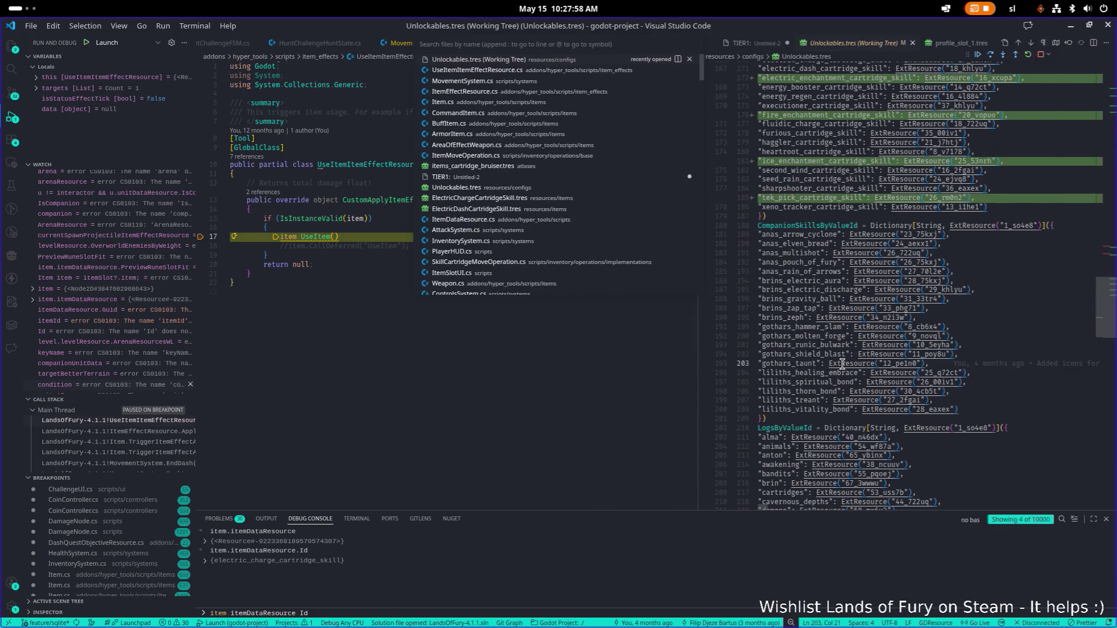
pyautogui.write('item.cs')
pyautogui.press('Return')
pyautogui.hotkey('ctrl', 'f')
pyautogui.write('canuse')
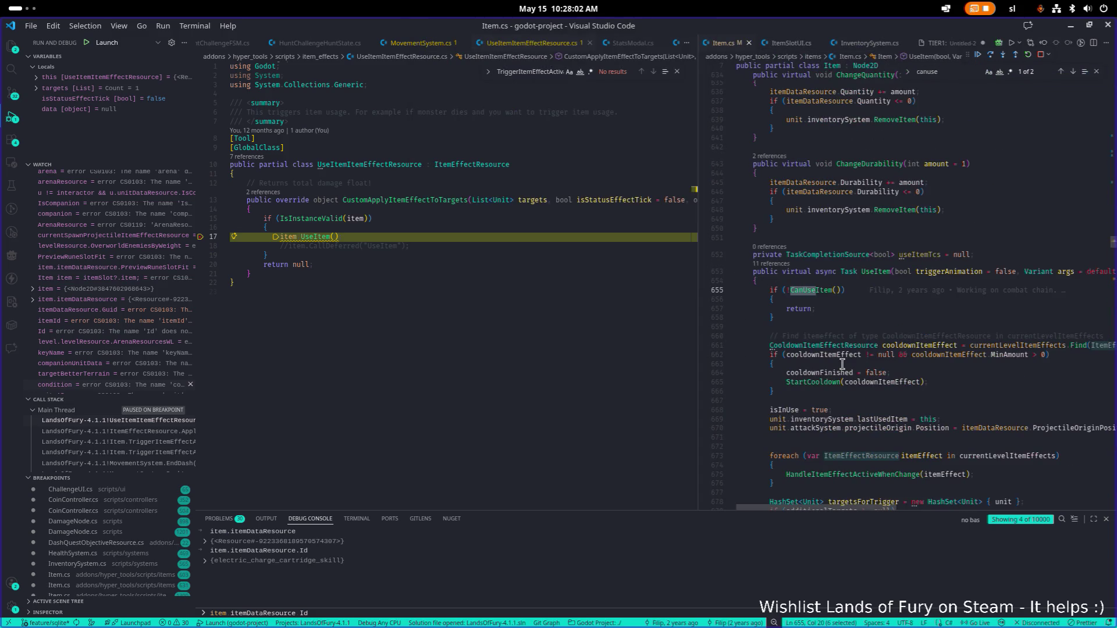
# Step: Evaluate item.CanUseItem() in the Debug Console, which returns false, and widen the Item.cs pane
pyautogui.doubleClick(272, 613)
pyautogui.press('Left')
pyautogui.hotkey('shift', 'End')
pyautogui.write('c')
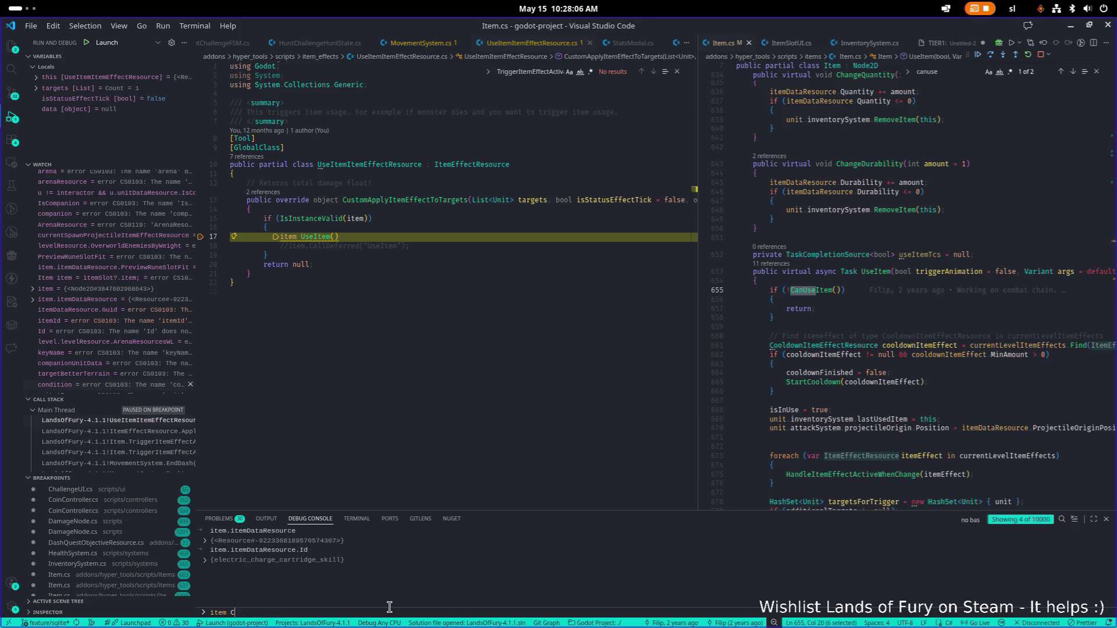
pyautogui.write('()')
pyautogui.press('Return')
pyautogui.moveTo(700, 421); pyautogui.dragTo(524, 414)
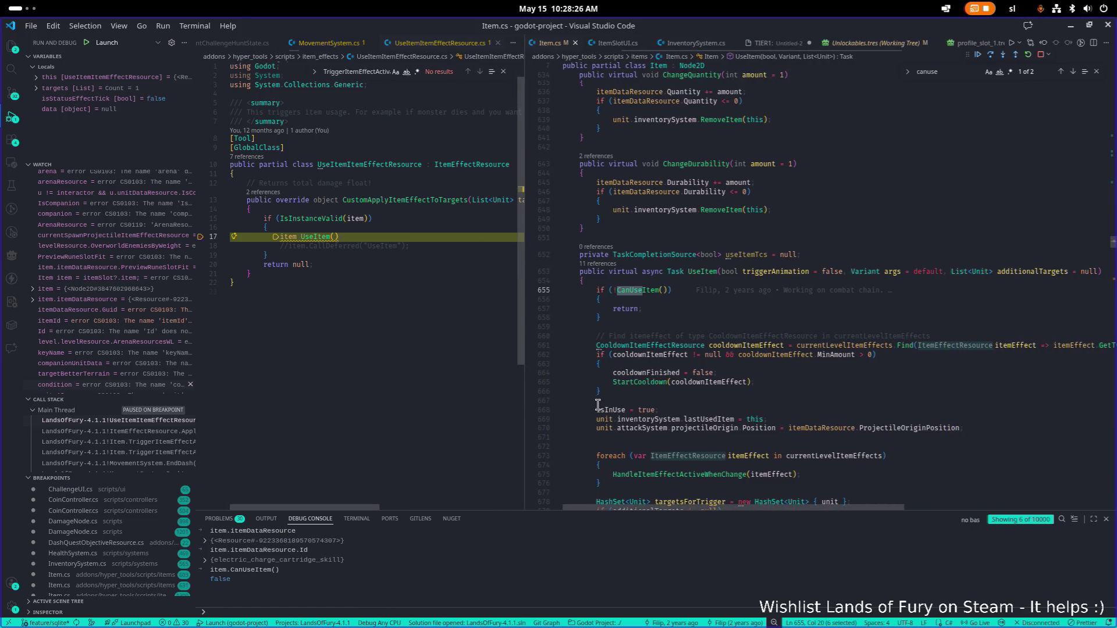
# Step: Jump to the CanUseItem definition in Item.cs
pyautogui.scroll(-2, 585, 408)
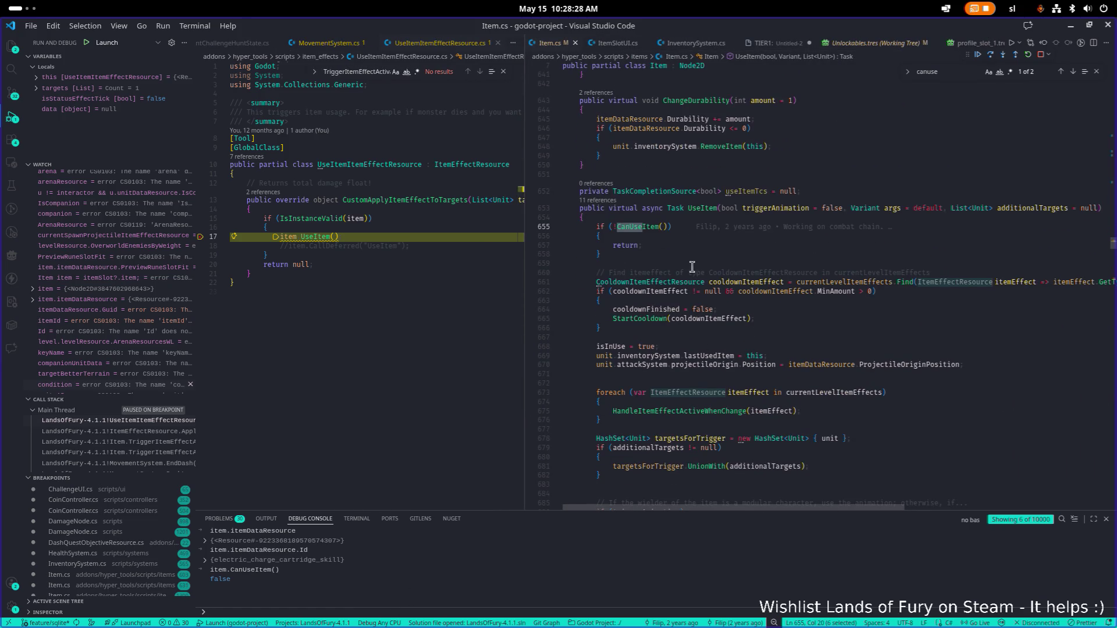
pyautogui.scroll(-1, 694, 267)
pyautogui.click(649, 222)
pyautogui.press('F12')
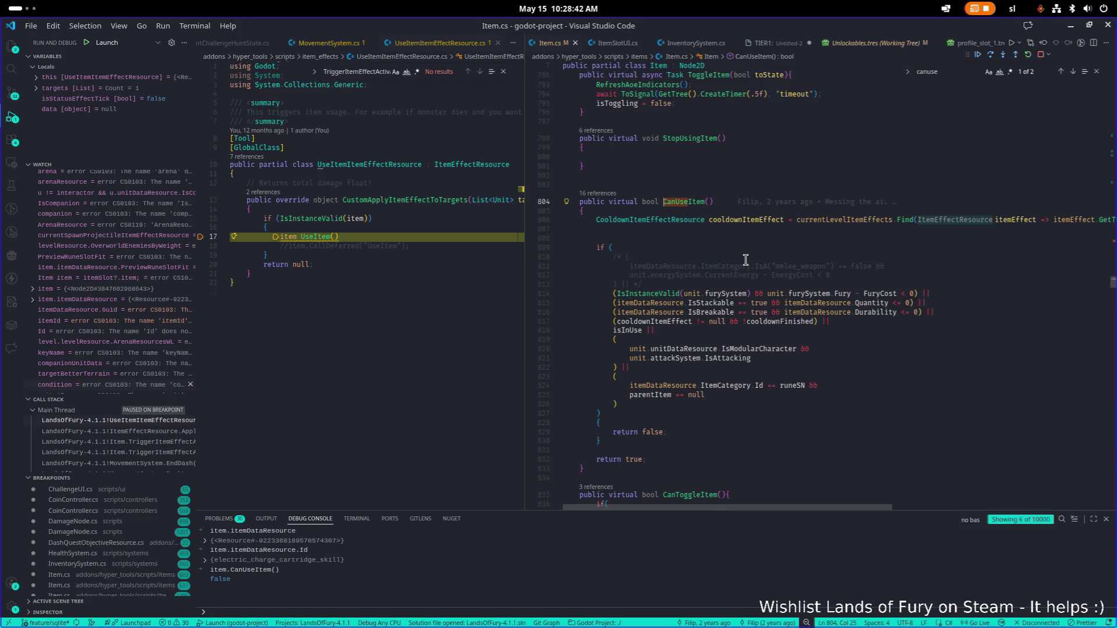
# Step: Evaluate item.isInUse in the Debug Console, which returns true
pyautogui.doubleClick(627, 330)
pyautogui.click(369, 616)
pyautogui.write('isInUse')
pyautogui.press('Return')
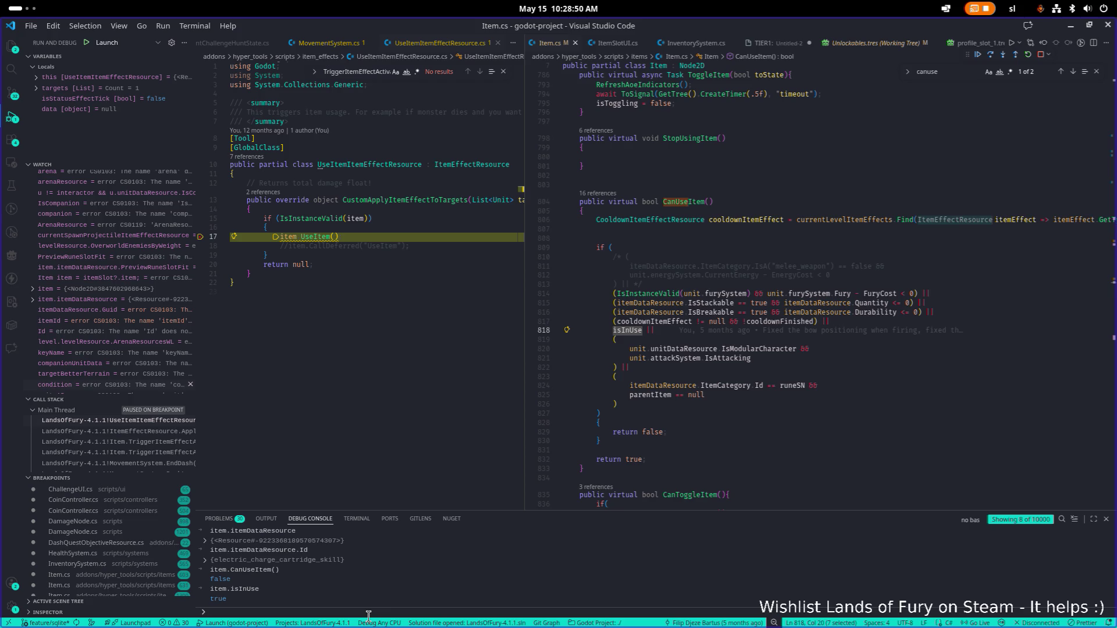
# Step: Search for isInUse to find where ItemAction resets it to false, near line 1034
pyautogui.click(626, 321)
pyautogui.doubleClick(631, 331)
pyautogui.hotkey('ctrl', 'f')
pyautogui.press('Return')
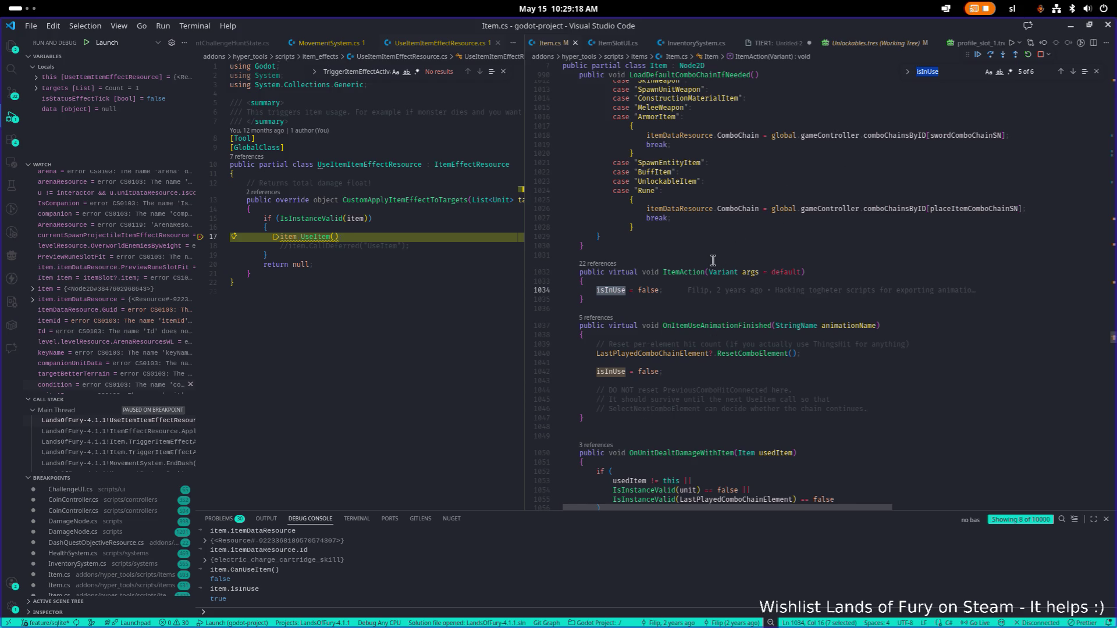
# Step: Select the UseItem call in the effect script and search Item.cs for 'forceus'
pyautogui.scroll(-5, 713, 282)
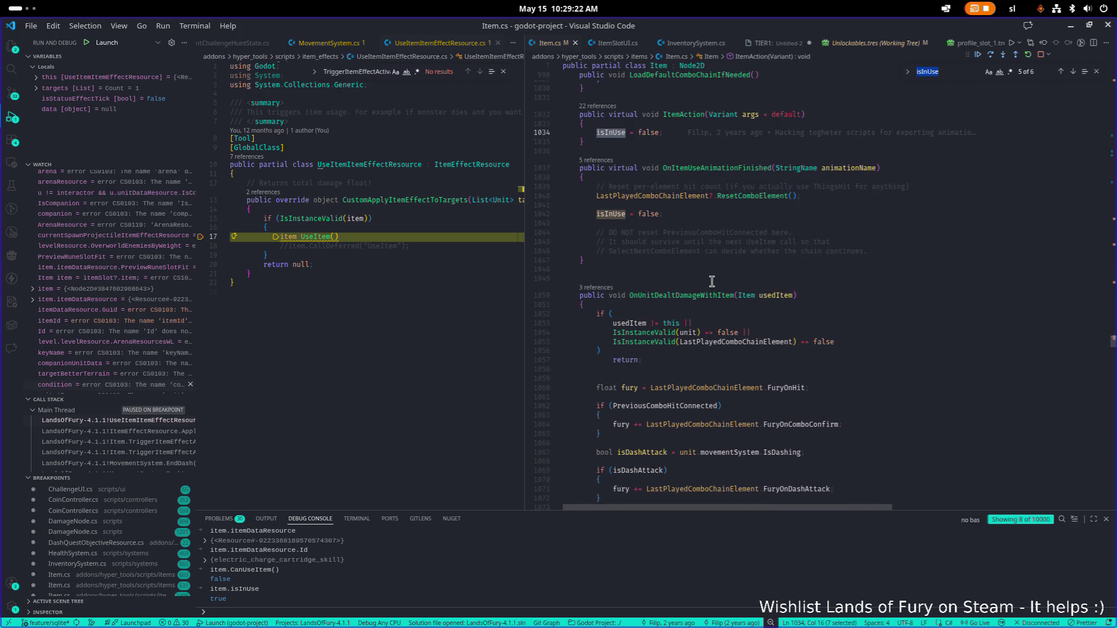
pyautogui.click(321, 238)
pyautogui.doubleClick(321, 237)
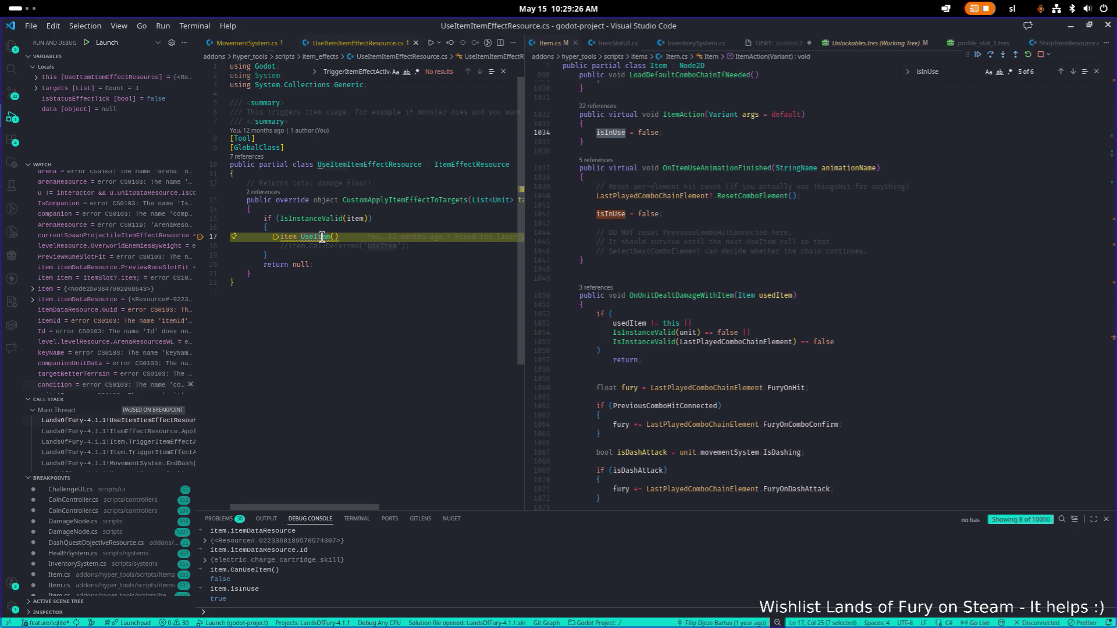
pyautogui.click(758, 250)
pyautogui.hotkey('ctrl', 'f')
pyautogui.write('force')
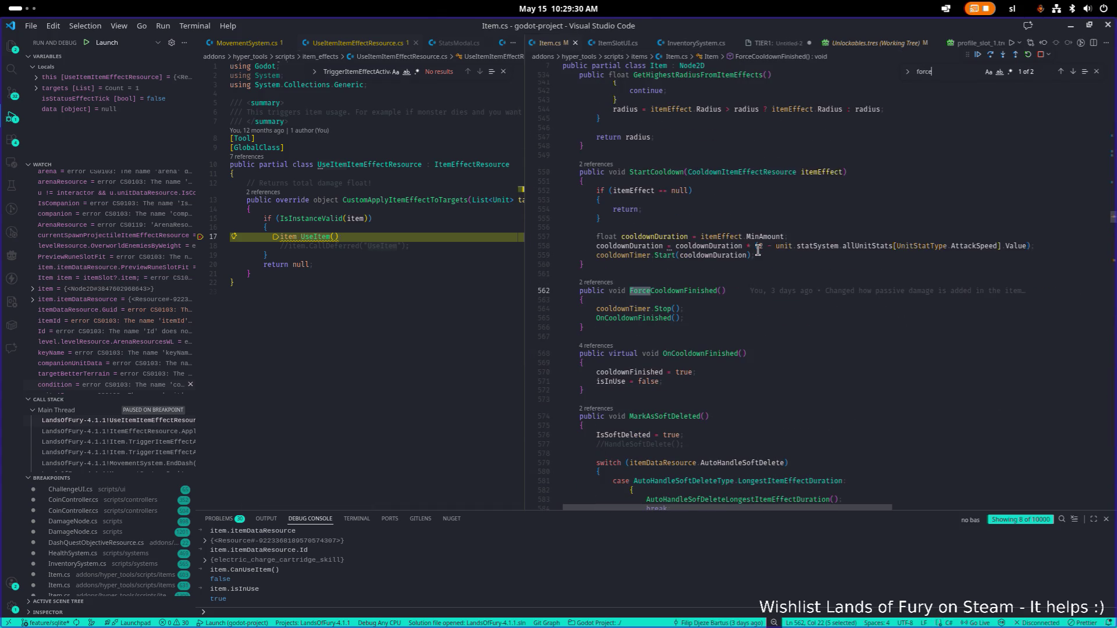
pyautogui.write('us')
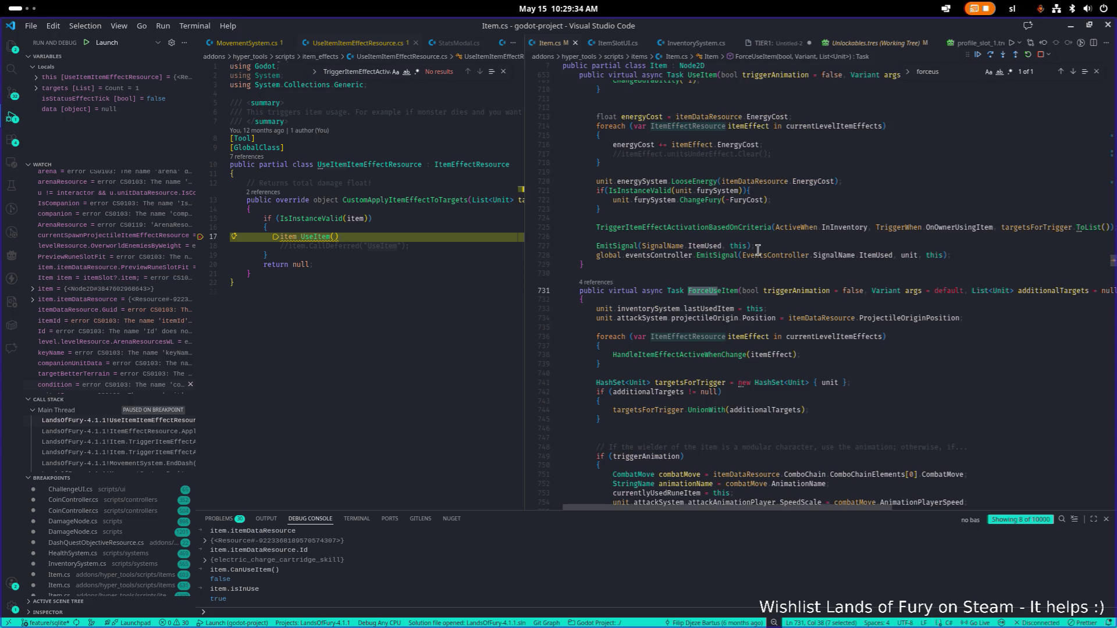
# Step: Review ForceUseItem at line 731, which lacks UseItem's CanUseItem check
pyautogui.click(732, 290)
pyautogui.doubleClick(733, 291)
pyautogui.scroll(-4, 680, 298)
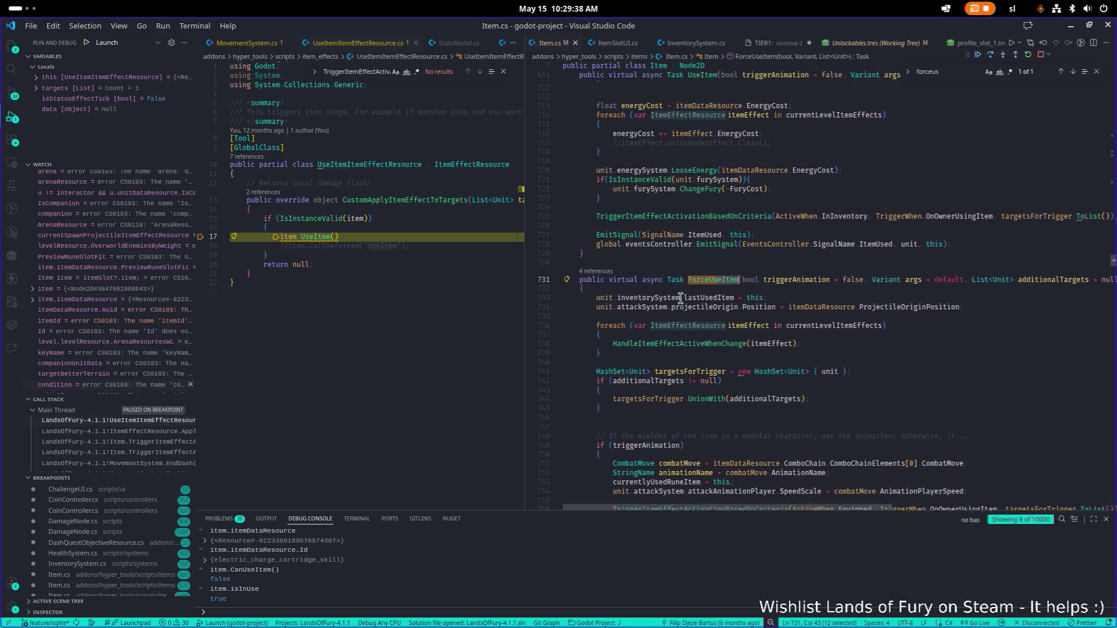
pyautogui.scroll(10, 678, 298)
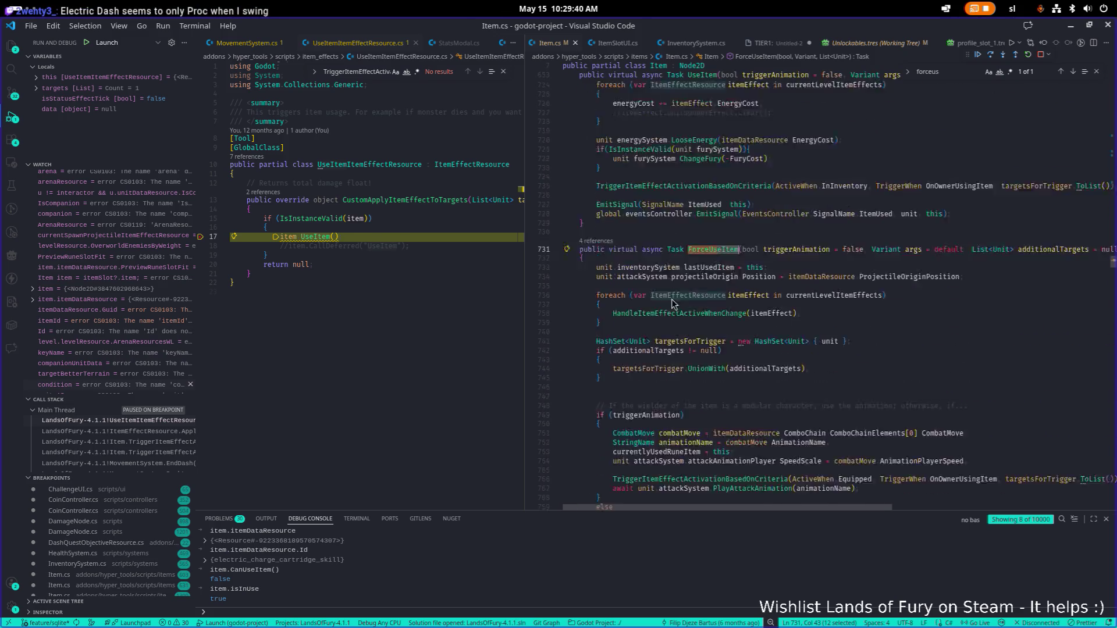
pyautogui.scroll(3, 671, 298)
pyautogui.scroll(-8, 671, 299)
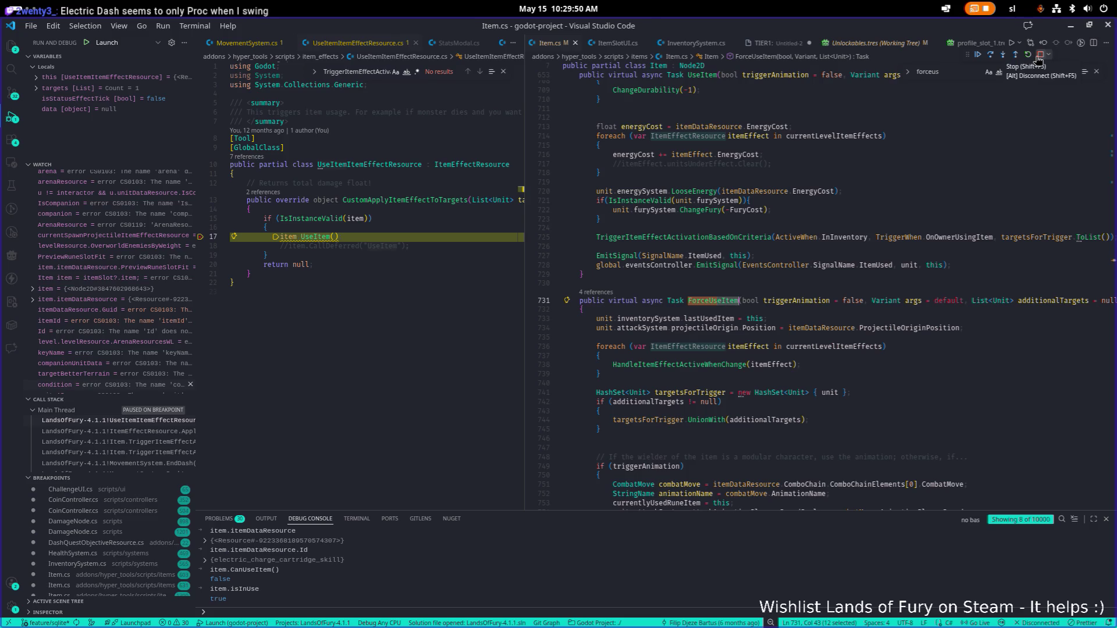
# Step: Stop debugging and add an [Export] line above CustomApplyItemEffectToTargets in UseItemItemEffectResource.cs
pyautogui.click(1039, 56)
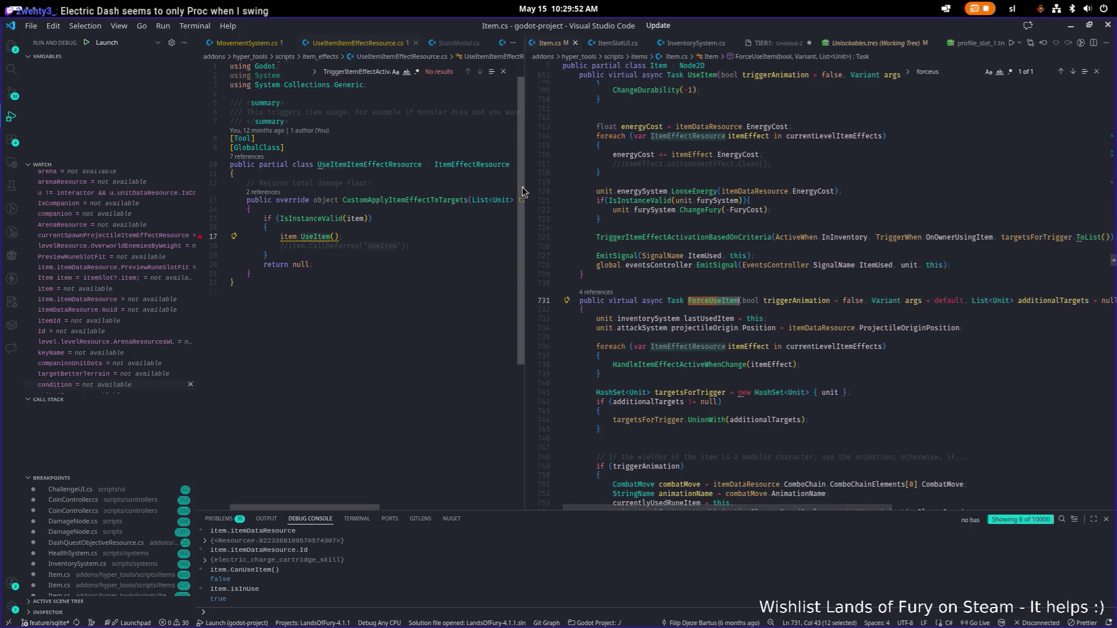
pyautogui.moveTo(524, 186); pyautogui.dragTo(795, 186)
pyautogui.click(644, 185)
pyautogui.hotkey('ctrl', 'shift', 'Return')
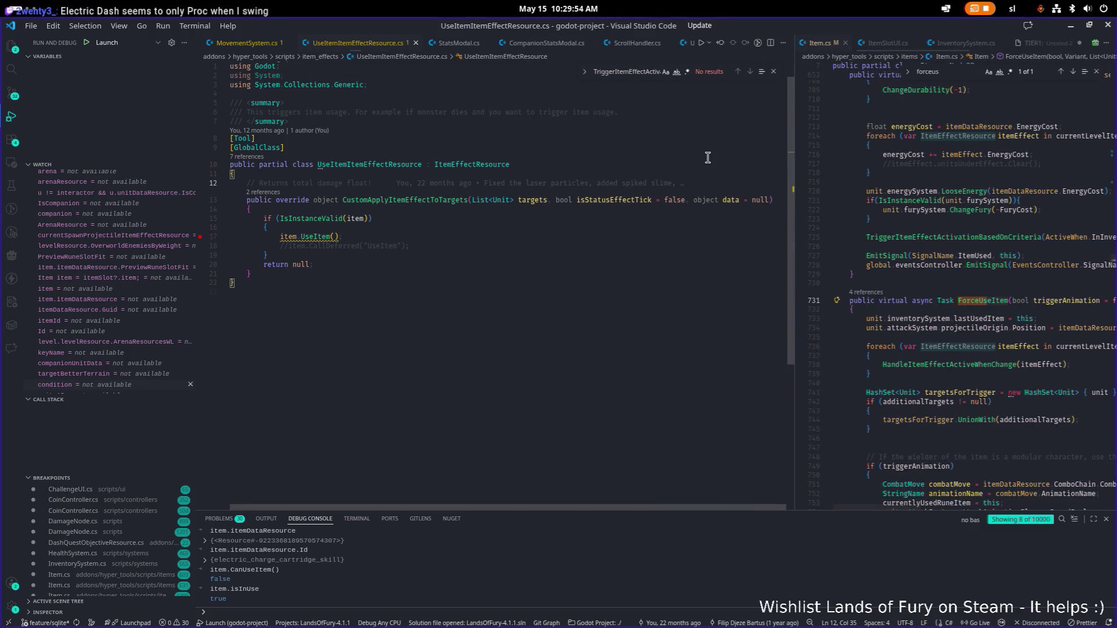
pyautogui.write('[Expor')
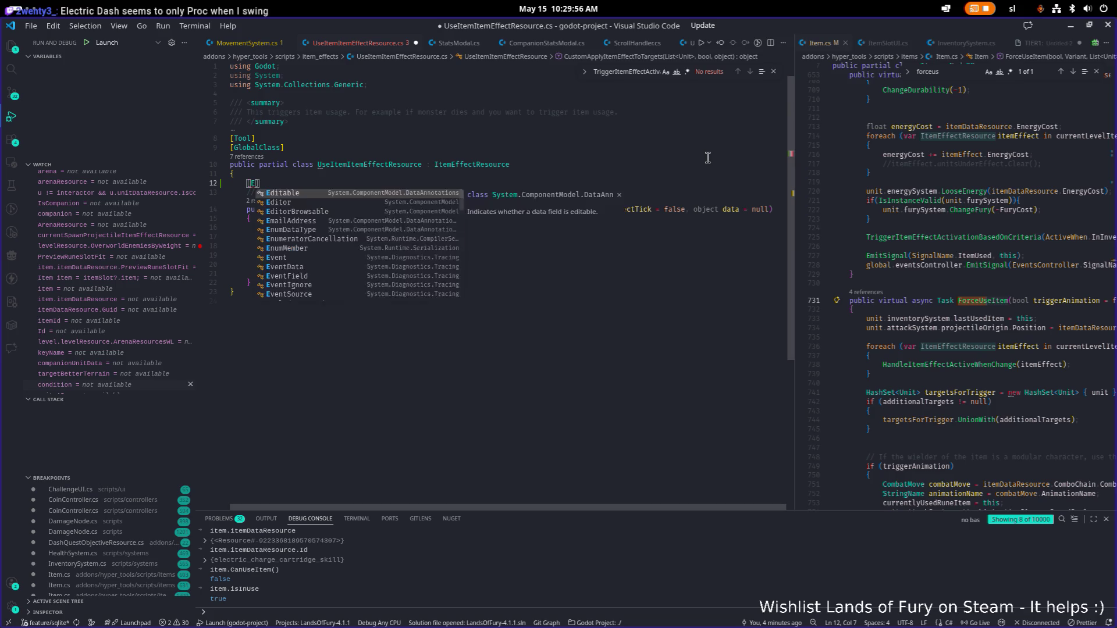
pyautogui.write('t')
pyautogui.press('Escape')
pyautogui.press('End')
pyautogui.press('Return')
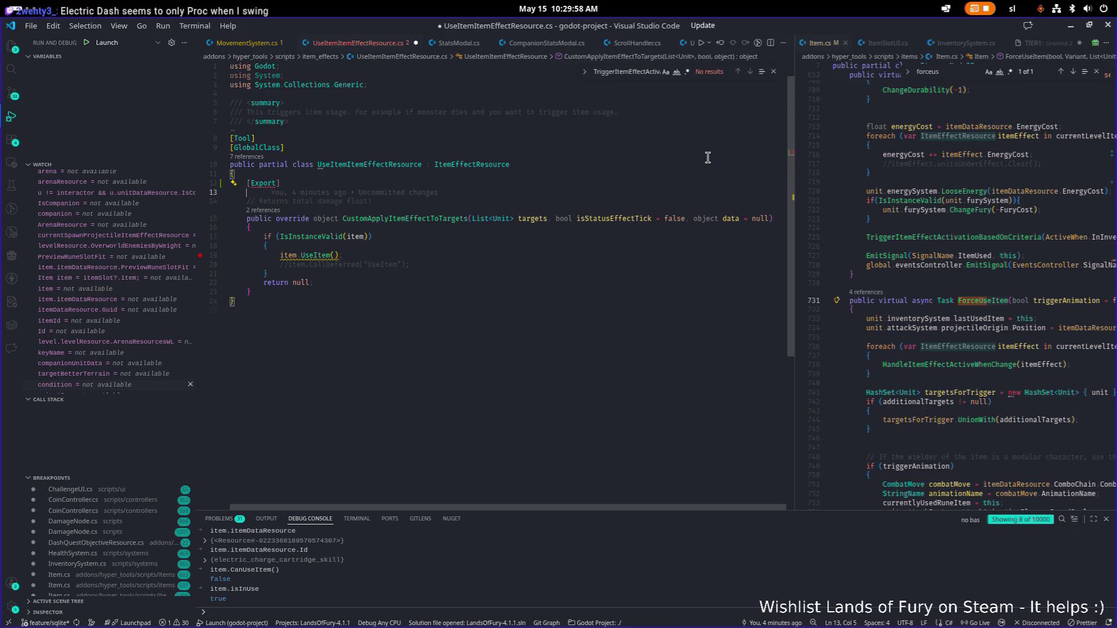